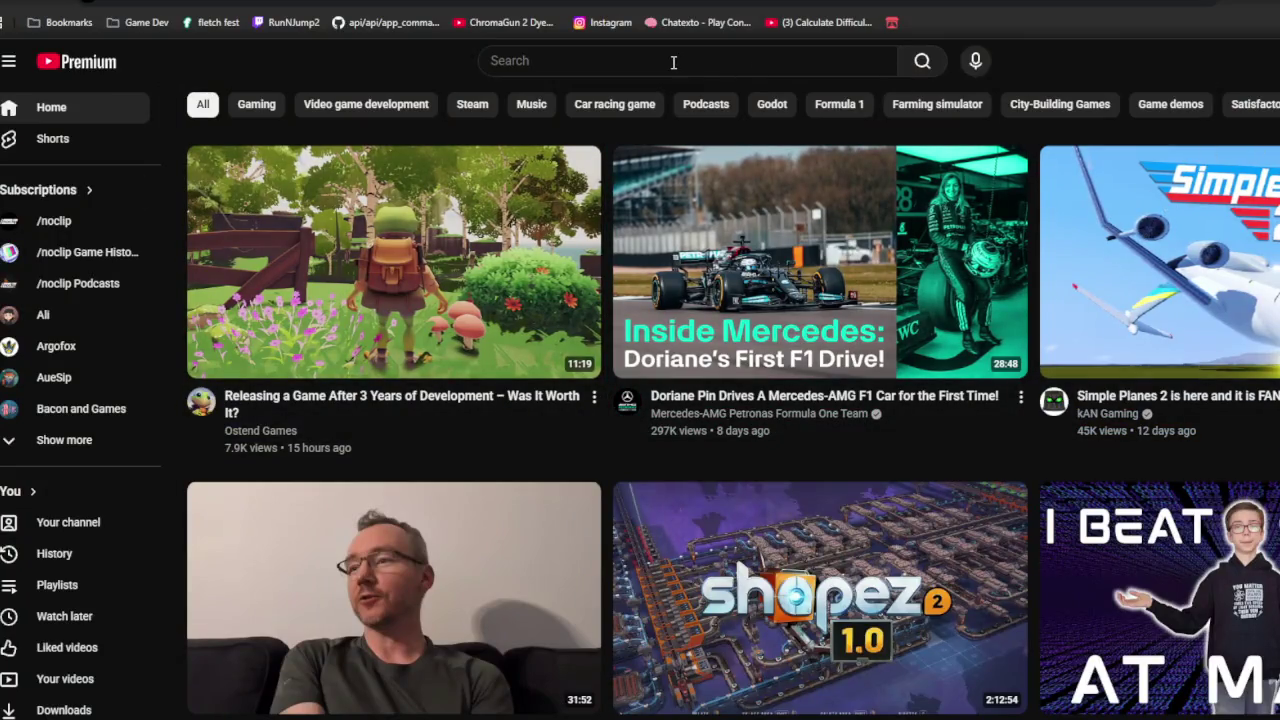
- Search YouTube for 'CarbsCode' and scroll through the channel's Carbs Toolbar videos
text(arbsC)
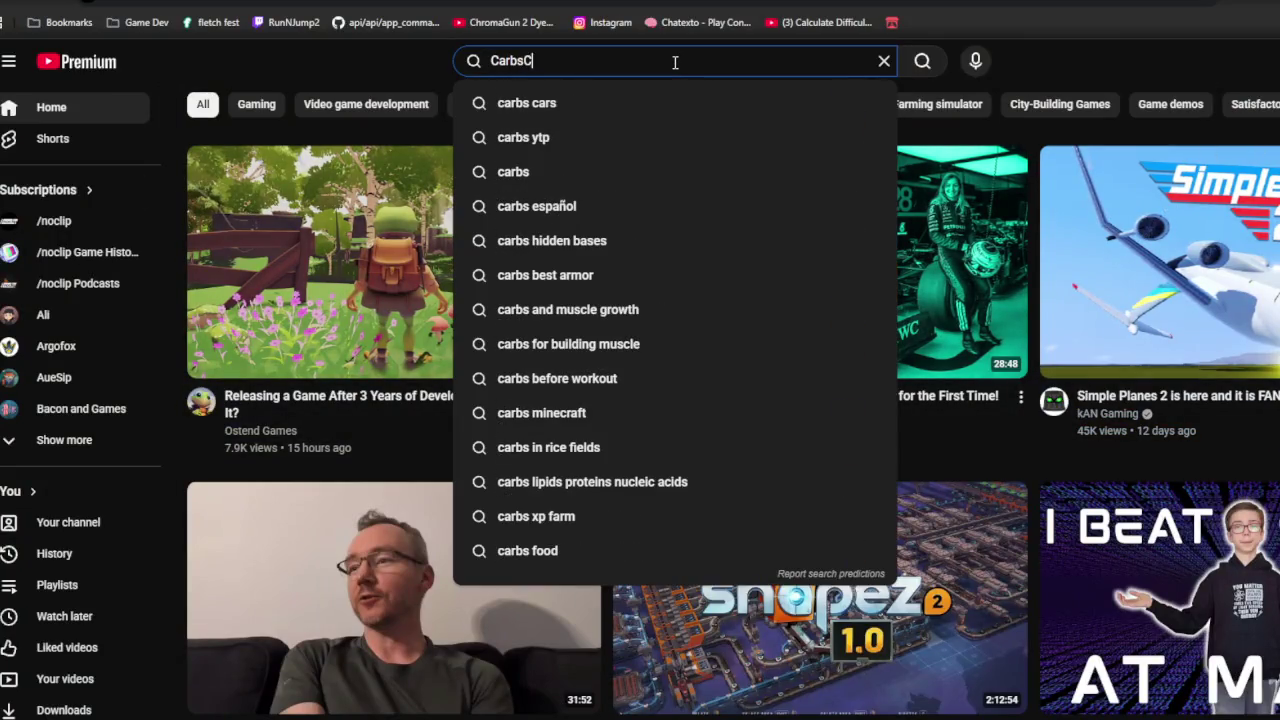
text(ode)
key(Return)
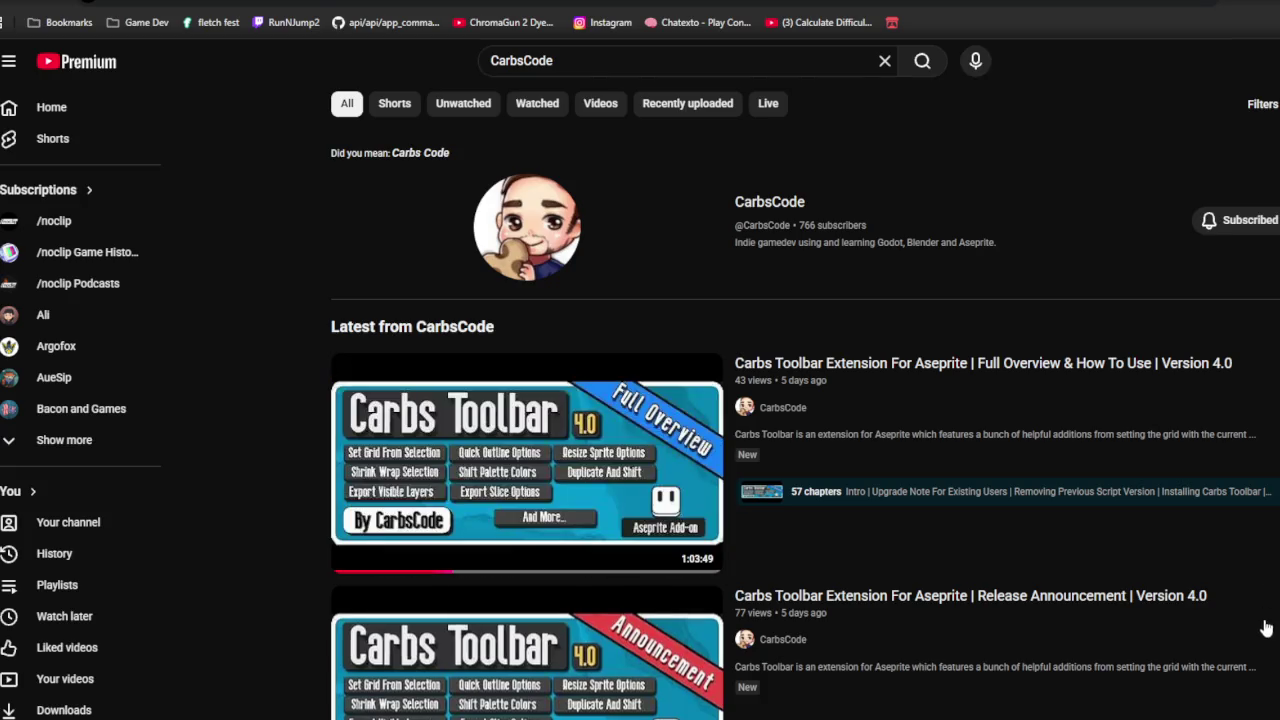
scroll(1057, 597, down, 2)
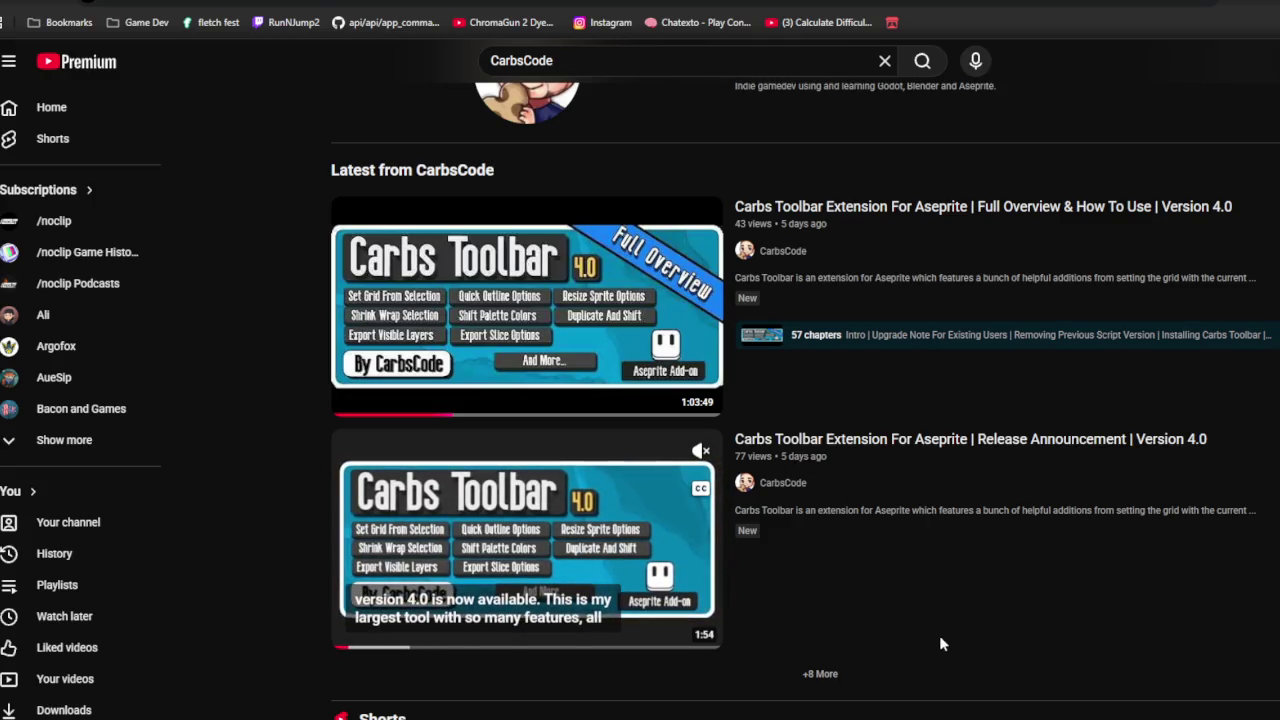
- Play the Carbs Toolbar 4.0 announcement video, pausing and resuming once, then watch it full screen
click(574, 567)
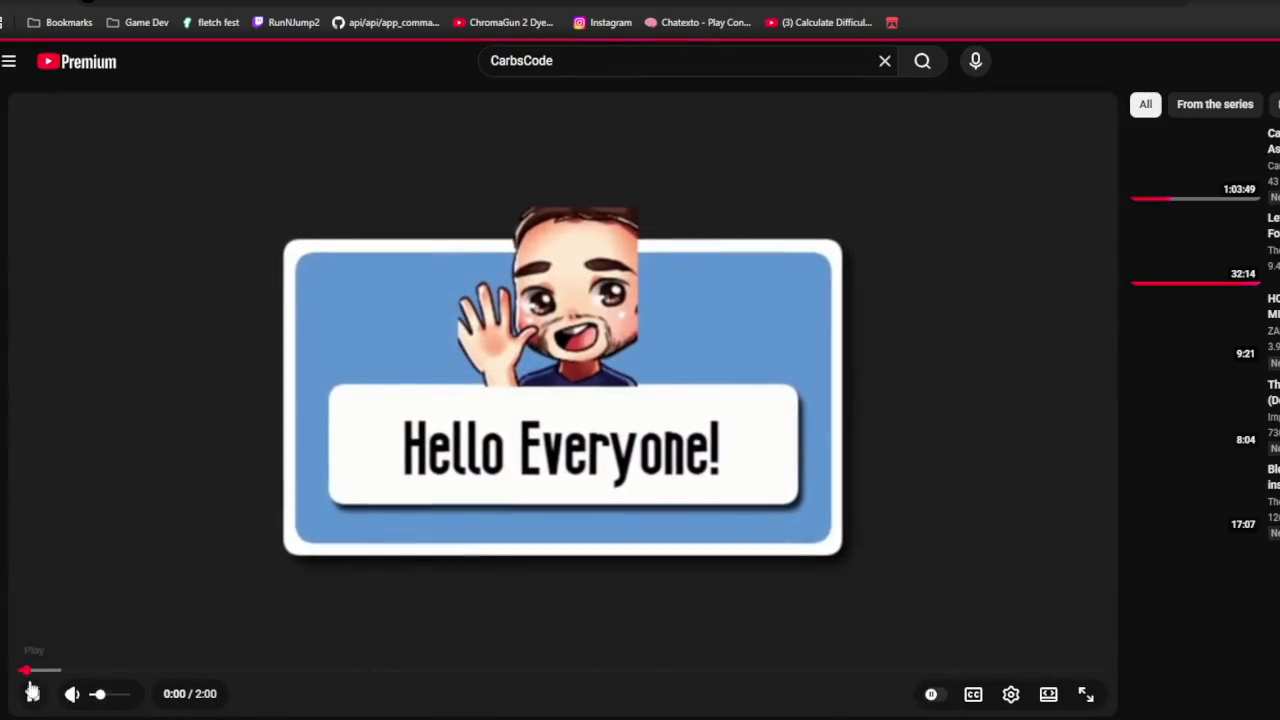
click(33, 694)
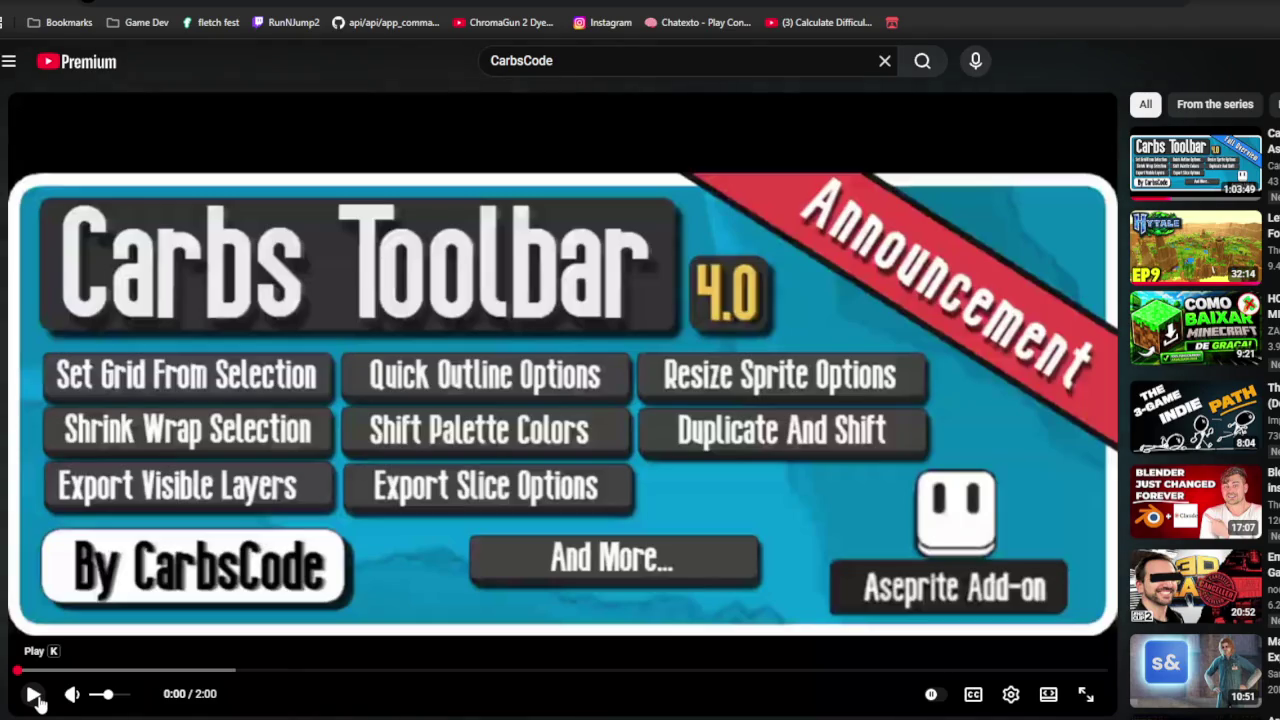
click(37, 699)
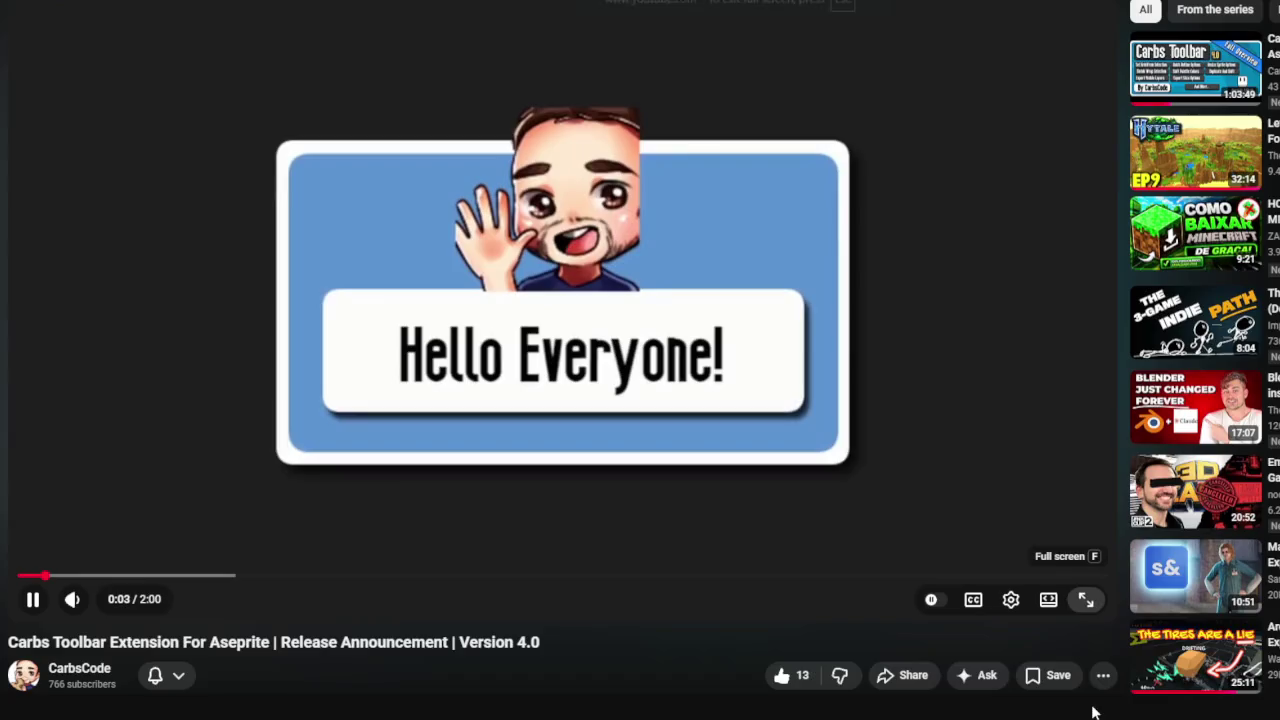
click(1086, 600)
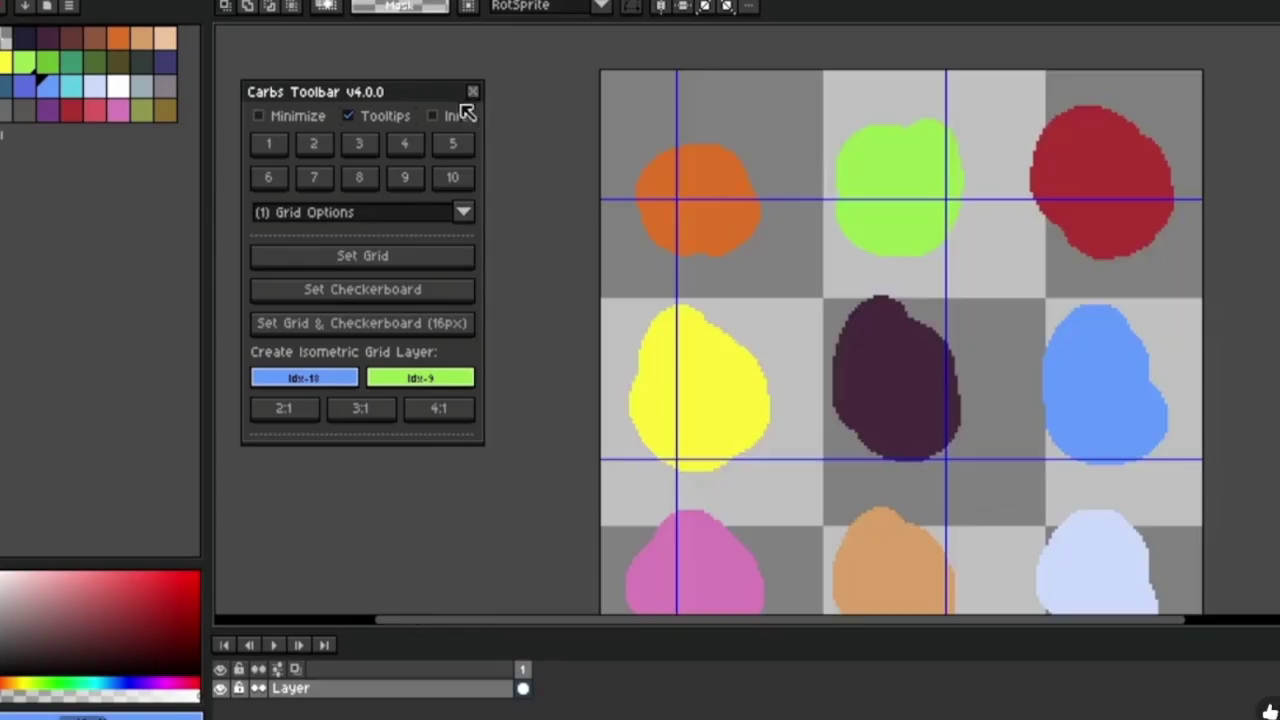
click(474, 93)
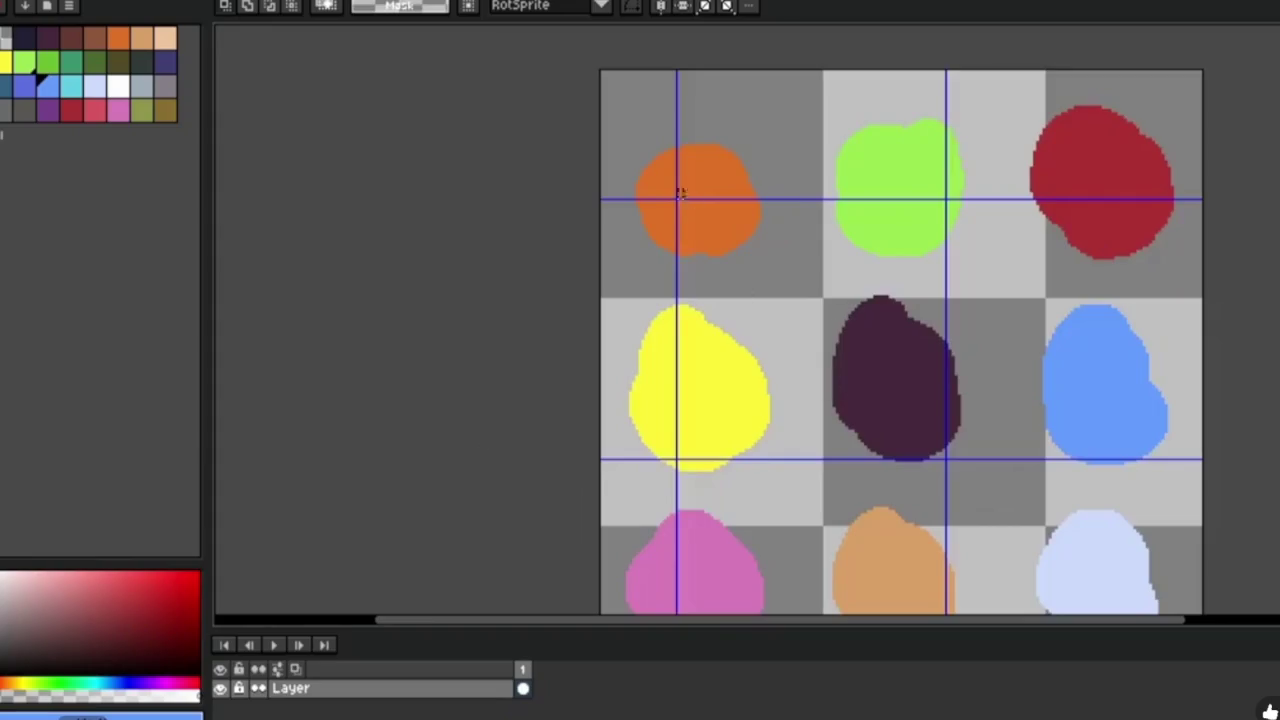
drag(615, 92, 897, 338)
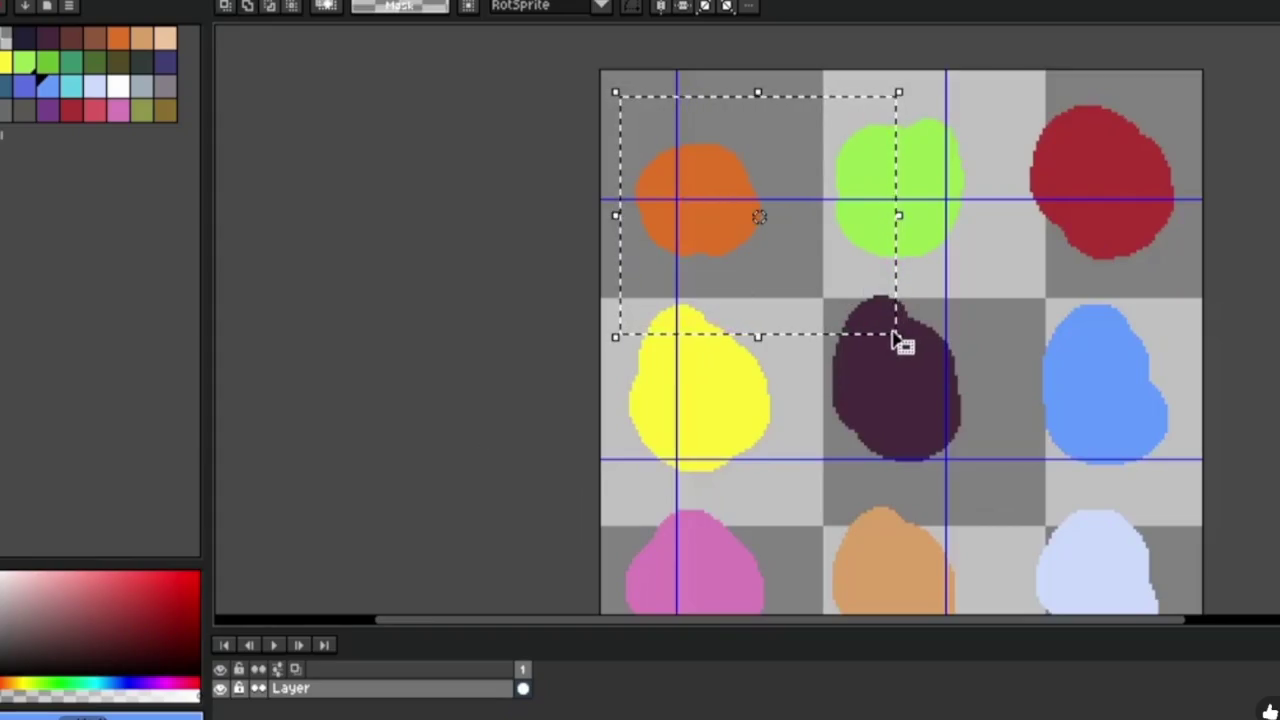
key(ctrl+g)
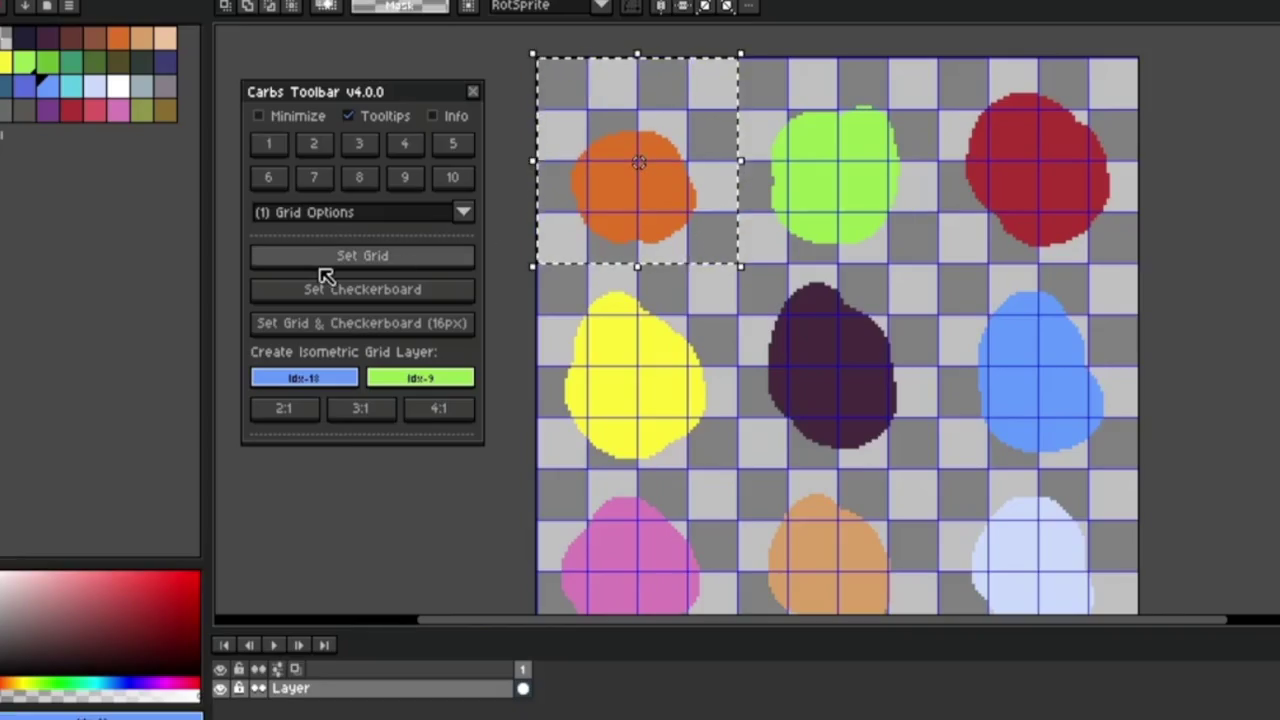
click(330, 259)
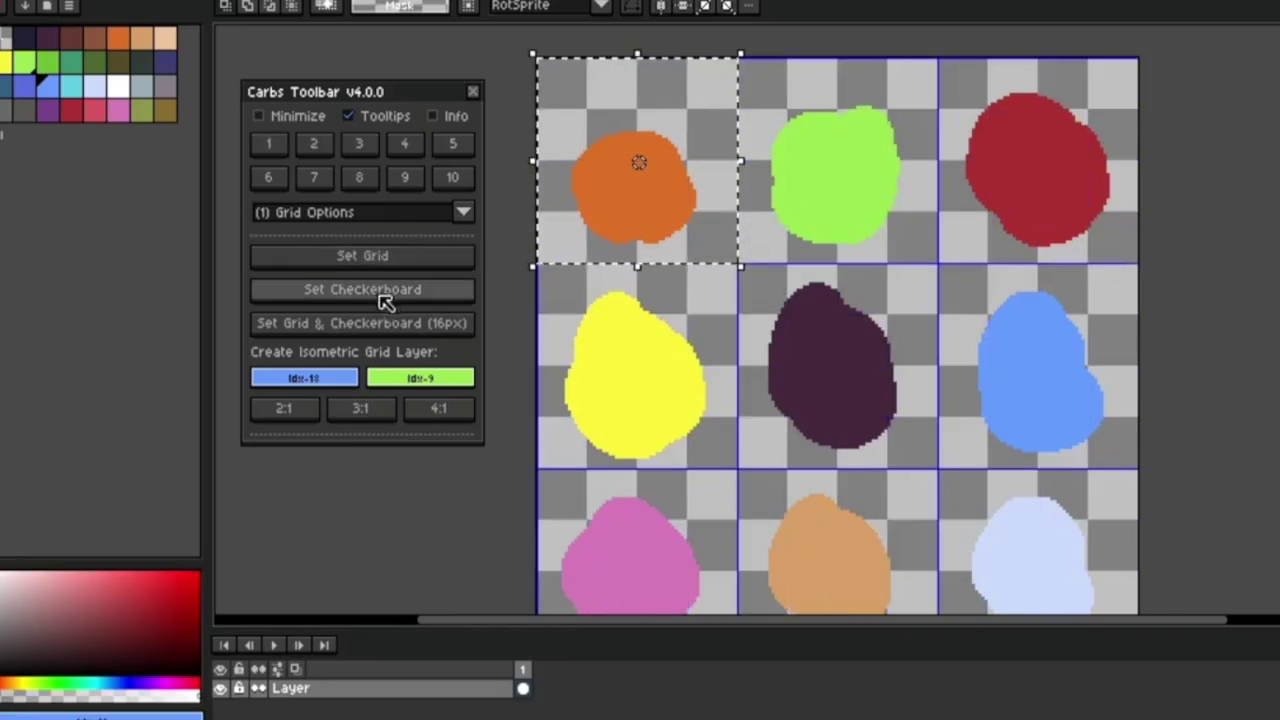
click(380, 290)
key(ctrl+d)
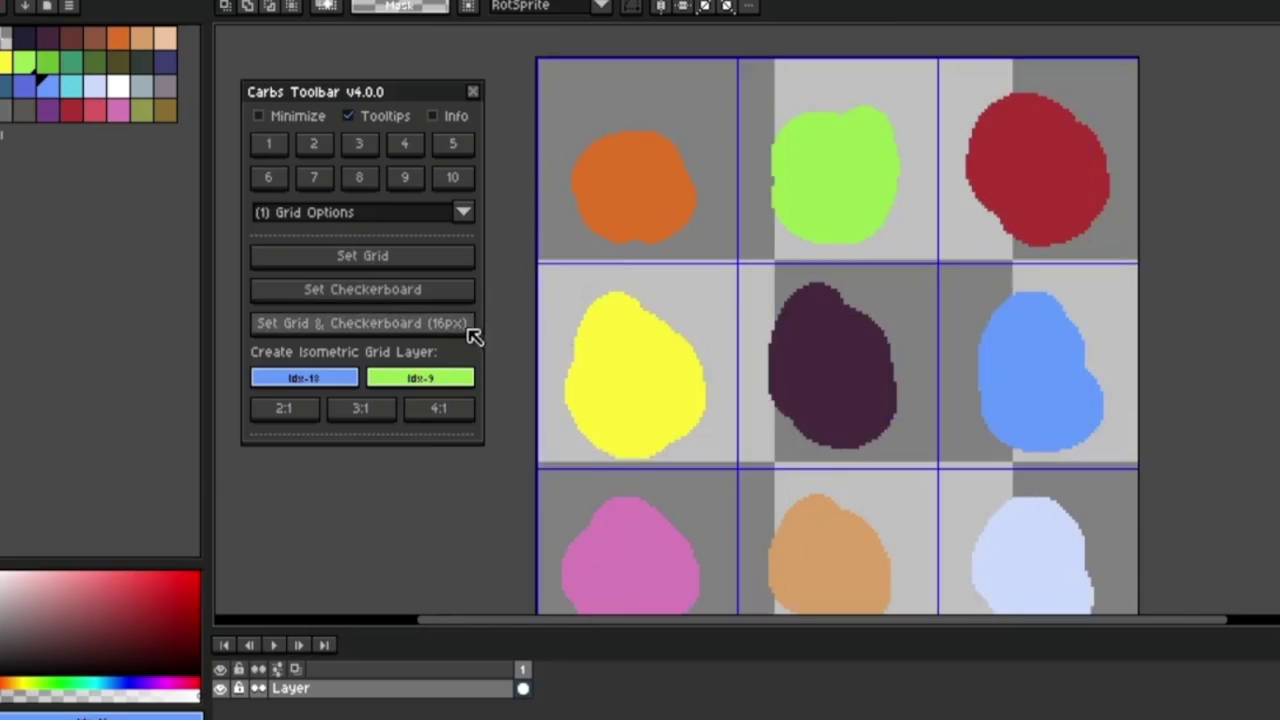
click(466, 325)
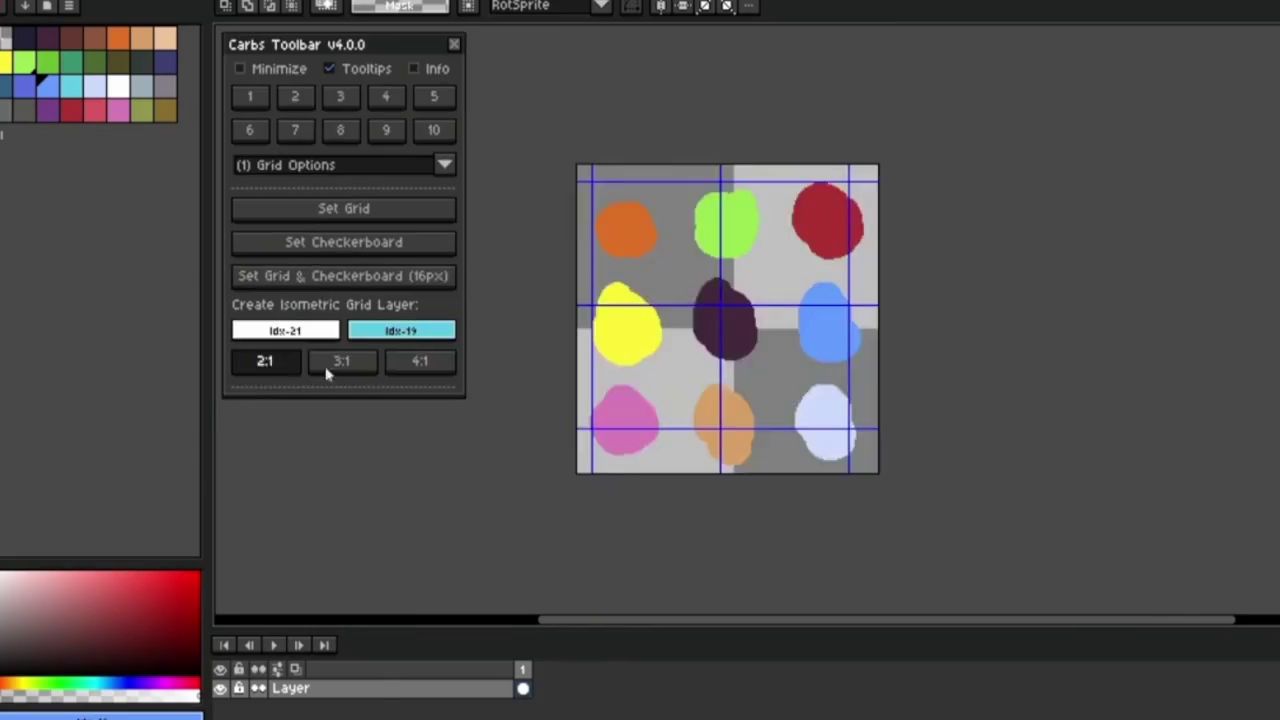
click(298, 362)
scroll(690, 305, up, 1)
scroll(690, 305, up, 1)
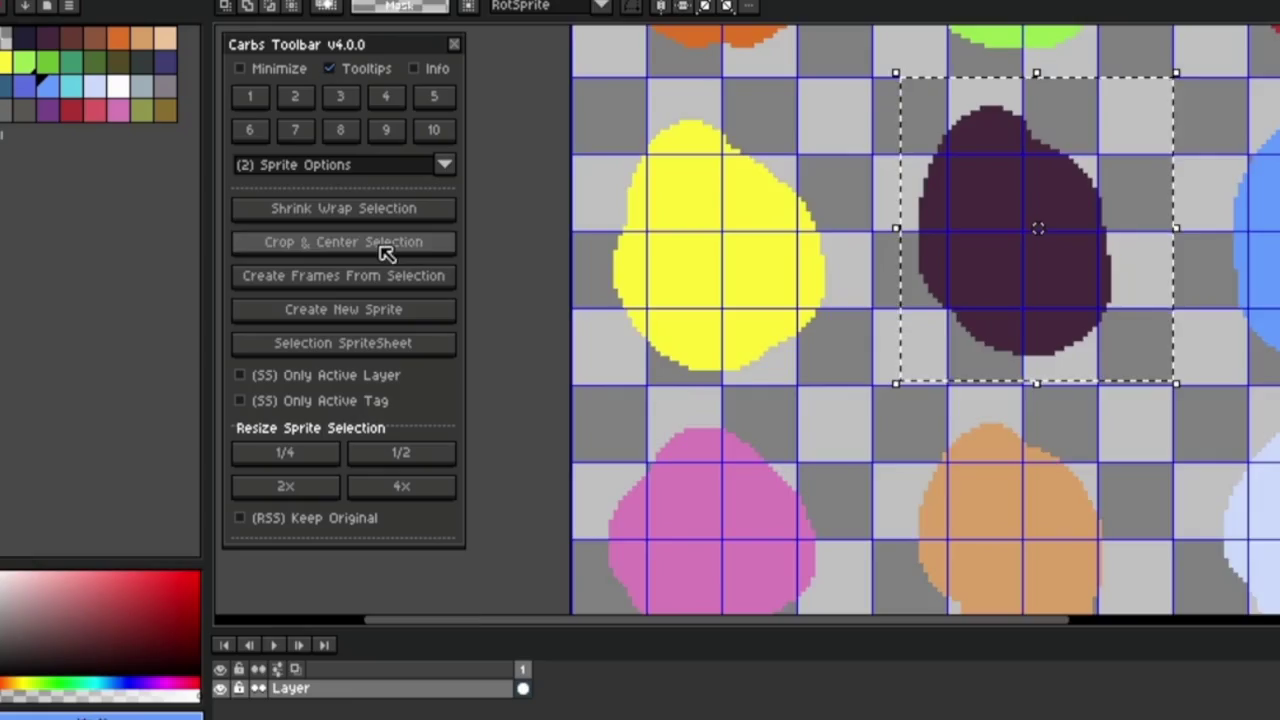
click(385, 252)
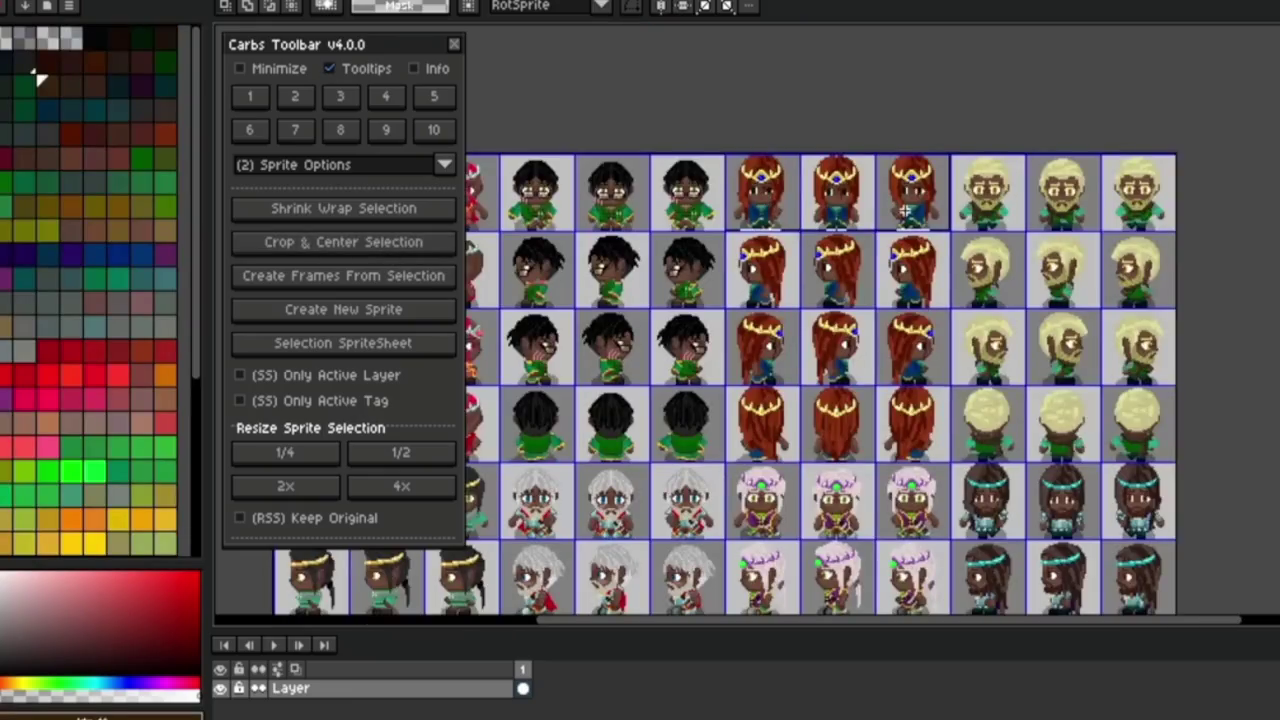
click(440, 276)
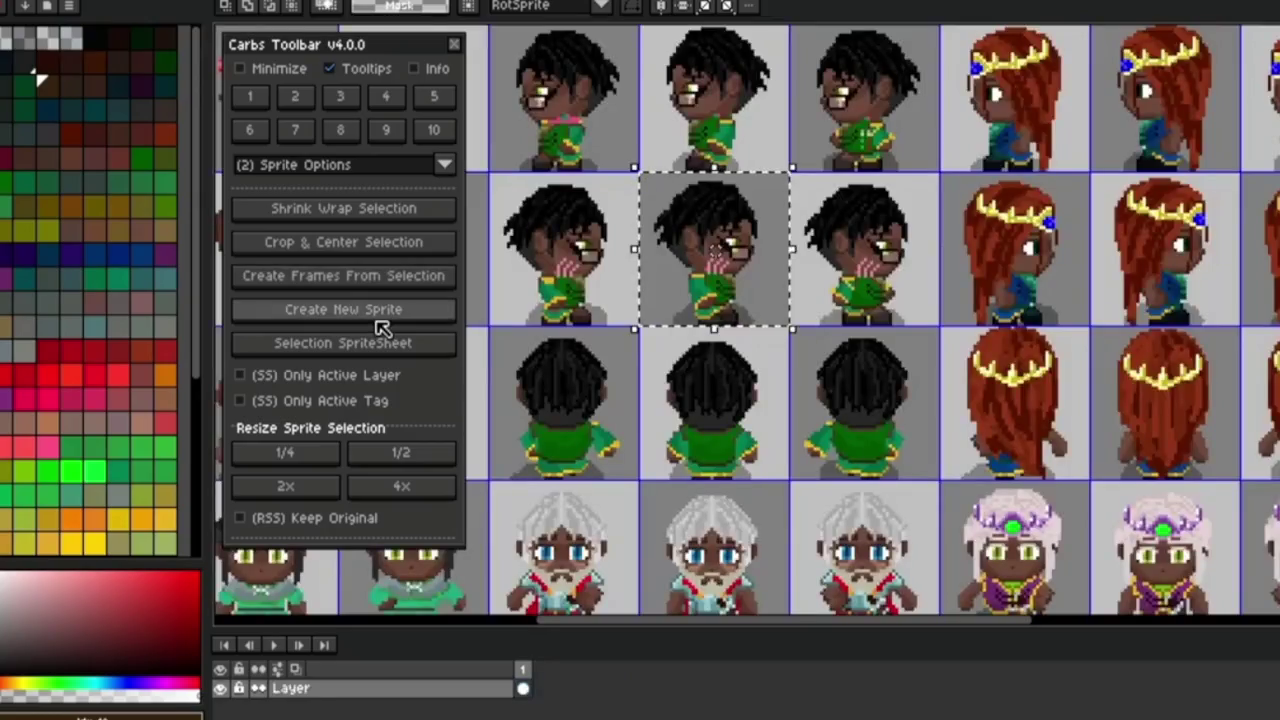
click(378, 316)
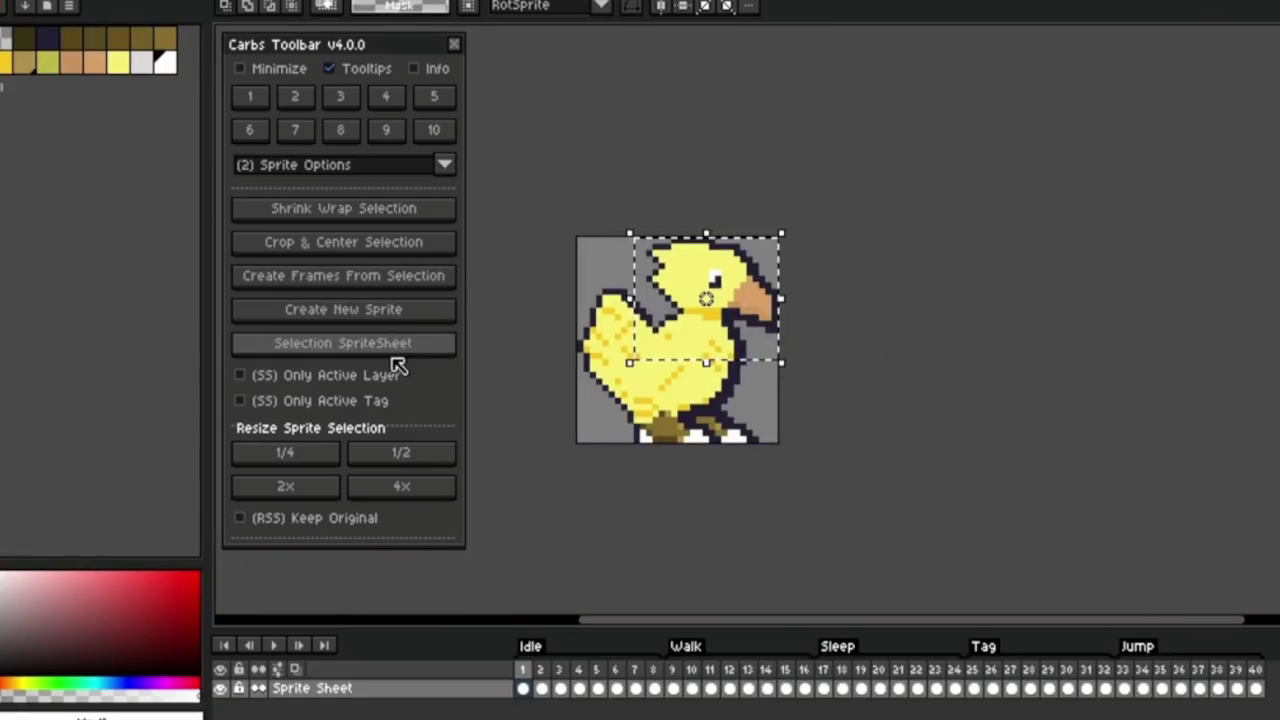
click(393, 350)
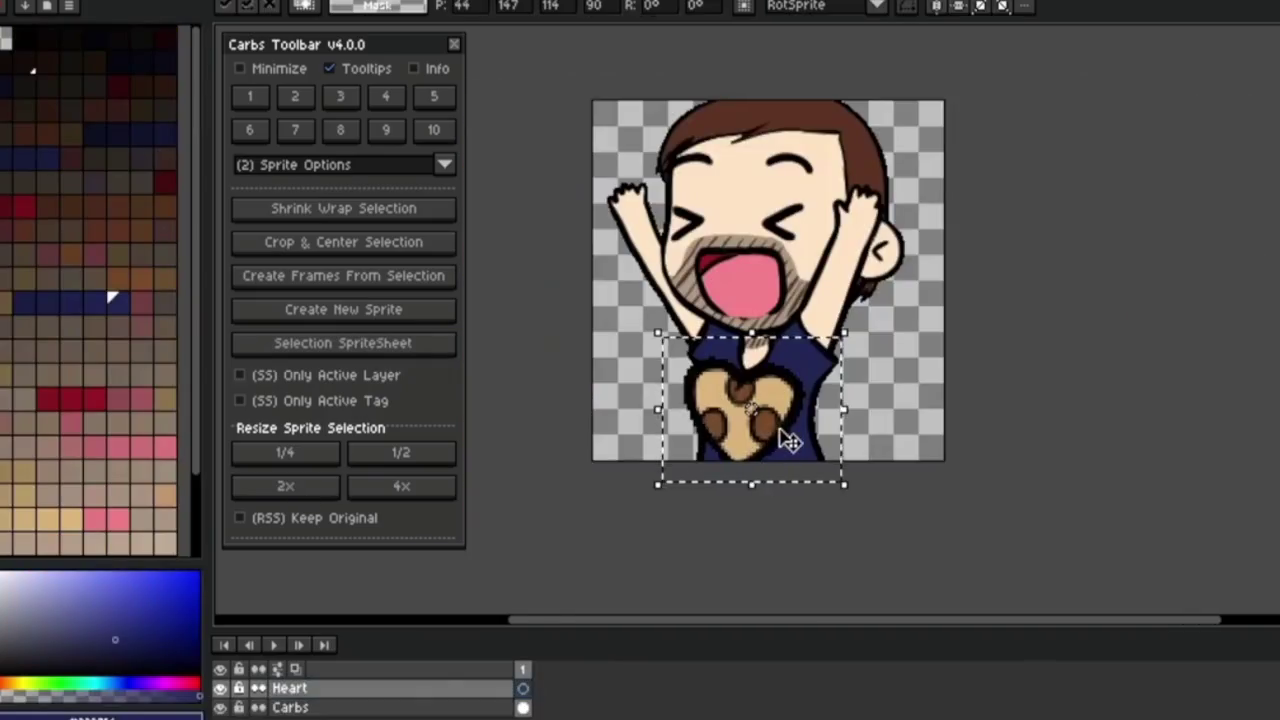
mouse_move(790, 440)
mouse_down()
mouse_move(809, 257)
mouse_move(749, 306)
mouse_up()
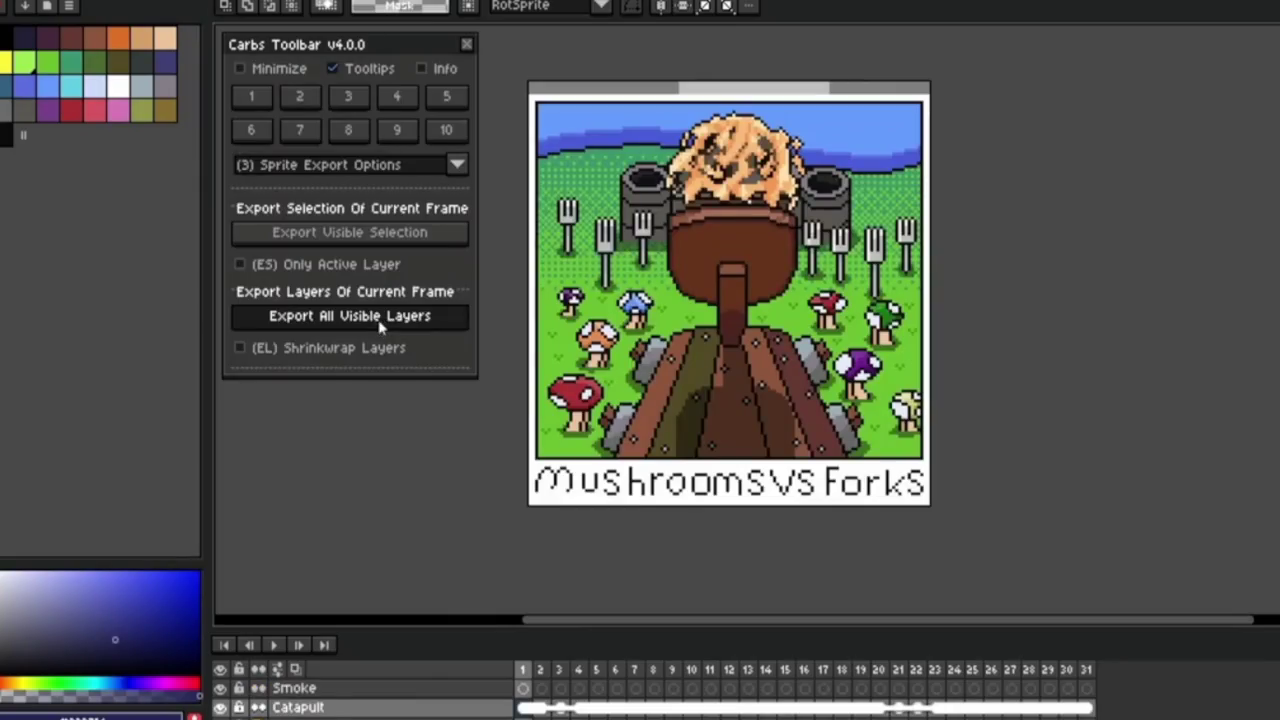
click(378, 316)
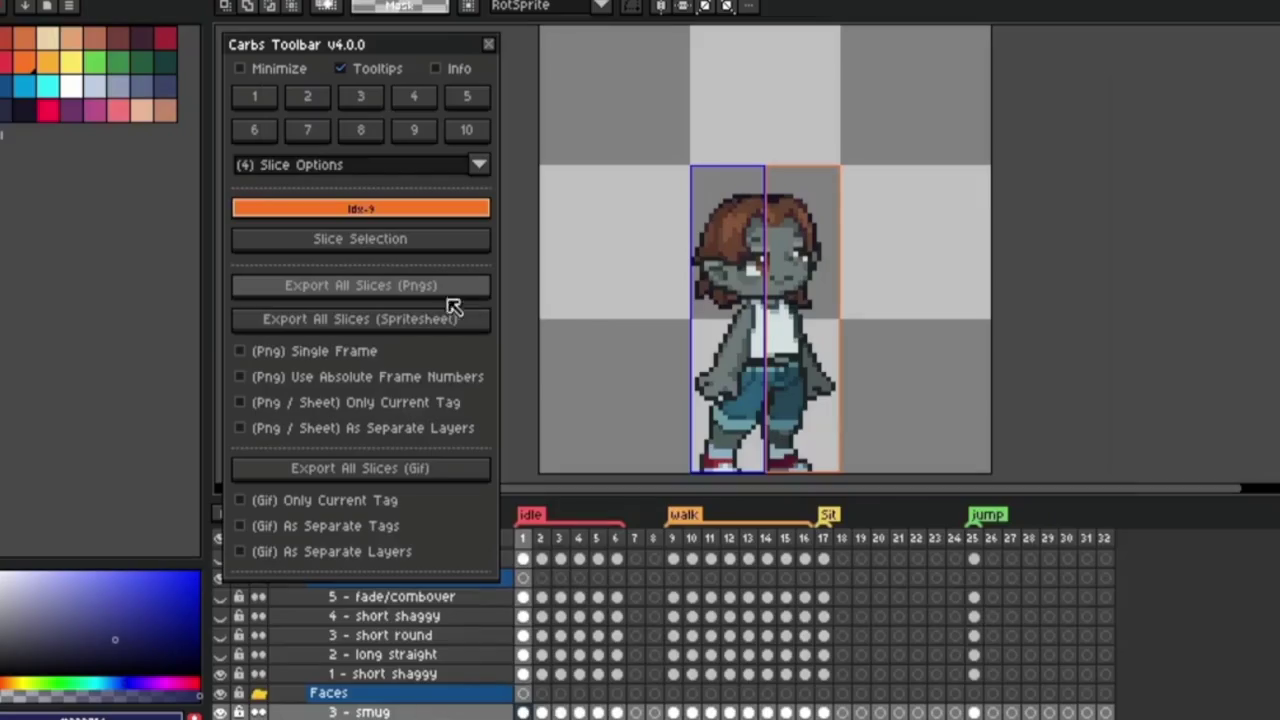
click(380, 287)
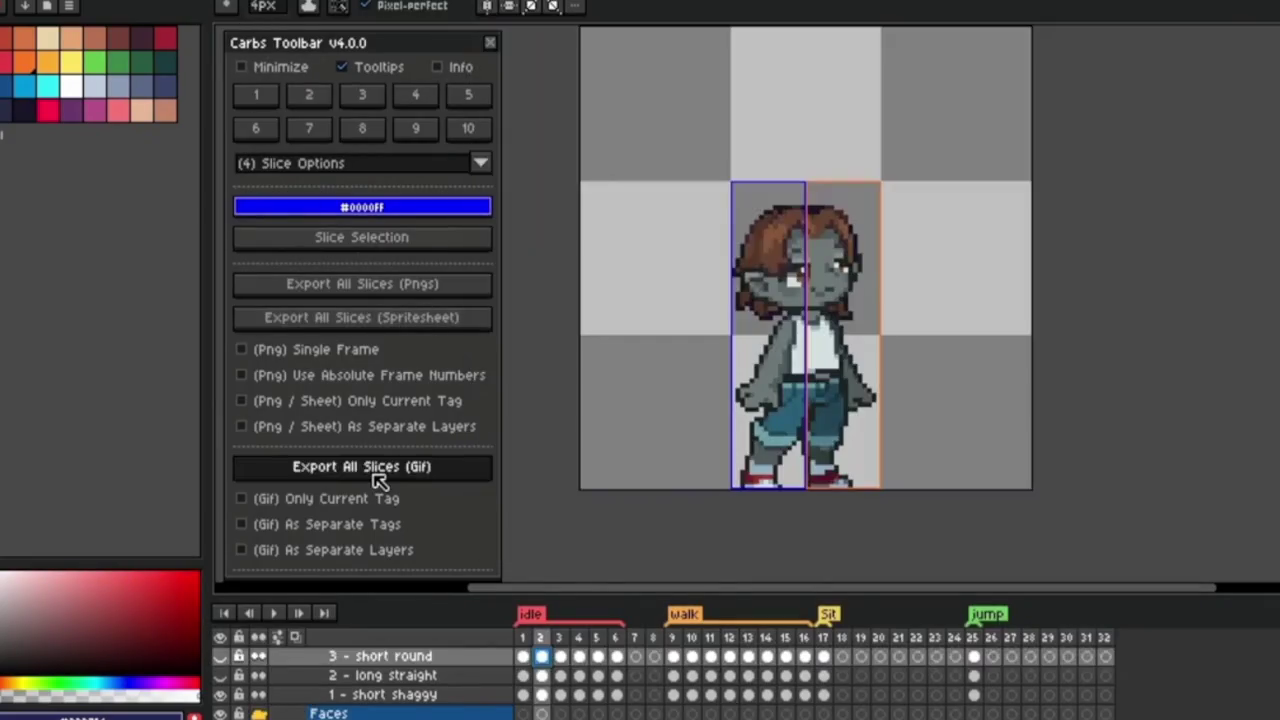
click(378, 483)
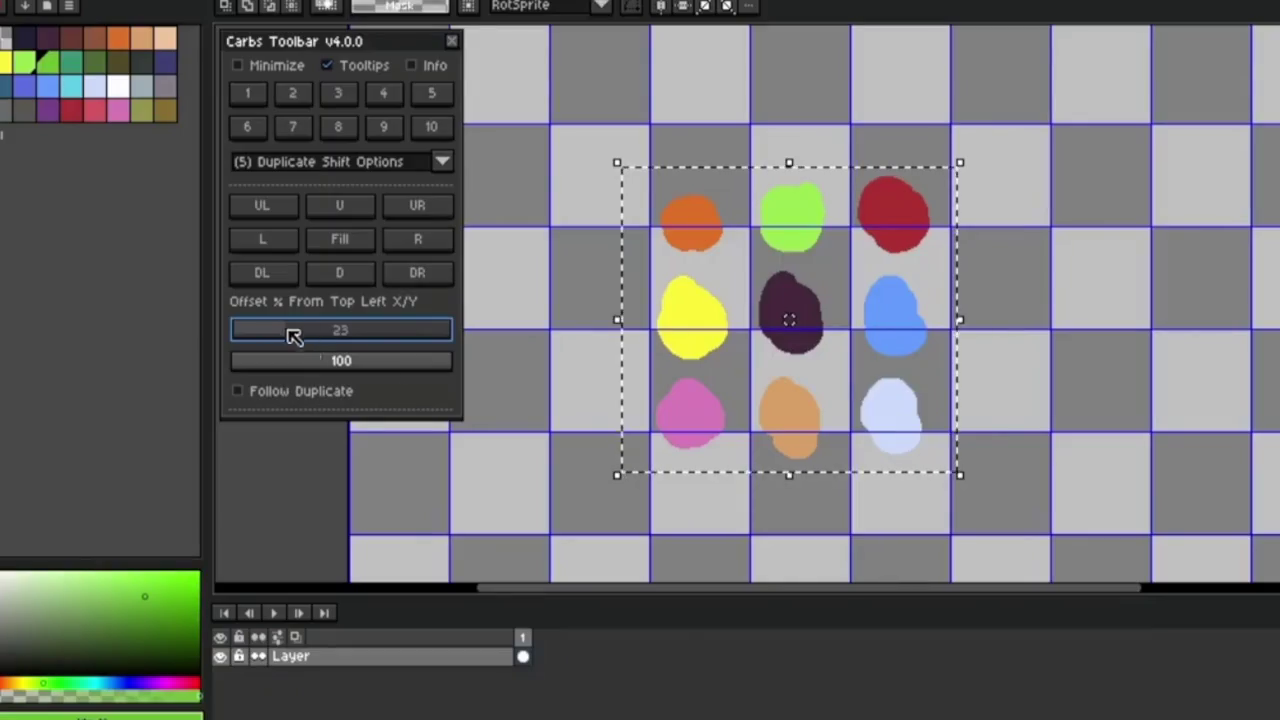
click(292, 361)
click(417, 272)
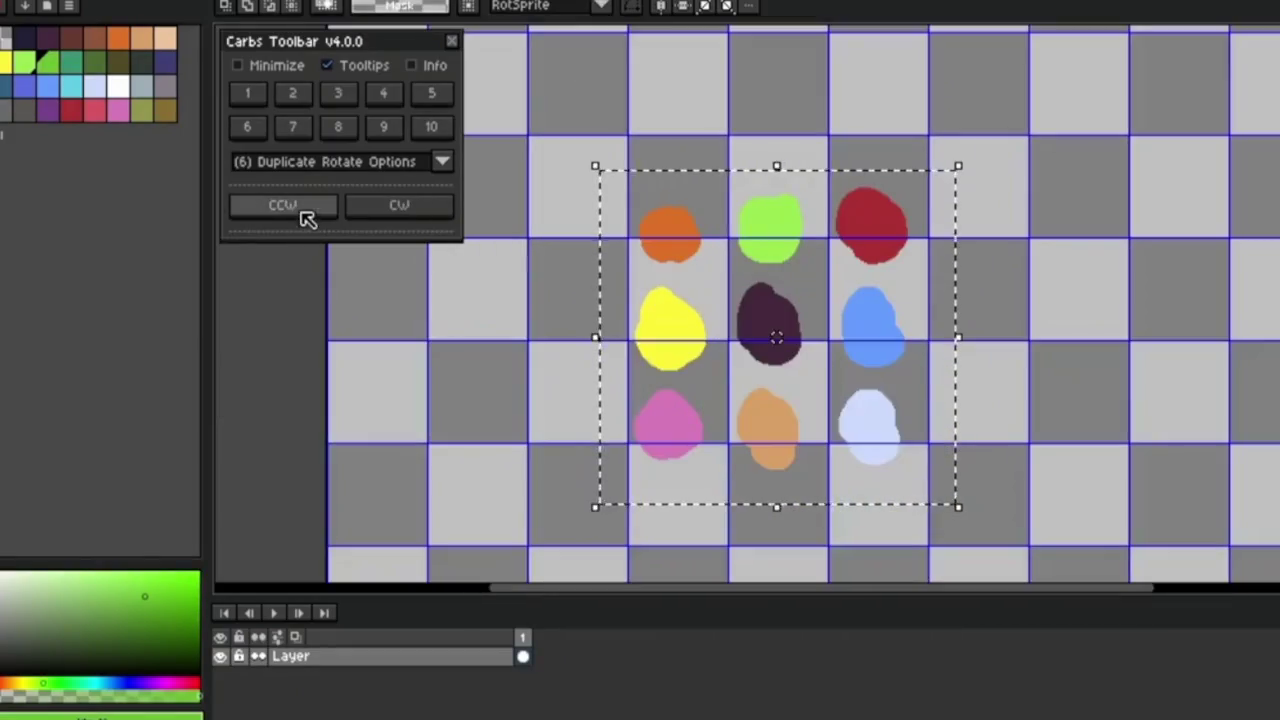
click(300, 208)
drag(1111, 371, 1193, 355)
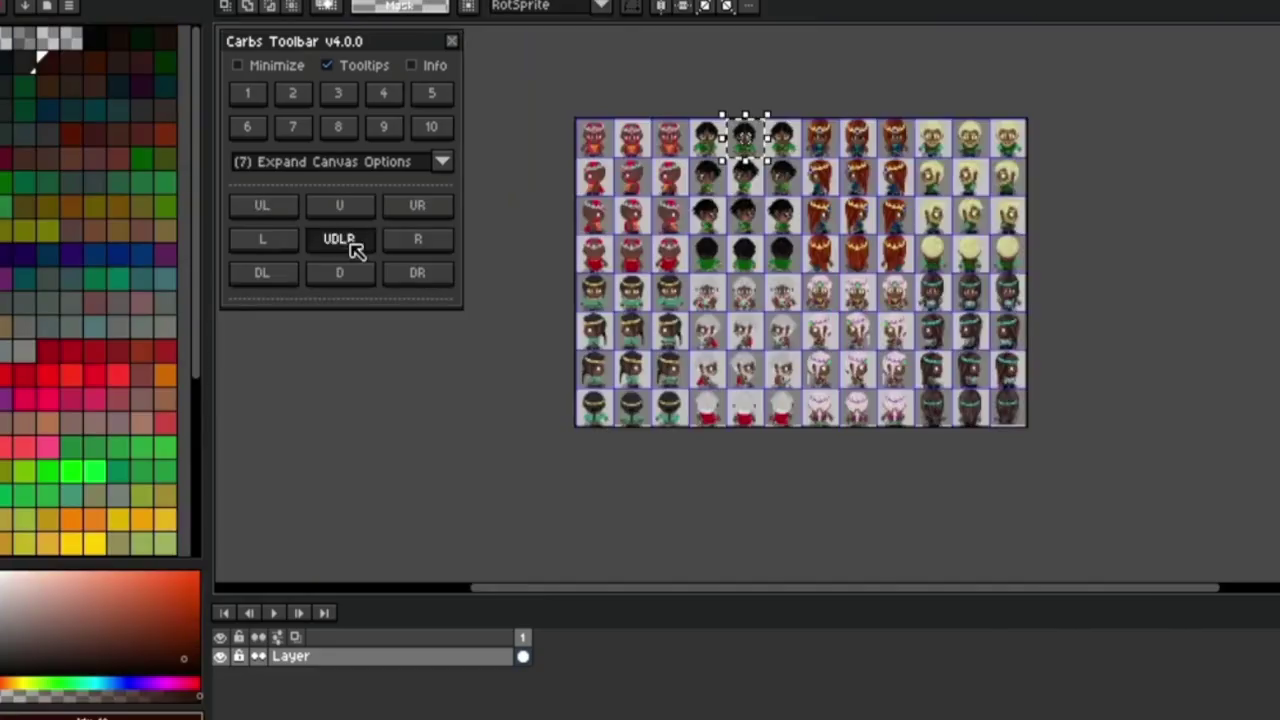
click(350, 245)
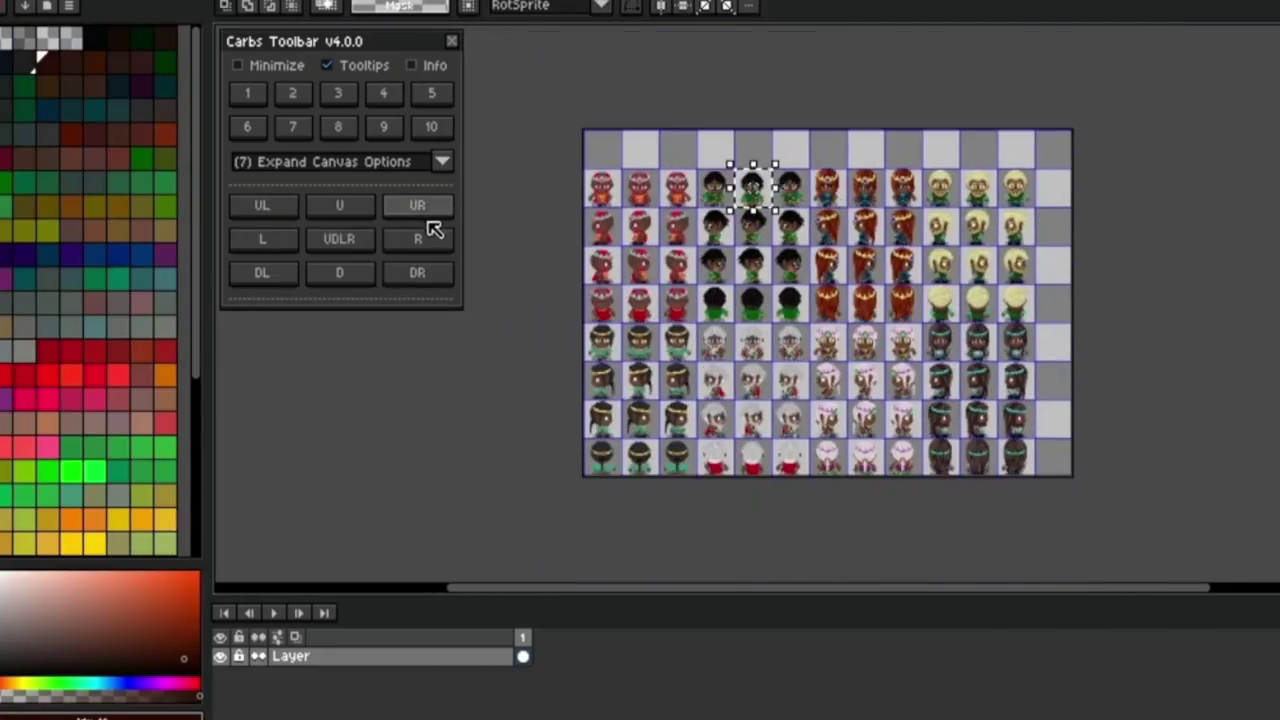
click(440, 210)
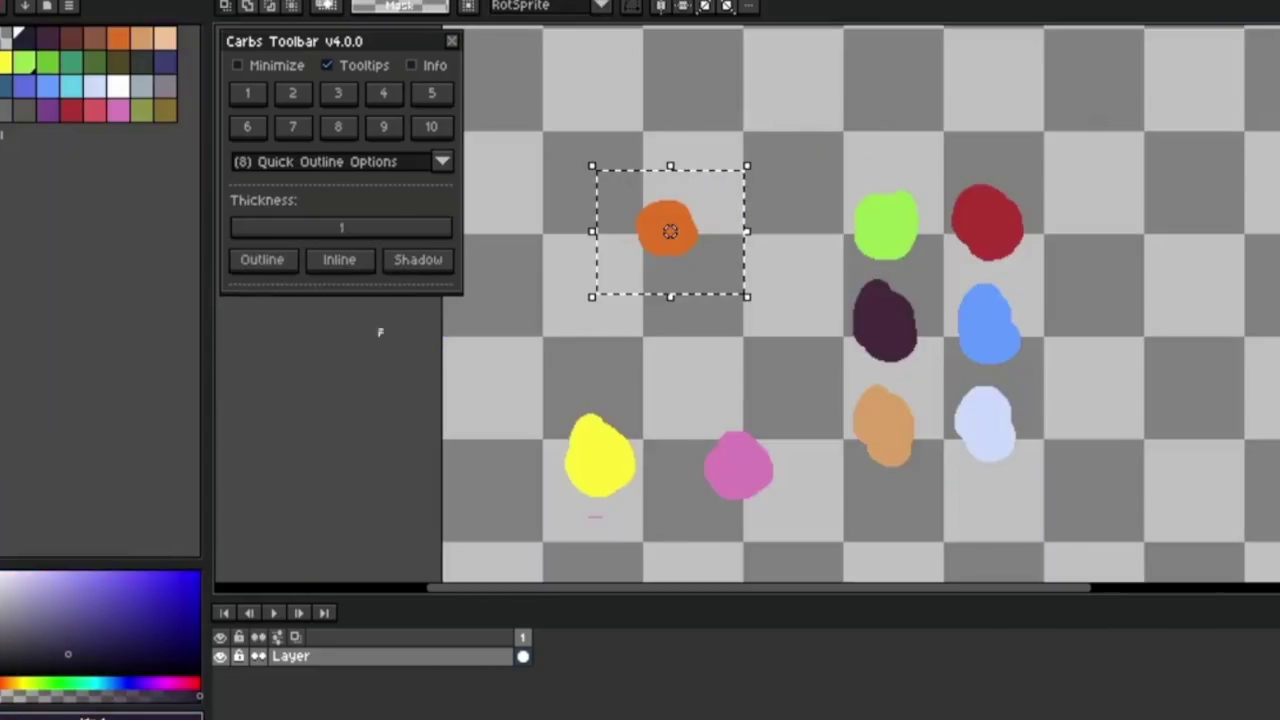
click(286, 259)
click(351, 265)
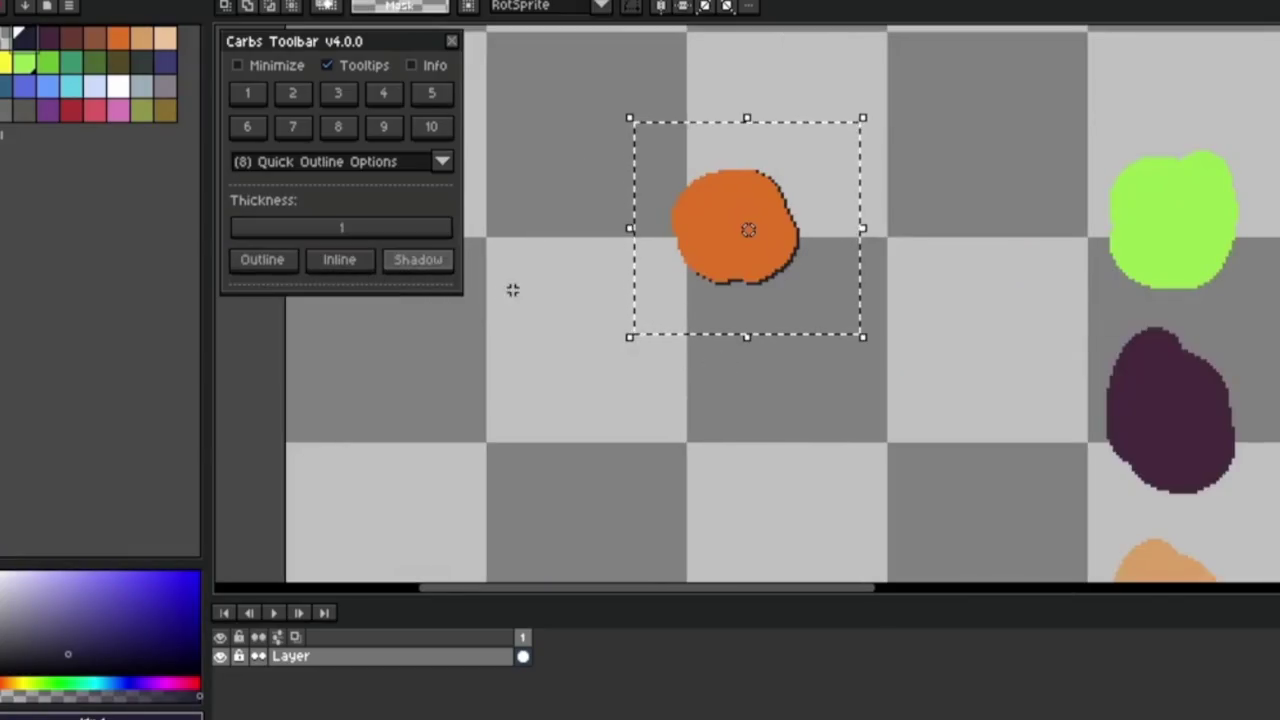
click(418, 259)
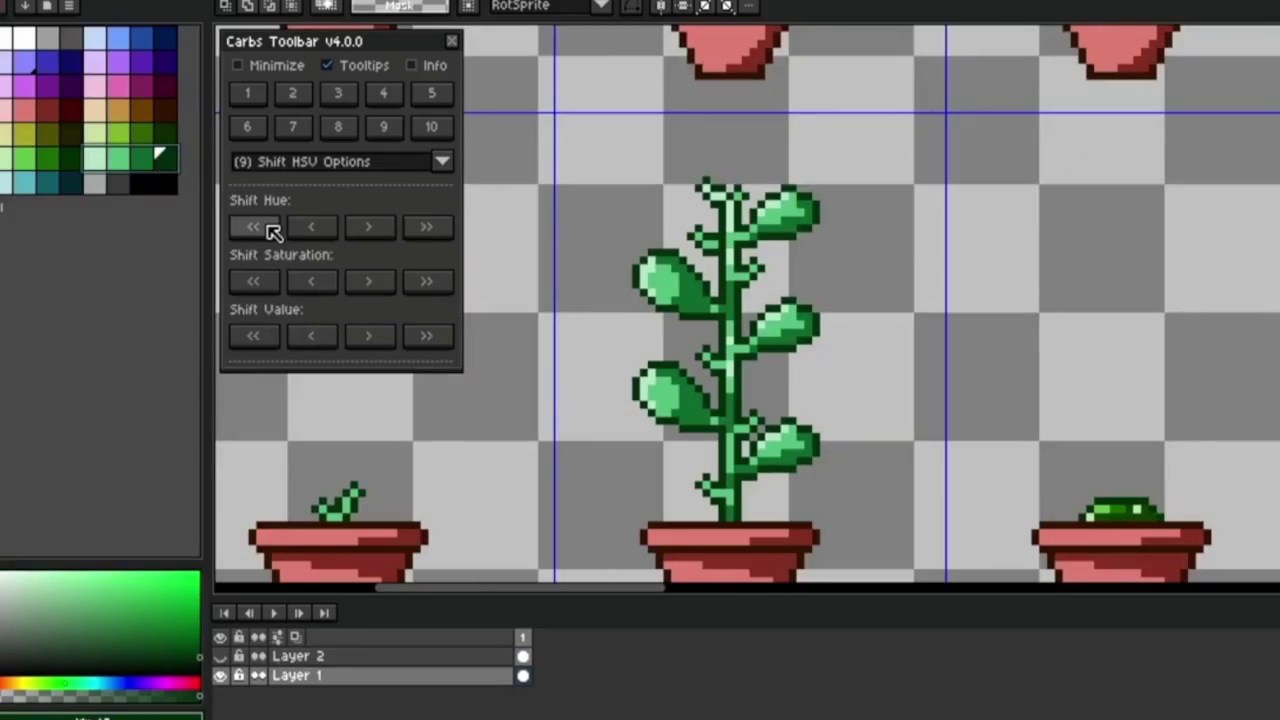
click(273, 231)
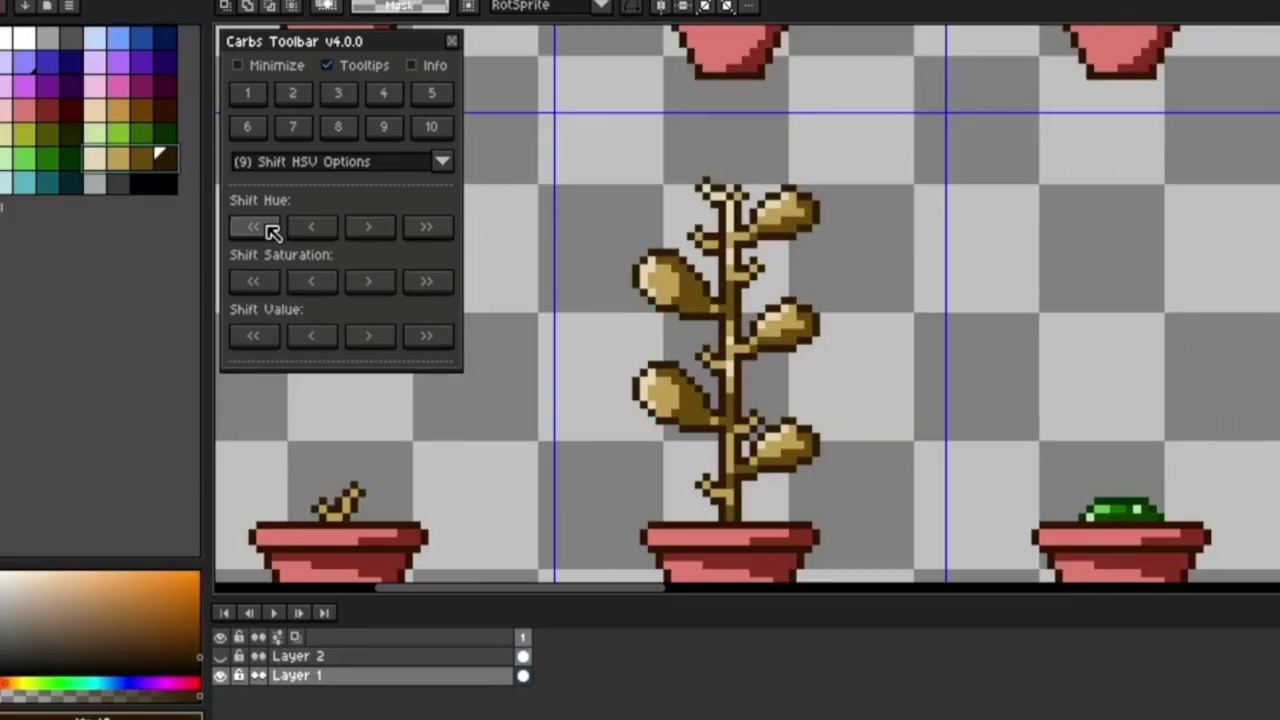
click(255, 238)
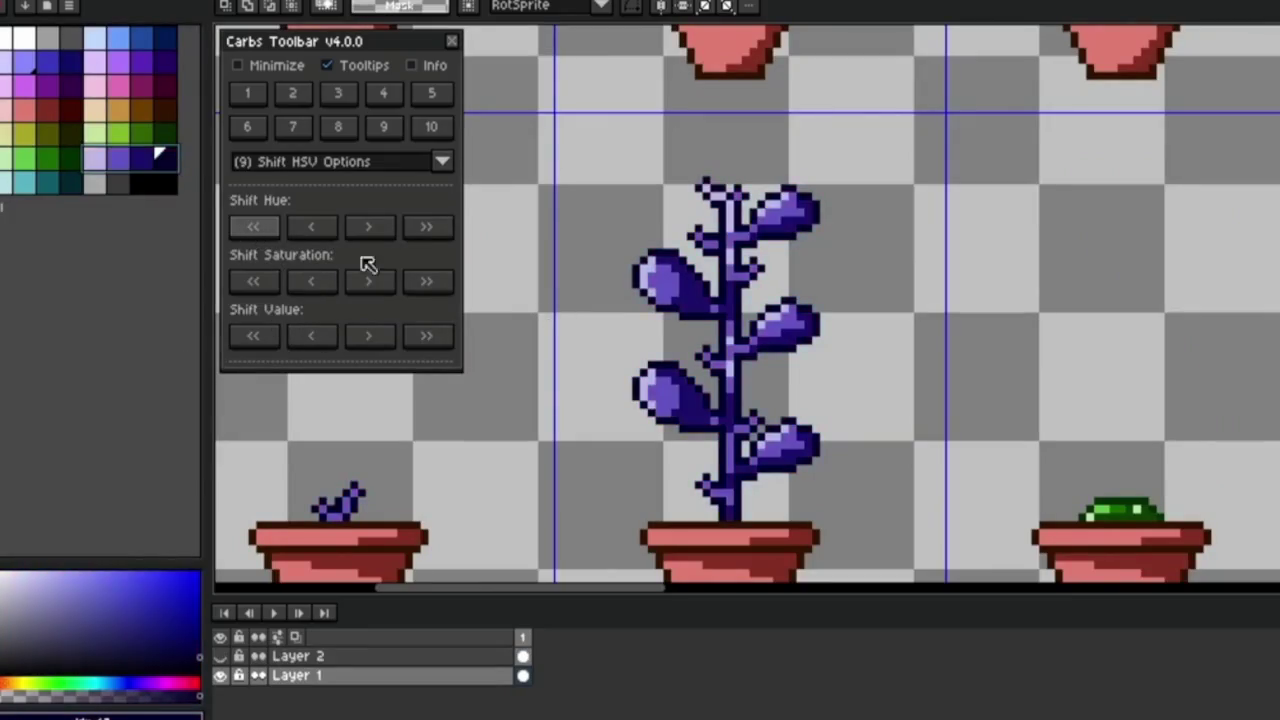
click(266, 287)
click(391, 341)
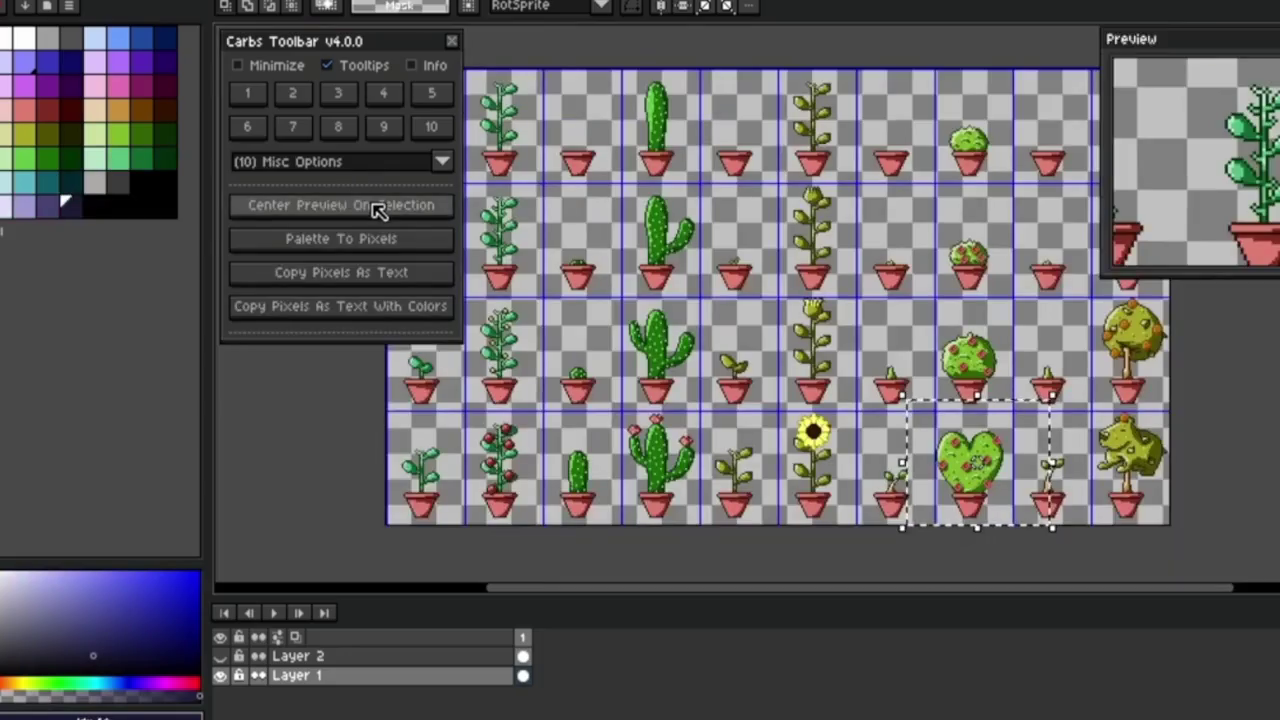
click(413, 218)
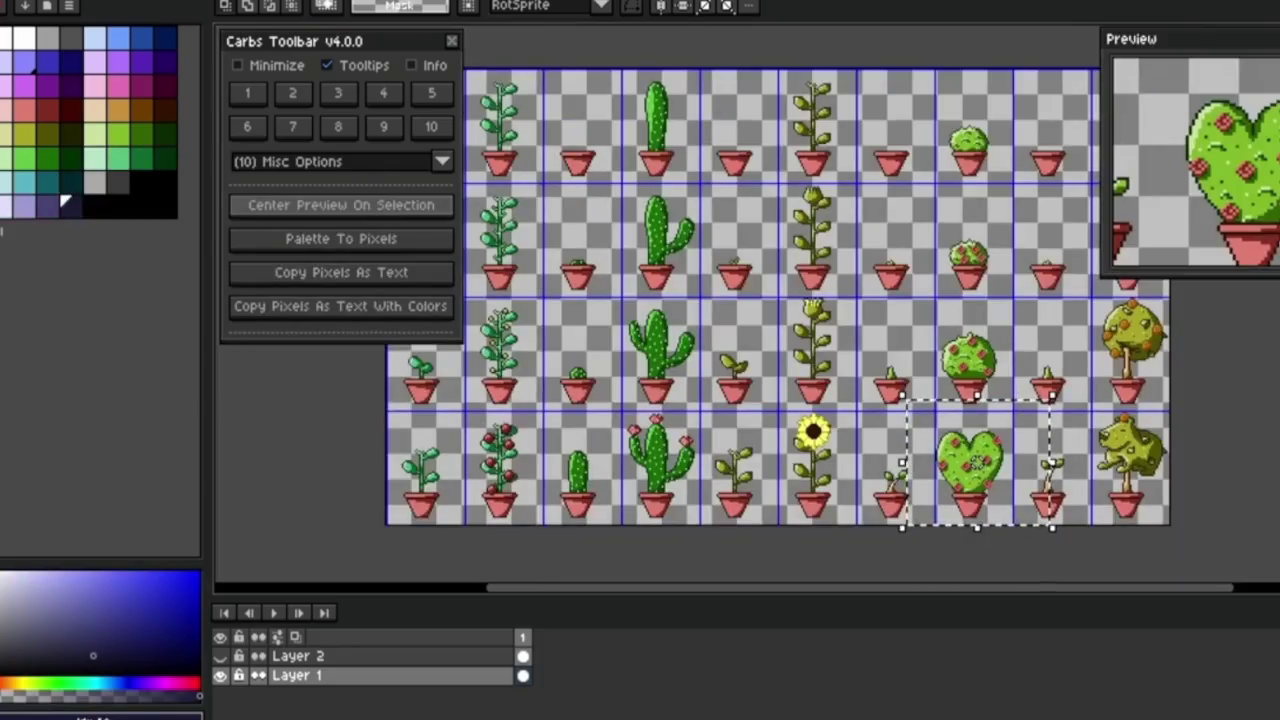
click(341, 238)
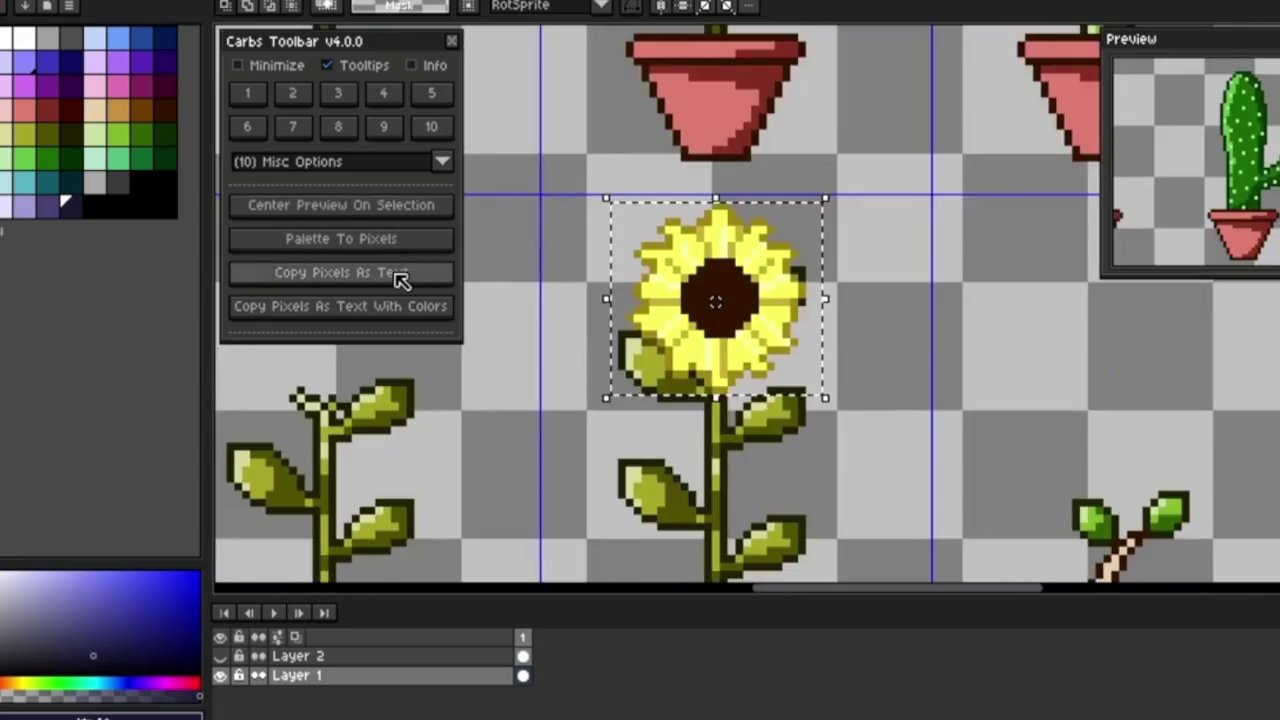
click(400, 276)
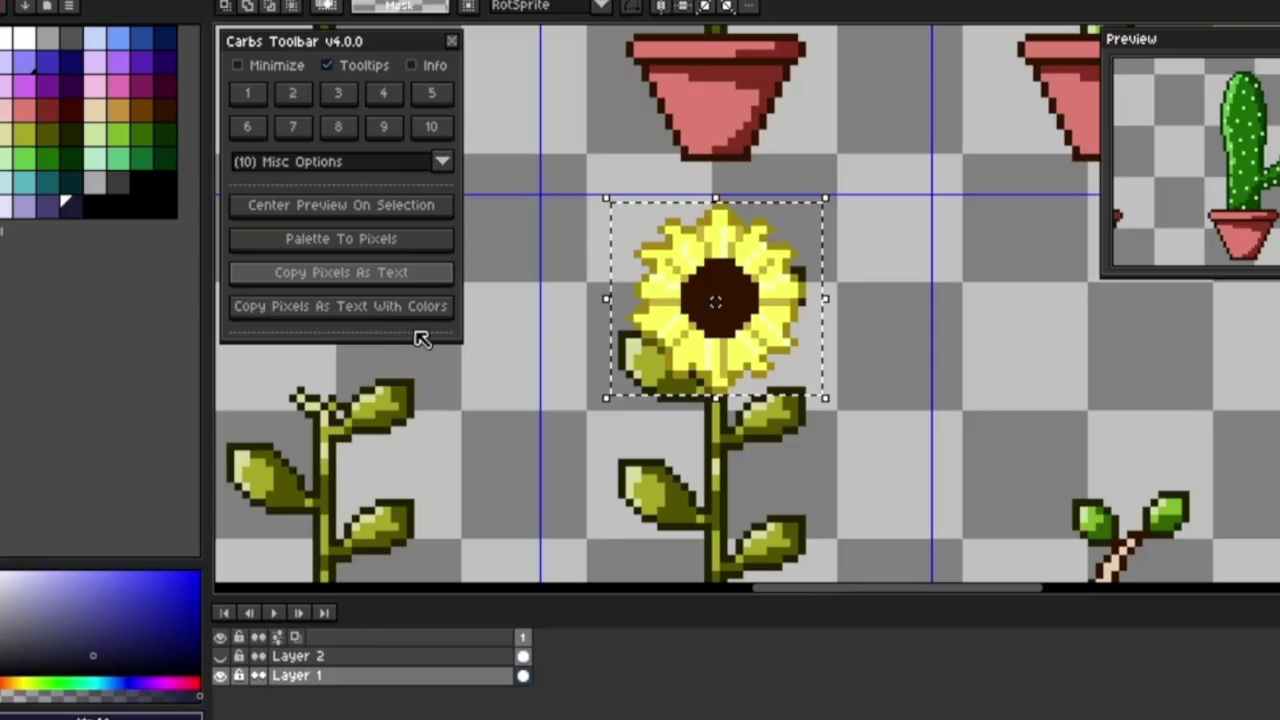
click(378, 312)
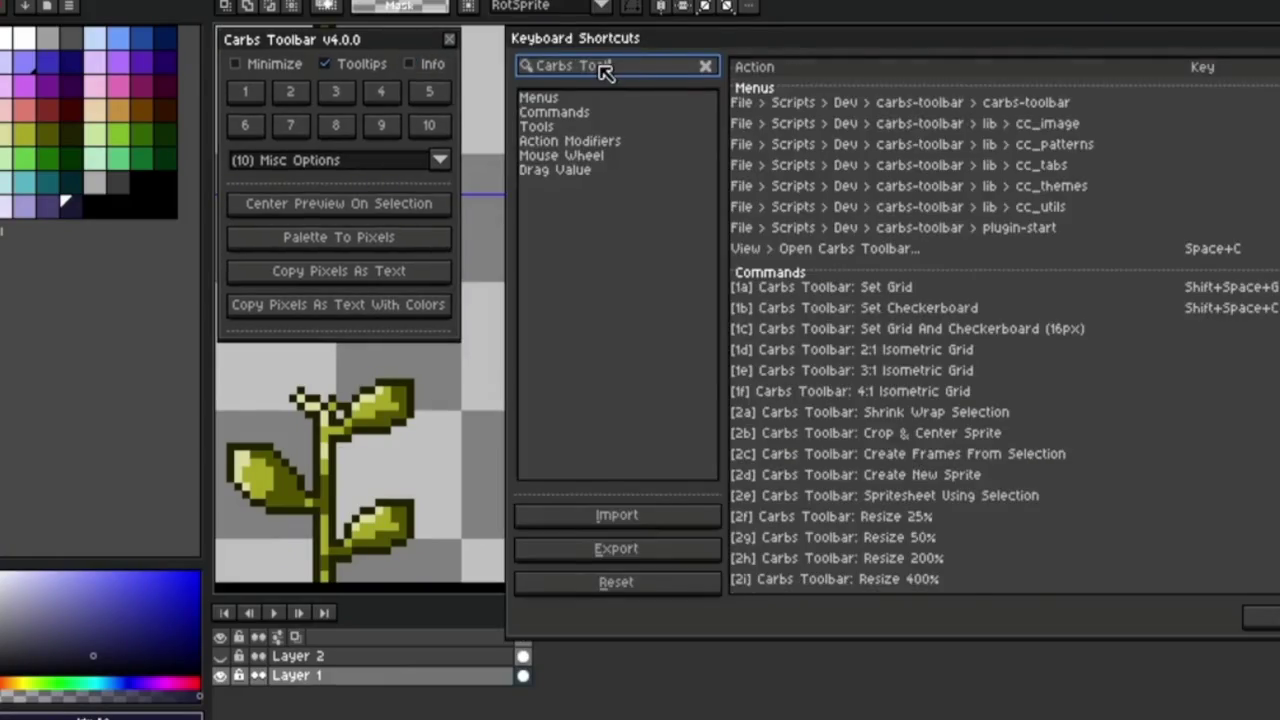
- Let the announcement video play through to its end screen suggesting the full overview
scroll(871, 277, down, 5)
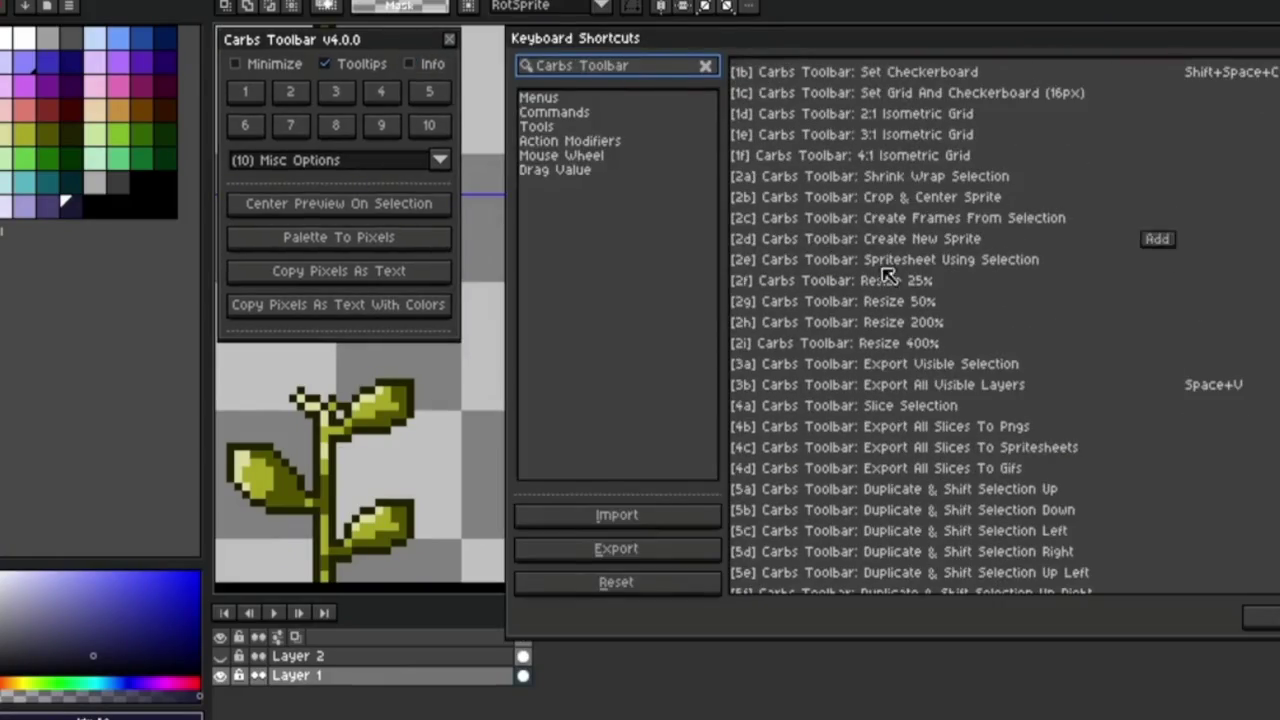
scroll(849, 323, down, 3)
scroll(1071, 409, down, 3)
scroll(1070, 422, down, 2)
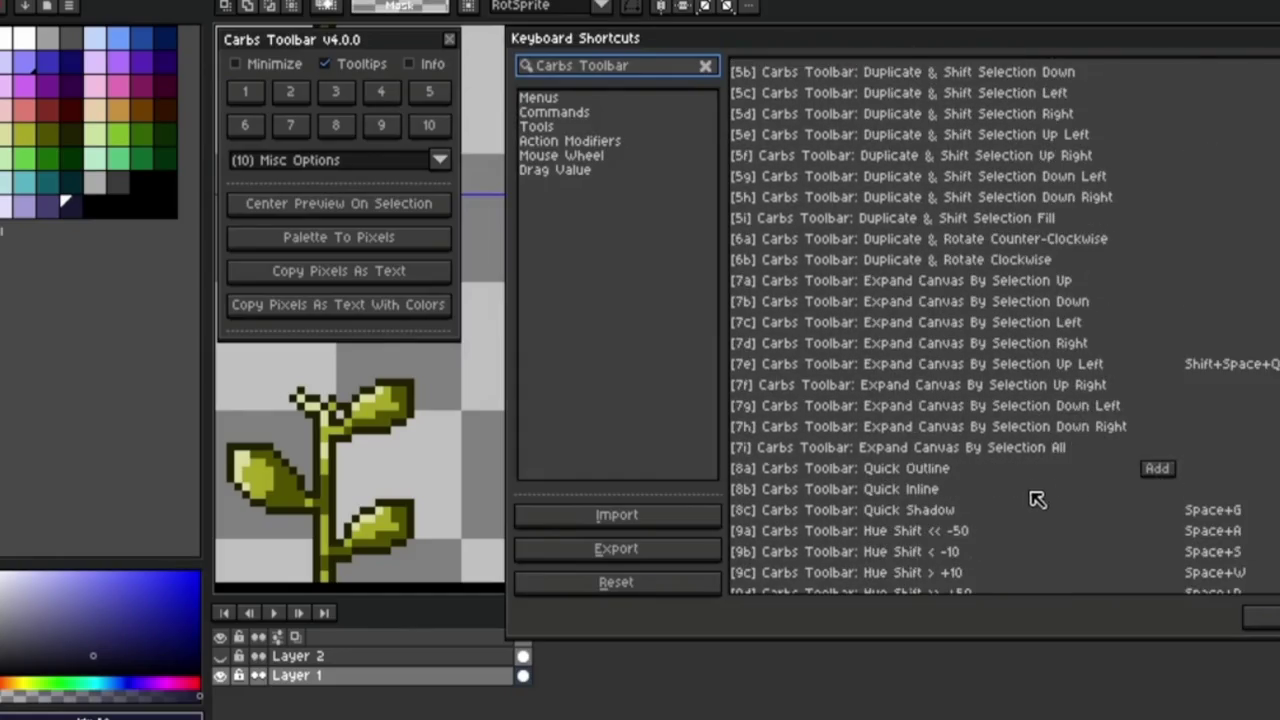
scroll(1020, 491, down, 5)
scroll(980, 520, up, 5)
scroll(980, 510, up, 7)
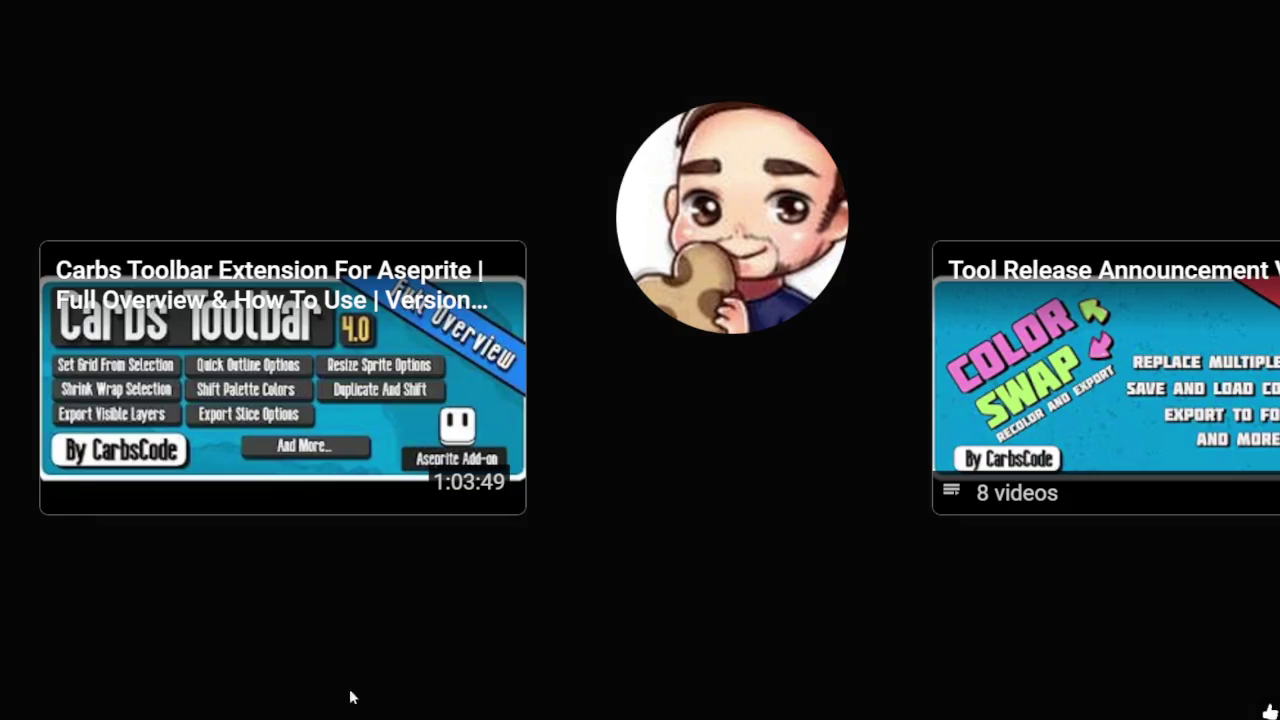
- Rewind the announcement video to its 0:53 slice-export demo and exit full screen
drag(835, 714, 672, 714)
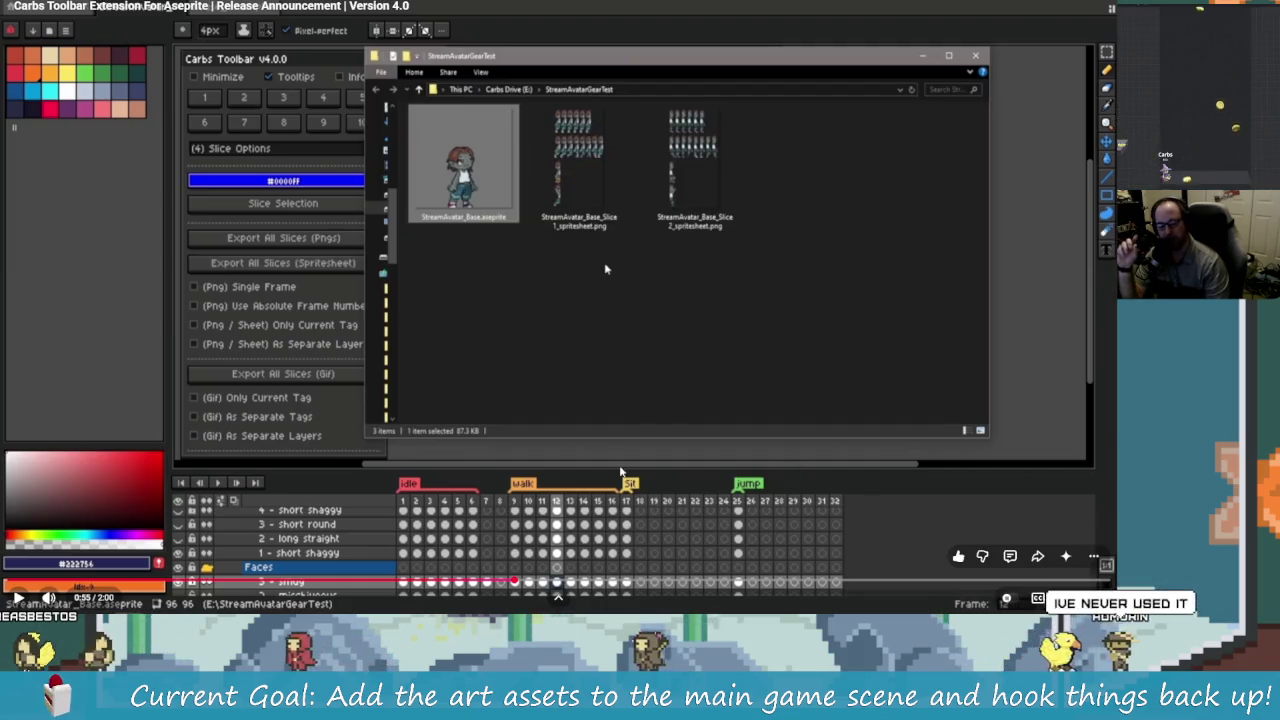
click(500, 585)
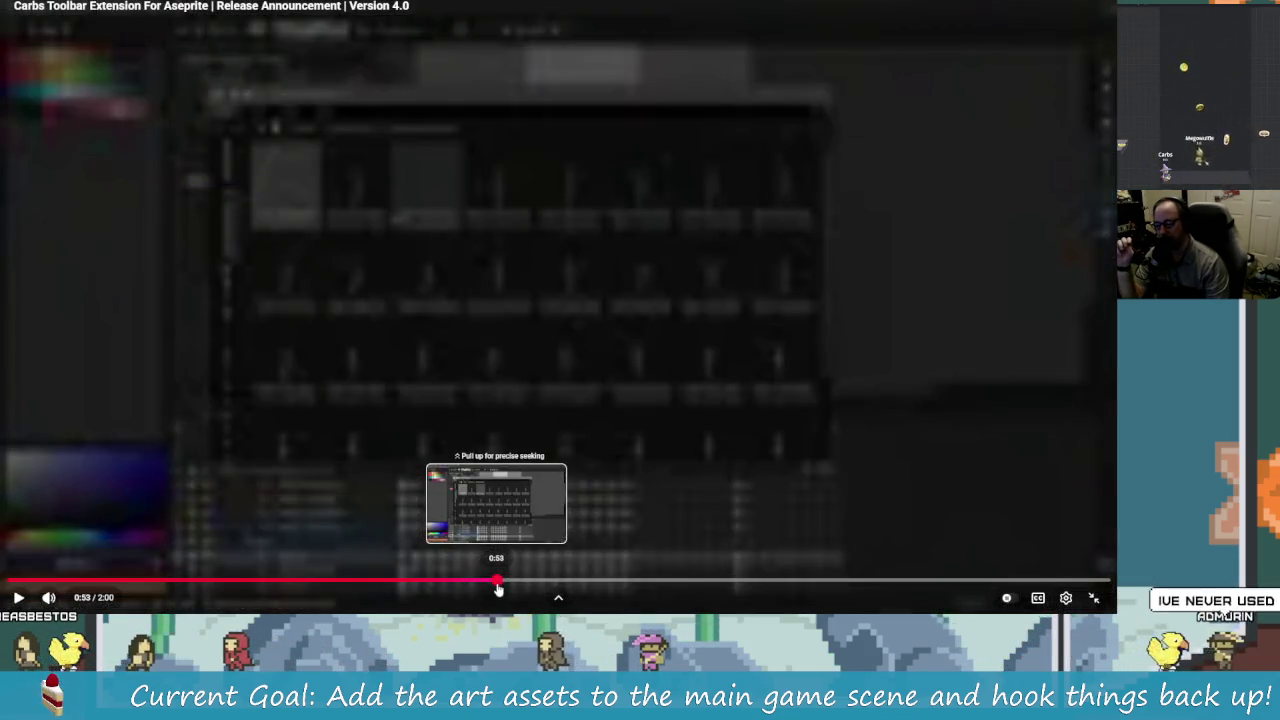
key(Escape)
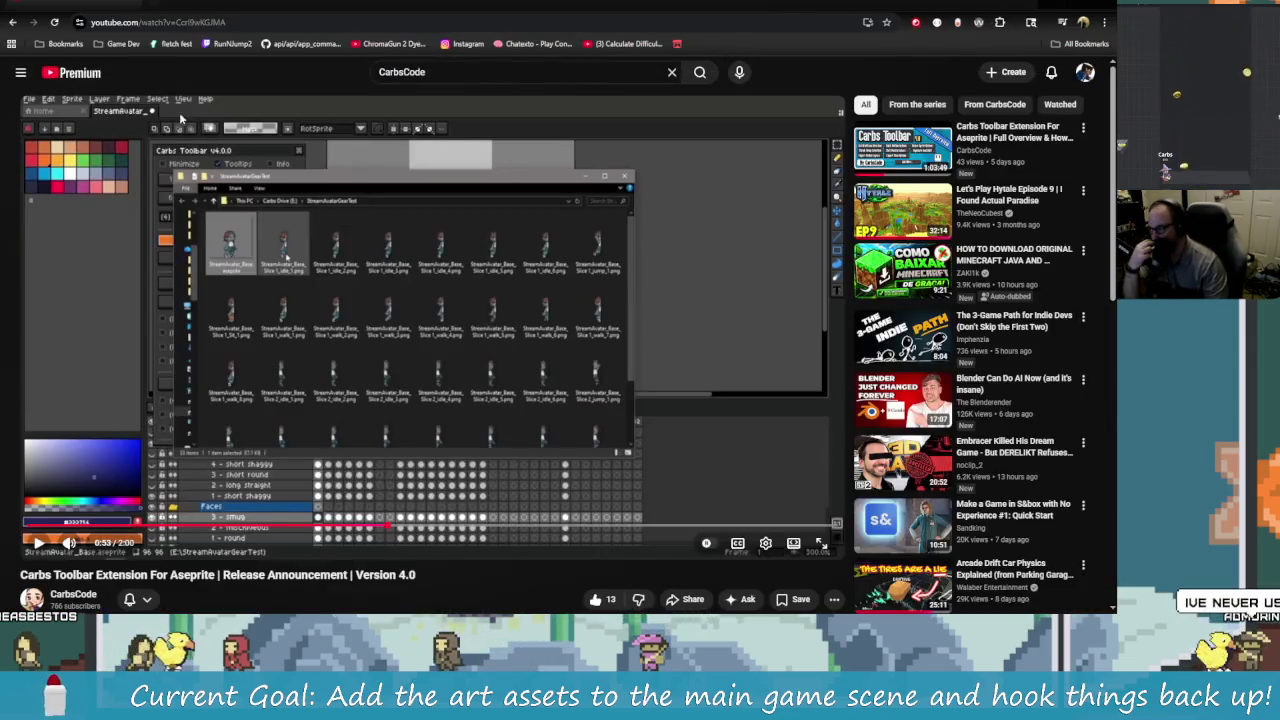
- Open the Carbs Toolbar Full Overview video and pause it full screen at 21:37, in the slice-from-selection chapter
click(902, 150)
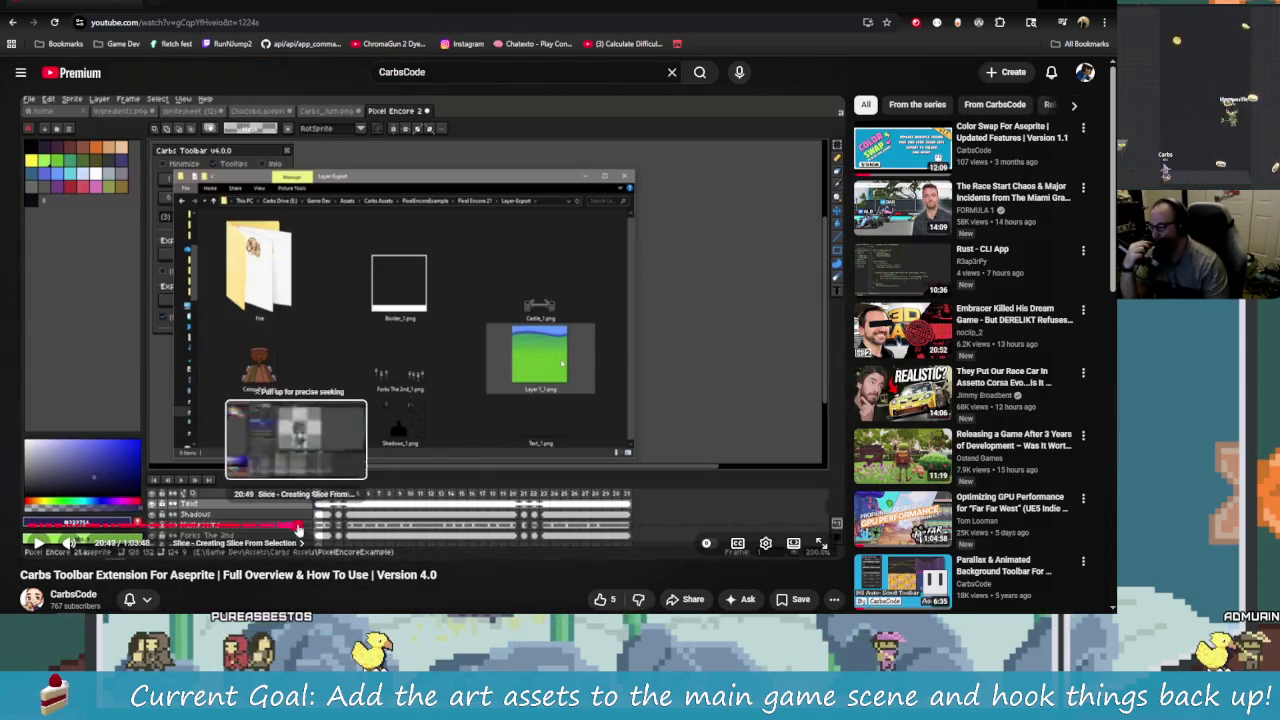
drag(300, 526, 307, 533)
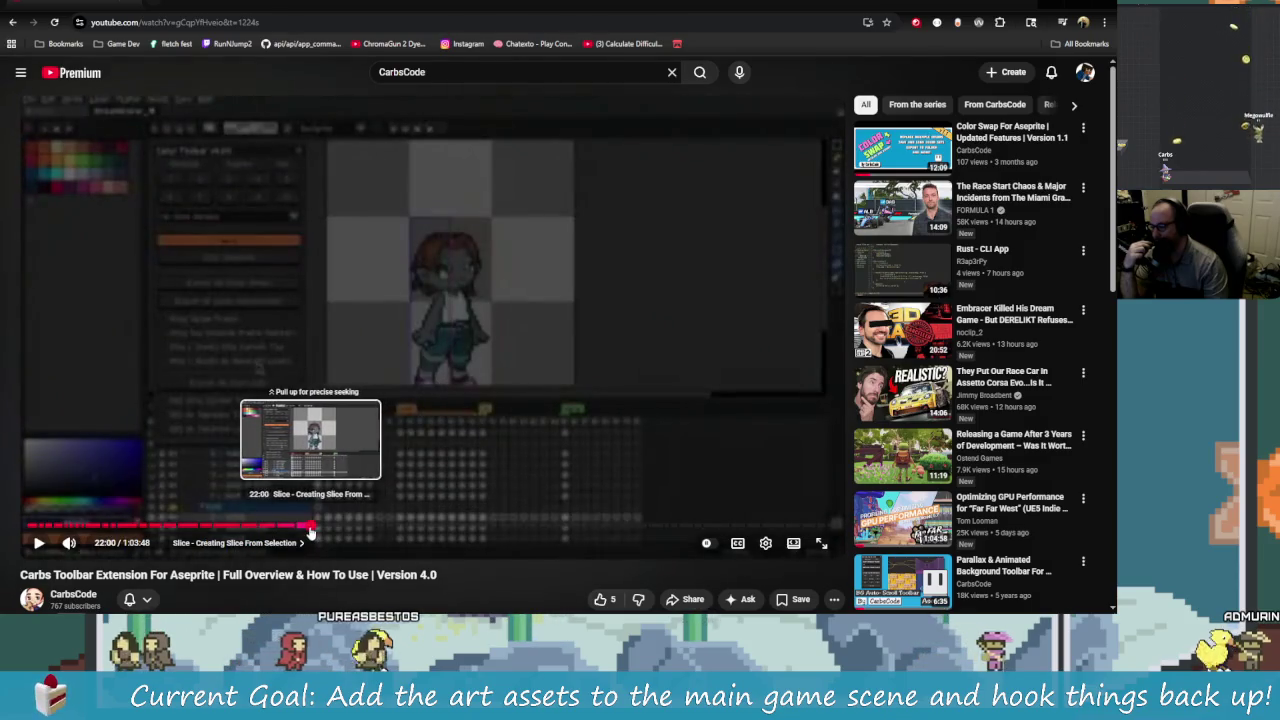
drag(307, 533, 300, 530)
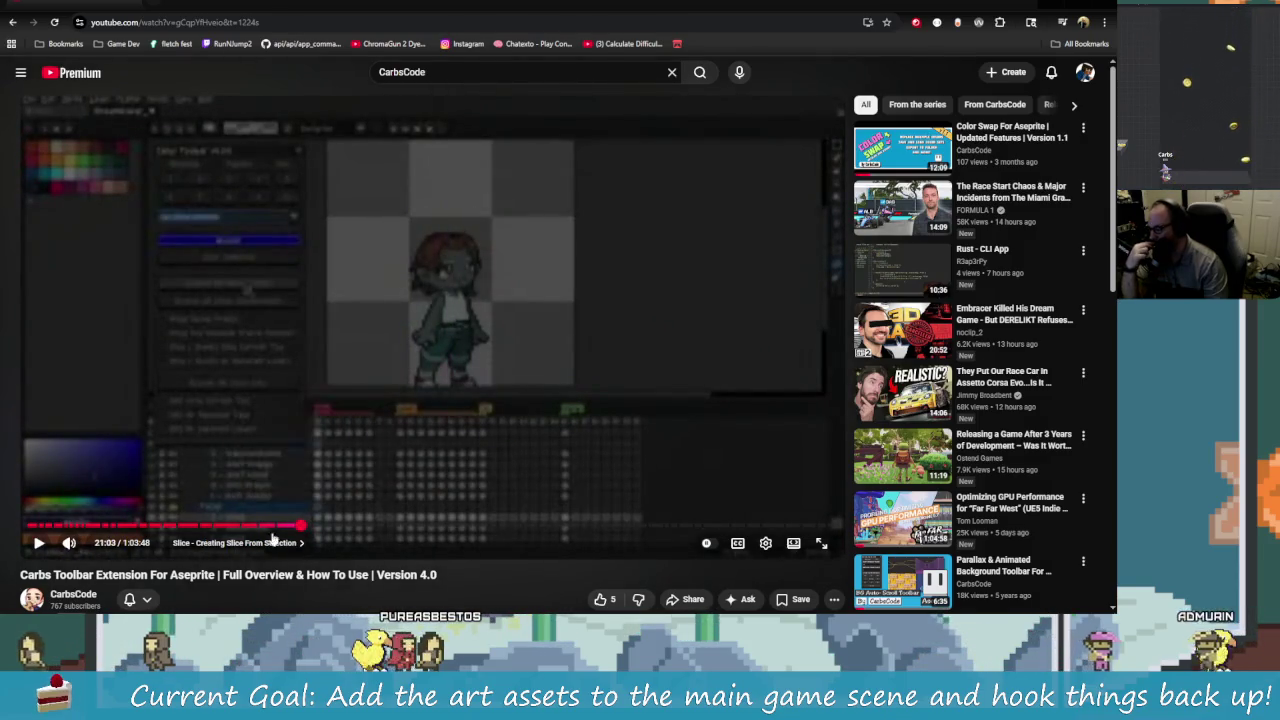
click(40, 550)
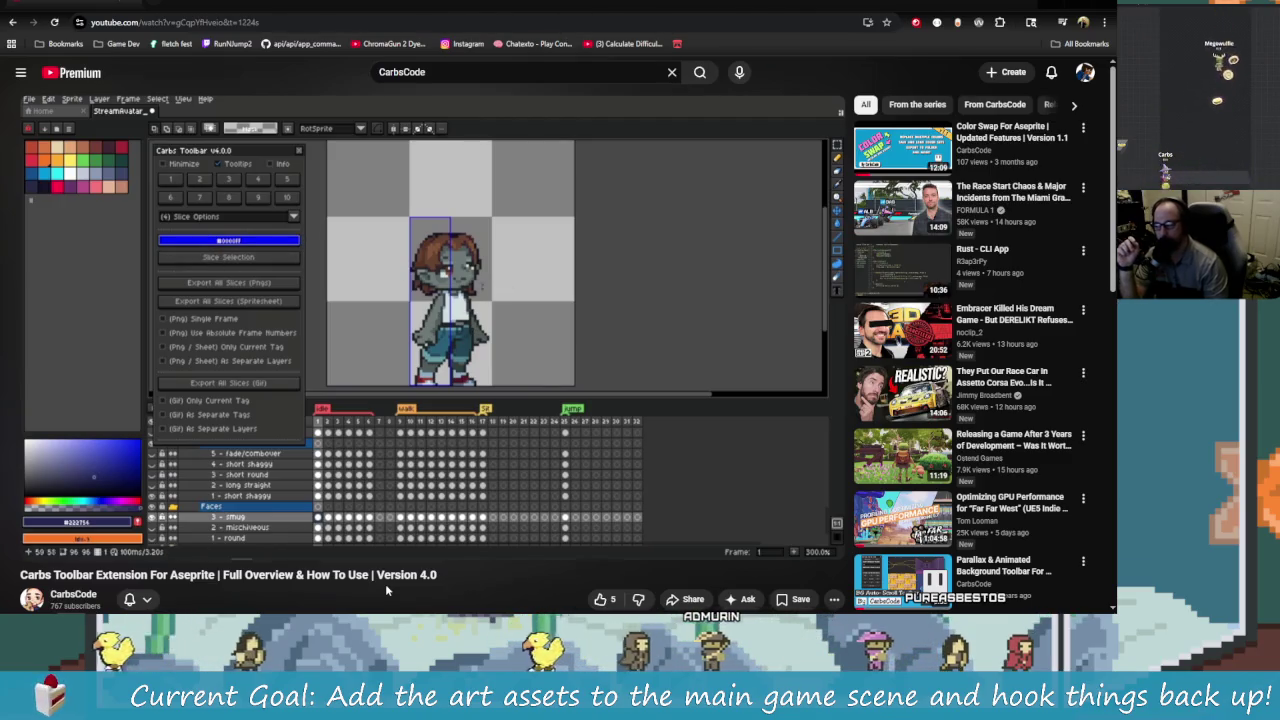
click(822, 545)
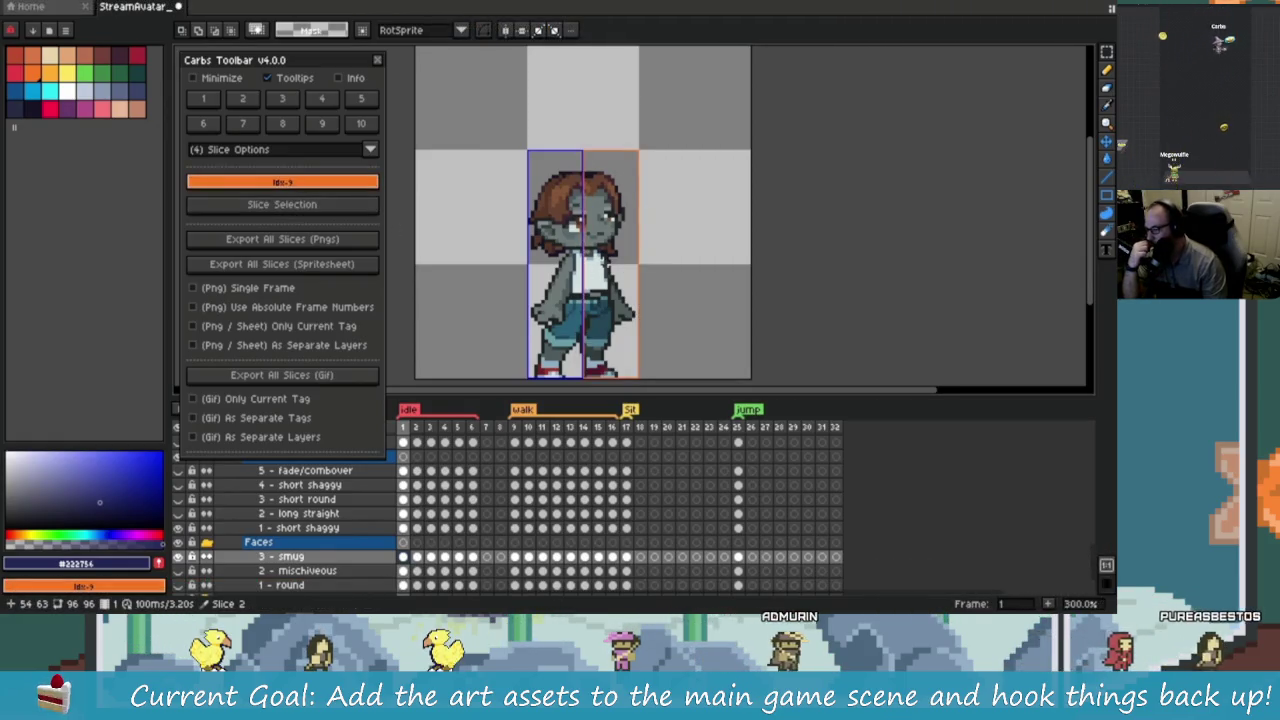
key(space)
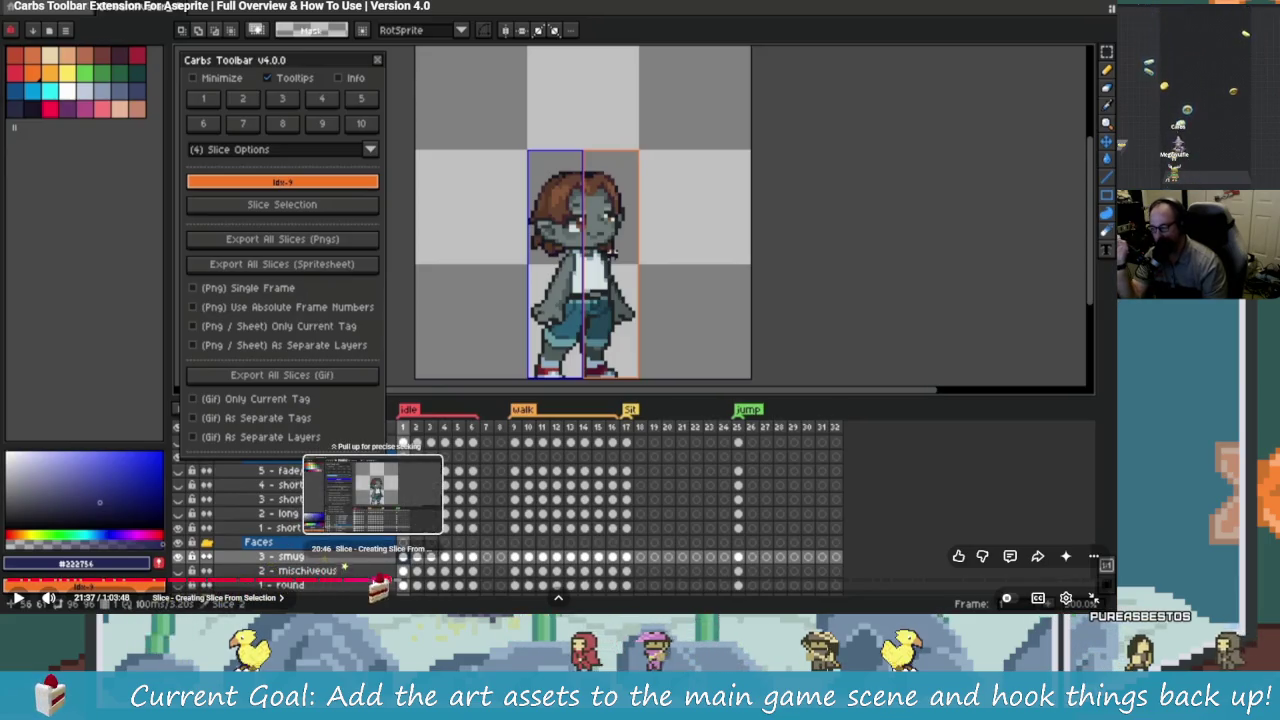
- Mute the overview video and pause it at 42:12 in the Slice GIF export chapter
drag(374, 585, 718, 586)
drag(722, 587, 778, 591)
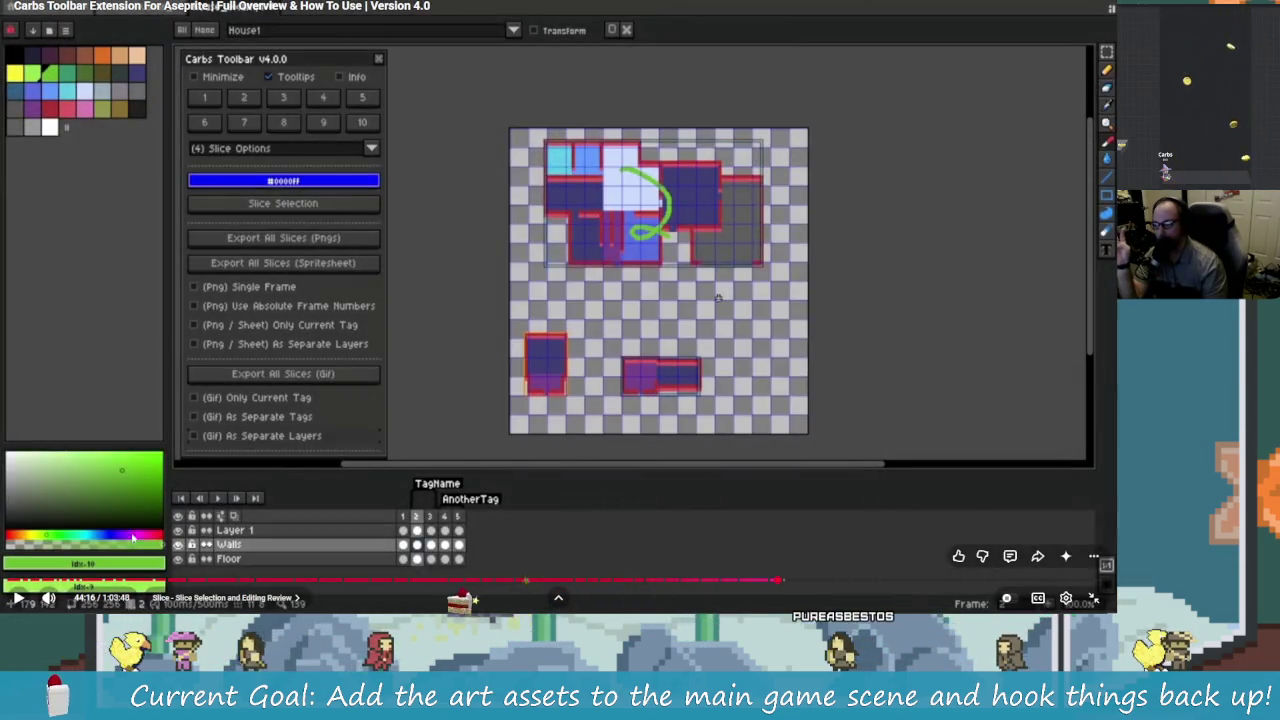
click(48, 598)
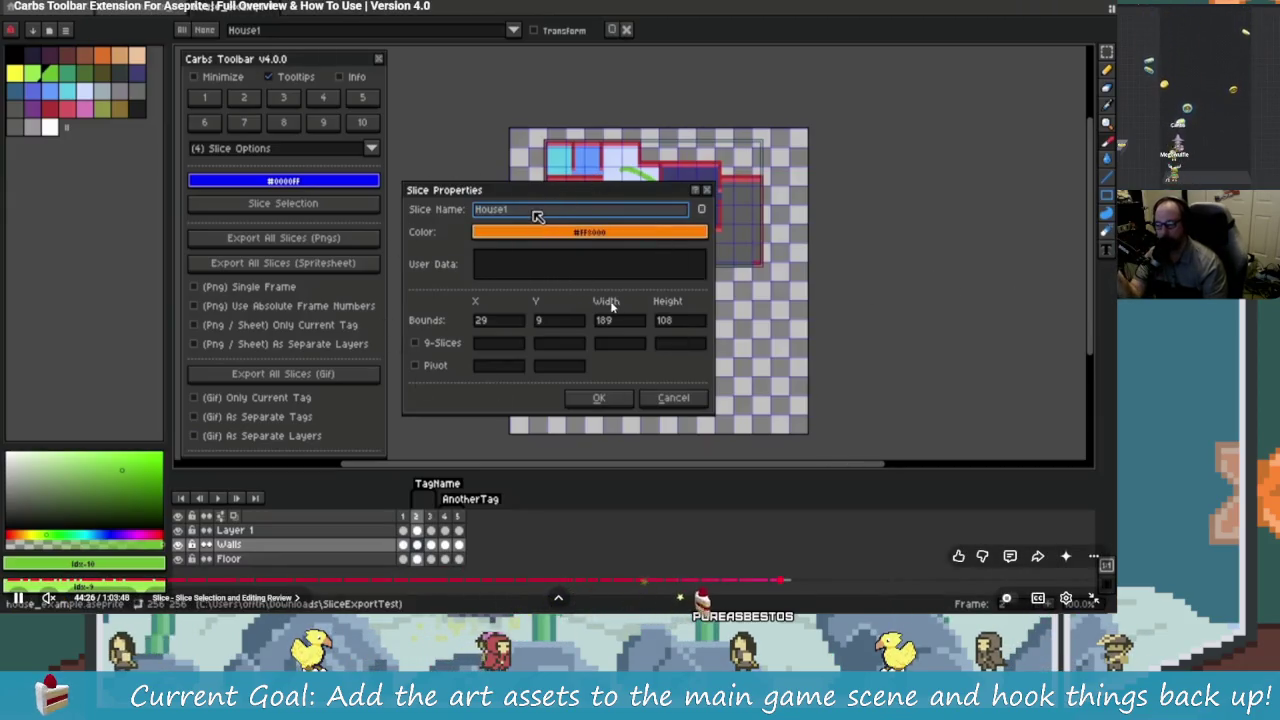
click(707, 300)
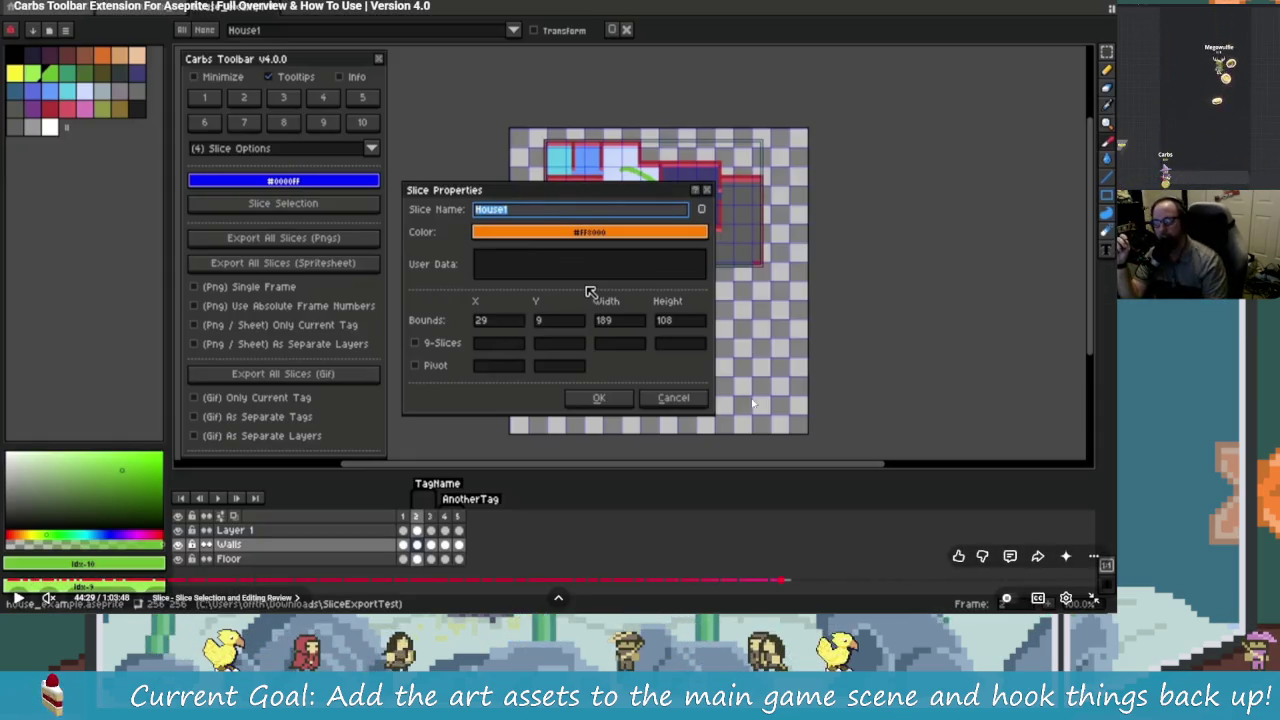
click(773, 586)
drag(773, 586, 744, 590)
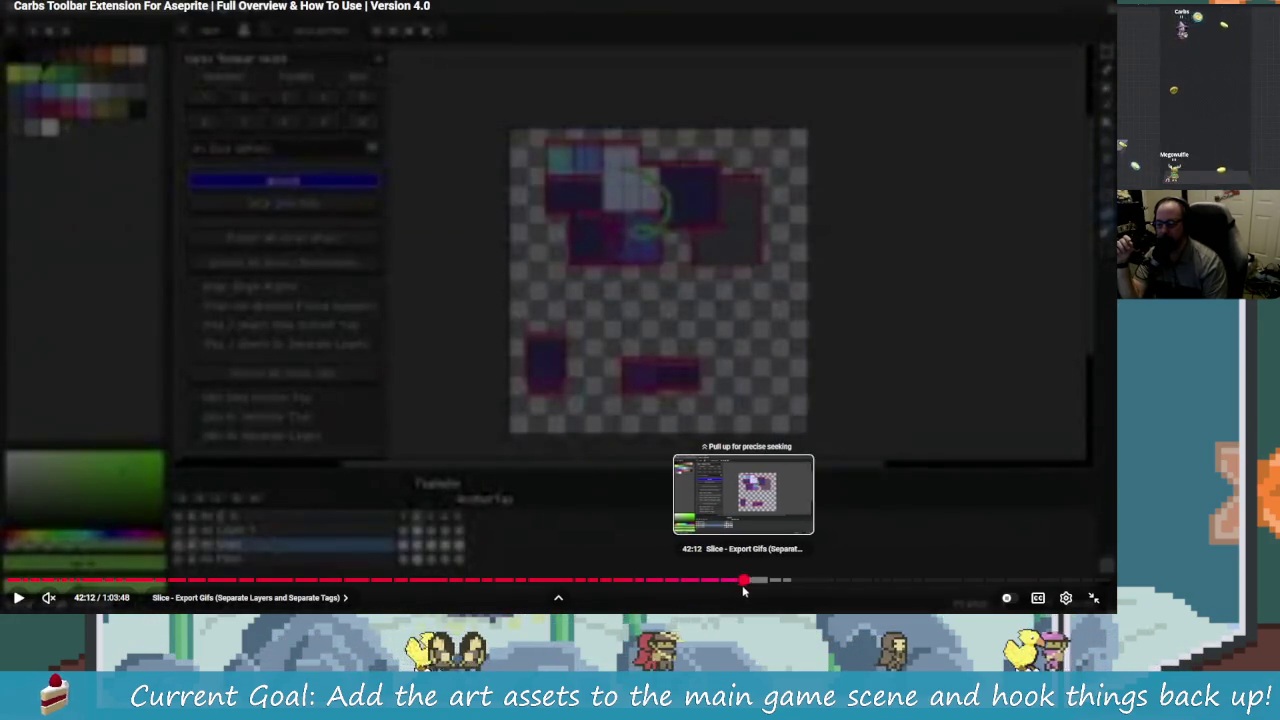
- Rewind the overview video to 30:45, the Export Pngs chapter showing per-layer slice images
mouse_move(744, 590)
mouse_down()
mouse_move(425, 586)
mouse_move(535, 588)
mouse_up()
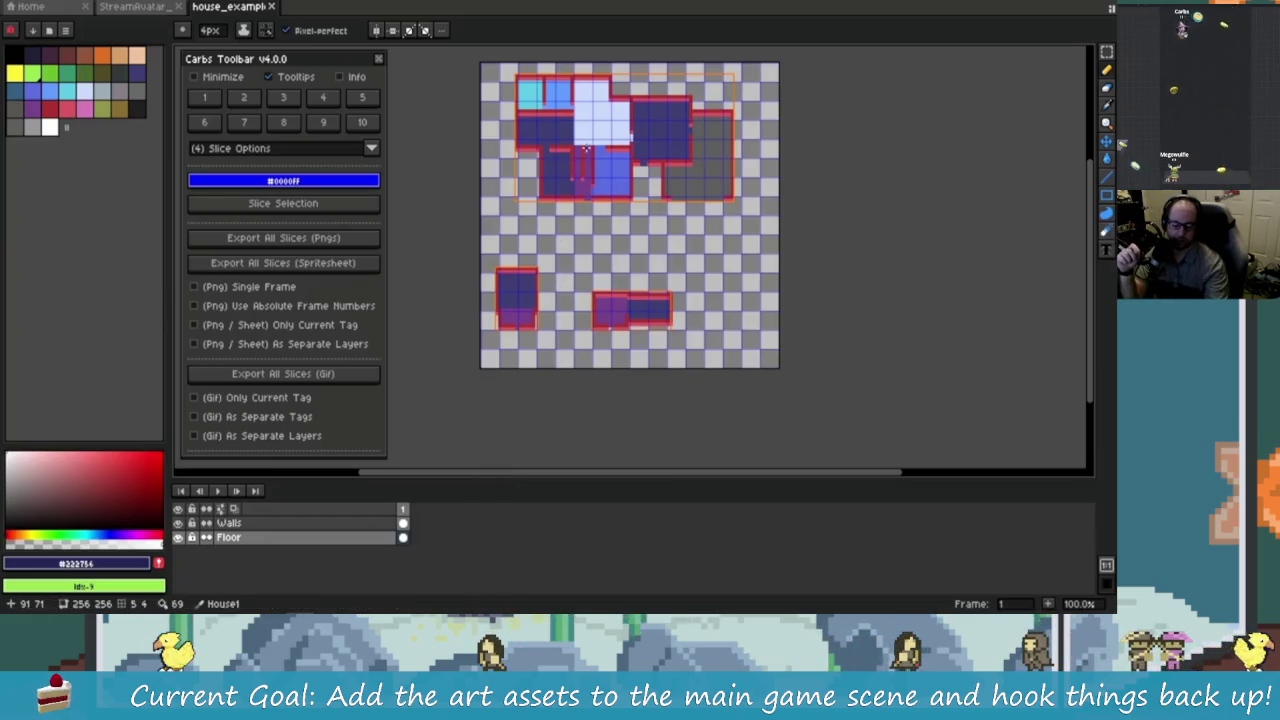
scroll(549, 262, up, 5)
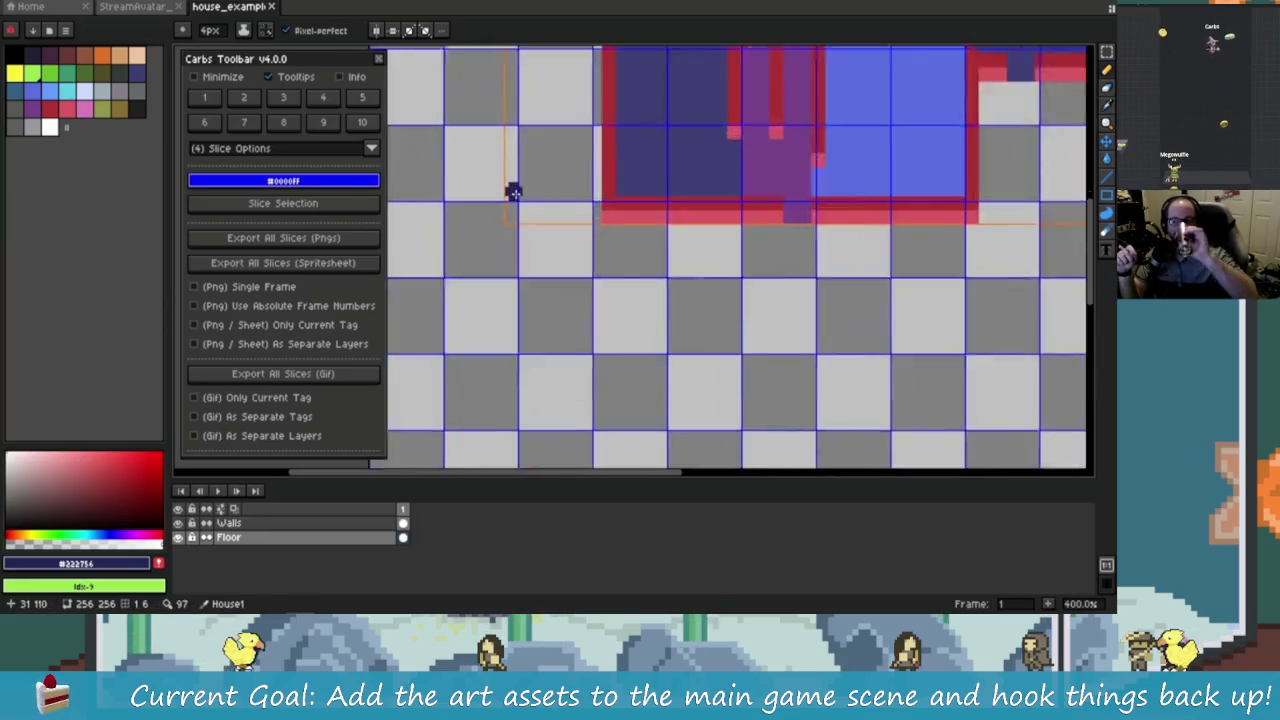
scroll(515, 195, up, 1)
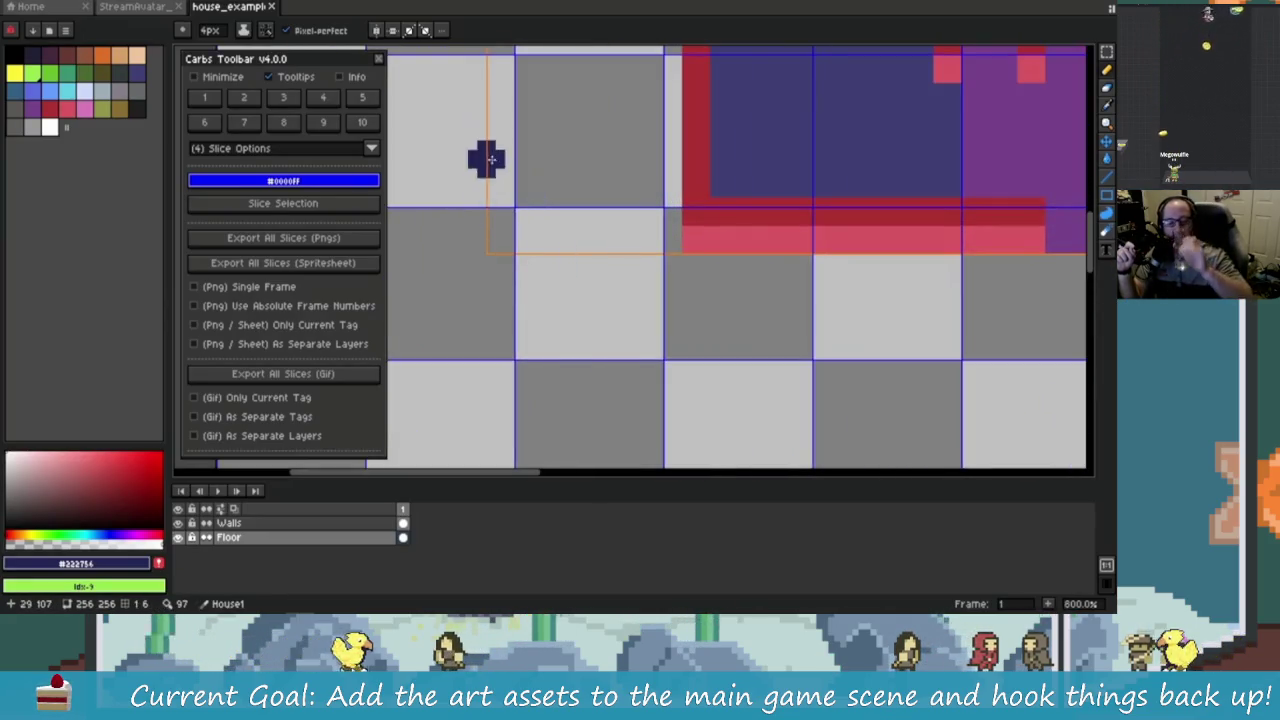
scroll(599, 266, down, 1)
scroll(599, 263, down, 3)
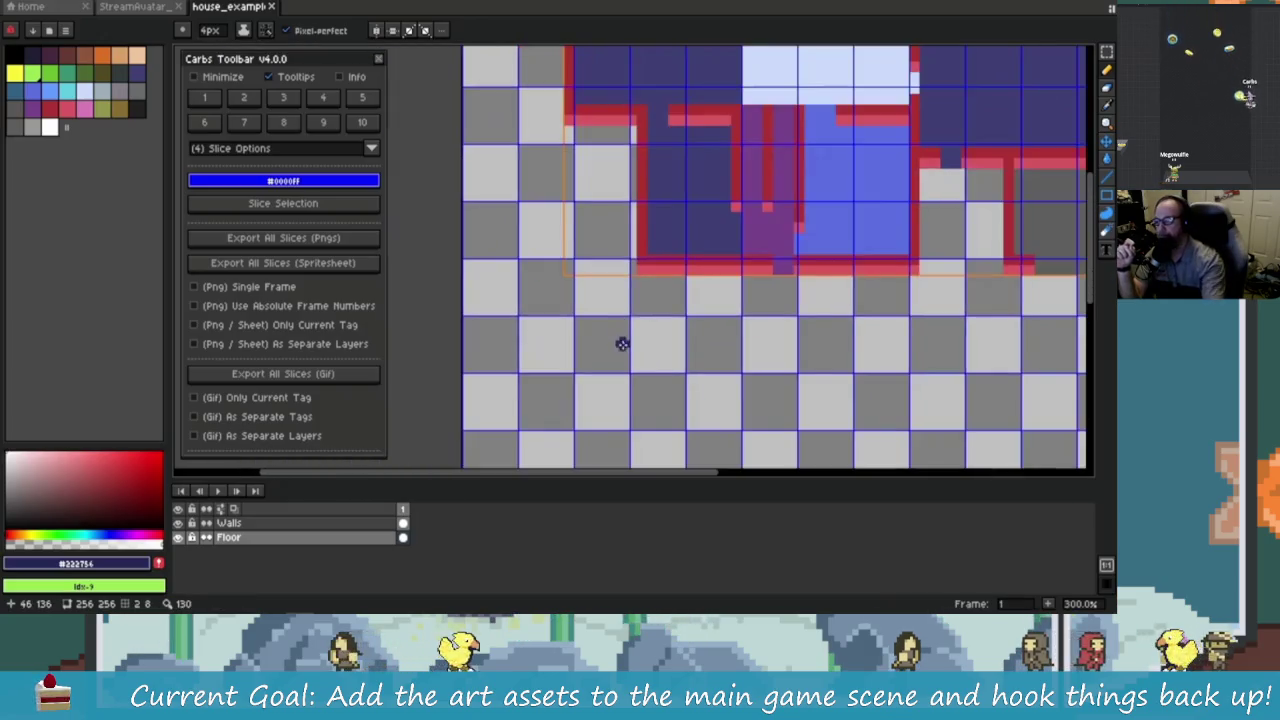
scroll(620, 346, down, 1)
drag(608, 360, 668, 161)
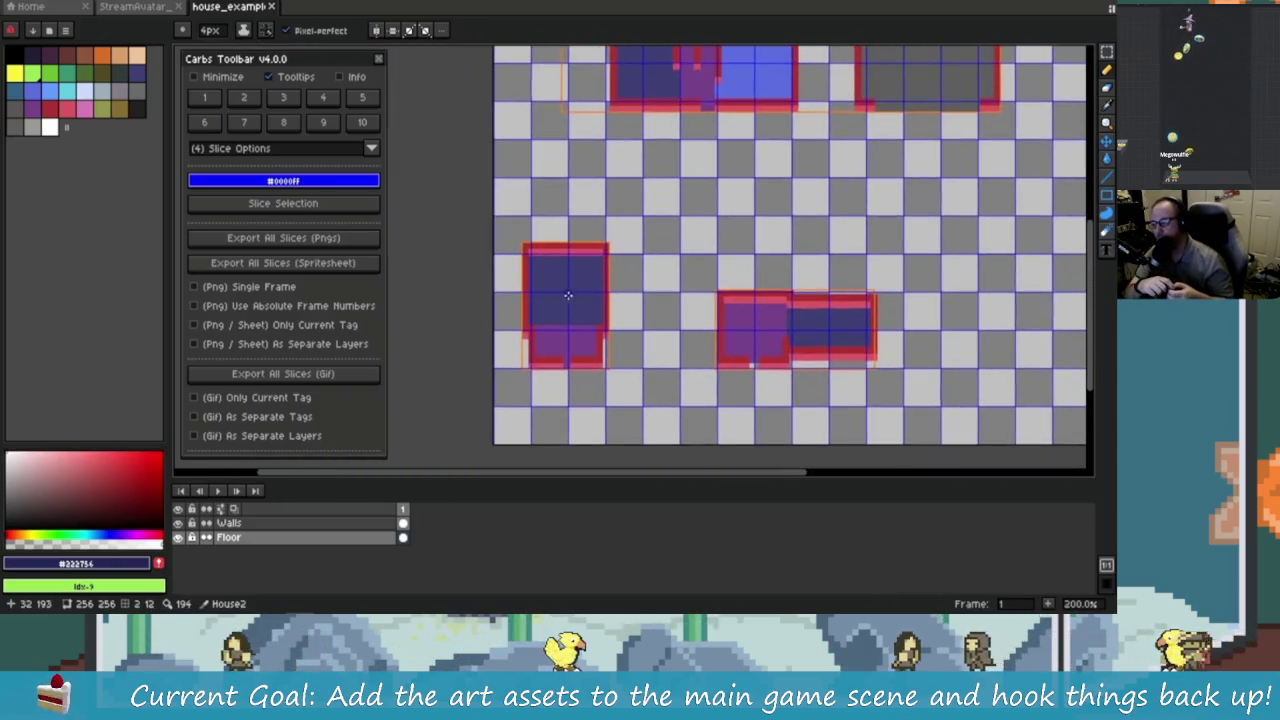
scroll(609, 310, down, 1)
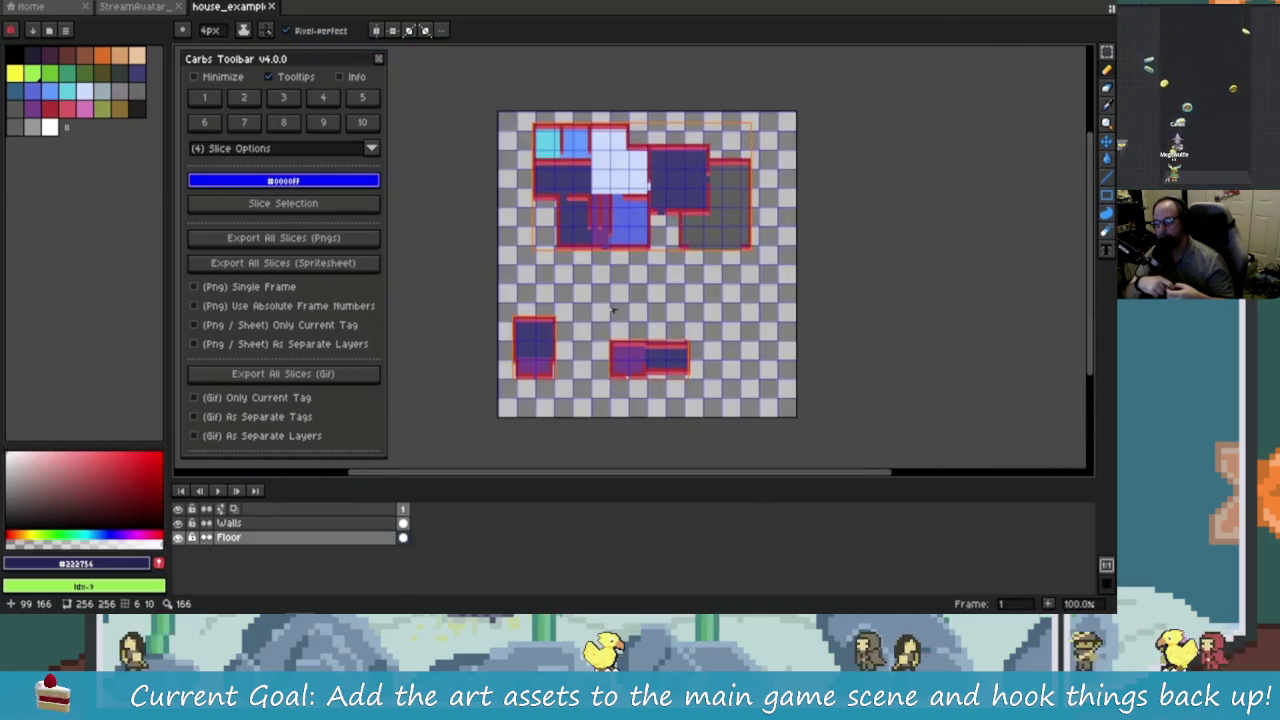
click(325, 350)
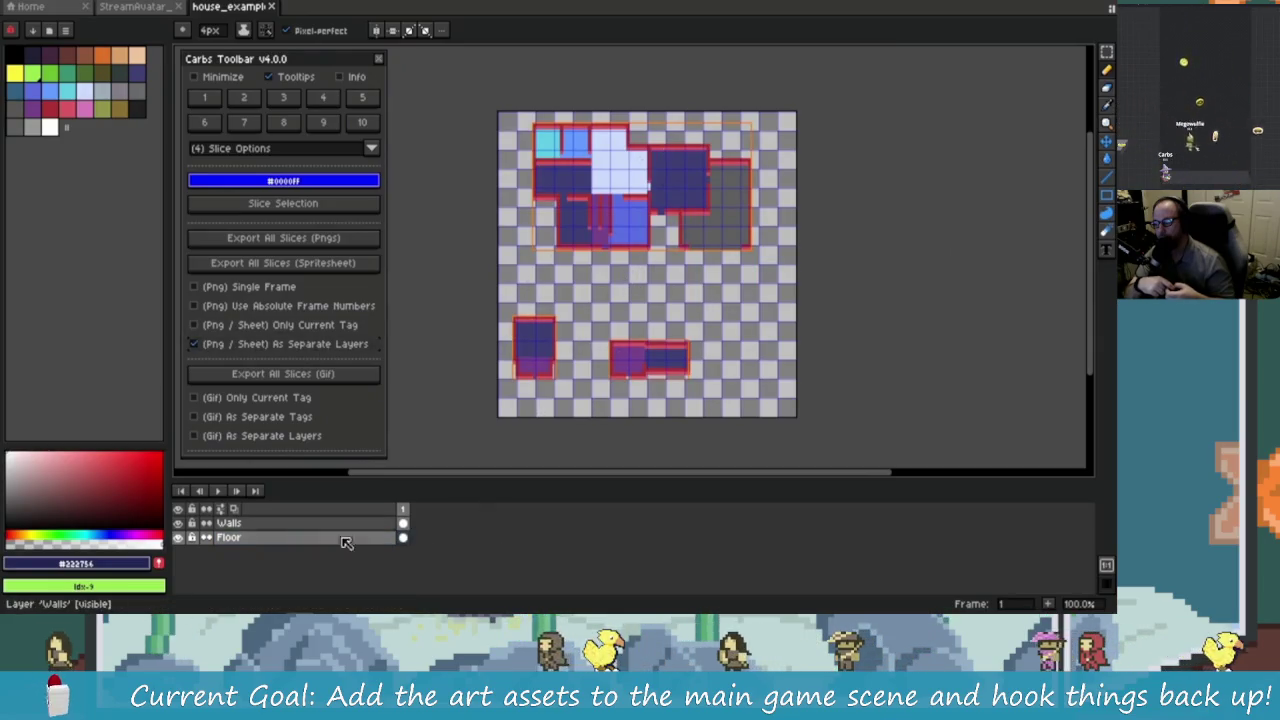
click(370, 537)
click(395, 545)
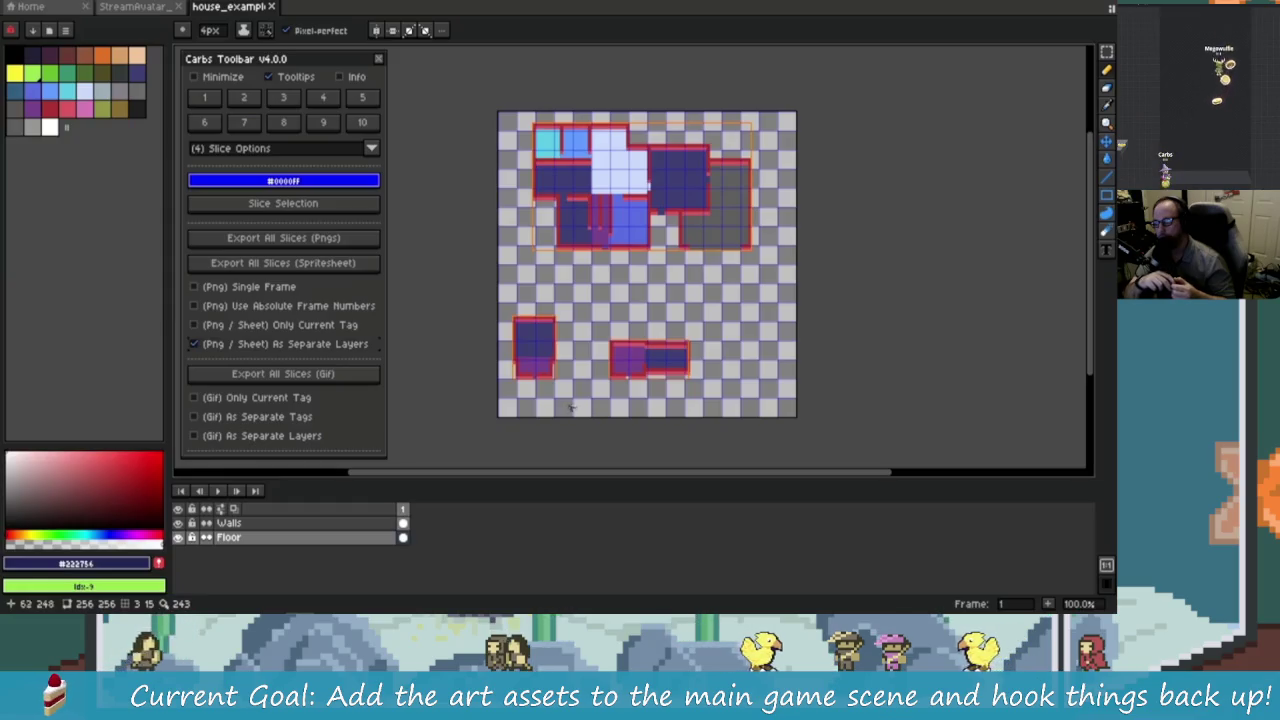
click(367, 250)
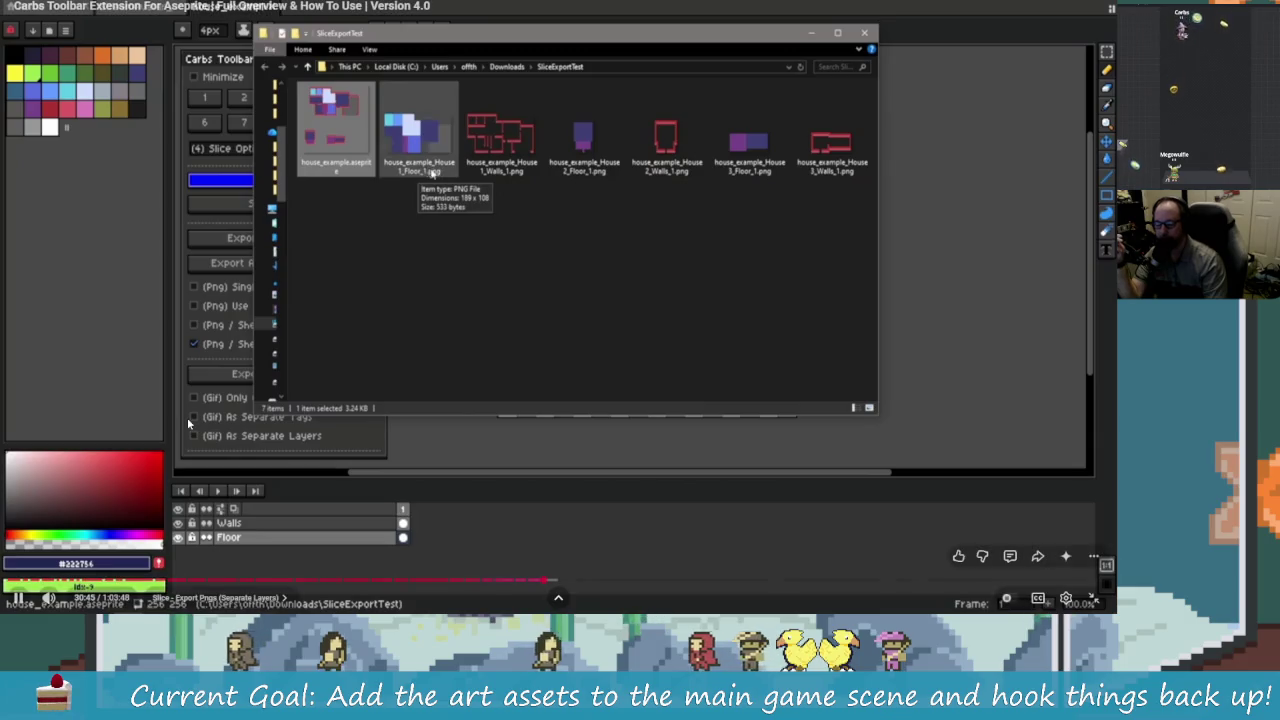
- Pause the overview video and jump ahead to 51:01, the Quick Outline - Quick Inline chapter
click(513, 334)
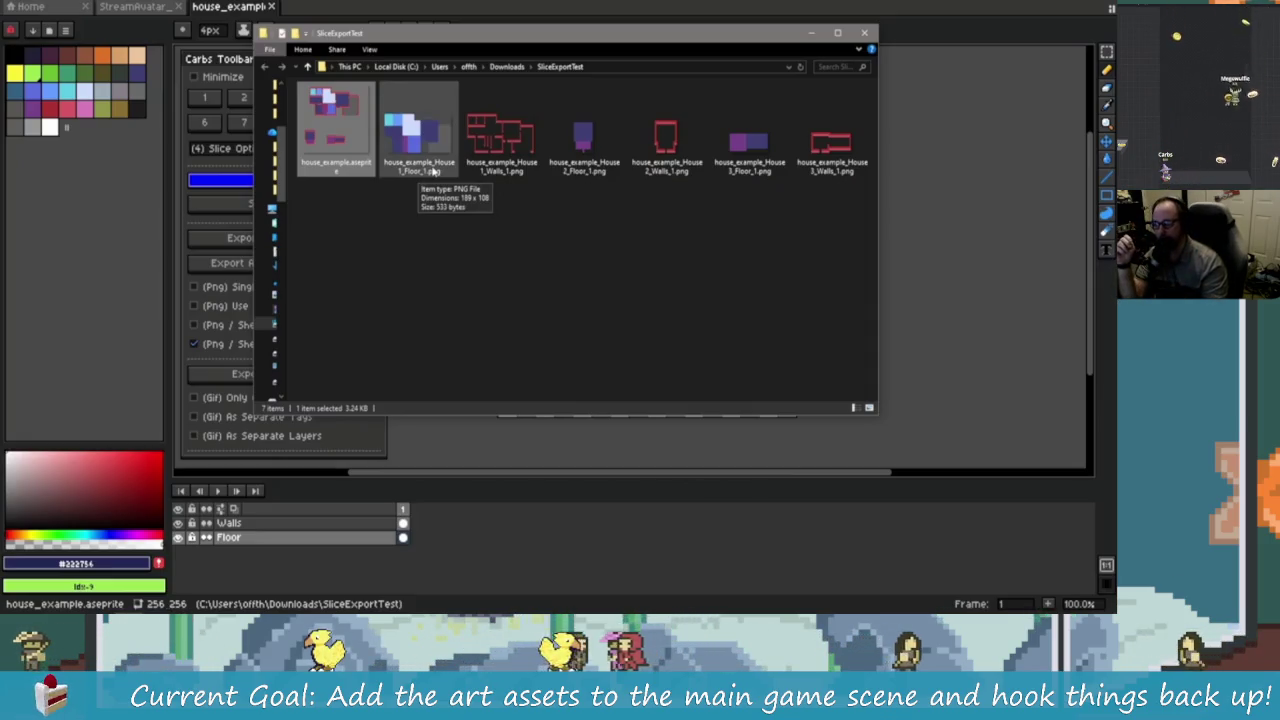
click(517, 204)
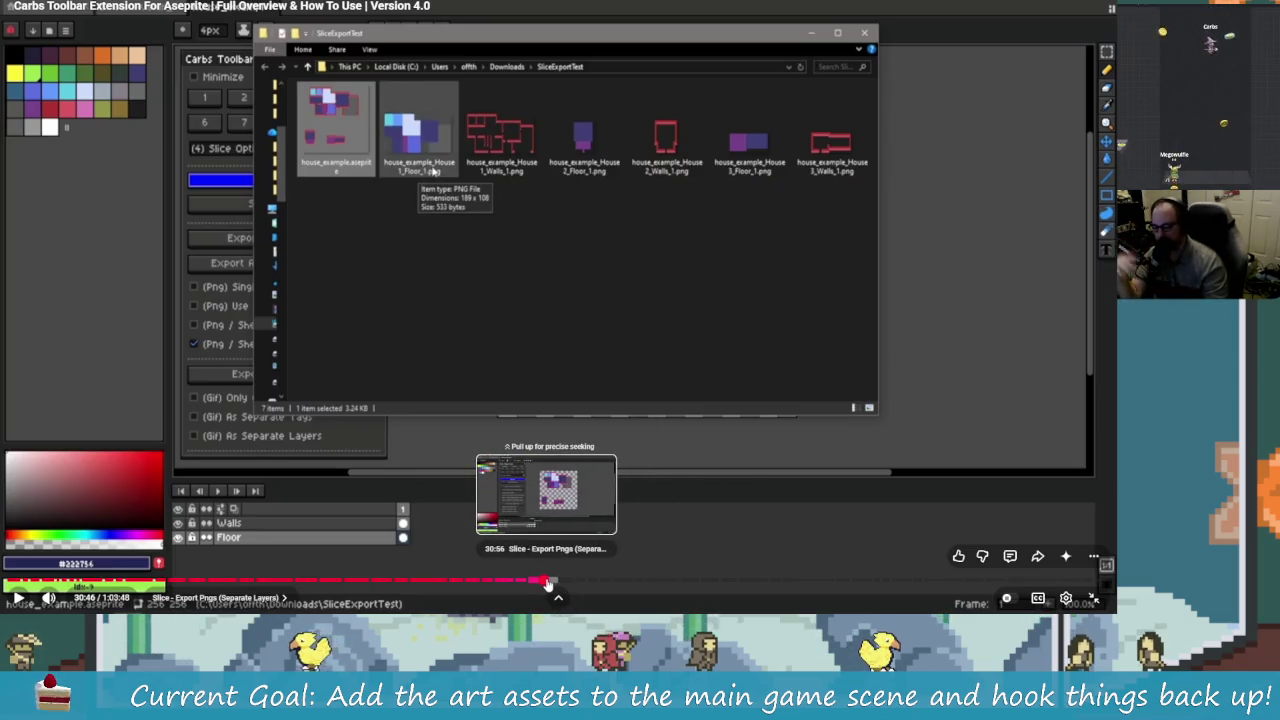
mouse_move(551, 585)
mouse_down()
mouse_move(939, 587)
mouse_move(896, 587)
mouse_up()
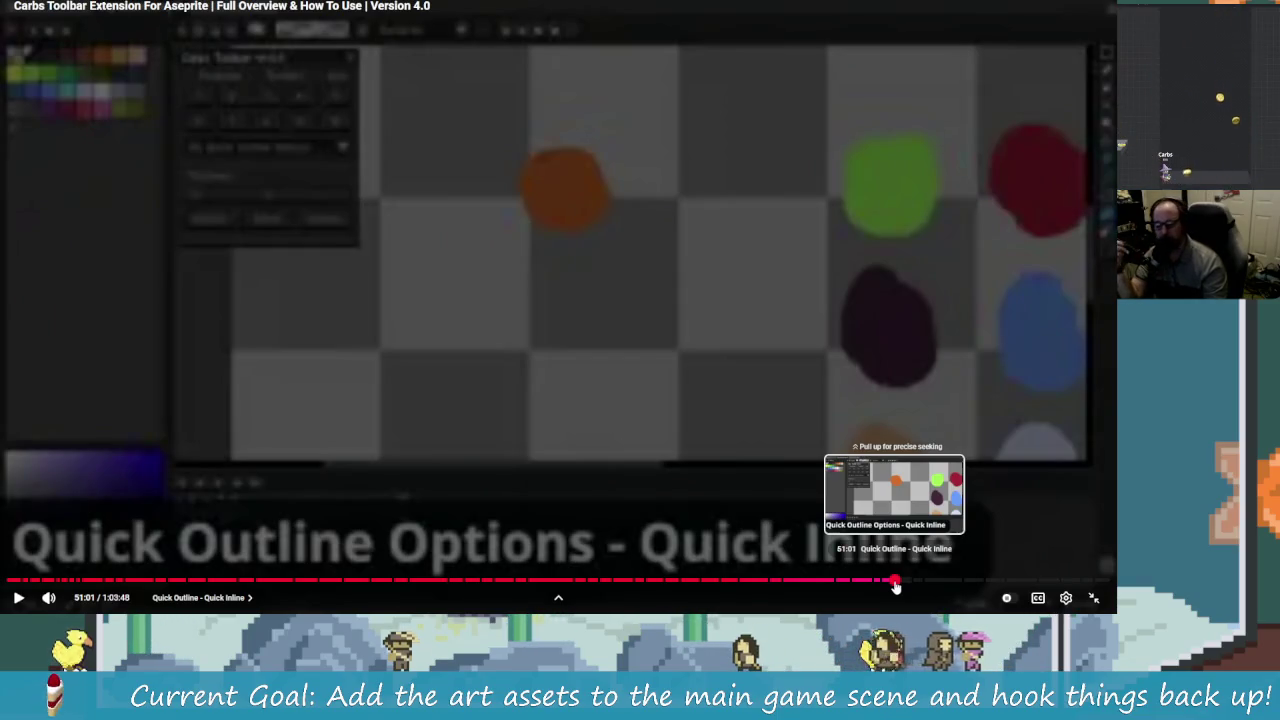
- Scrub the tutorial between 50:06 and 51:26 to review the Quick Outline orange blob demo
drag(896, 587, 884, 587)
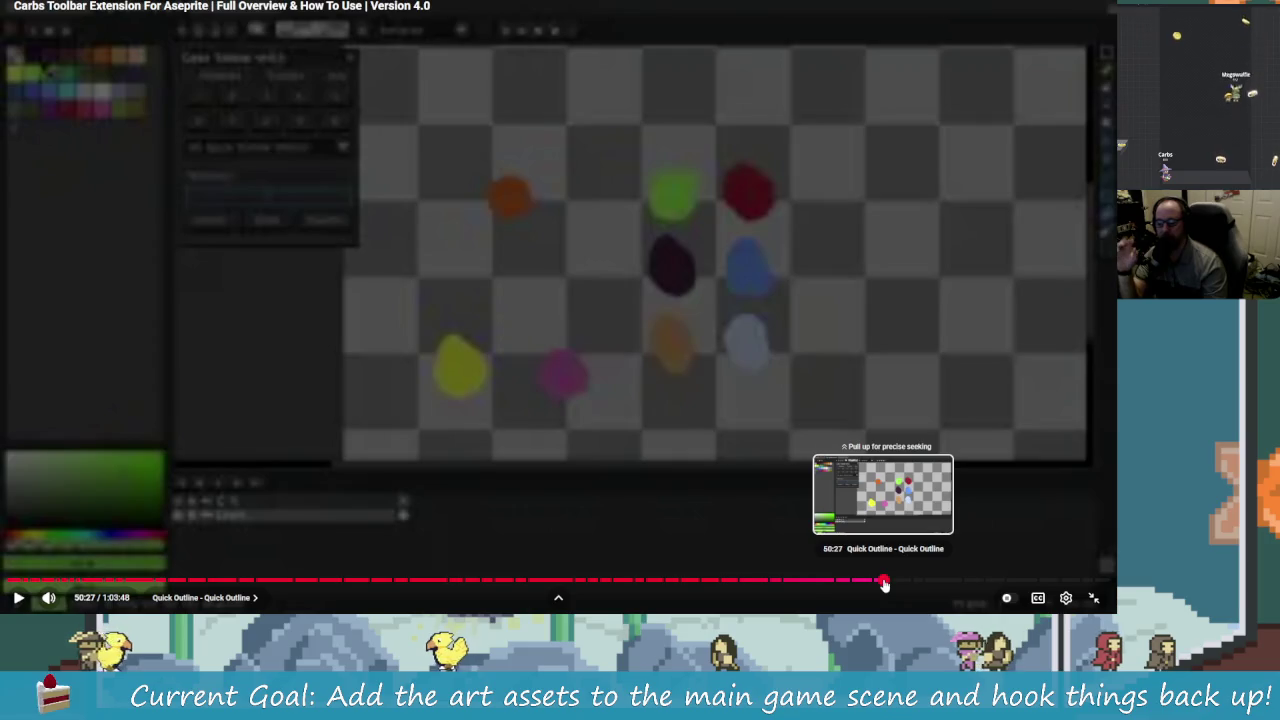
drag(884, 585, 882, 585)
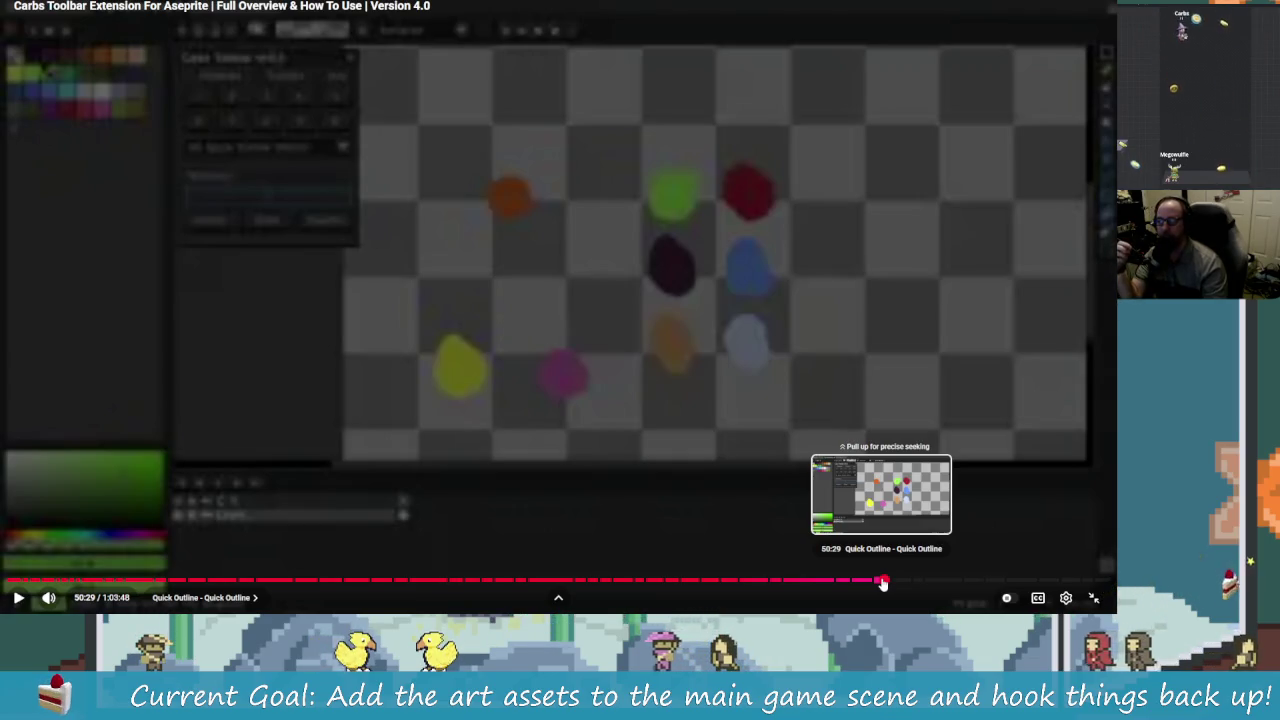
drag(882, 585, 876, 584)
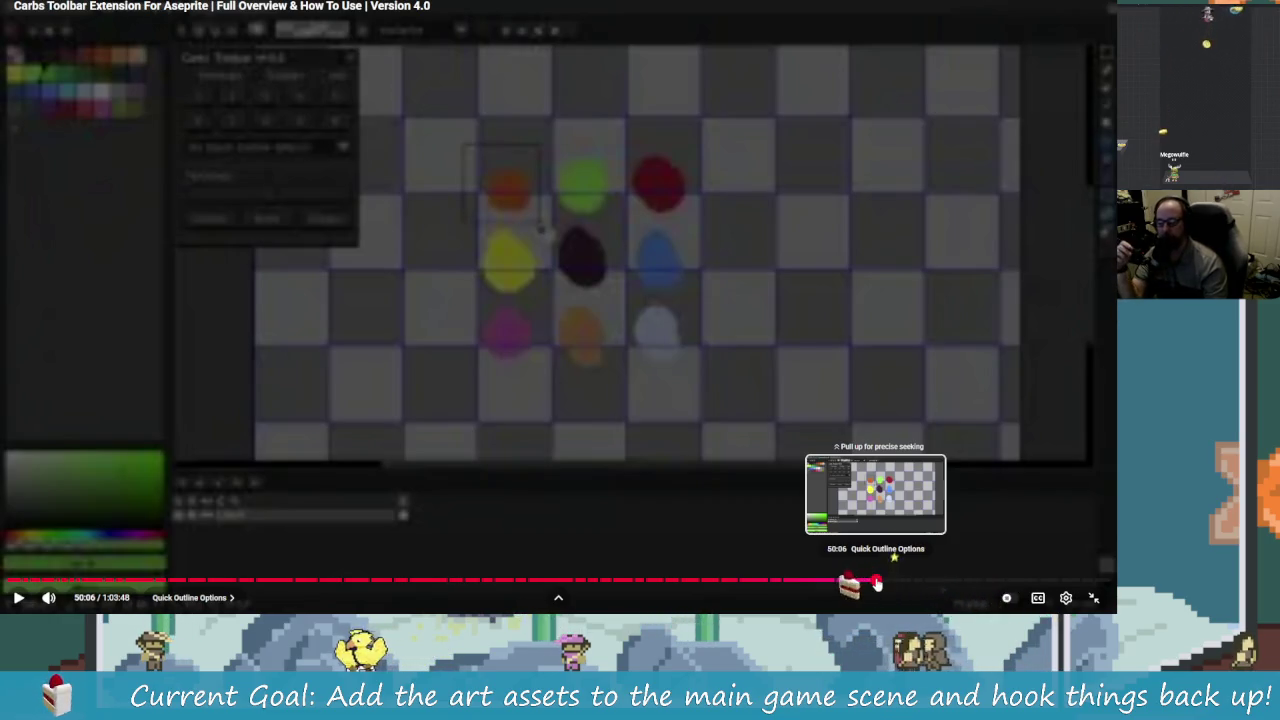
drag(876, 584, 879, 585)
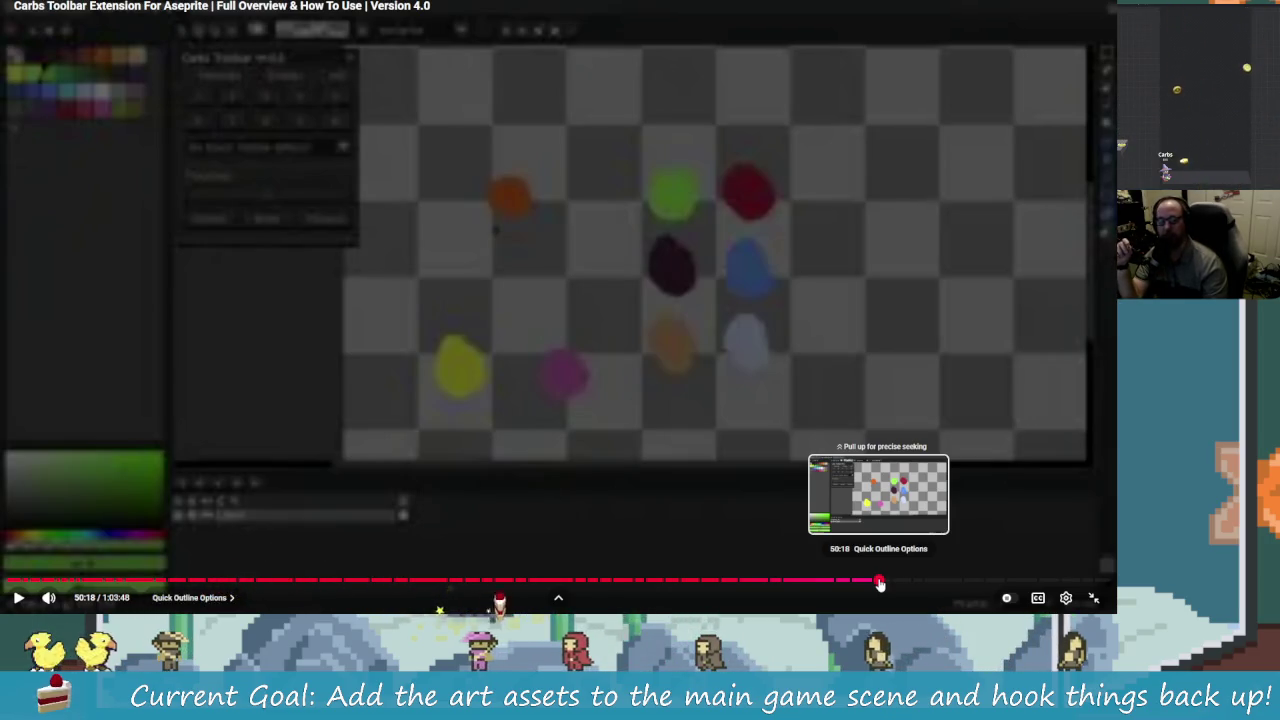
drag(879, 584, 899, 588)
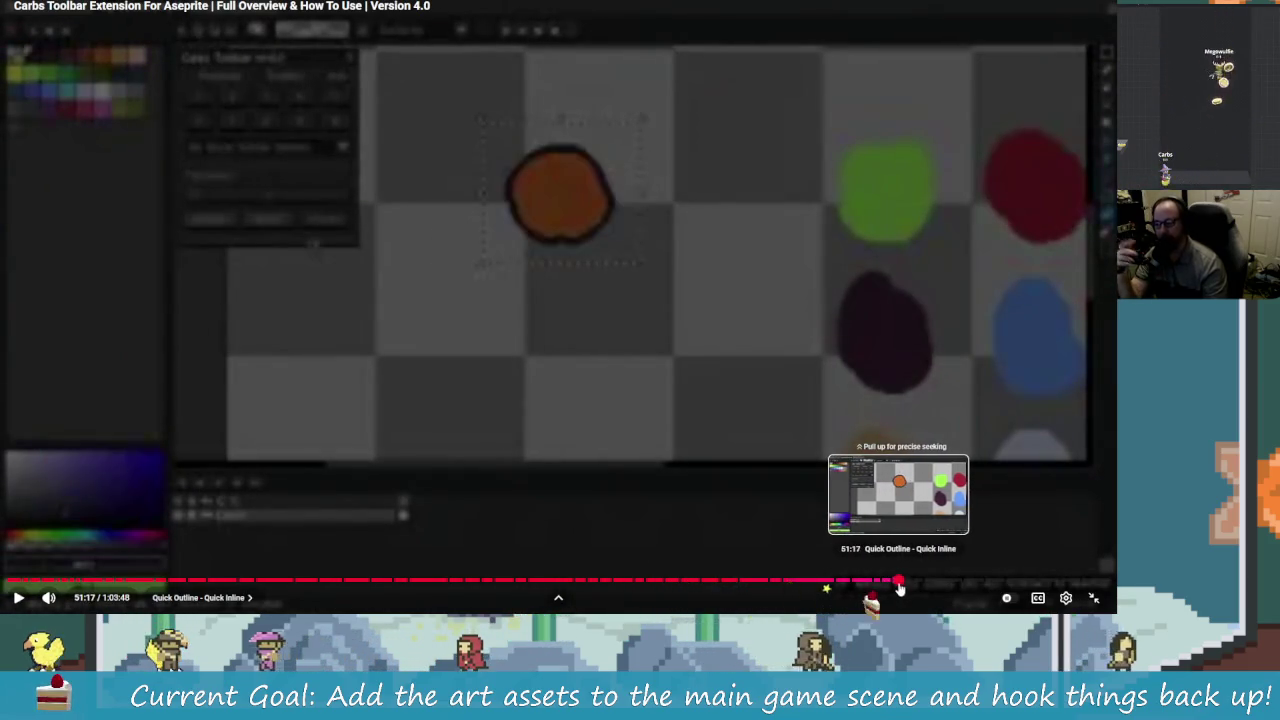
drag(899, 588, 901, 591)
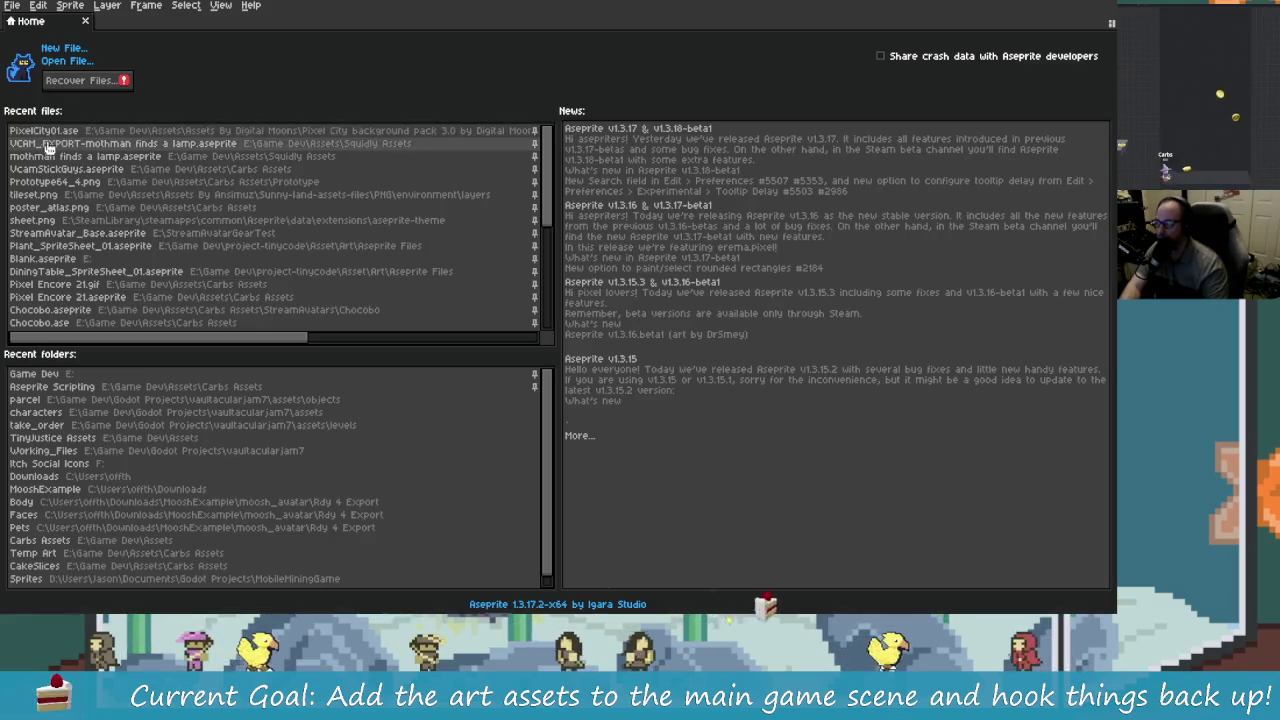
- Search the Aseprite command palette for 'flip', then dismiss it without running anything
key(ctrl+space)
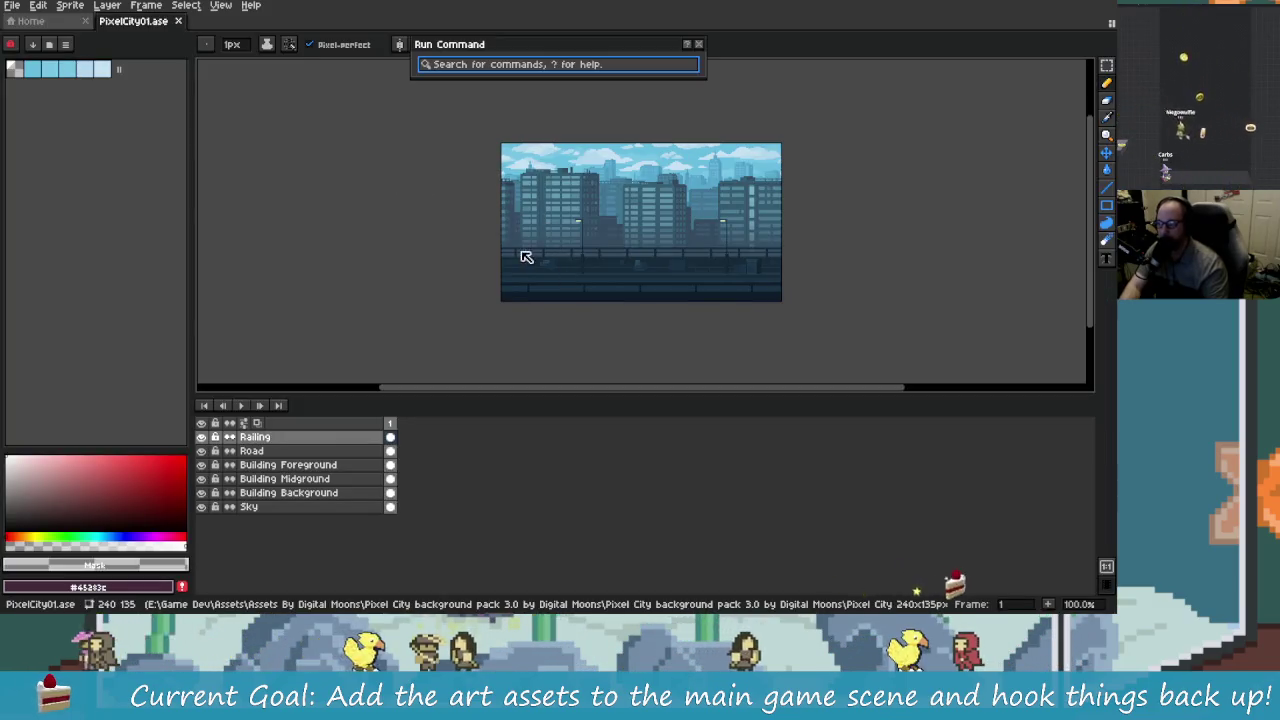
text(flip)
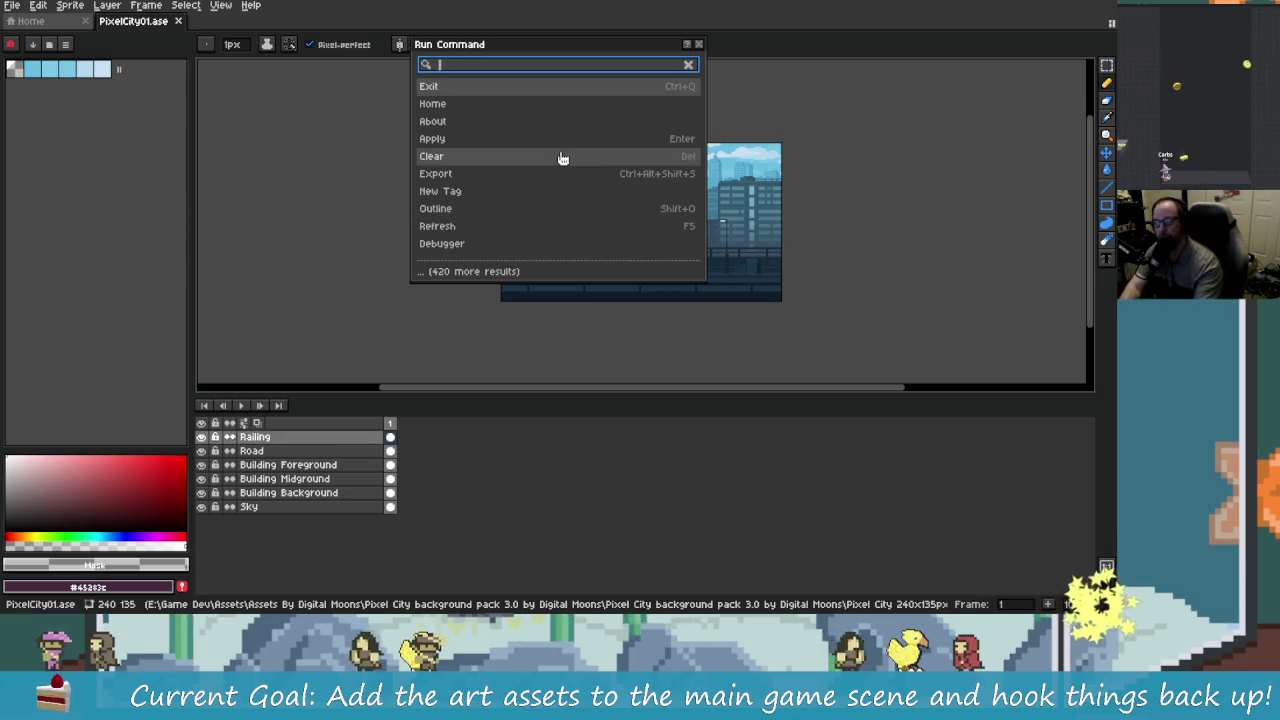
key(BackSpace)
key(BackSpace)
key(BackSpace)
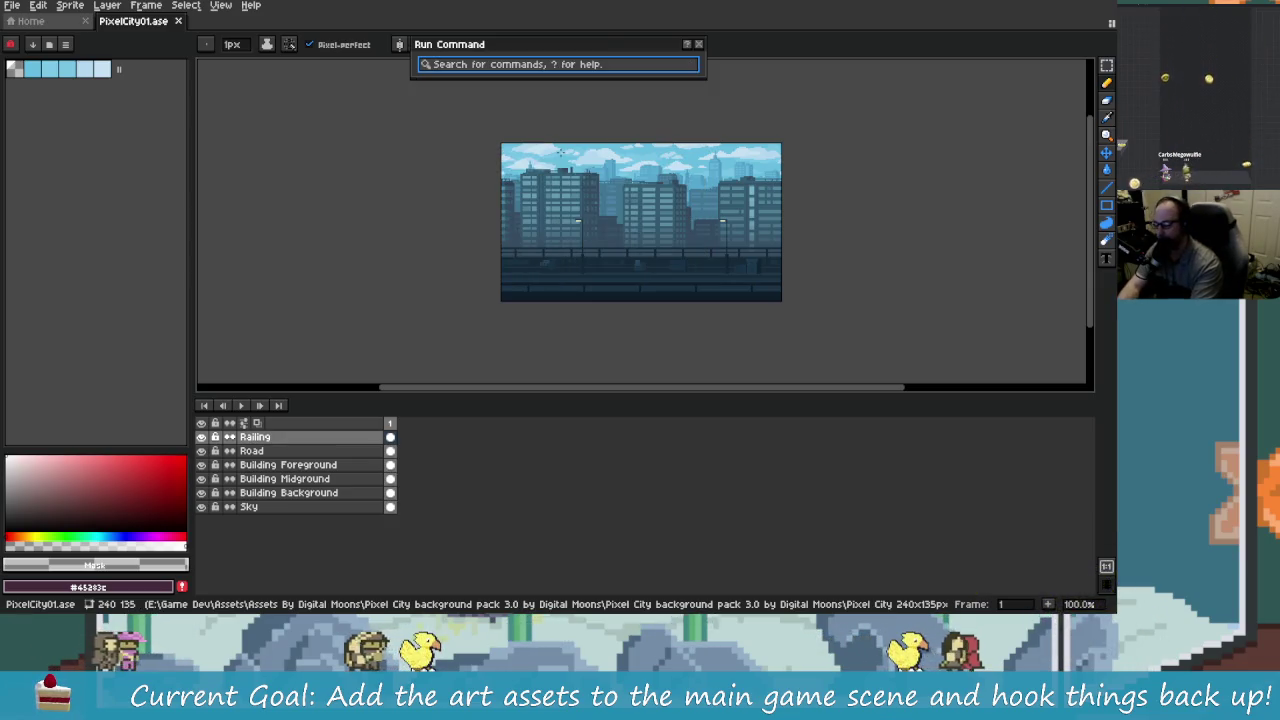
key(Escape)
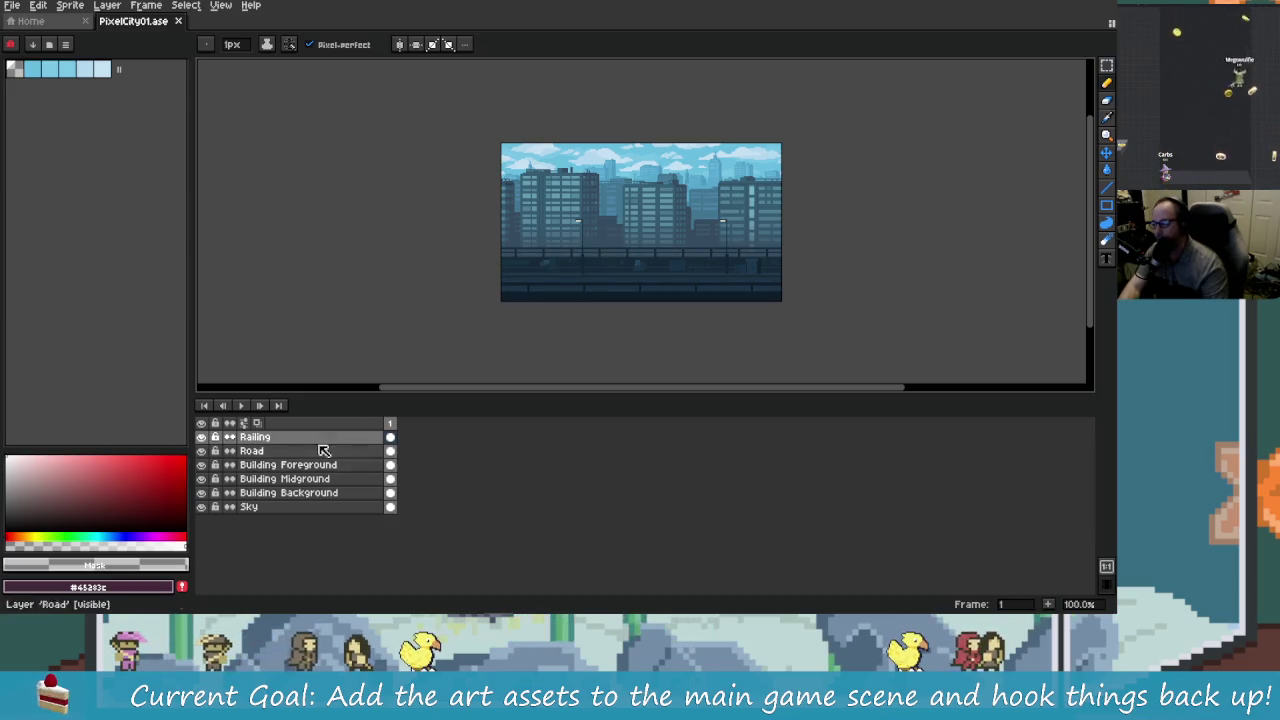
- Marquee-select the central buildings on Building Foreground and run Shrink Wrap Selection, triggering a Lua error
click(336, 468)
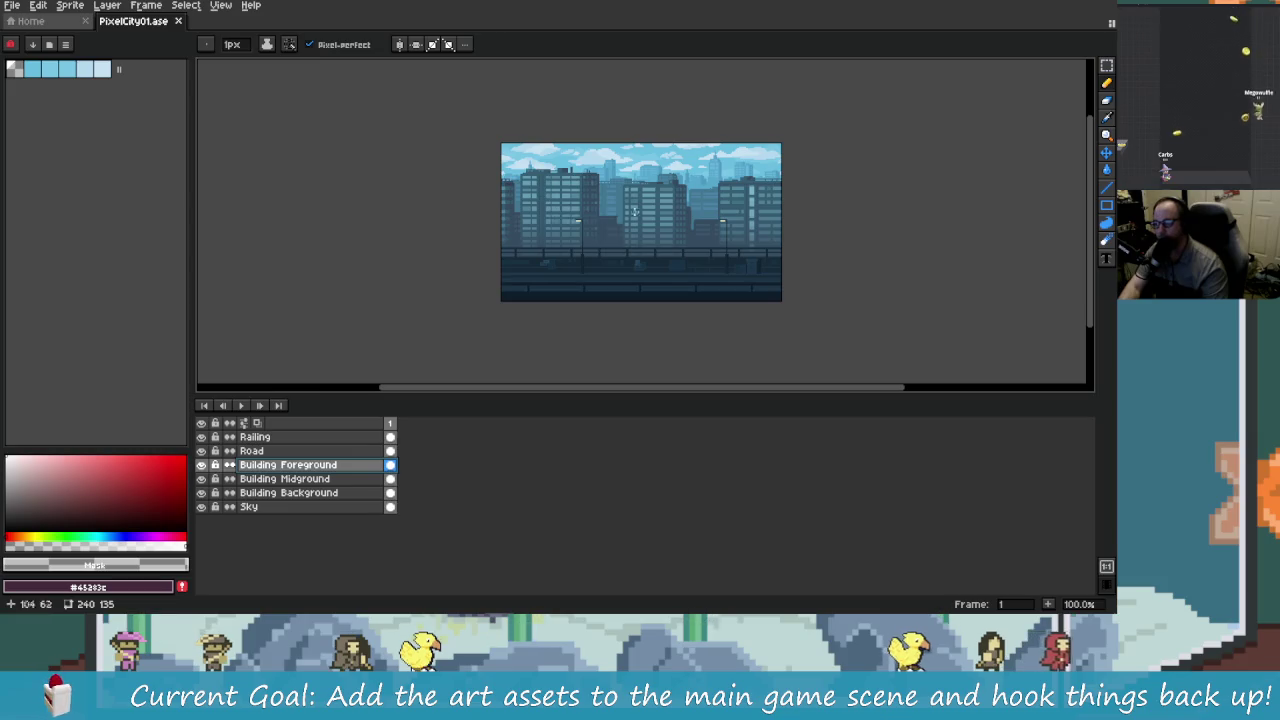
key(m)
drag(533, 188, 608, 241)
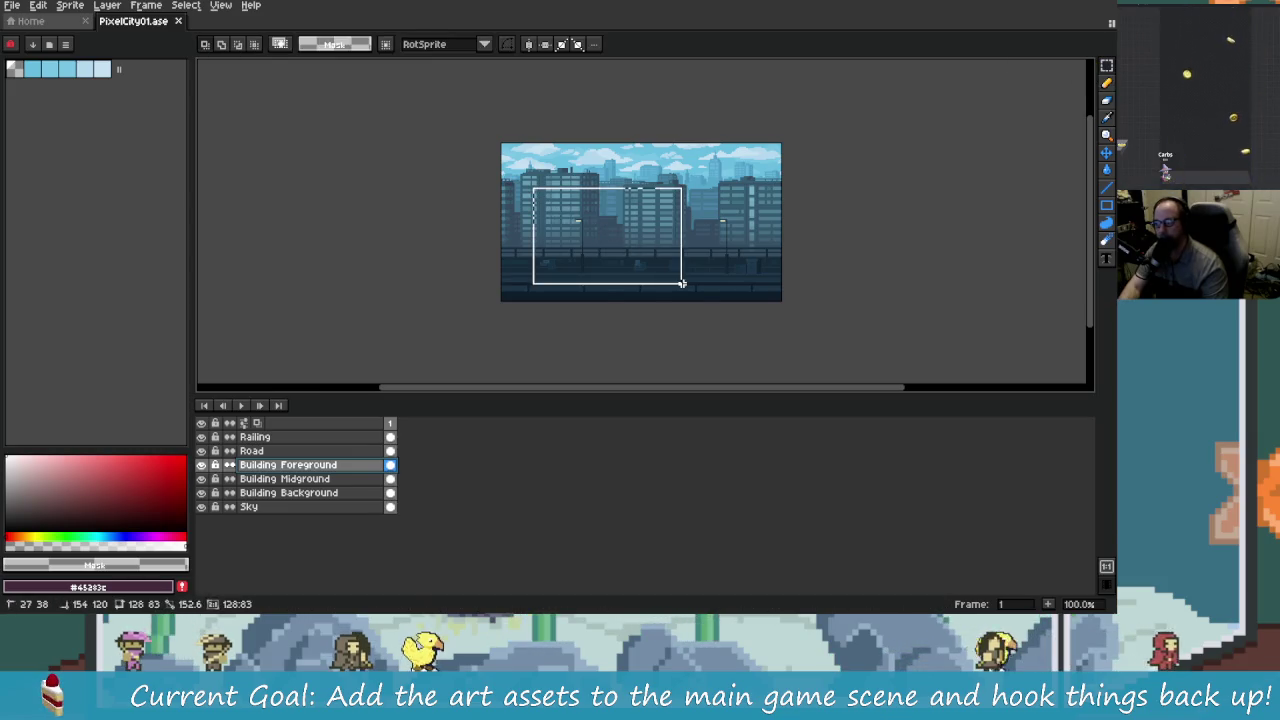
drag(681, 284, 681, 285)
key(ctrl+space)
text(shr)
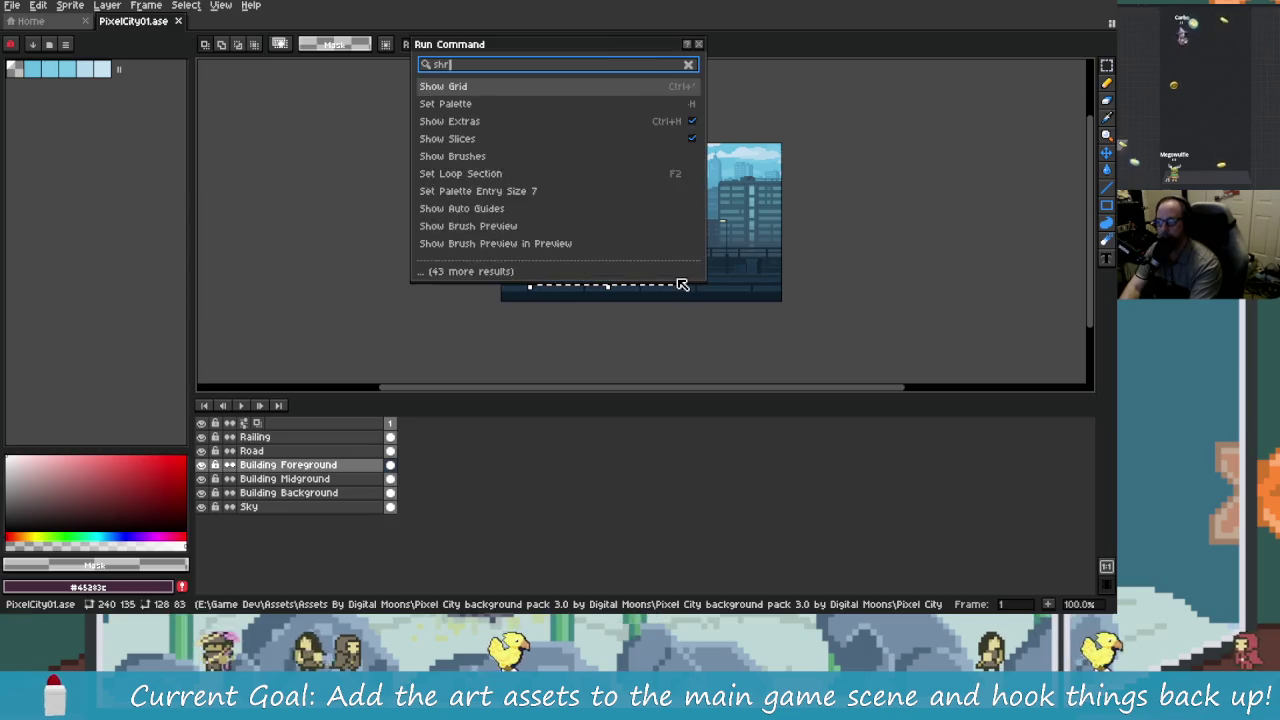
text(ink)
key(Return)
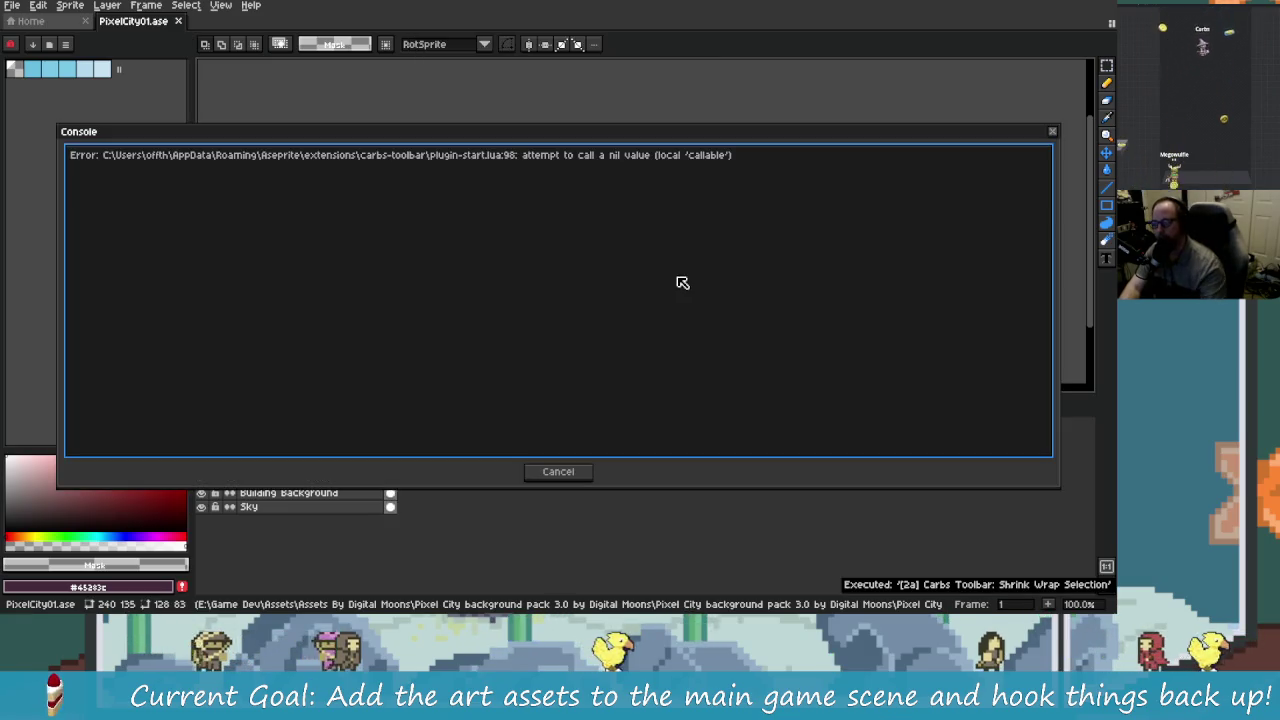
- Dismiss the Lua error console and briefly open, then close, the Carbs Toolbar panel
click(578, 472)
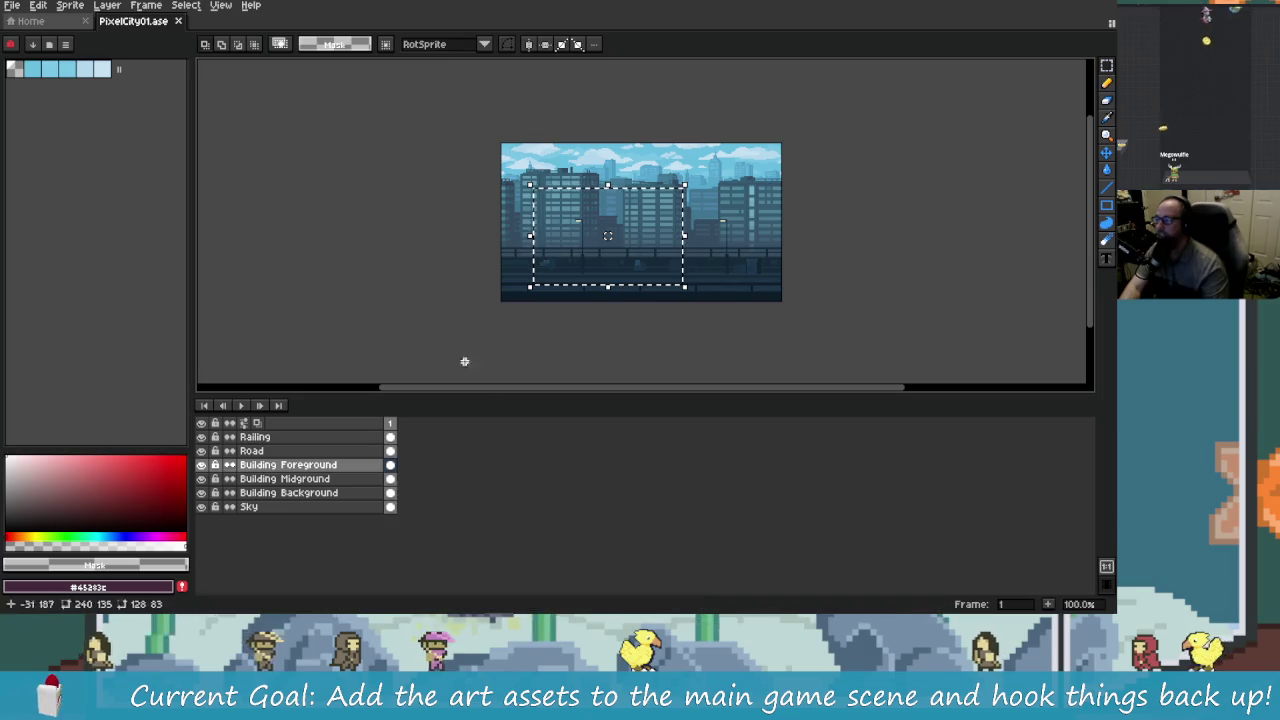
click(221, 5)
click(240, 40)
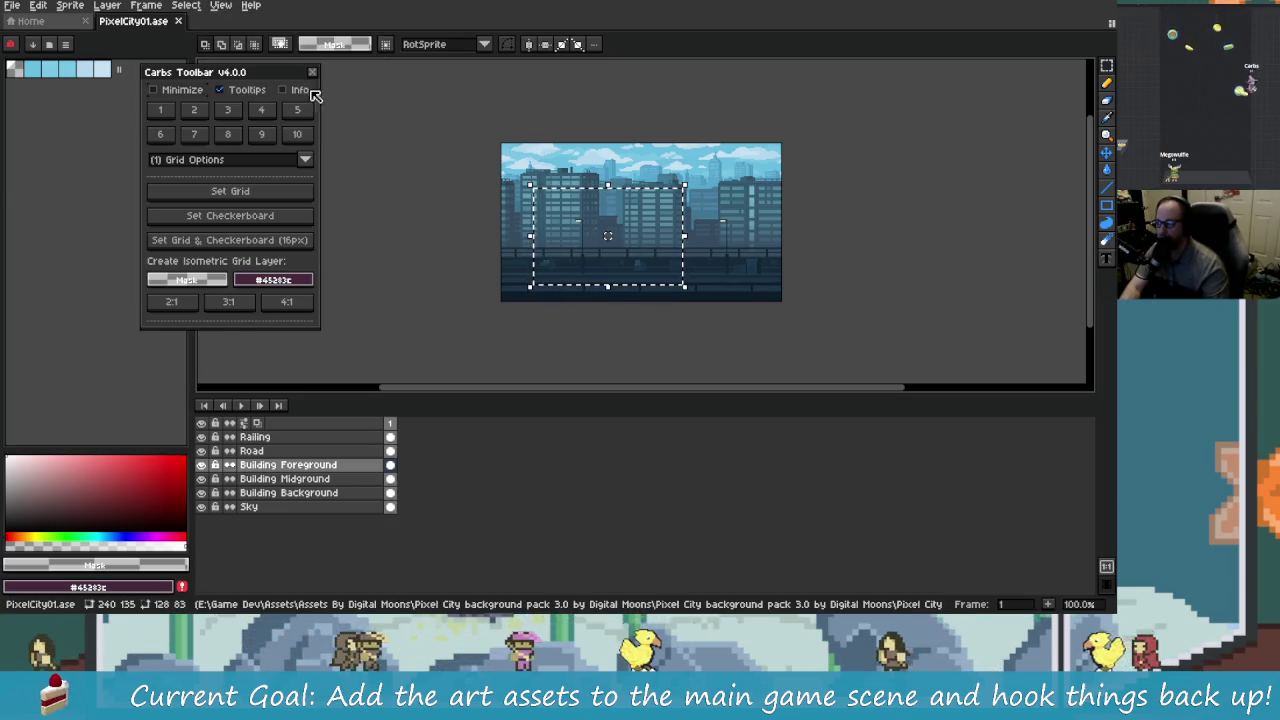
click(312, 72)
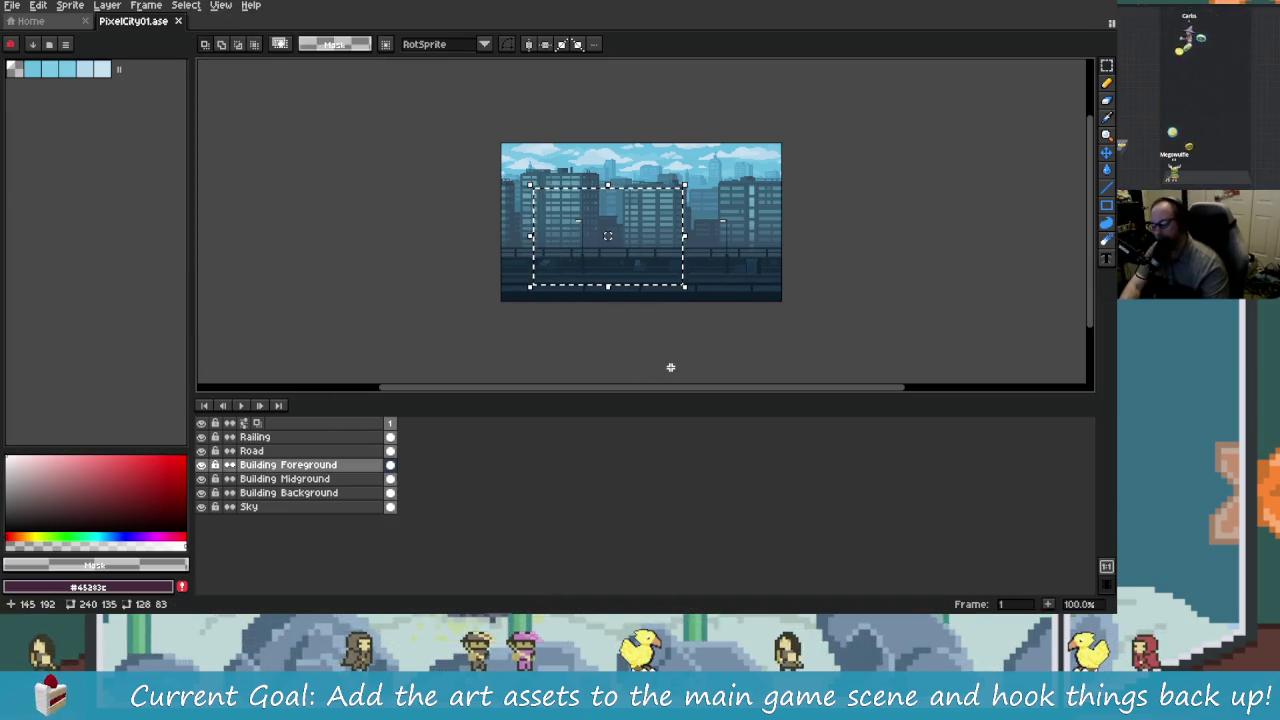
- Search commands for 'shink' and run [2a] Shrink Wrap Selection on the rectangular selection
key(ctrl+shift+p)
text(shi)
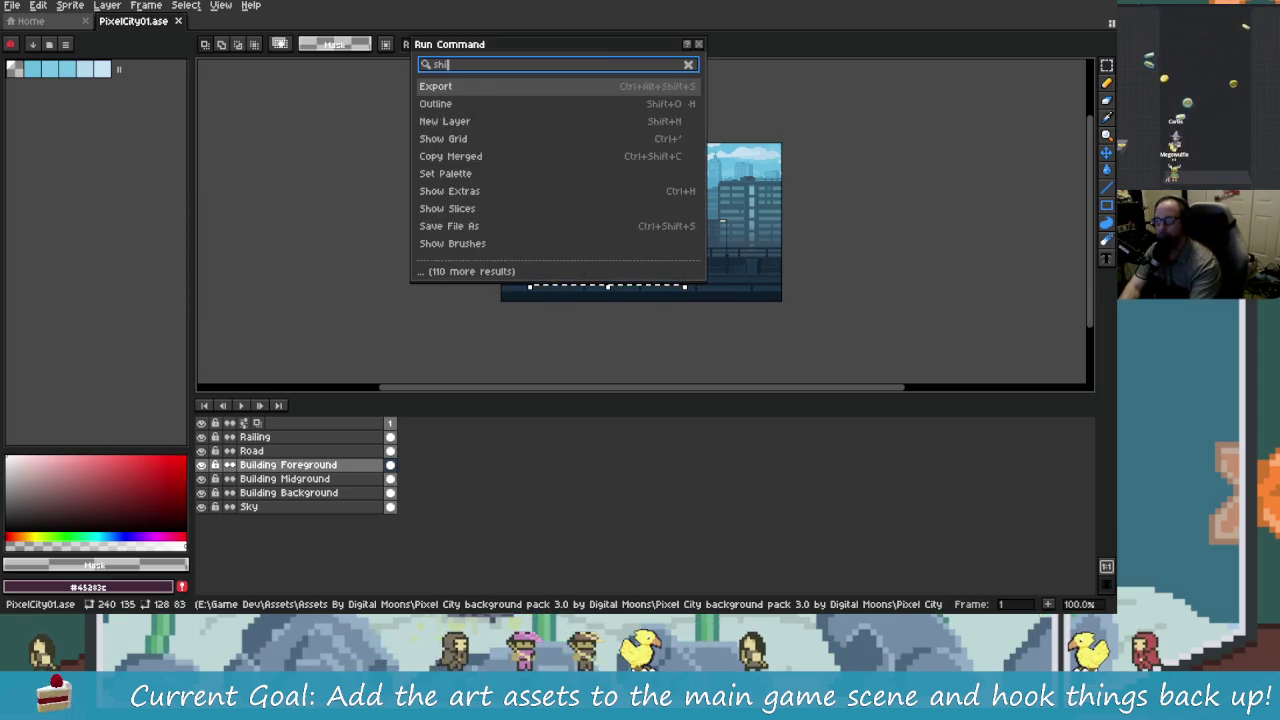
text(nk)
key(Down)
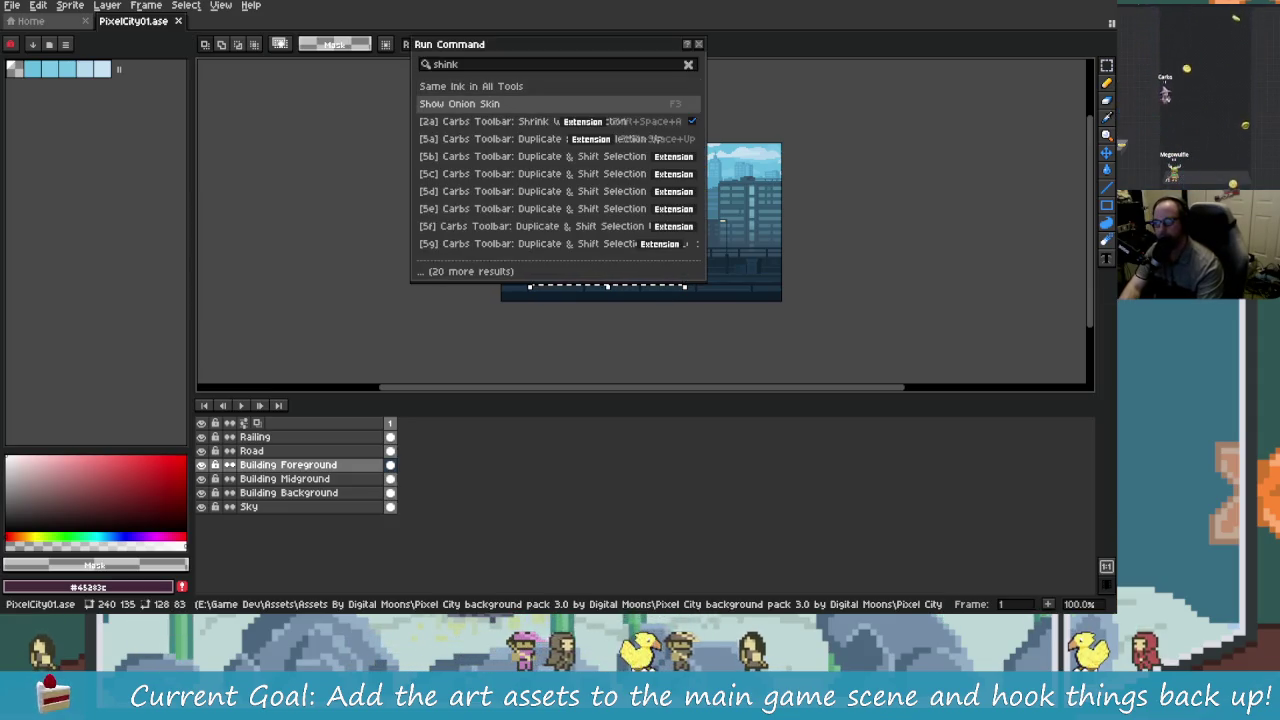
key(Down)
key(Return)
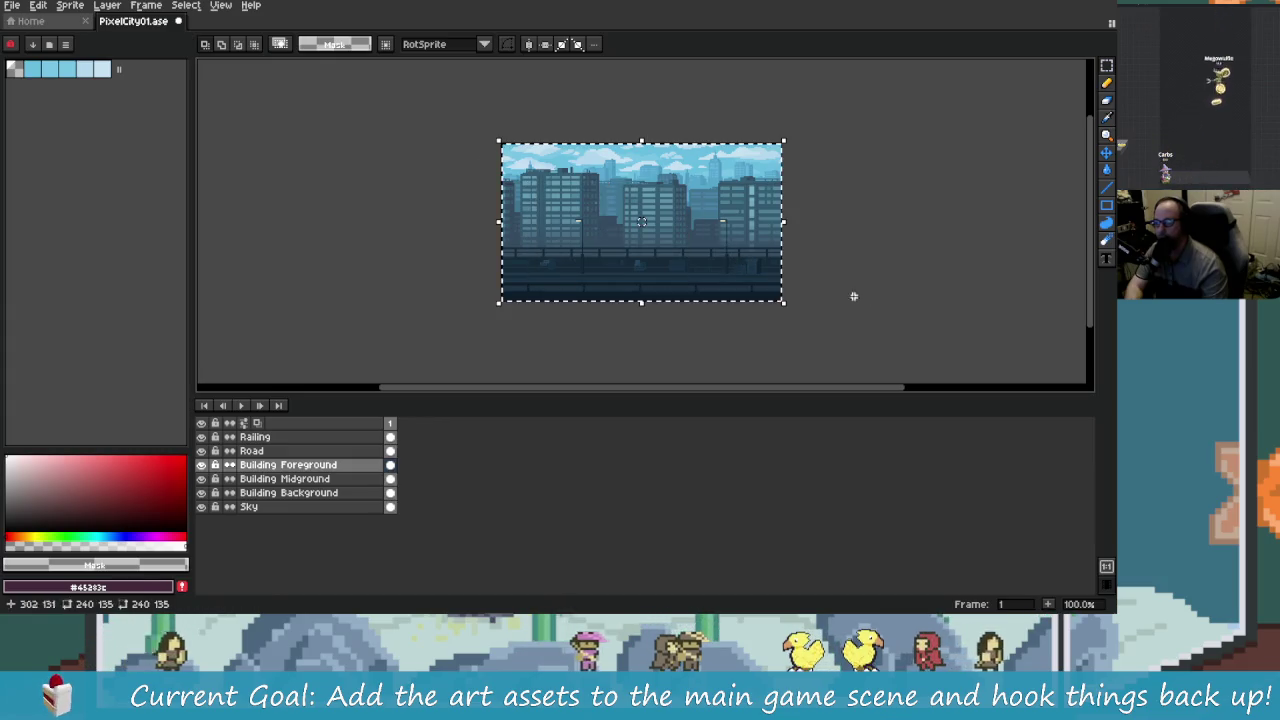
- Select all and shrink-wrap the selection around the skyline to 240×115
key(ctrl+a)
key(ctrl+space)
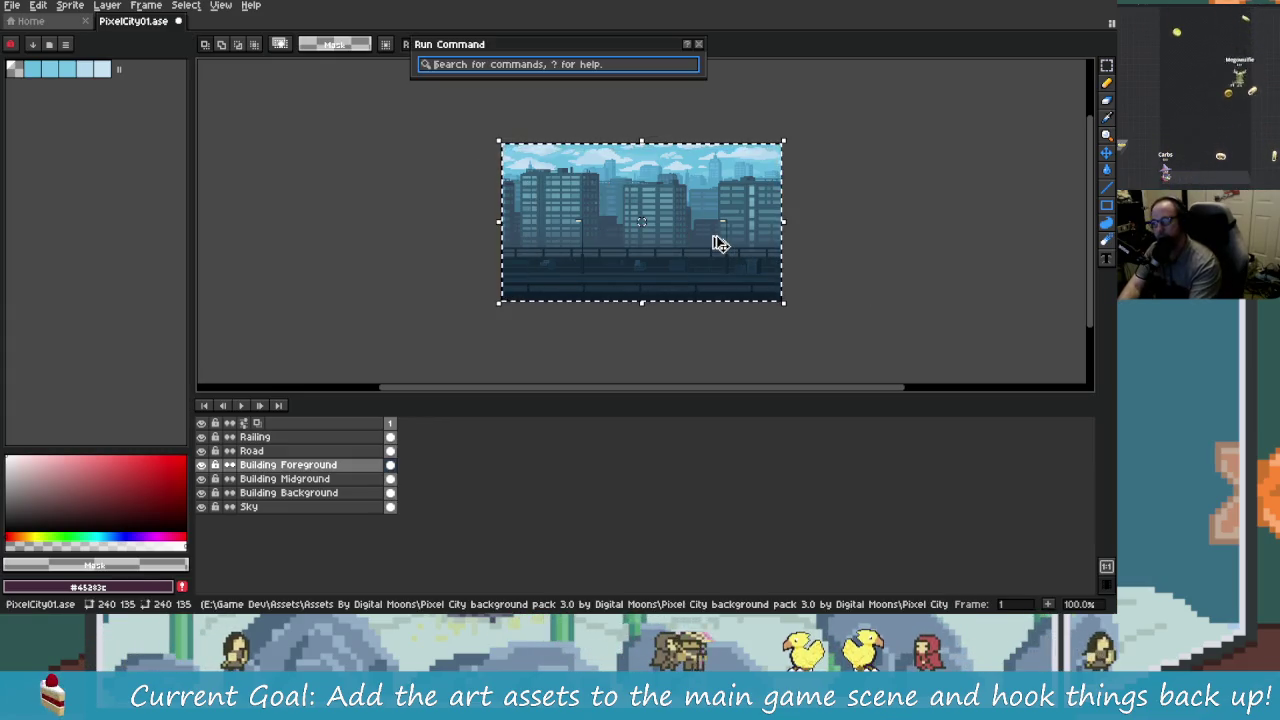
text(shirnk)
key(Return)
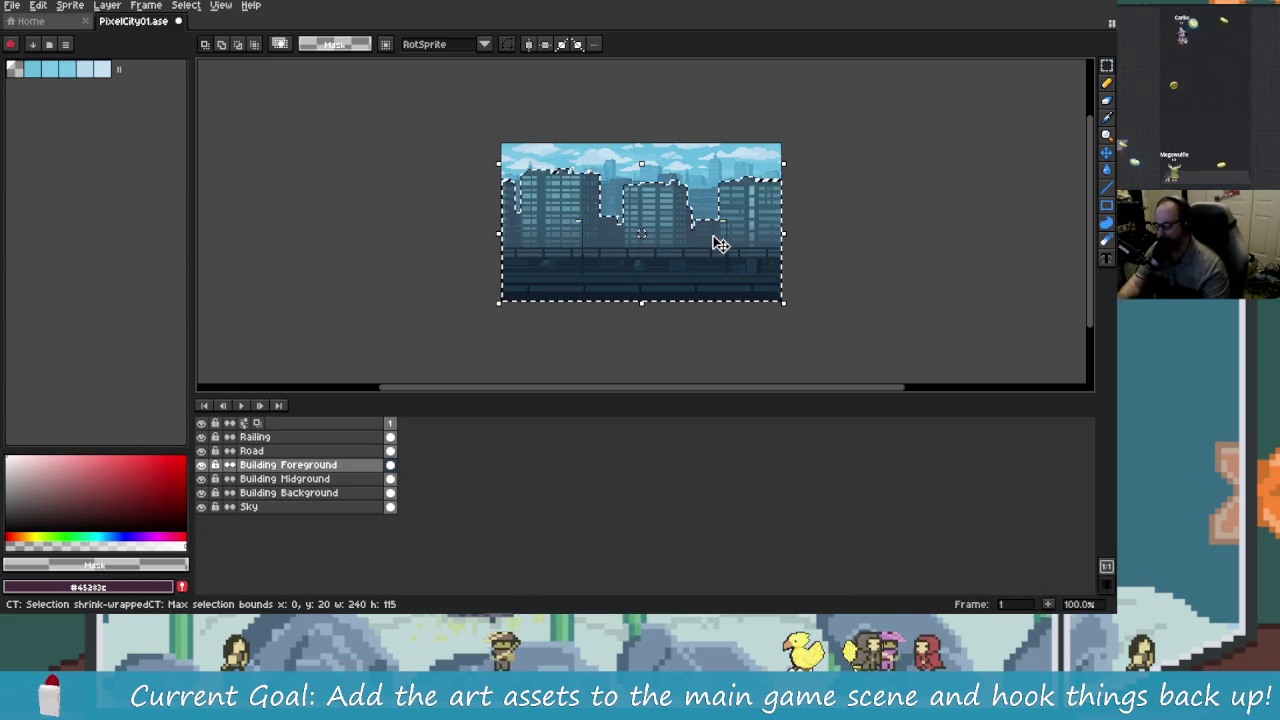
- Reopen and dismiss the command search twice without running anything
key(ctrl+space)
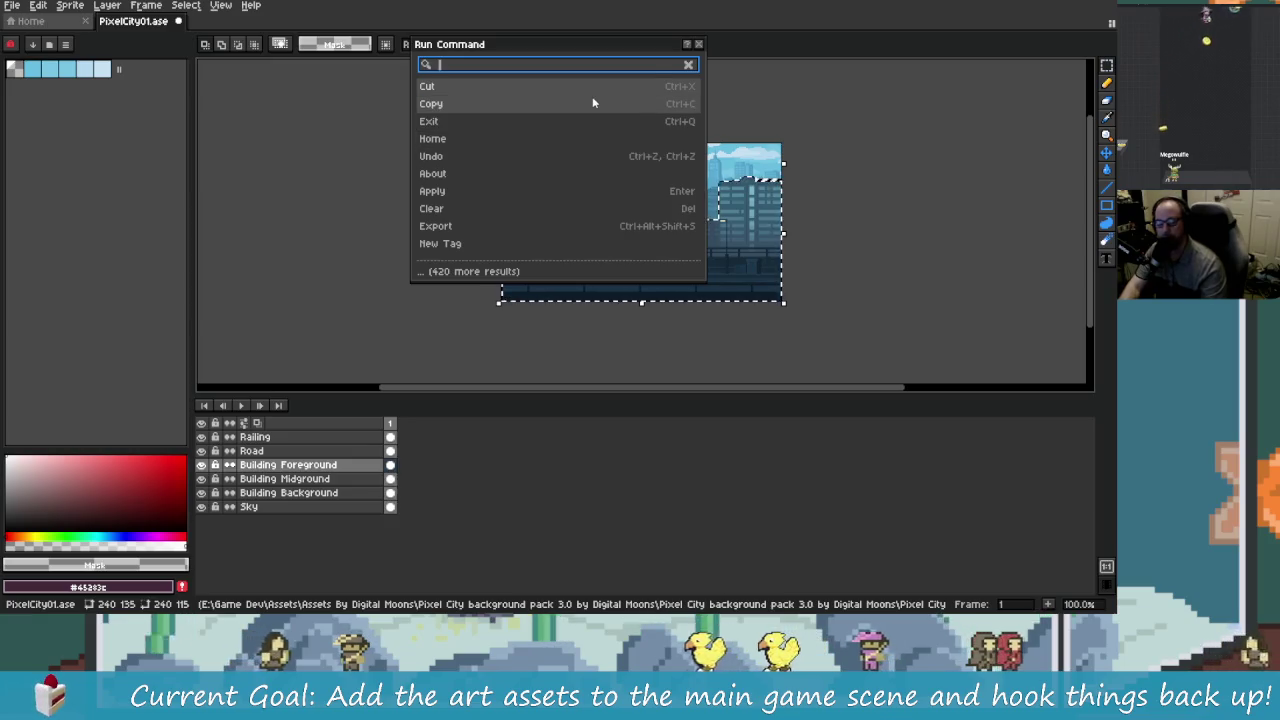
key(BackSpace)
key(Escape)
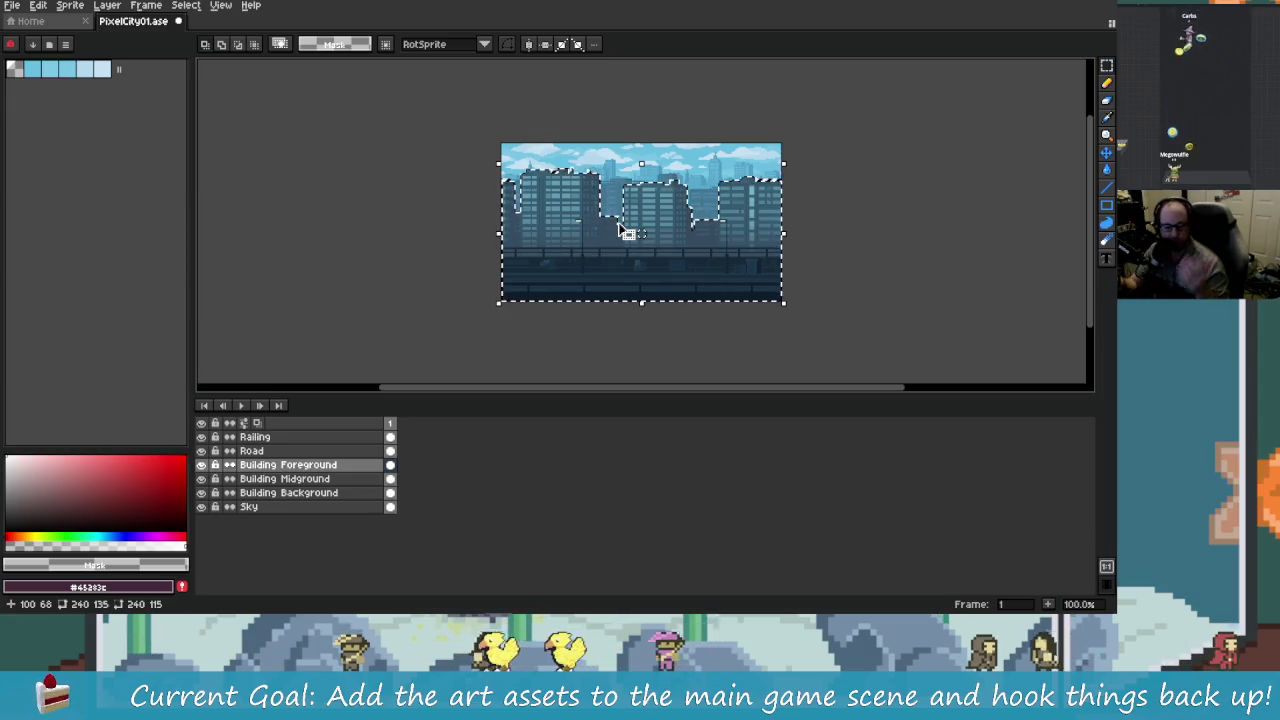
key(ctrl+space)
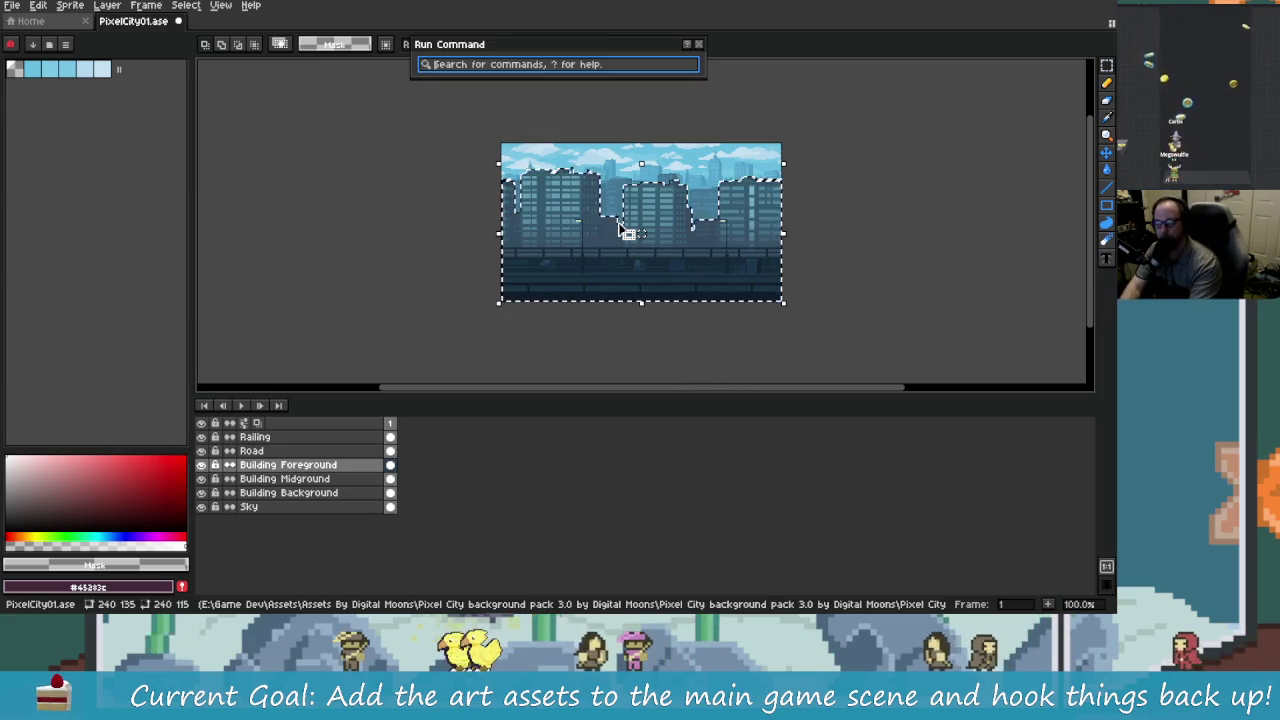
key(Escape)
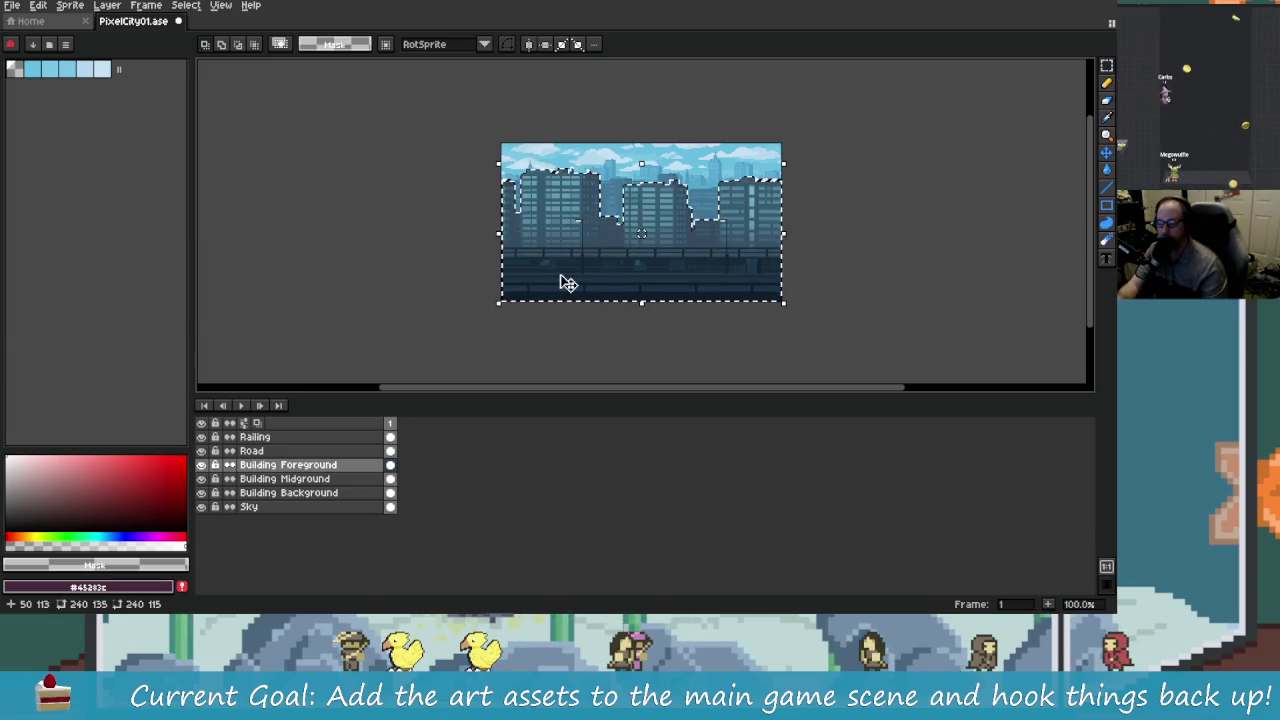
- Open Edit > Keyboard Shortcuts and focus its search field
click(38, 5)
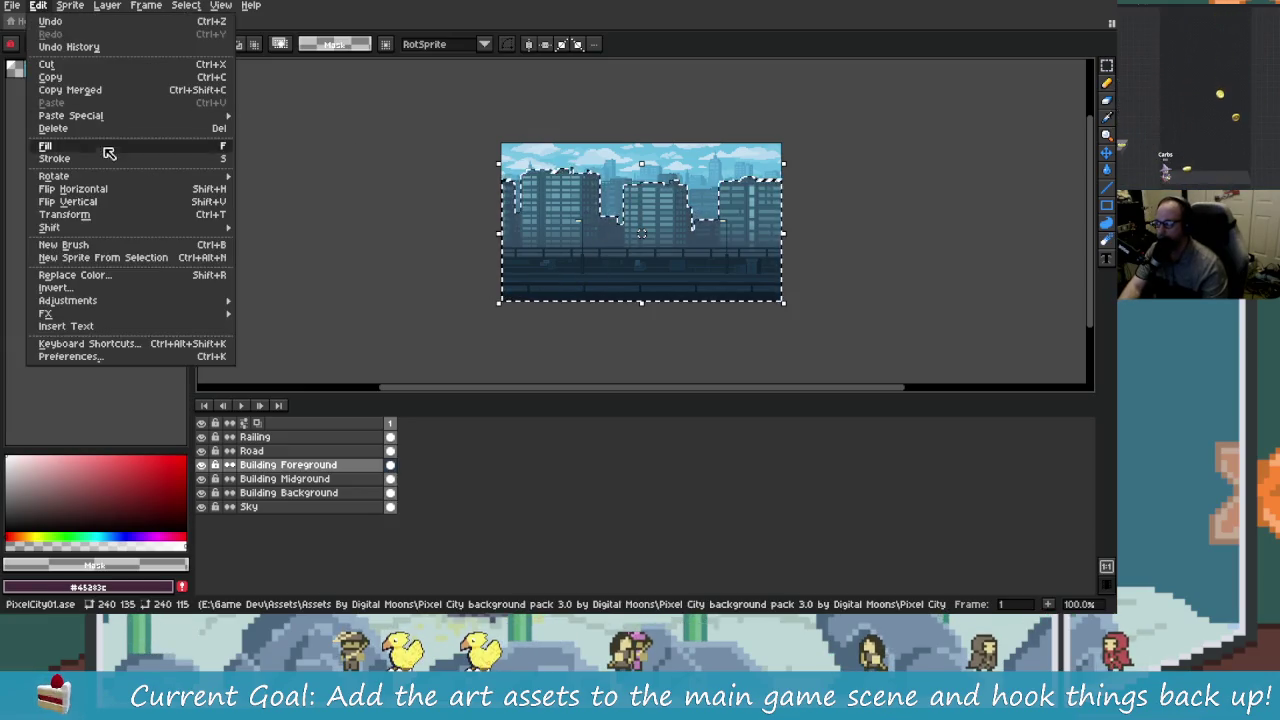
click(157, 345)
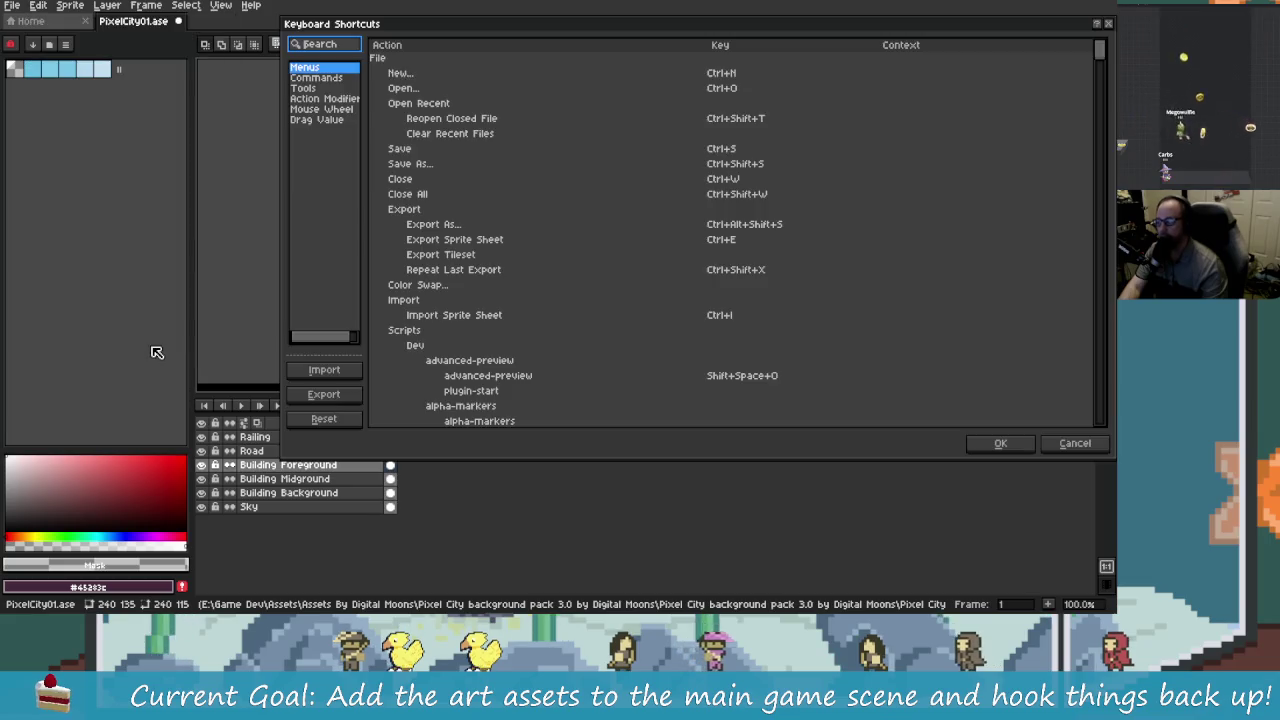
click(340, 45)
- Filter the shortcuts by 'Carbs', review the Carbs Toolbar entries, and close the dialog
text(Carbs)
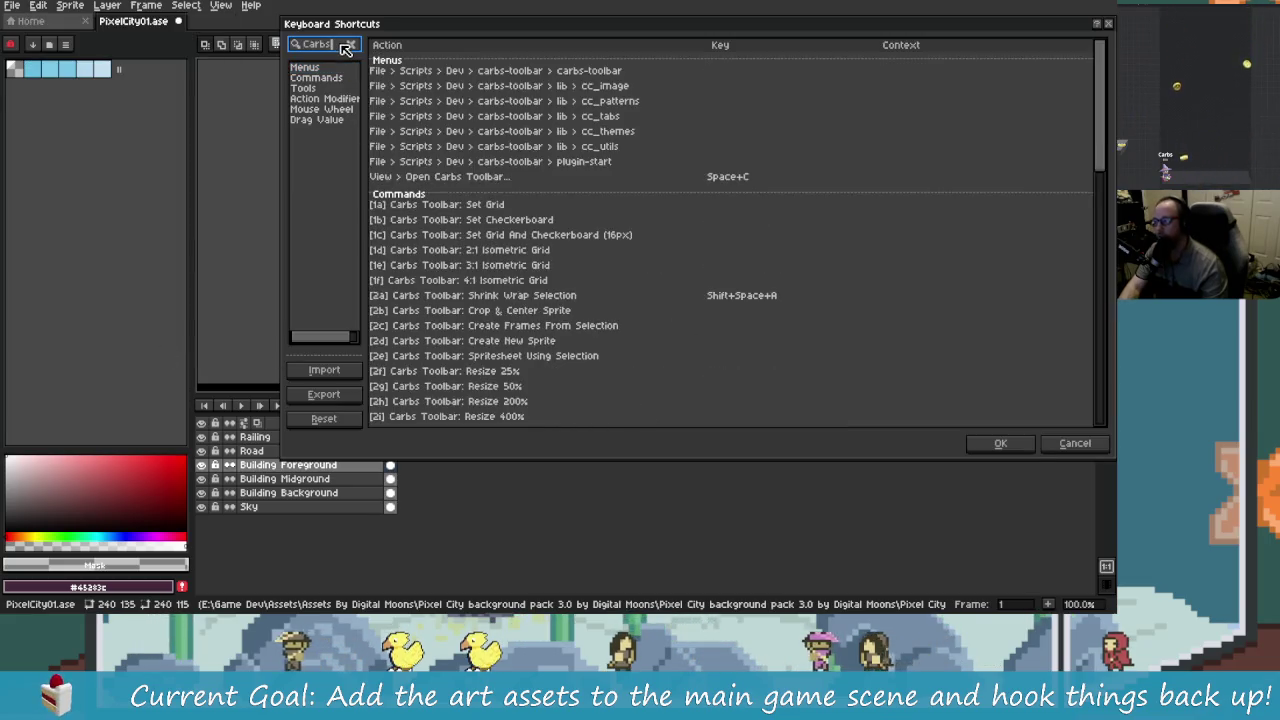
scroll(700, 225, down, 1)
scroll(650, 220, down, 1)
scroll(600, 215, down, 3)
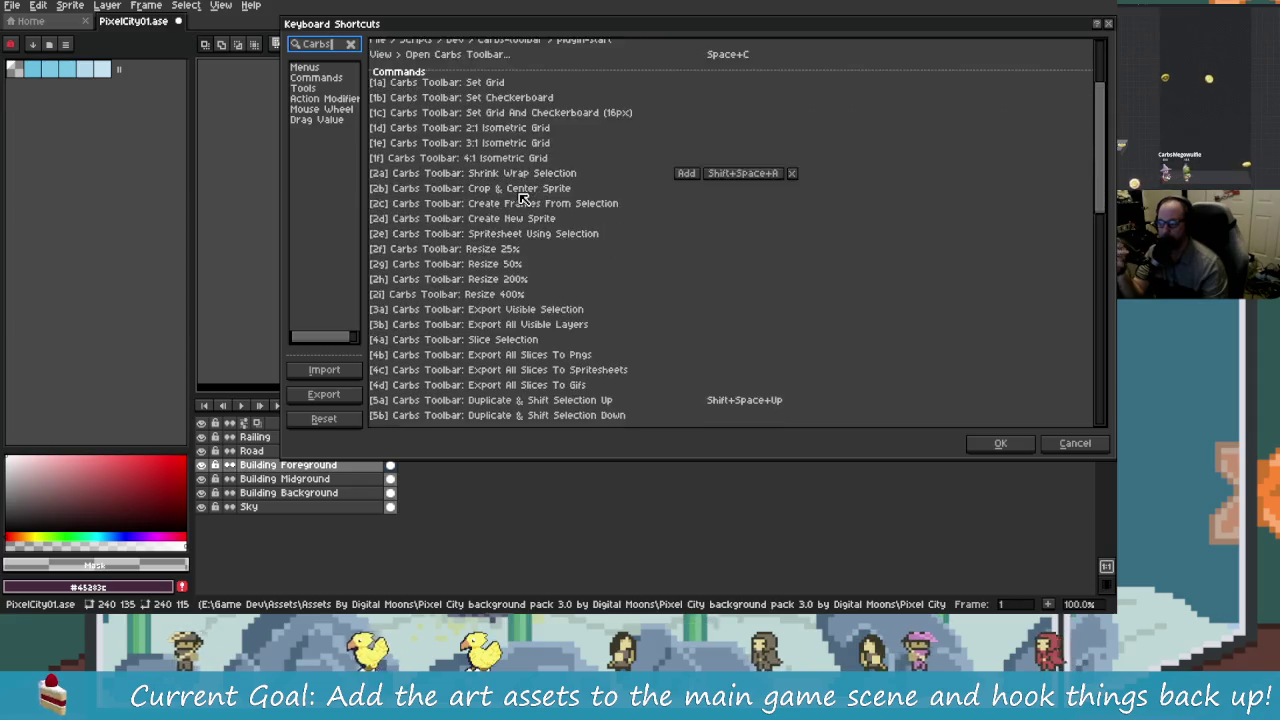
scroll(525, 206, down, 2)
scroll(527, 206, down, 3)
scroll(530, 206, down, 4)
scroll(533, 208, down, 6)
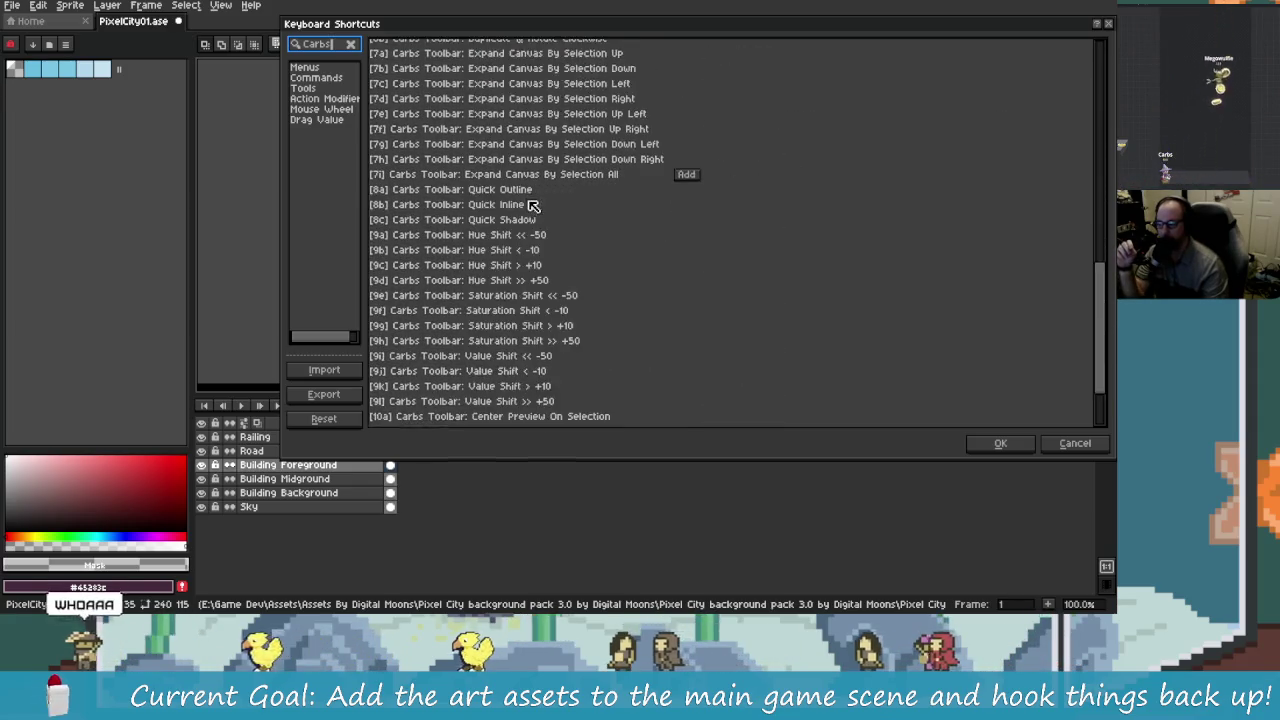
scroll(537, 213, down, 1)
scroll(502, 330, up, 3)
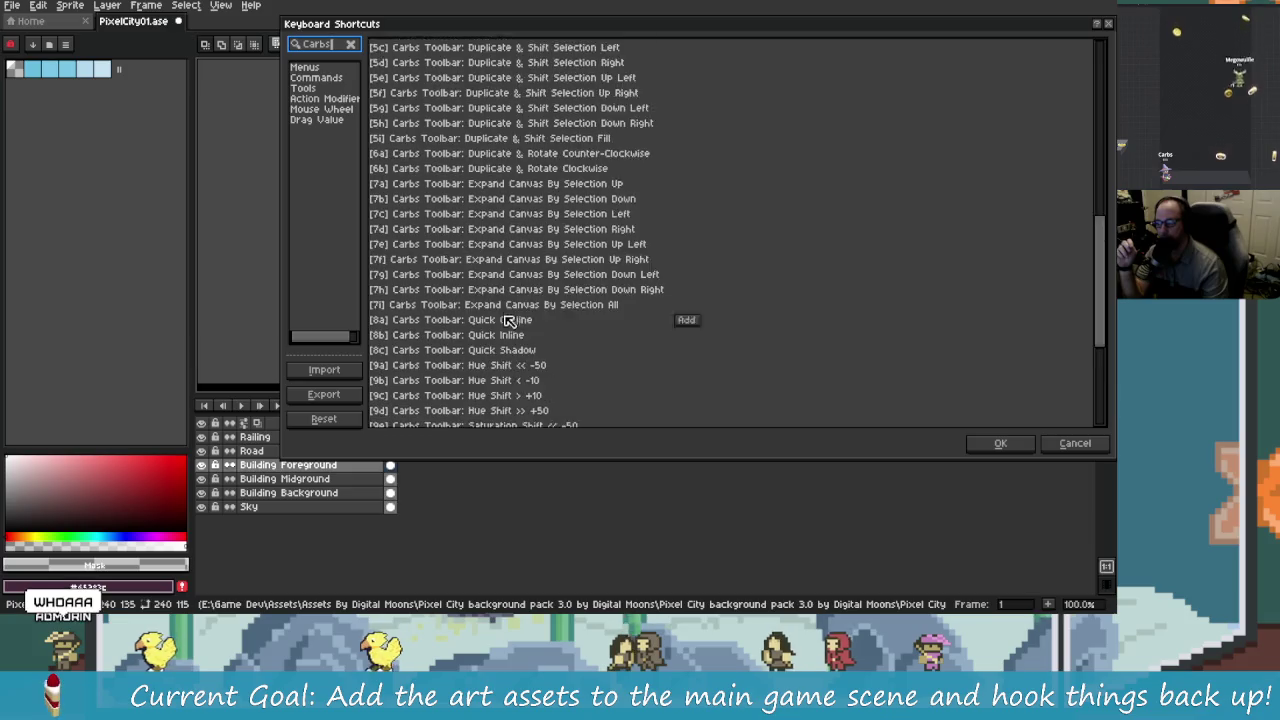
scroll(506, 325, up, 4)
scroll(510, 320, up, 4)
scroll(513, 314, up, 4)
scroll(513, 314, up, 2)
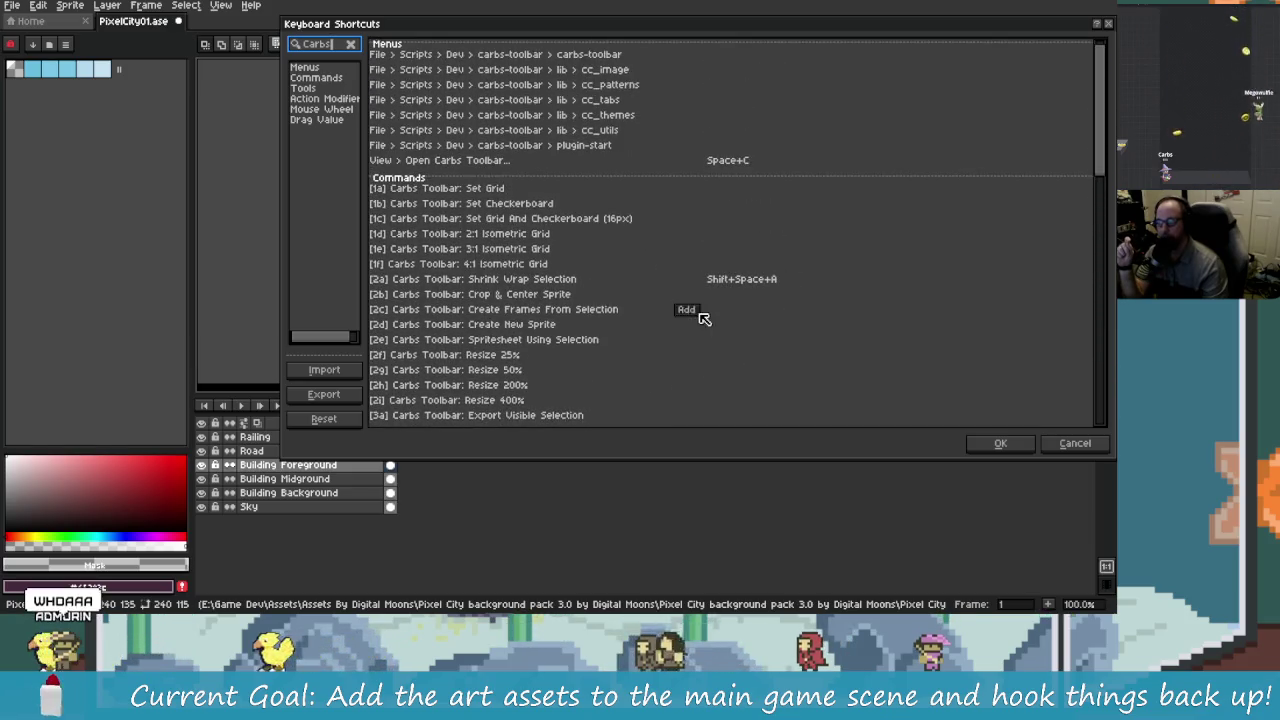
click(1000, 443)
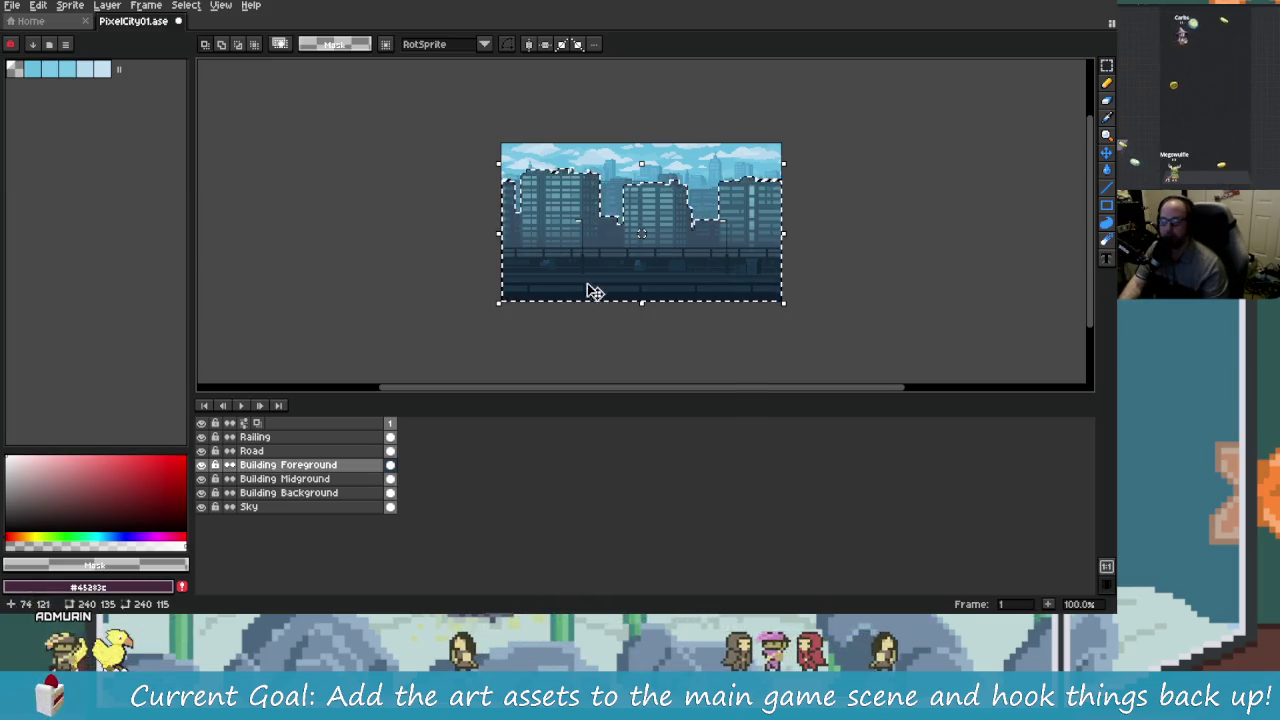
- Try the command search's '@' Lua-script and '=1+1' math modes, clearing the query each time
key(ctrl+space)
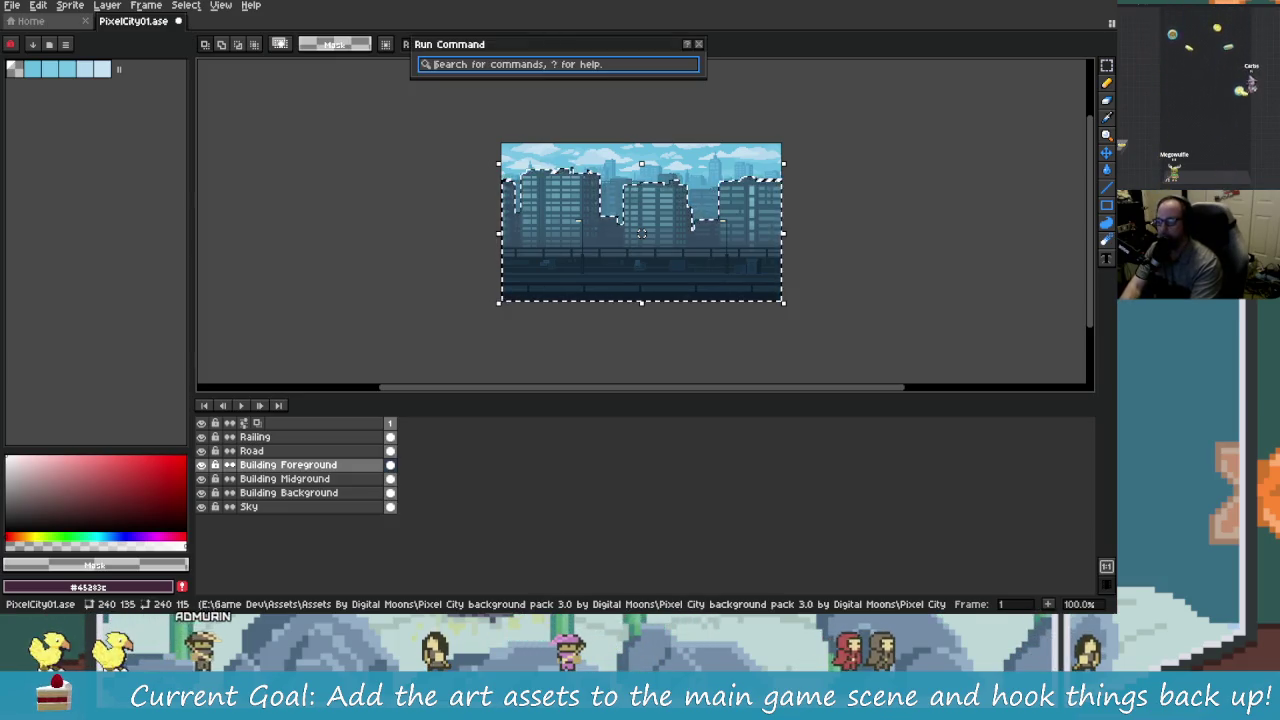
key(Escape)
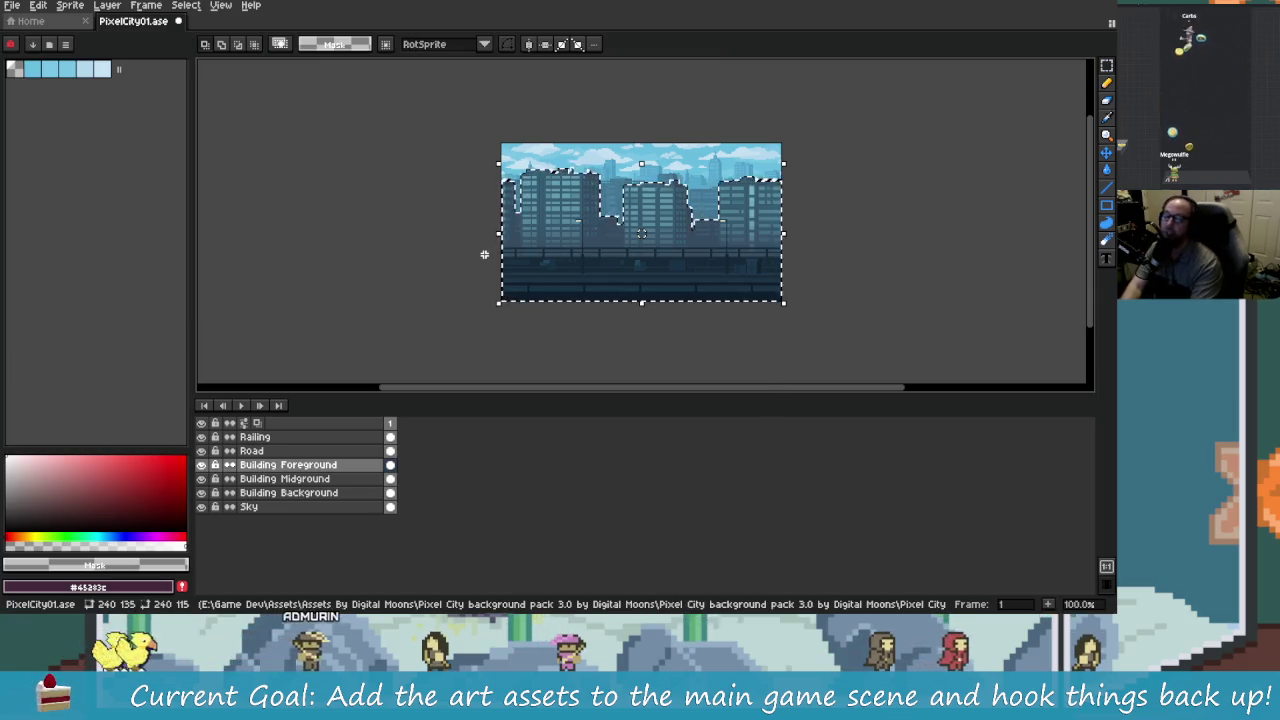
key(ctrl+space)
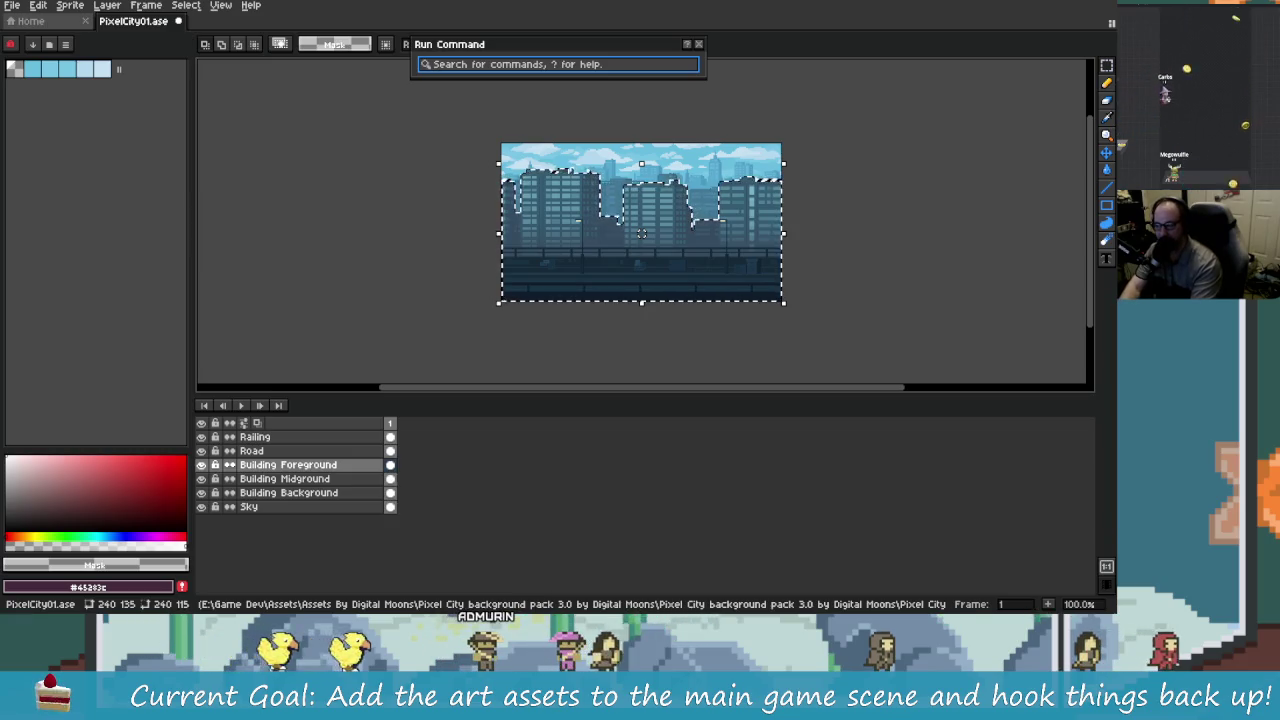
text(@)
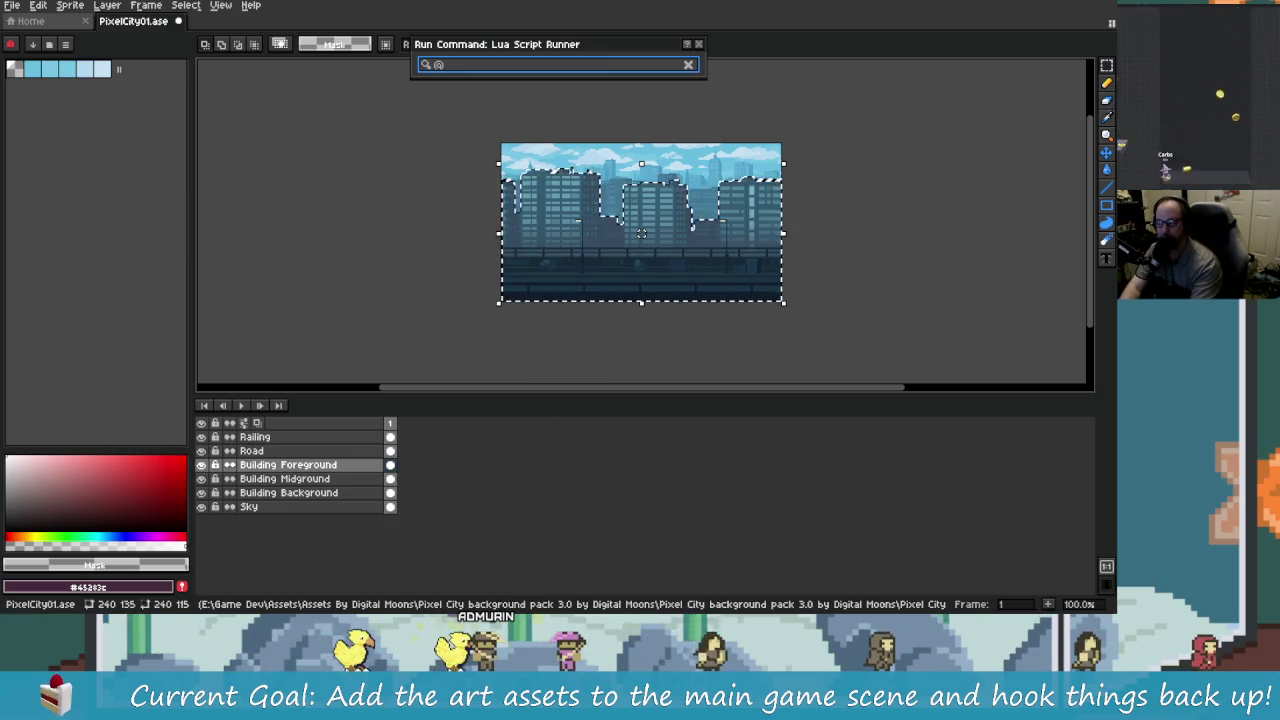
key(BackSpace)
text(=)
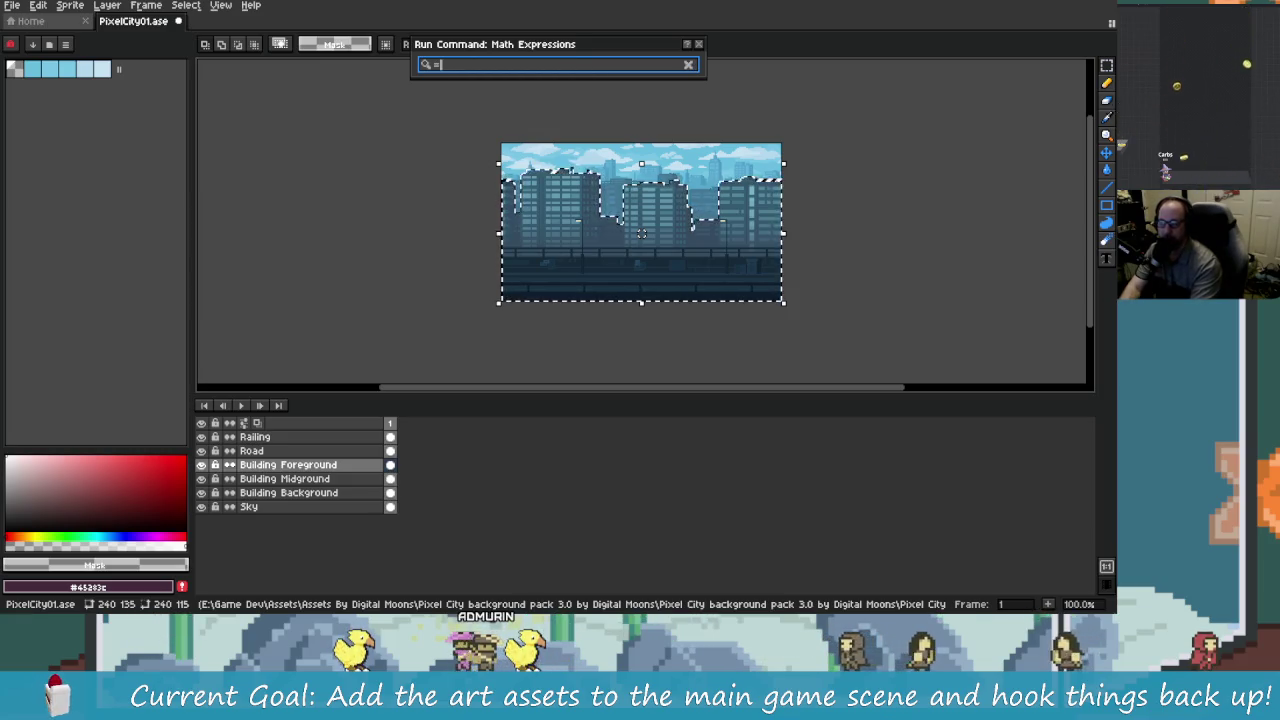
text(1+)
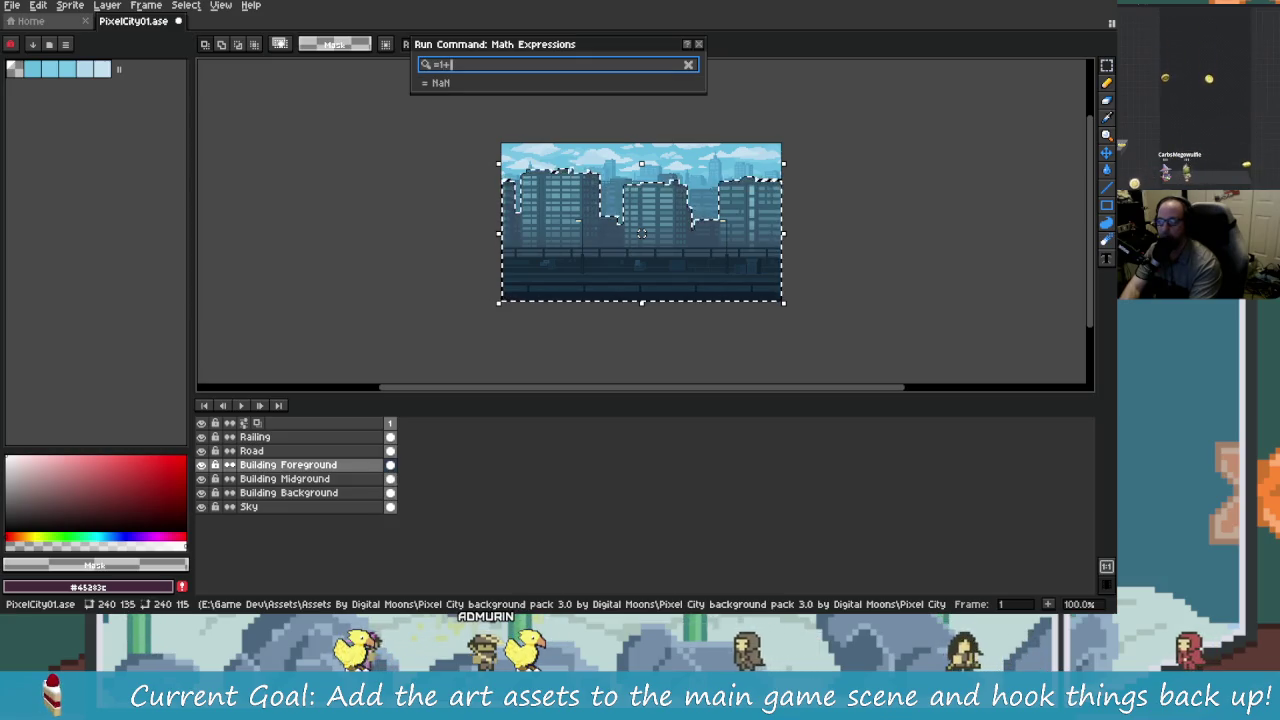
key(BackSpace)
key(BackSpace)
key(BackSpace)
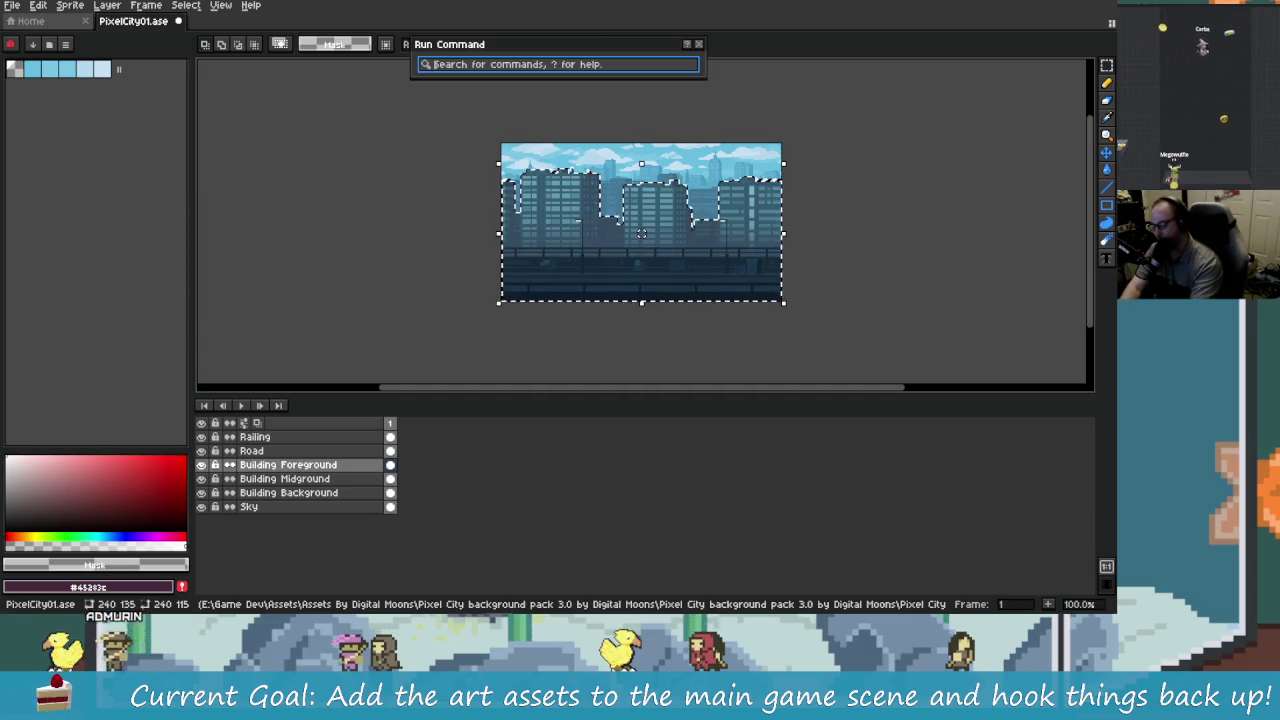
- Make a trial sprite with Carbs Toolbar: Create New Sprite, close it, and deselect
text(Creat)
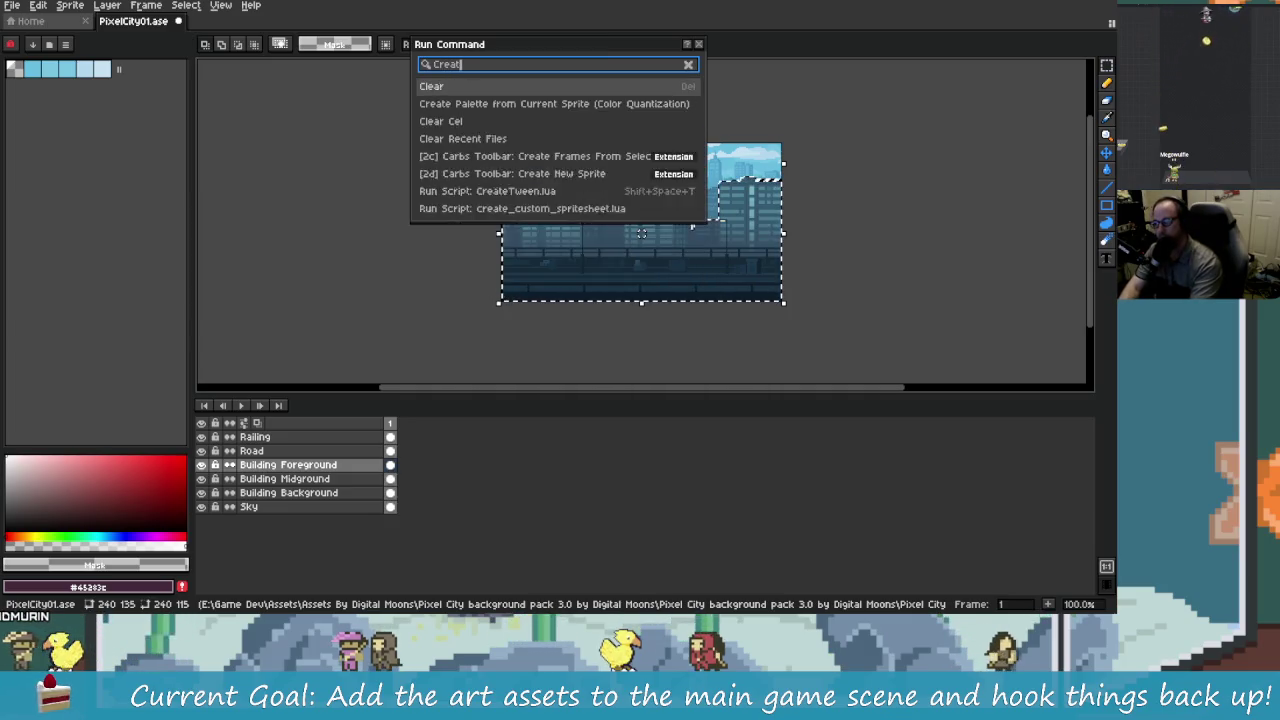
text(e)
key(Down)
key(Down)
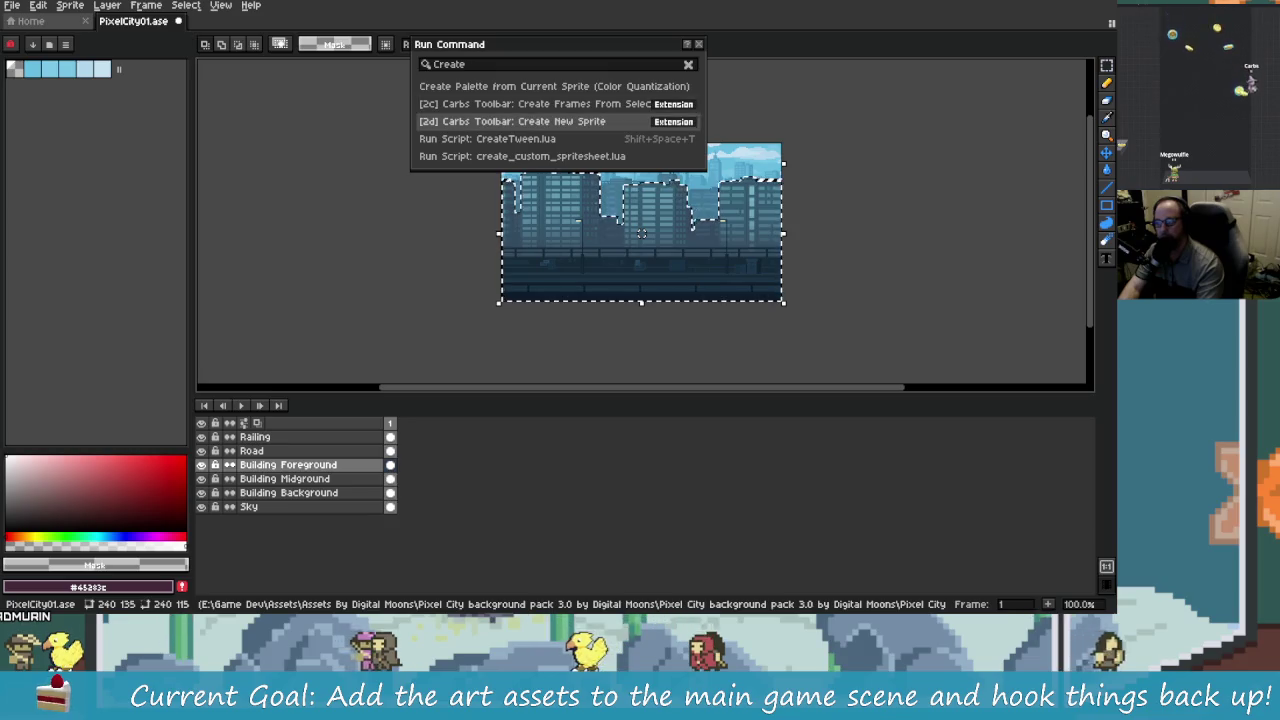
key(Return)
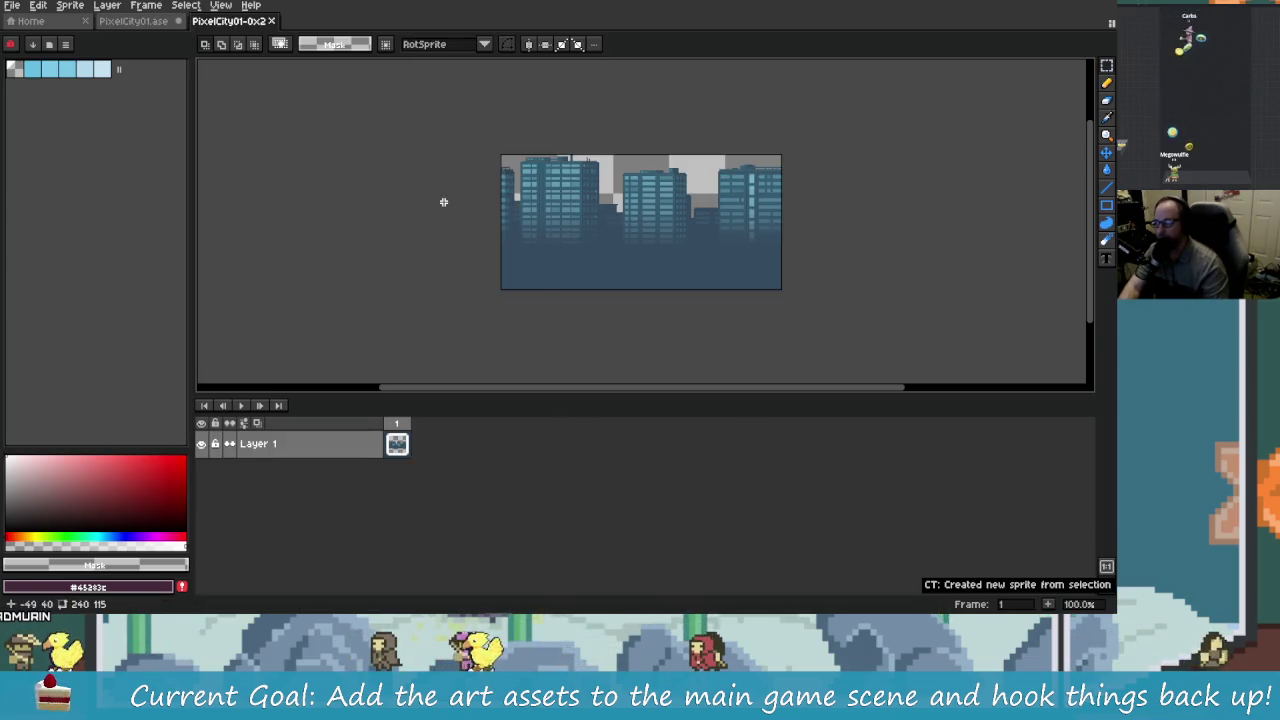
click(270, 21)
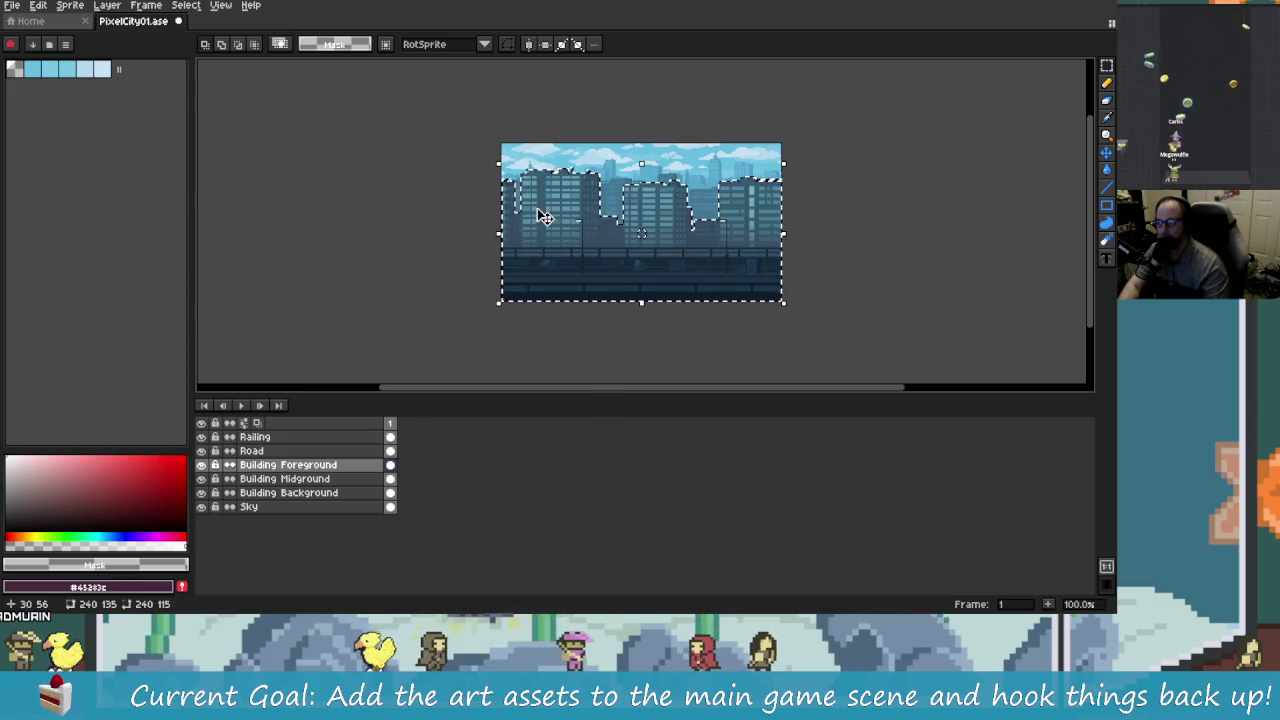
key(ctrl+d)
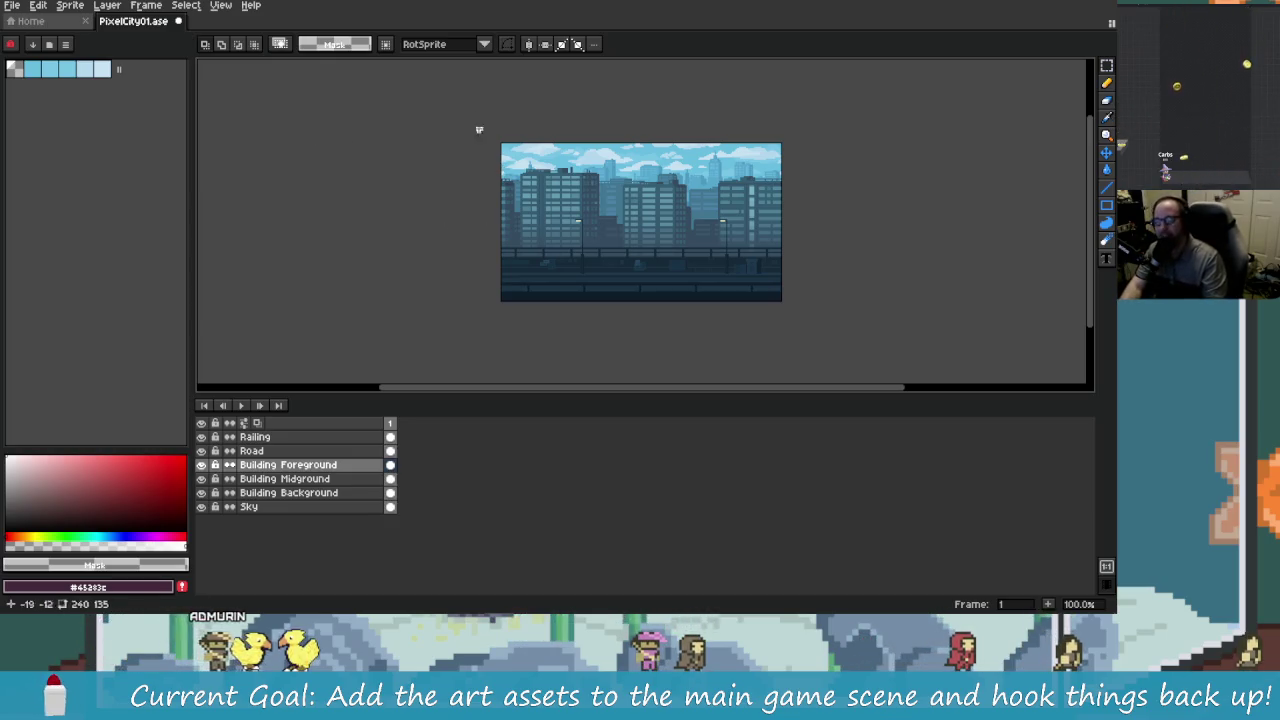
- Select all, shrink-wrap it to the visible pixels, then clear the selection
key(ctrl+a)
key(ctrl+space)
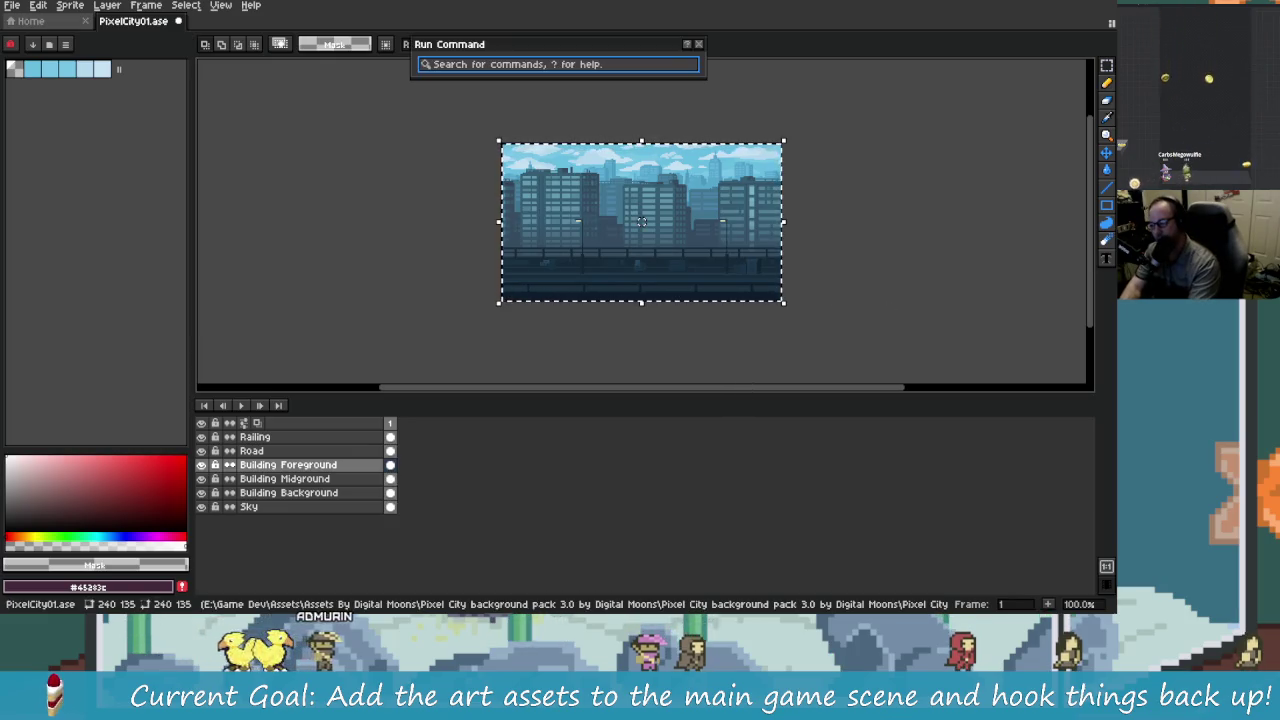
text(shrink)
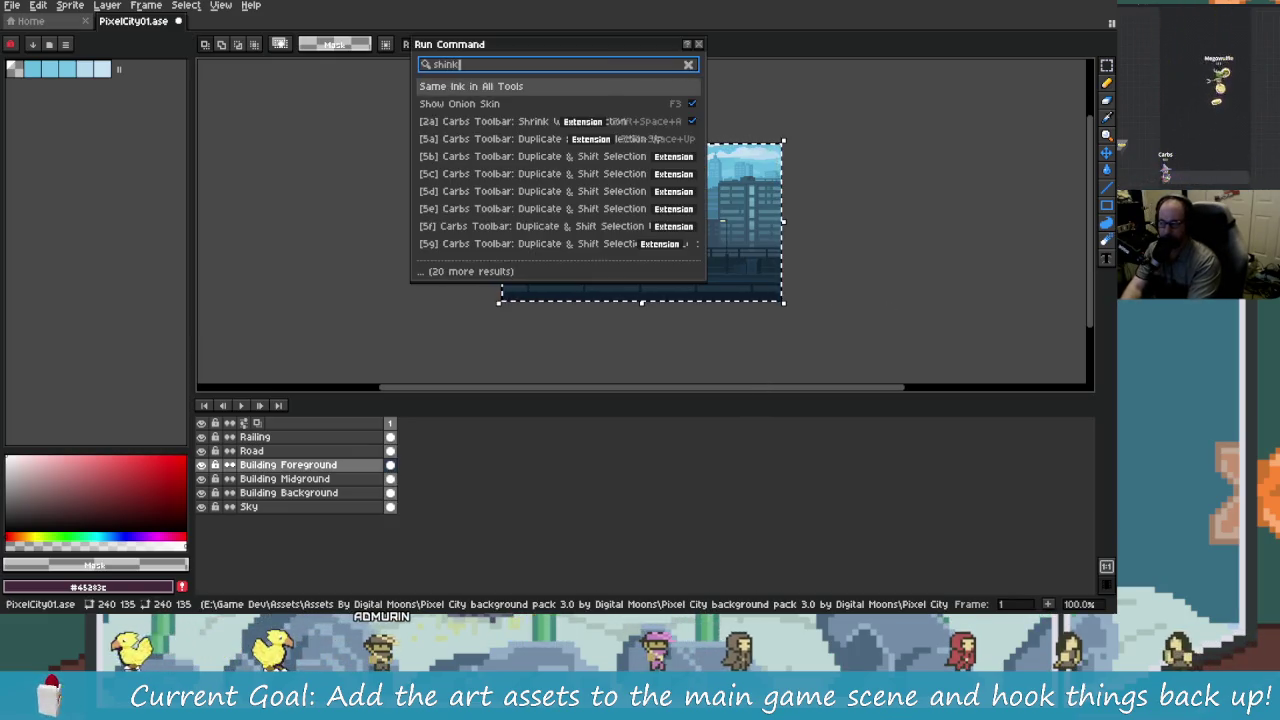
key(Down)
key(Down)
key(Return)
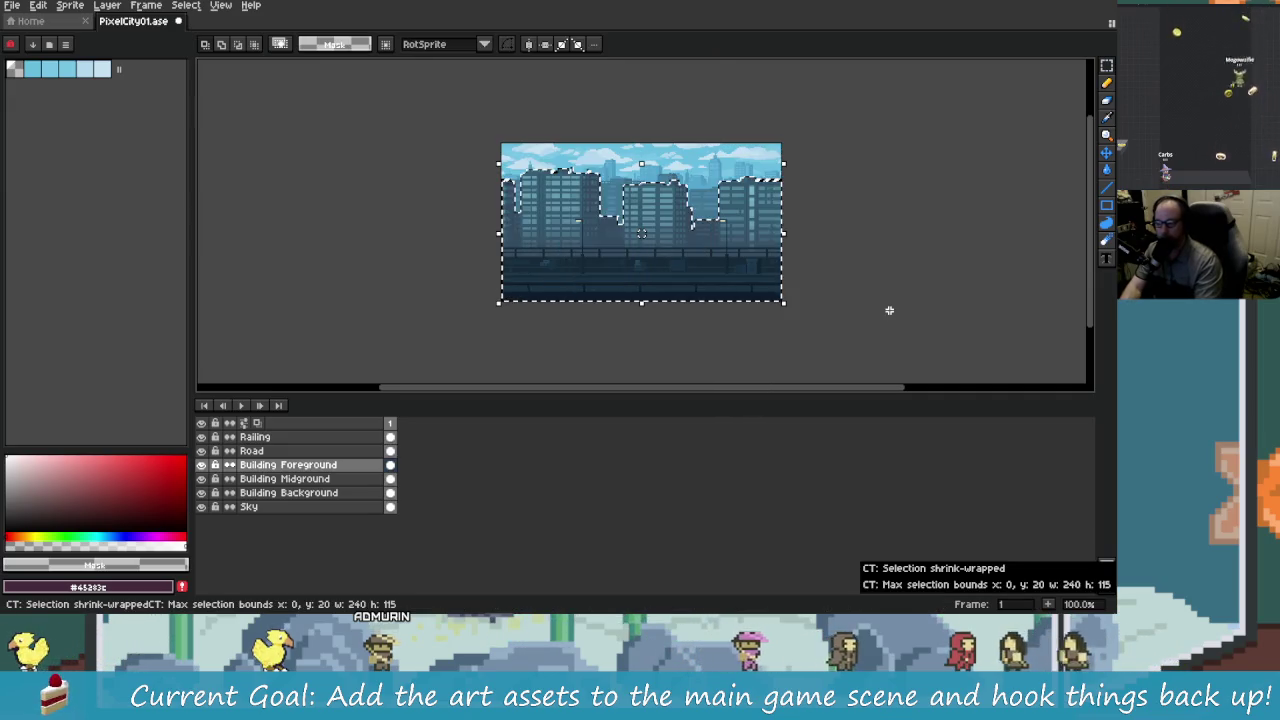
key(ctrl+d)
- Search commands for 'shift left' and browse the duplicate-and-shift results
key(ctrl+space)
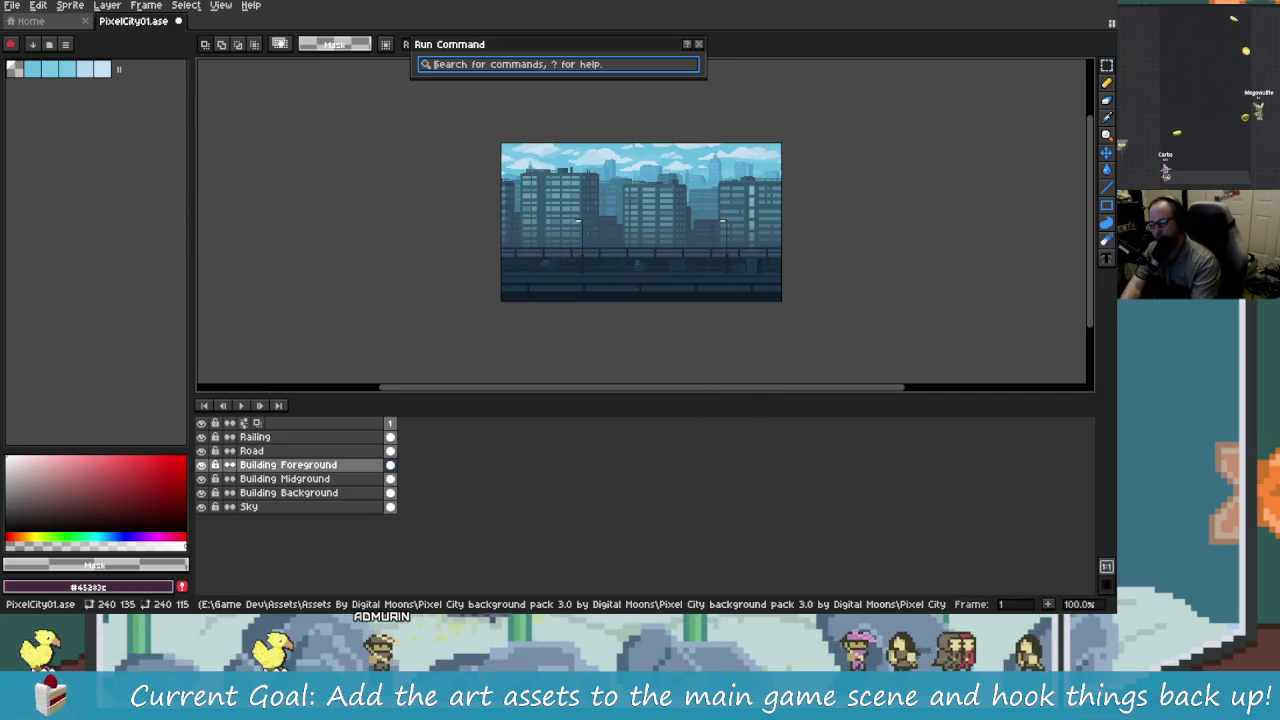
key(Escape)
key(ctrl+space)
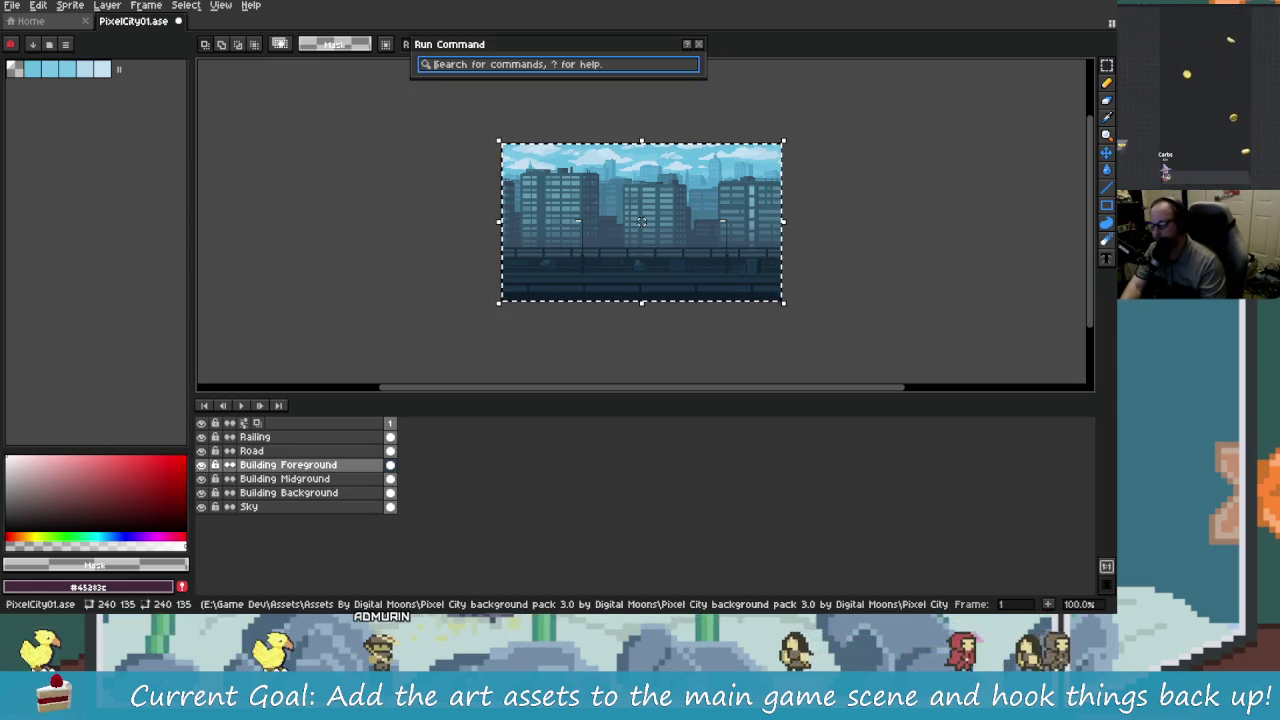
text(shin)
key(BackSpace)
key(BackSpace)
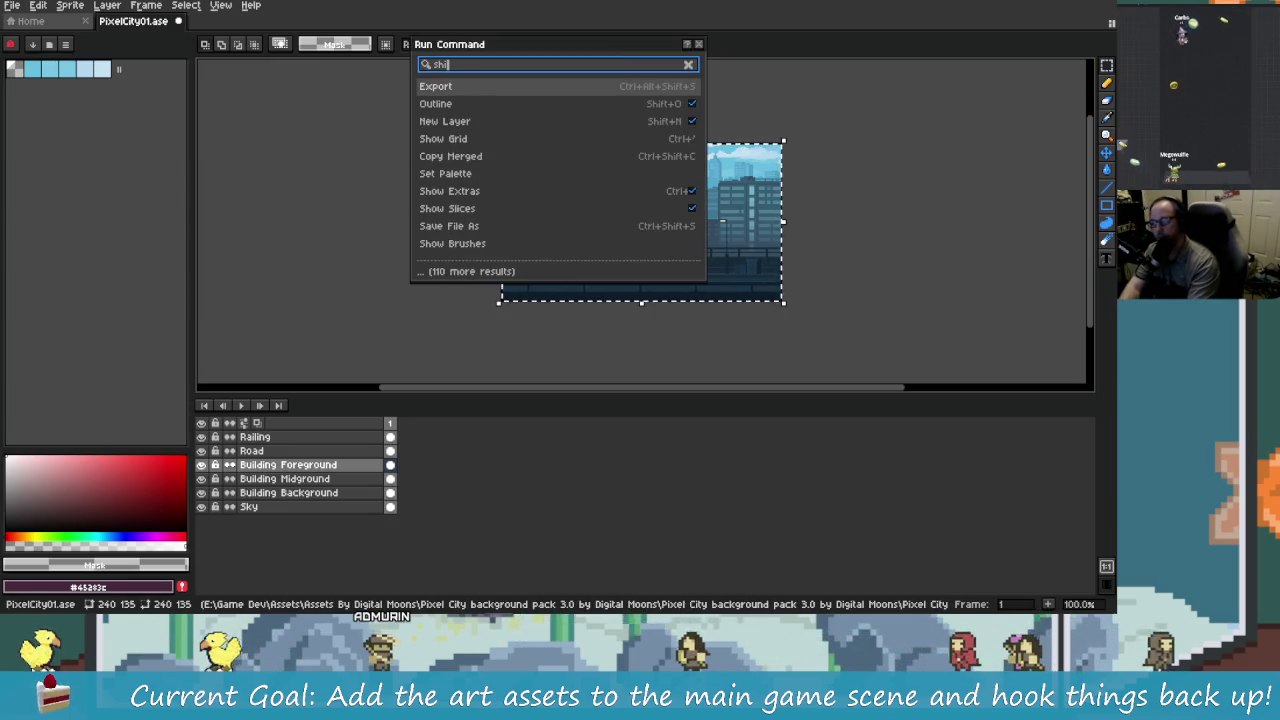
text(ift)
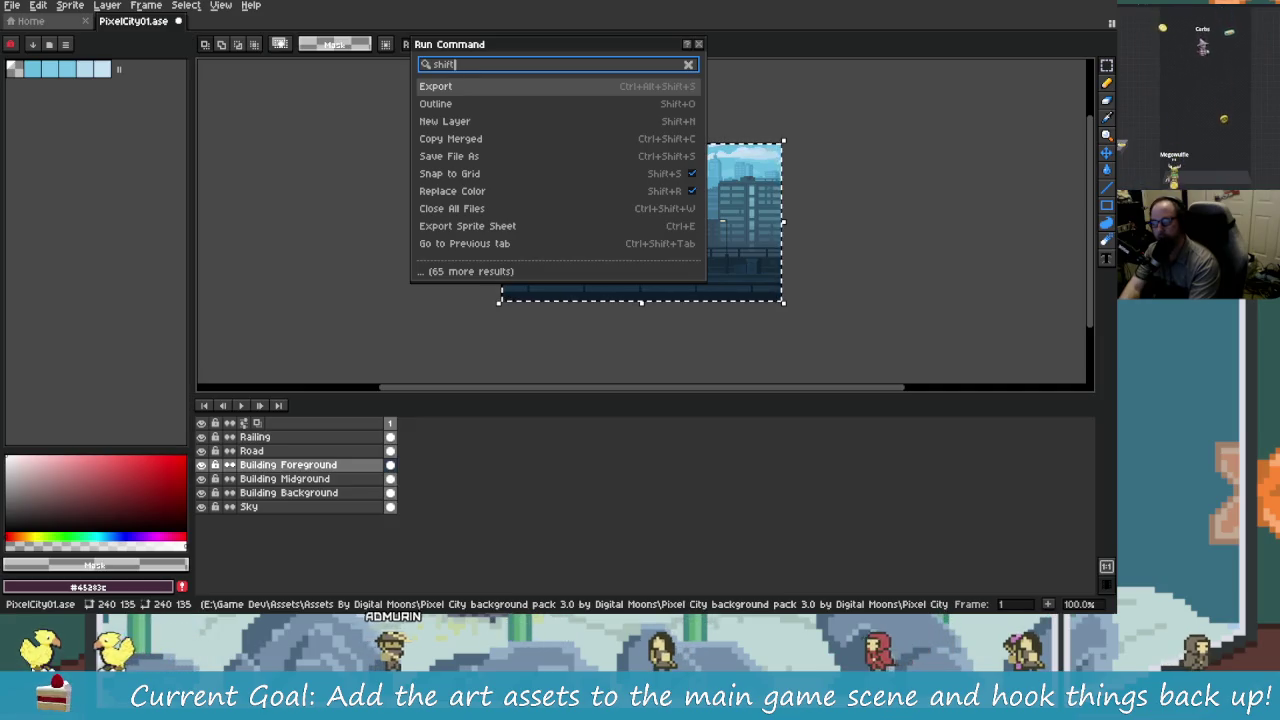
text( left)
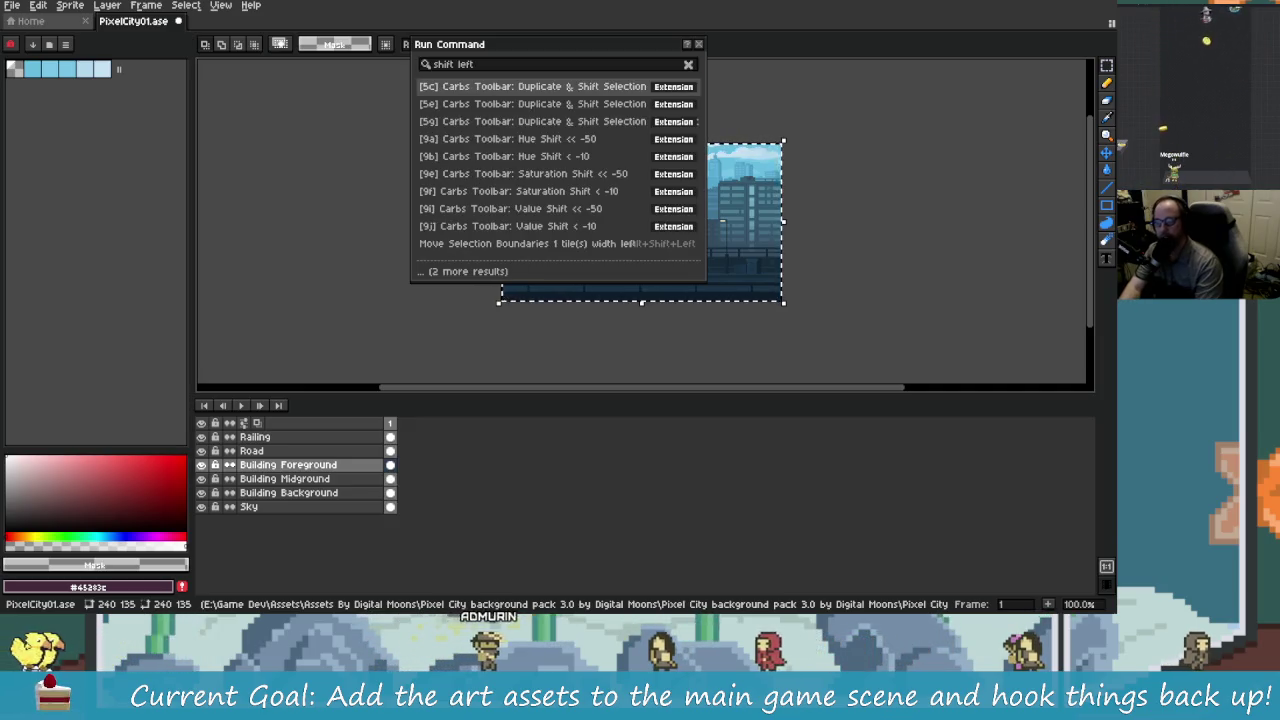
key(Up)
key(Down)
key(Down)
key(Up)
key(Down)
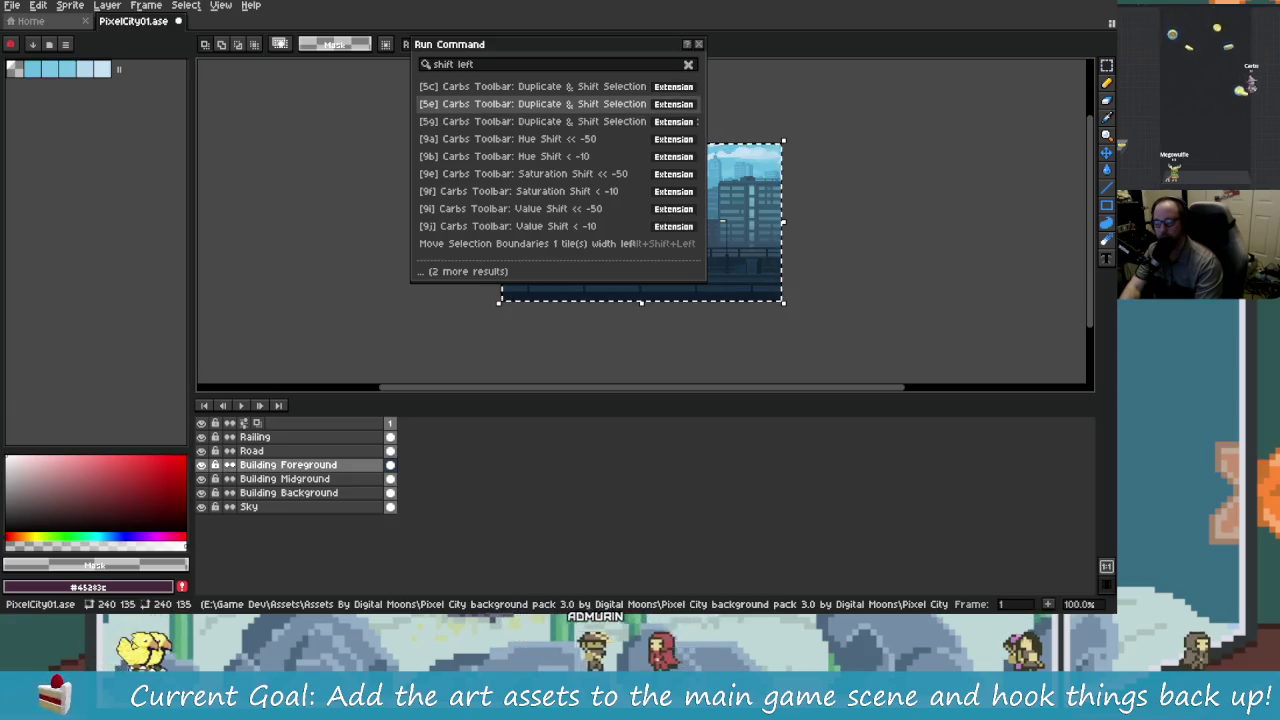
key(Down)
key(Down)
key(Down)
key(Down)
key(Down)
key(Down)
key(Down)
key(Up)
key(Up)
key(Up)
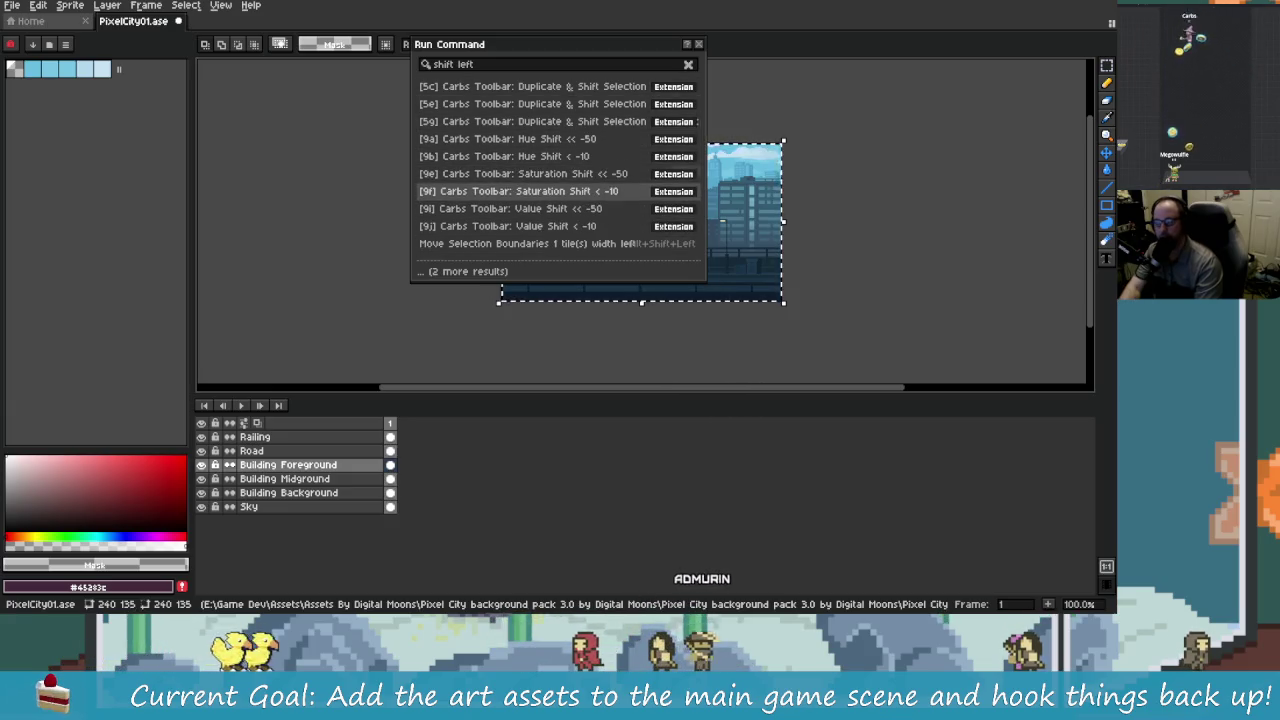
key(Up)
key(Up)
key(Up)
key(Up)
key(Up)
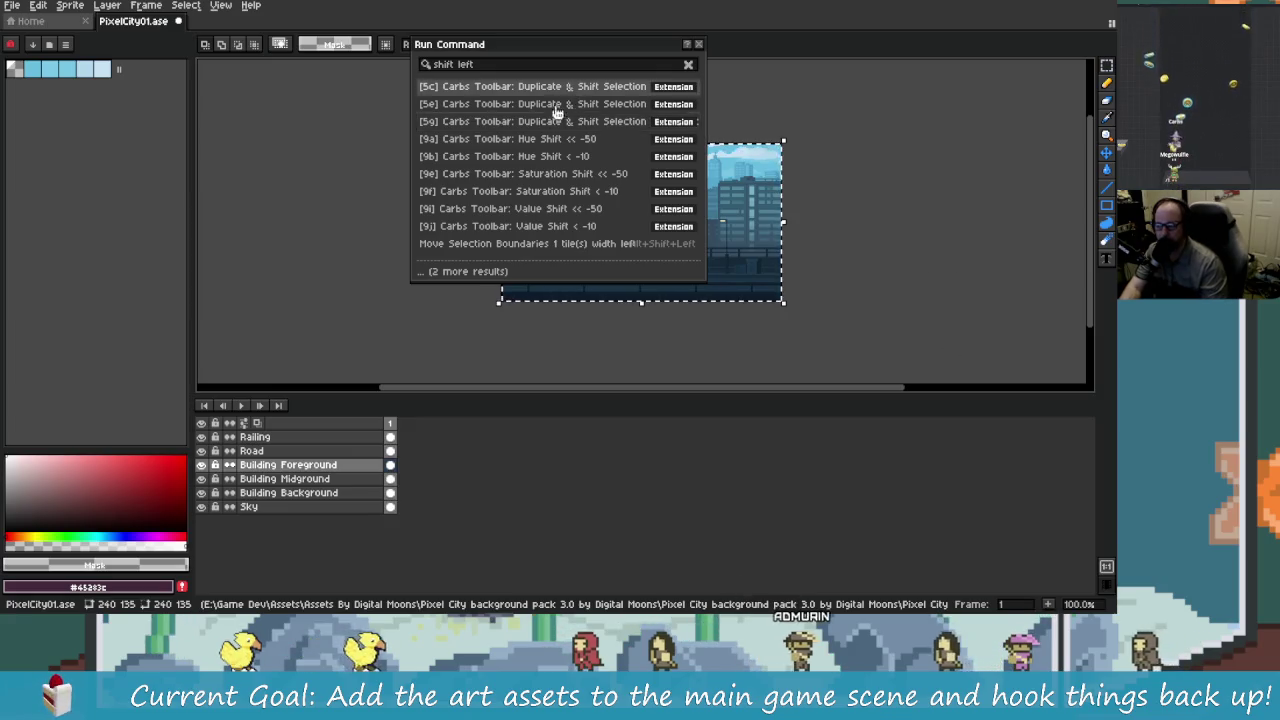
- Run 'expand left' Expand Canvas By Selection, growing the canvas to 480×270
click(505, 66)
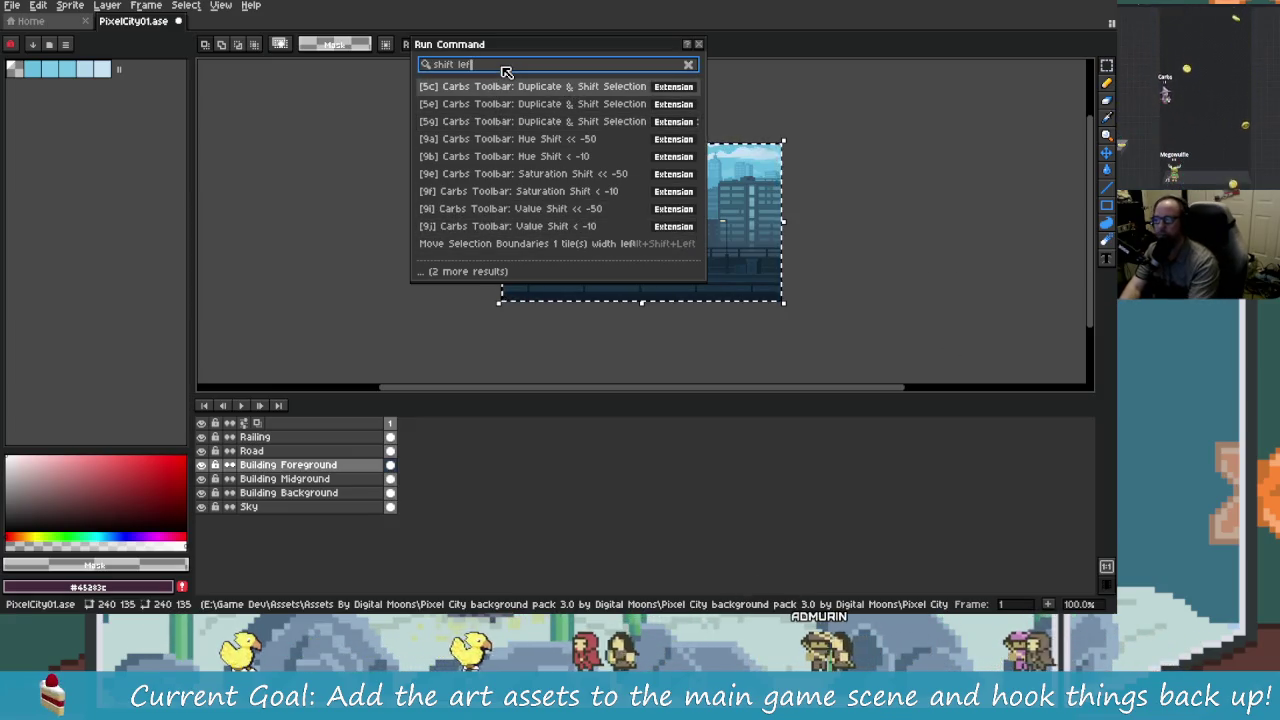
key(ctrl+a)
text(exp)
key(BackSpace)
key(BackSpace)
key(BackSpace)
text(ex)
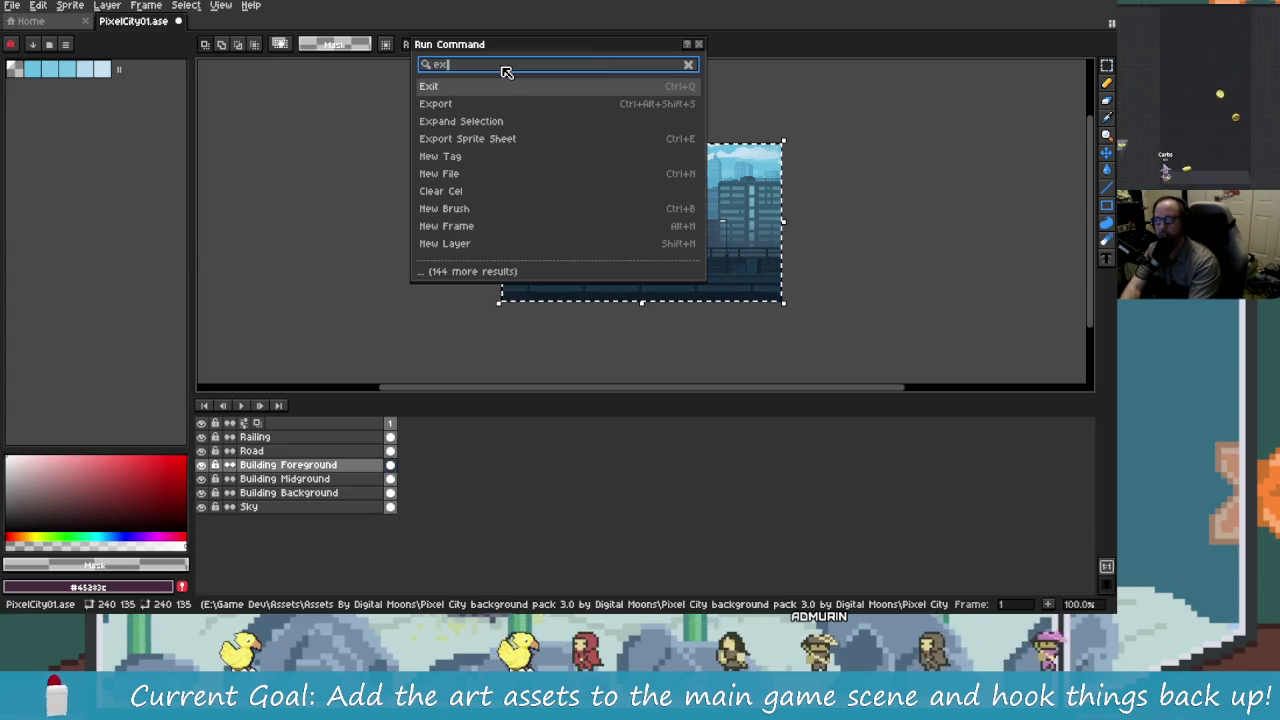
text(pand )
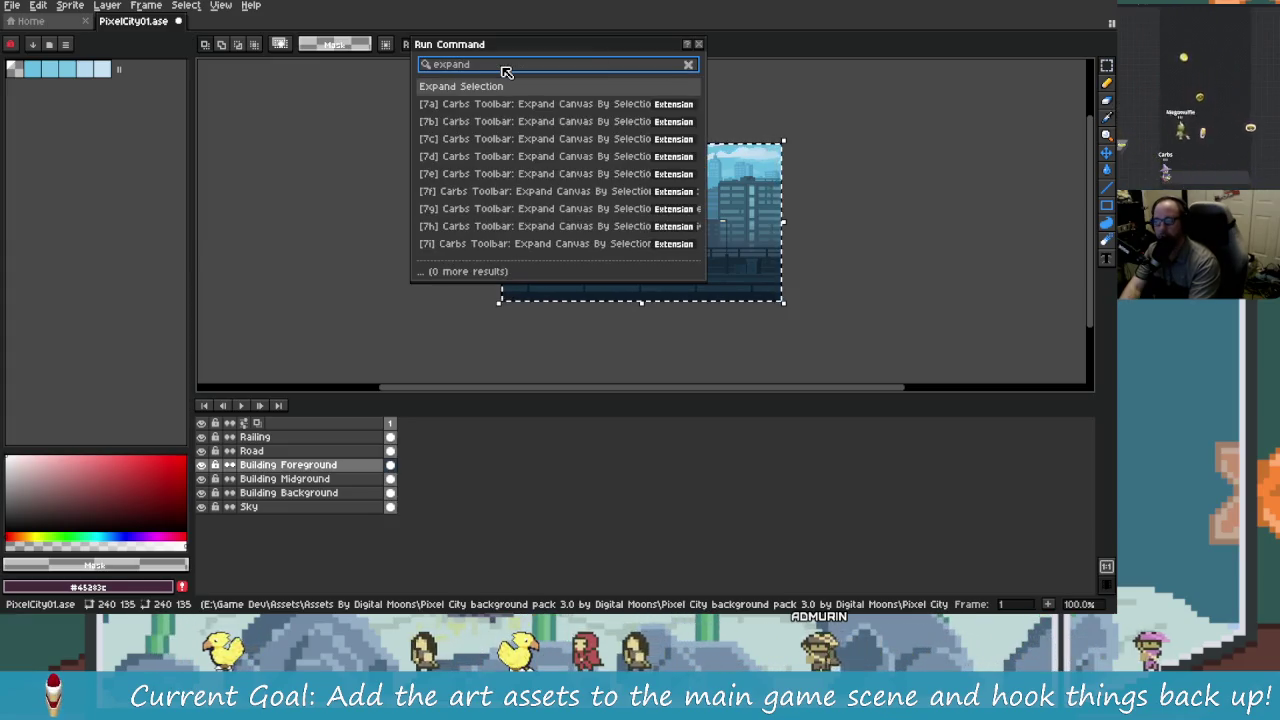
text(left)
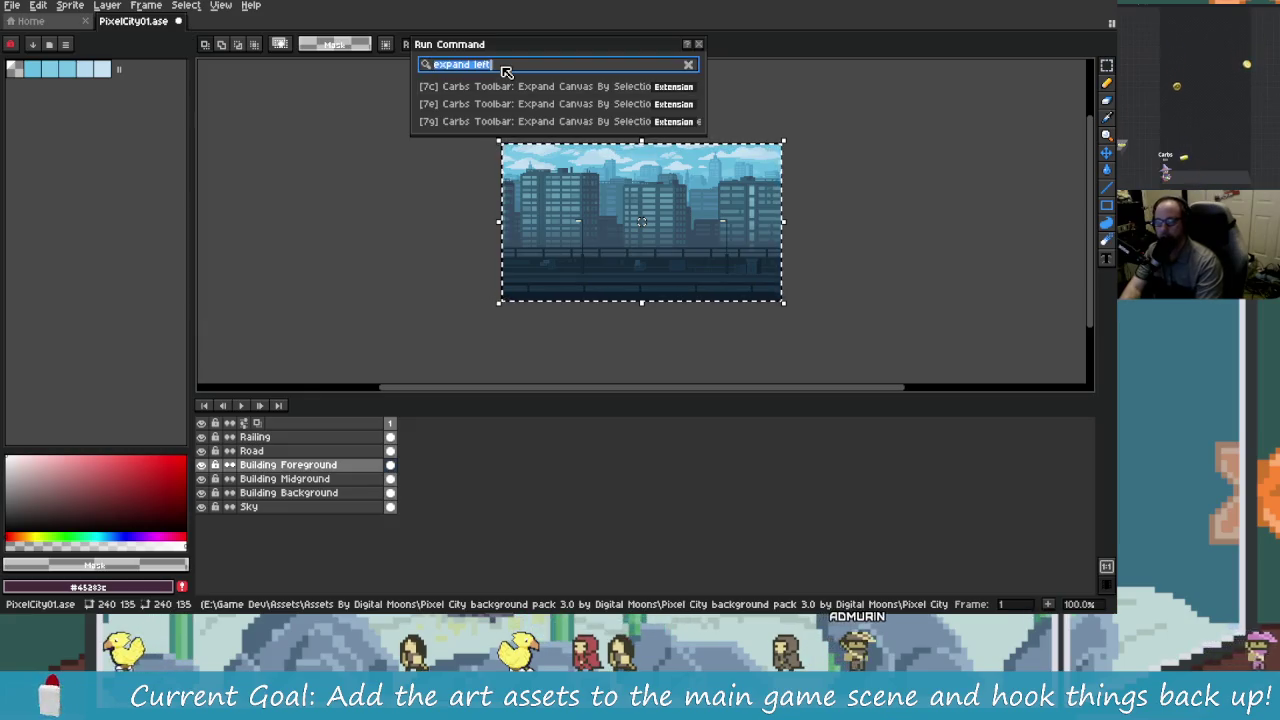
key(Down)
key(Down)
key(Return)
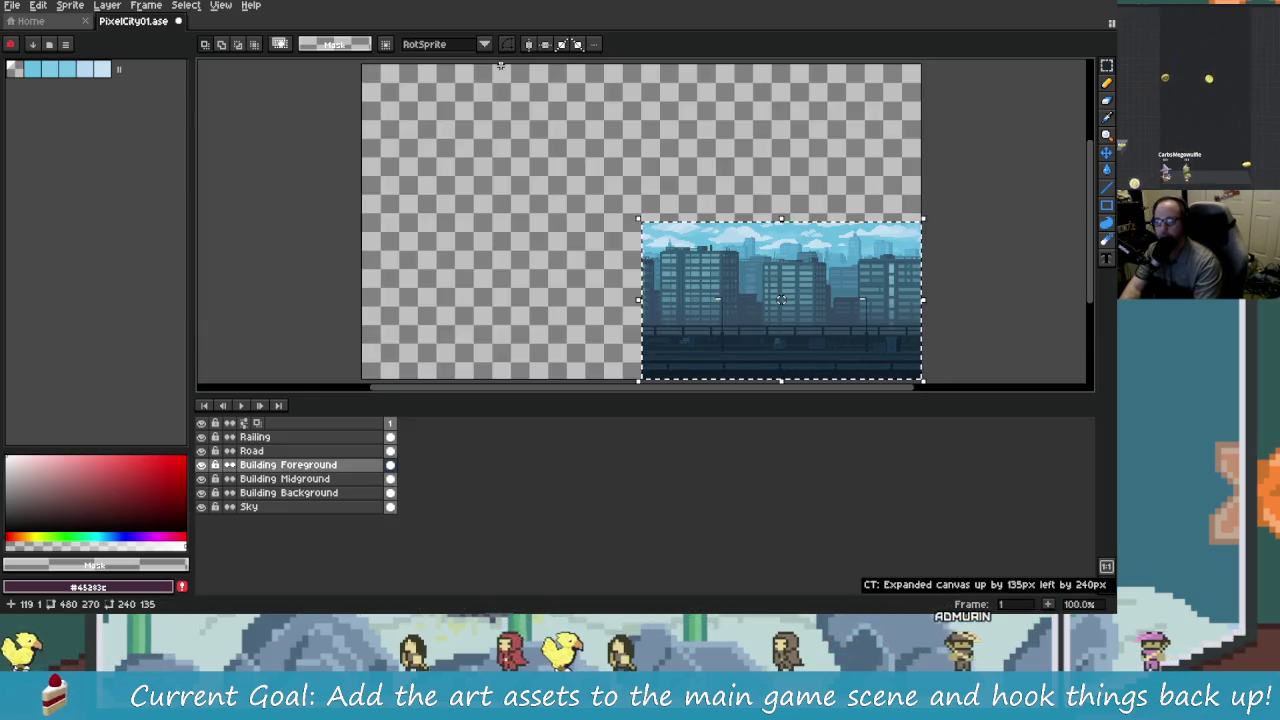
- Undo the expansion, rerun 'expand left' from a repositioned command search, and undo it again
key(ctrl+z)
key(ctrl+shift+p)
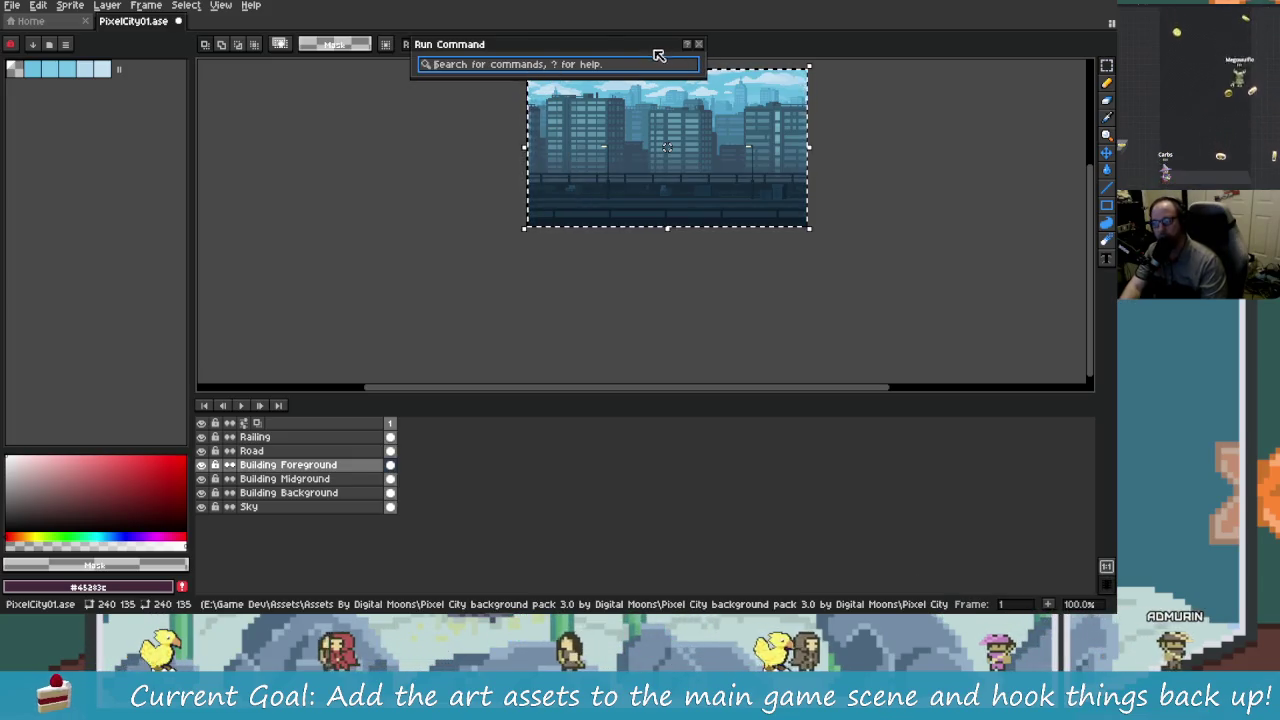
drag(655, 46, 507, 200)
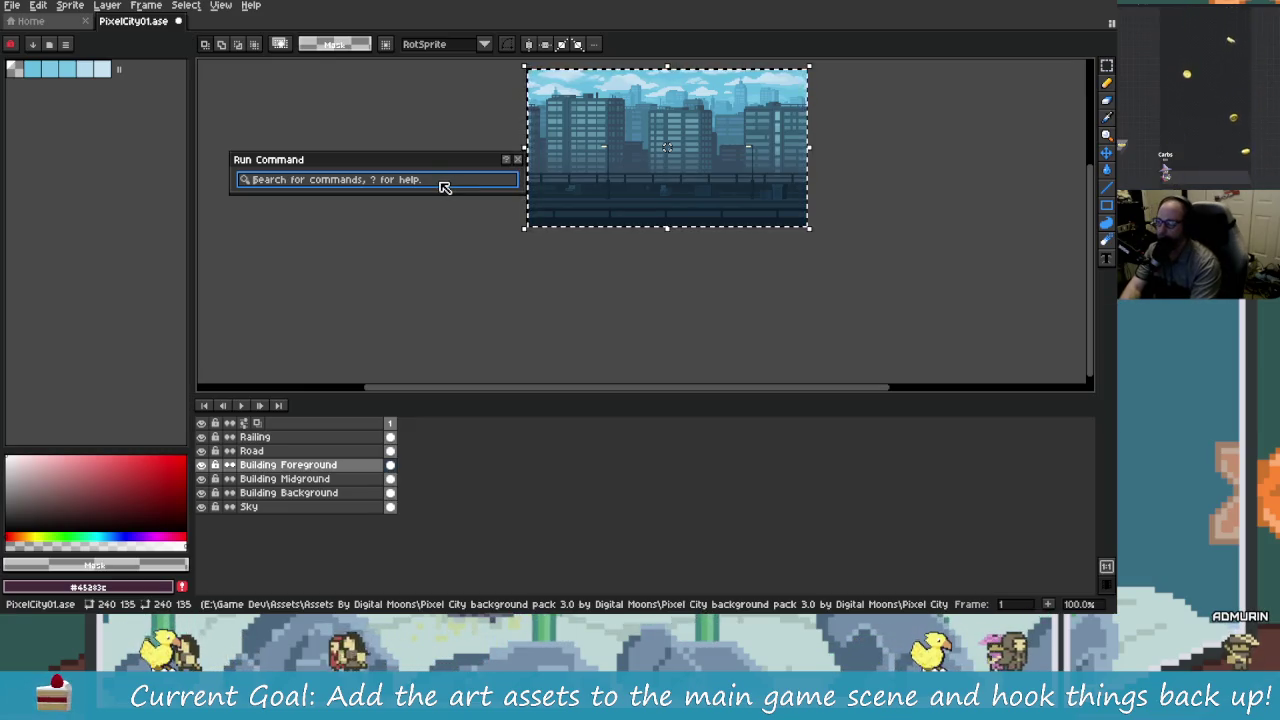
text(expand)
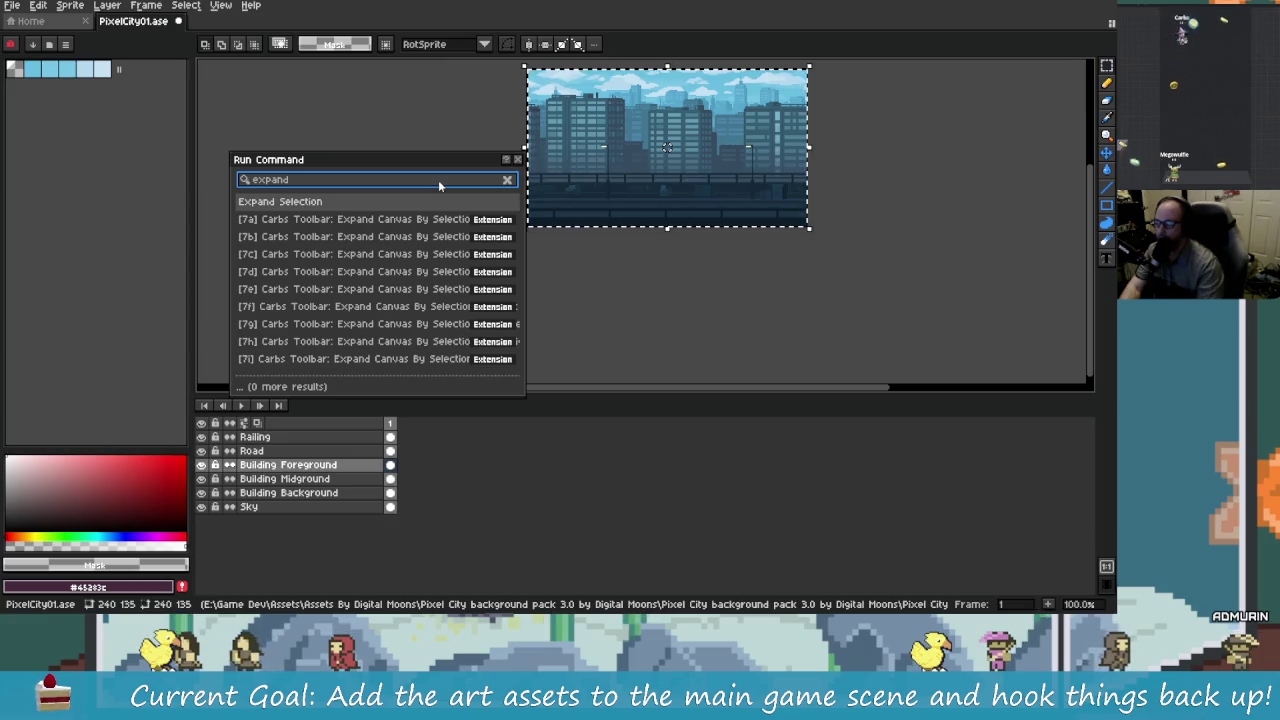
text( left)
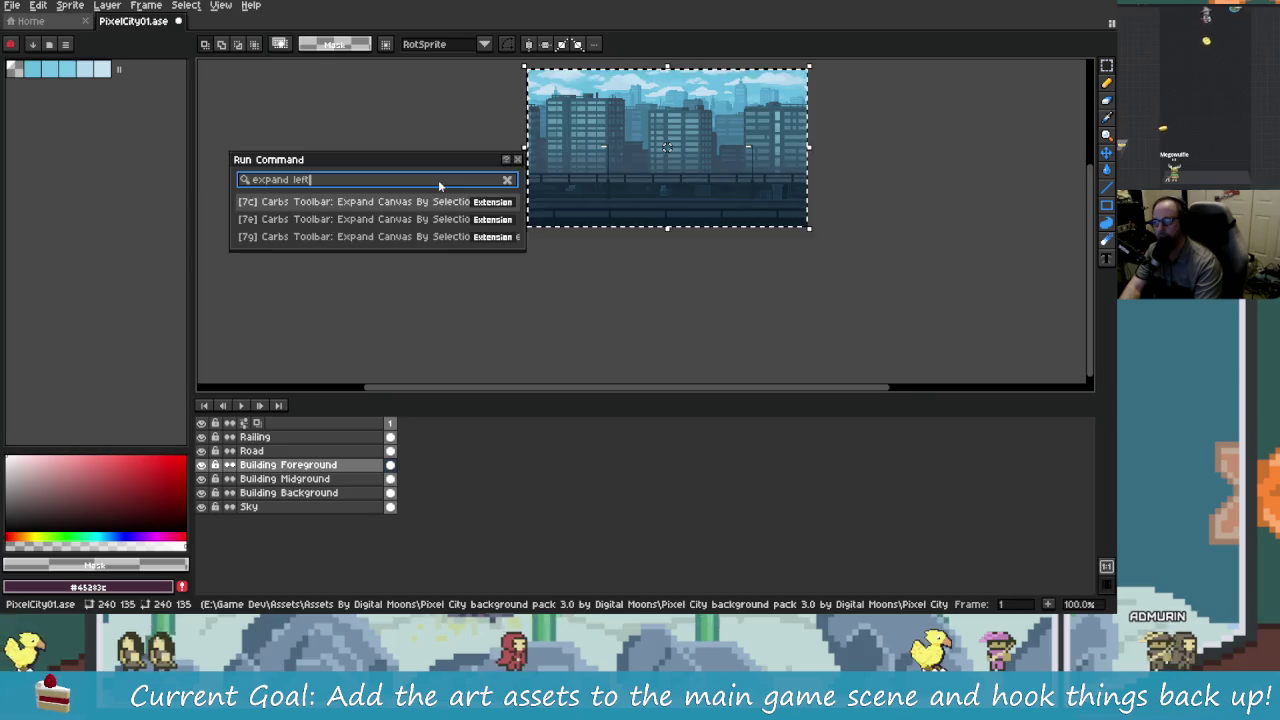
key(Return)
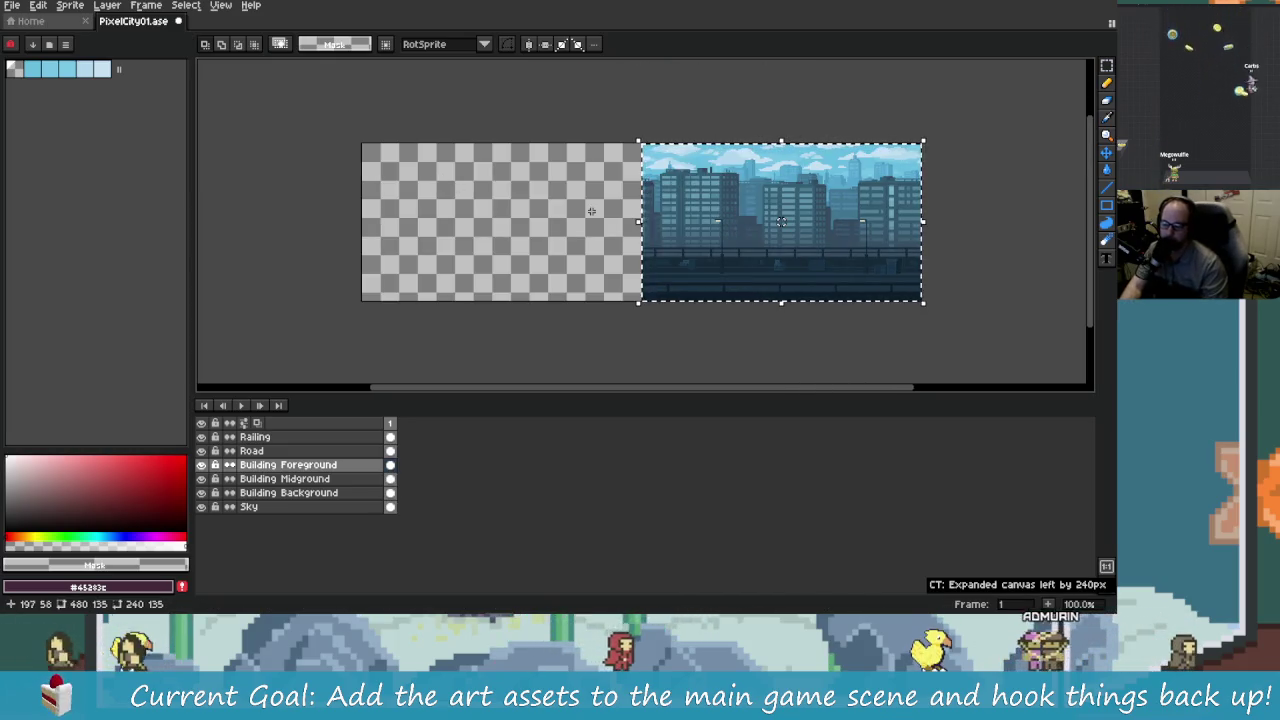
key(ctrl+z)
key(ctrl+z)
key(ctrl+z)
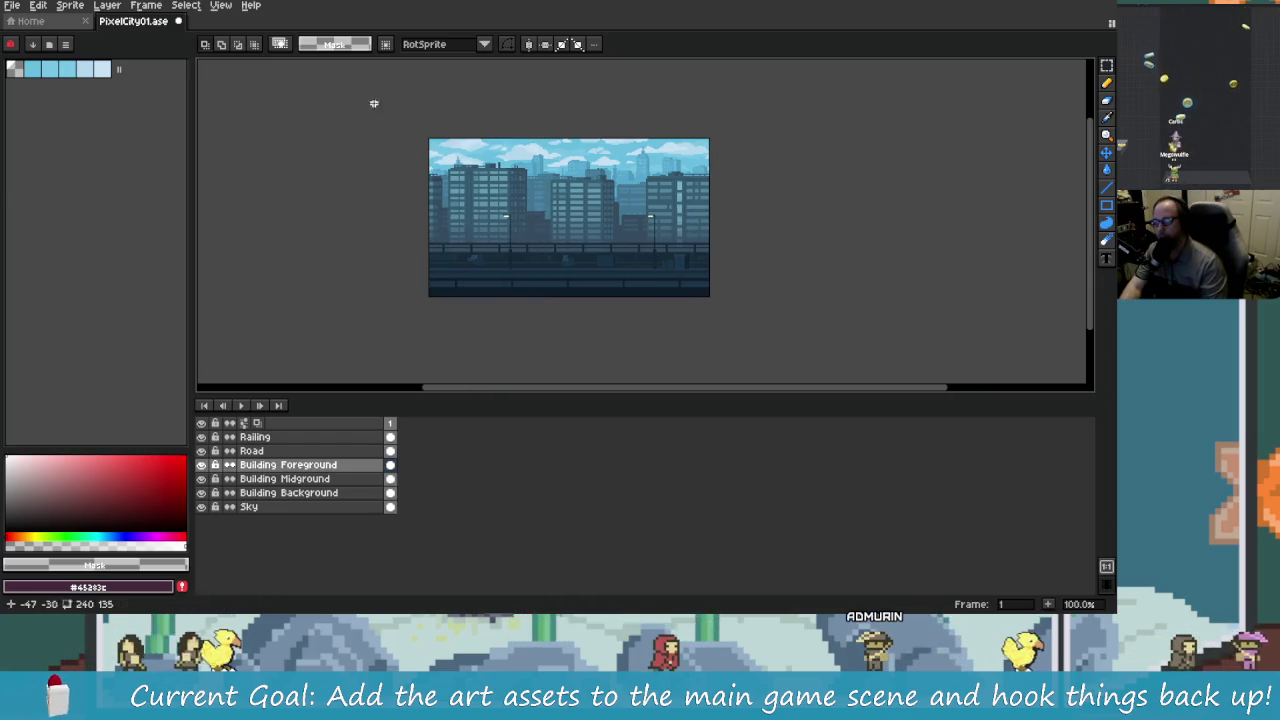
- Select a 21px strip on the left edge, expand the canvas left by it, then undo
drag(425, 134, 455, 317)
key(ctrl+space)
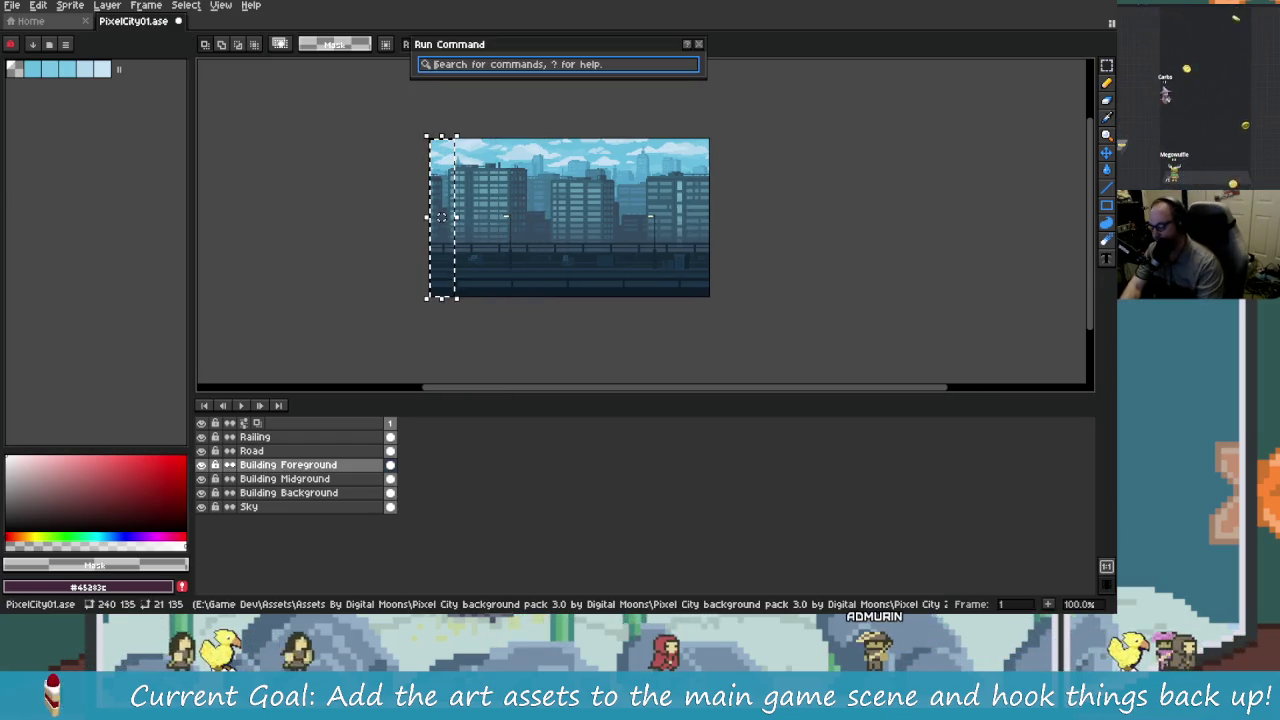
text(ex)
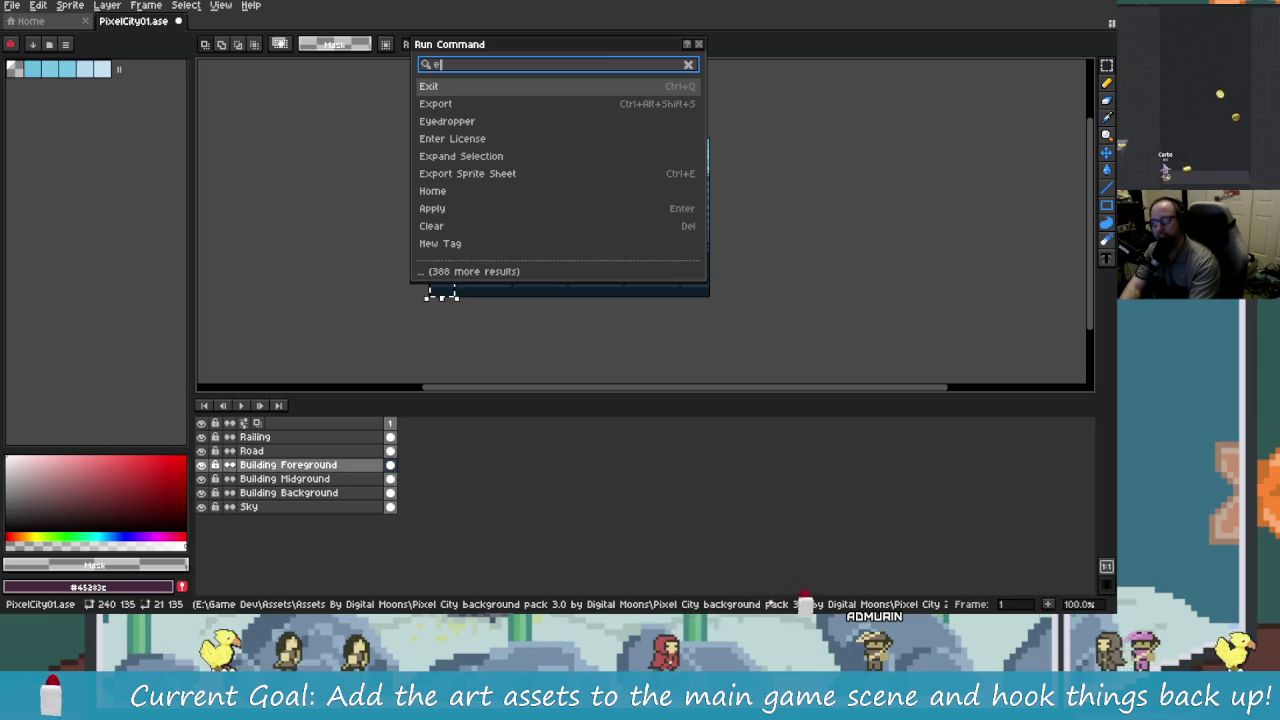
text(pand left)
key(Return)
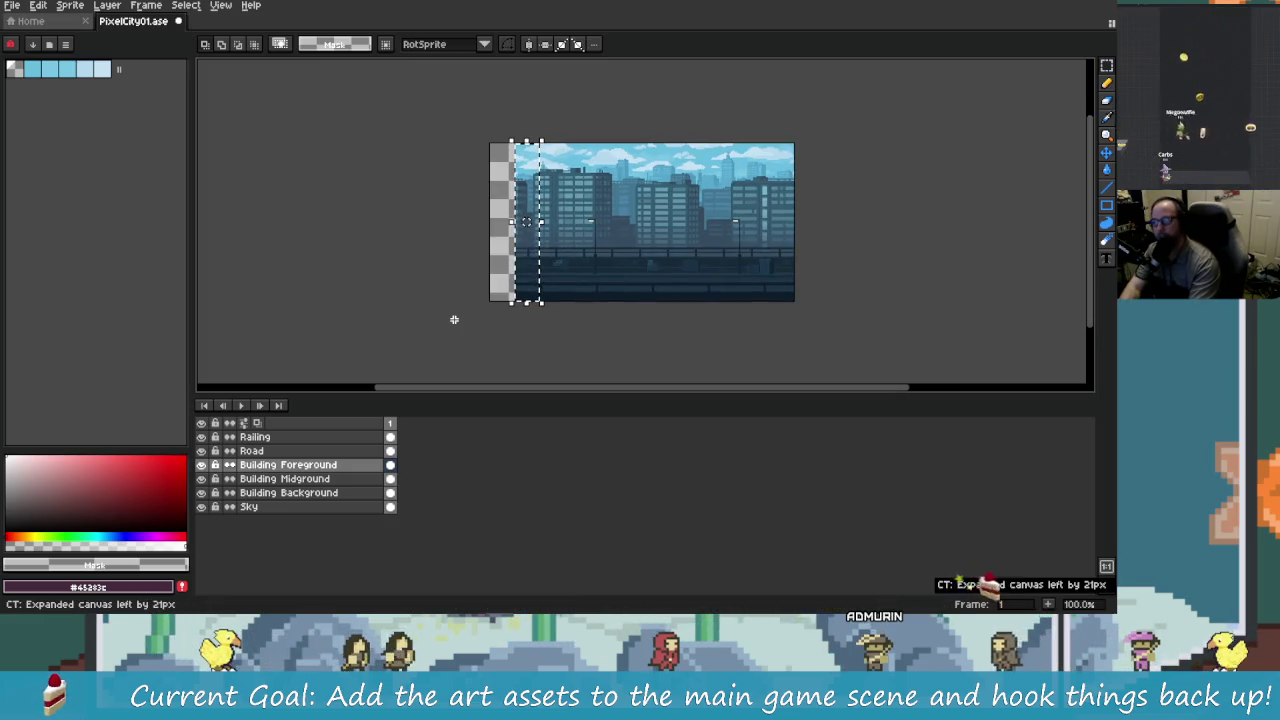
key(ctrl+z)
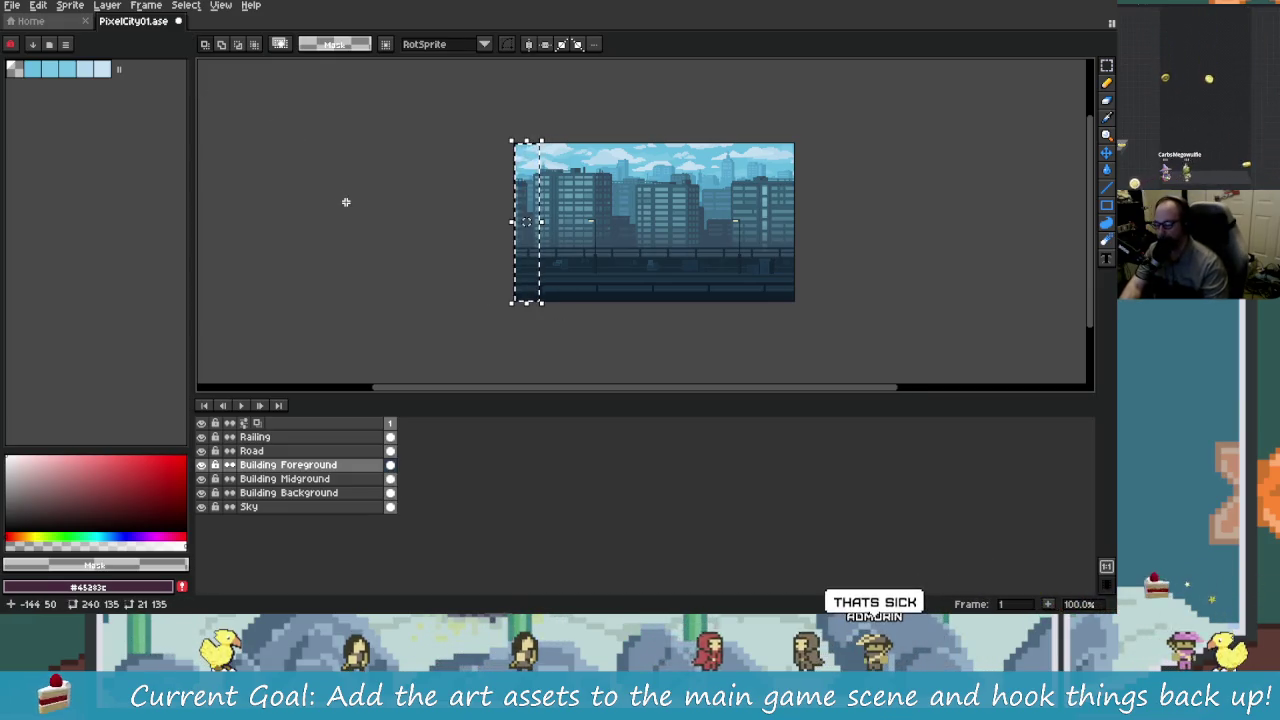
- Expand left from the Carbs Toolbar's Expand Canvas page, undo it, and deselect
key(ctrl+t)
click(228, 159)
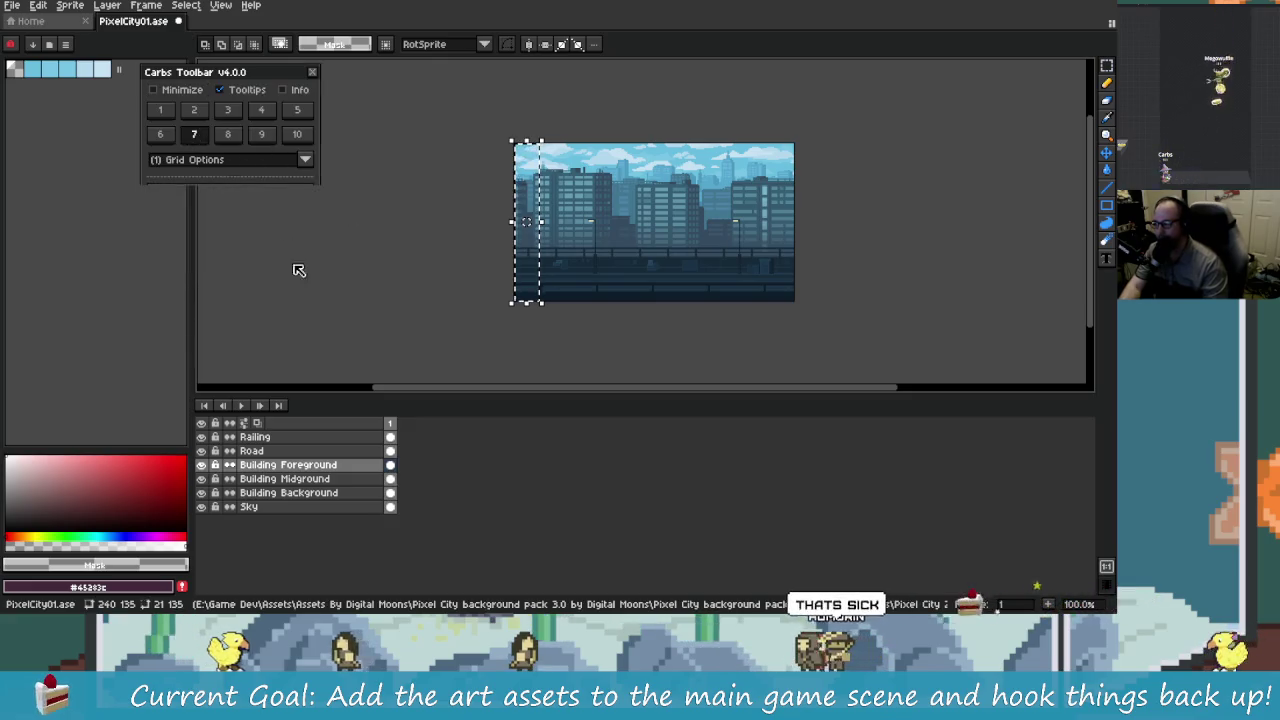
click(257, 243)
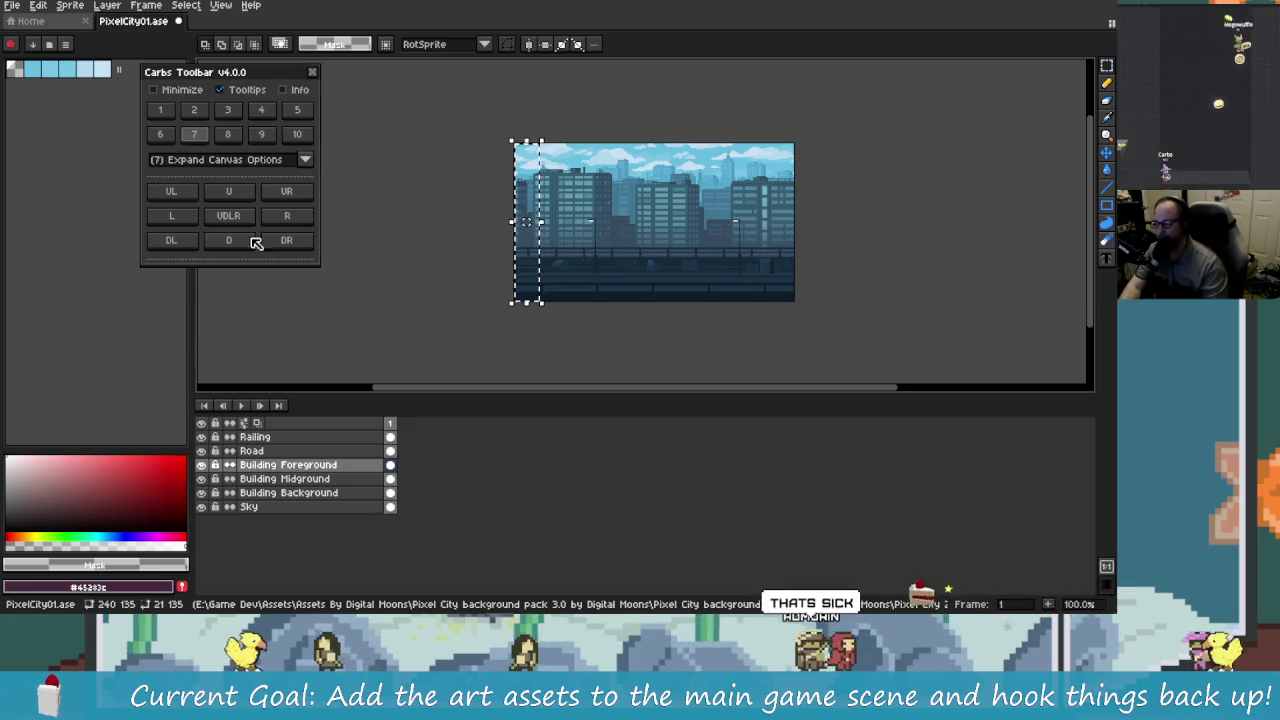
click(188, 224)
key(ctrl+z)
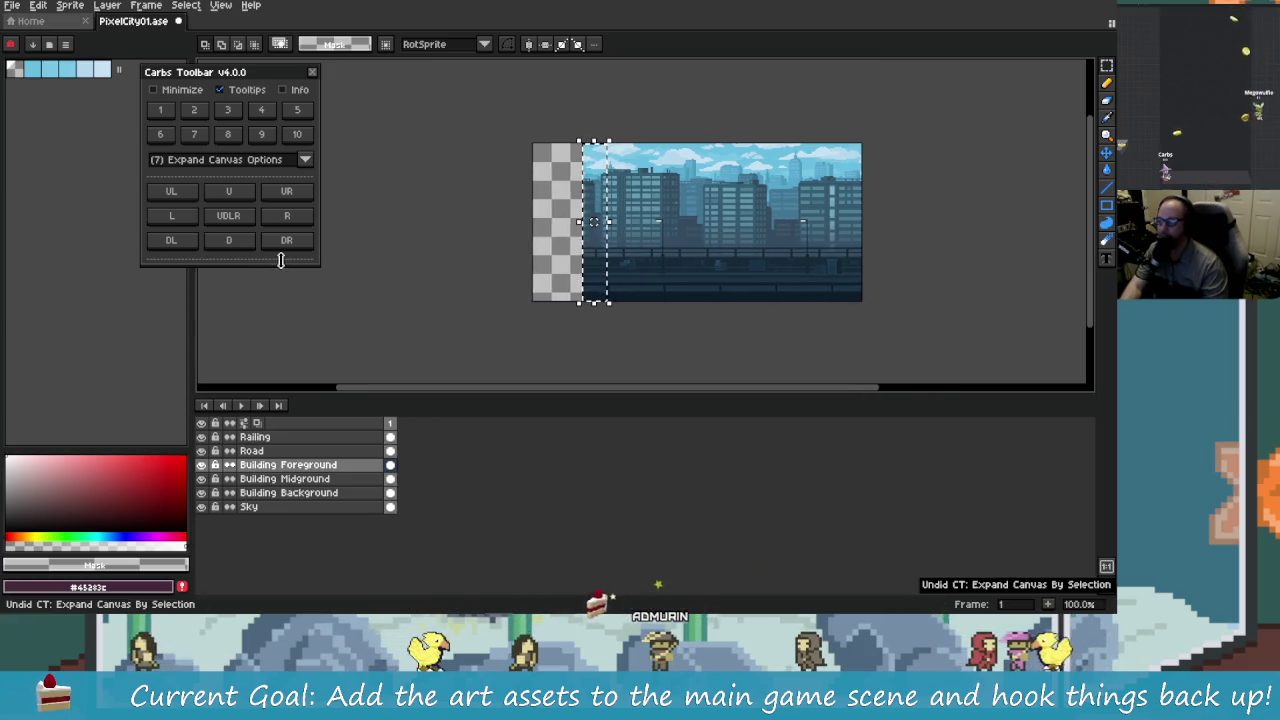
click(523, 321)
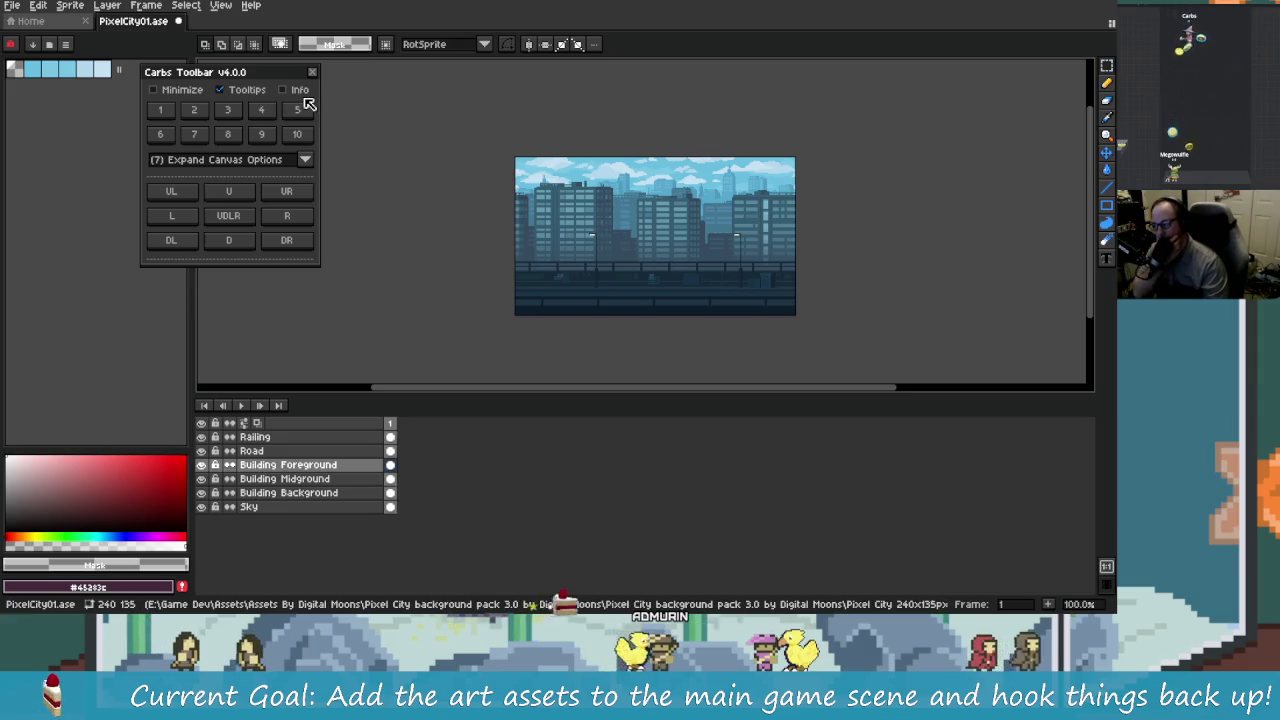
- Browse Carbs Toolbar pages (Sprite Export, Slice, Duplicate Rotate, Expand Canvas) and return to Grid Options
click(172, 112)
click(200, 116)
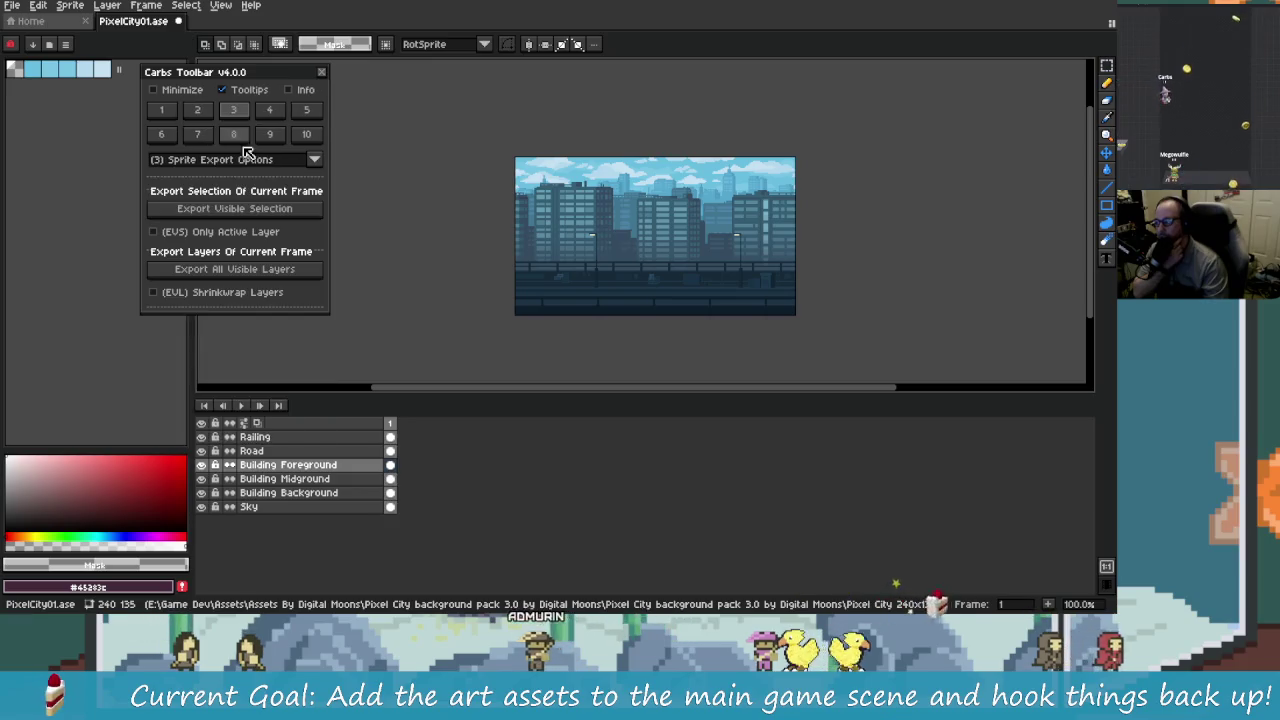
click(269, 110)
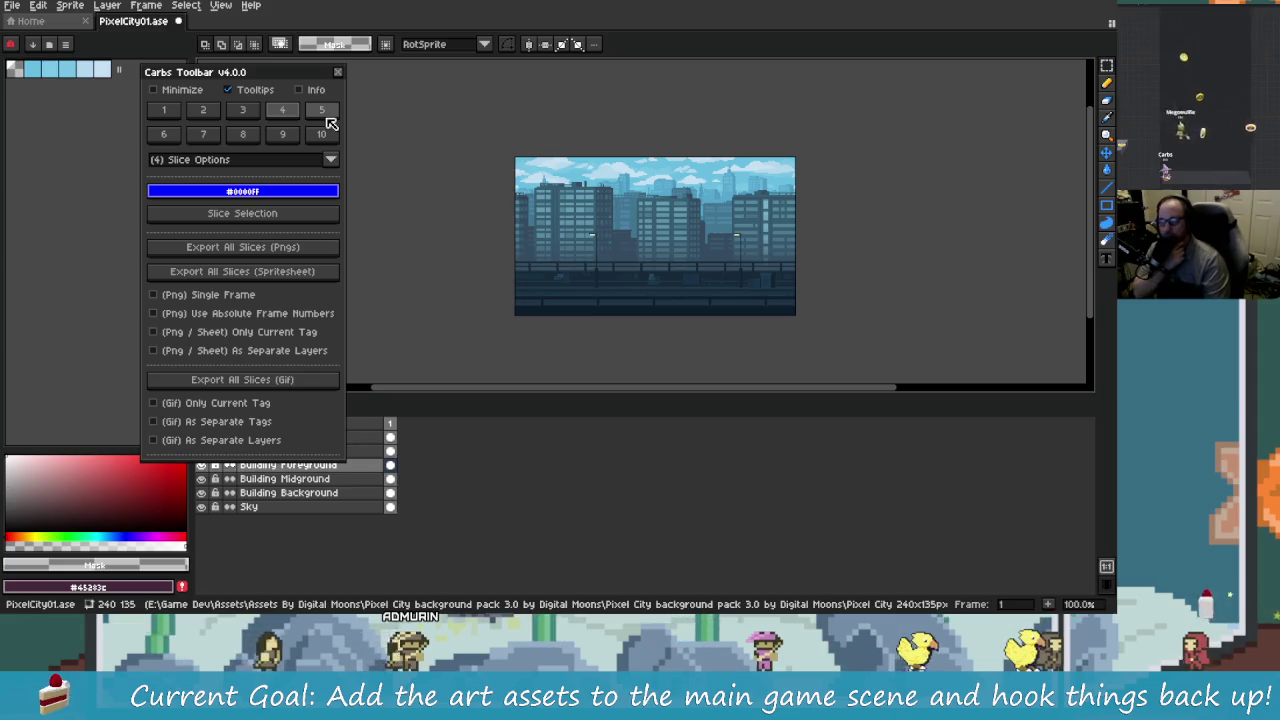
click(325, 114)
click(160, 134)
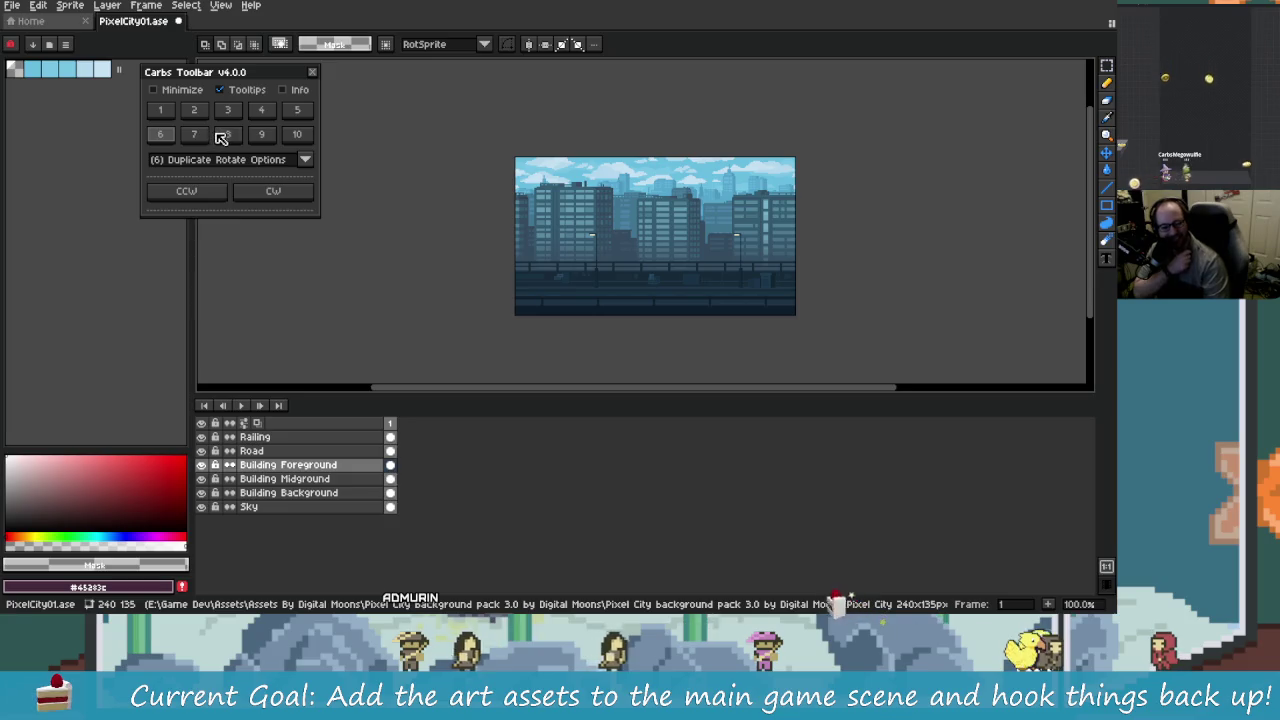
click(210, 135)
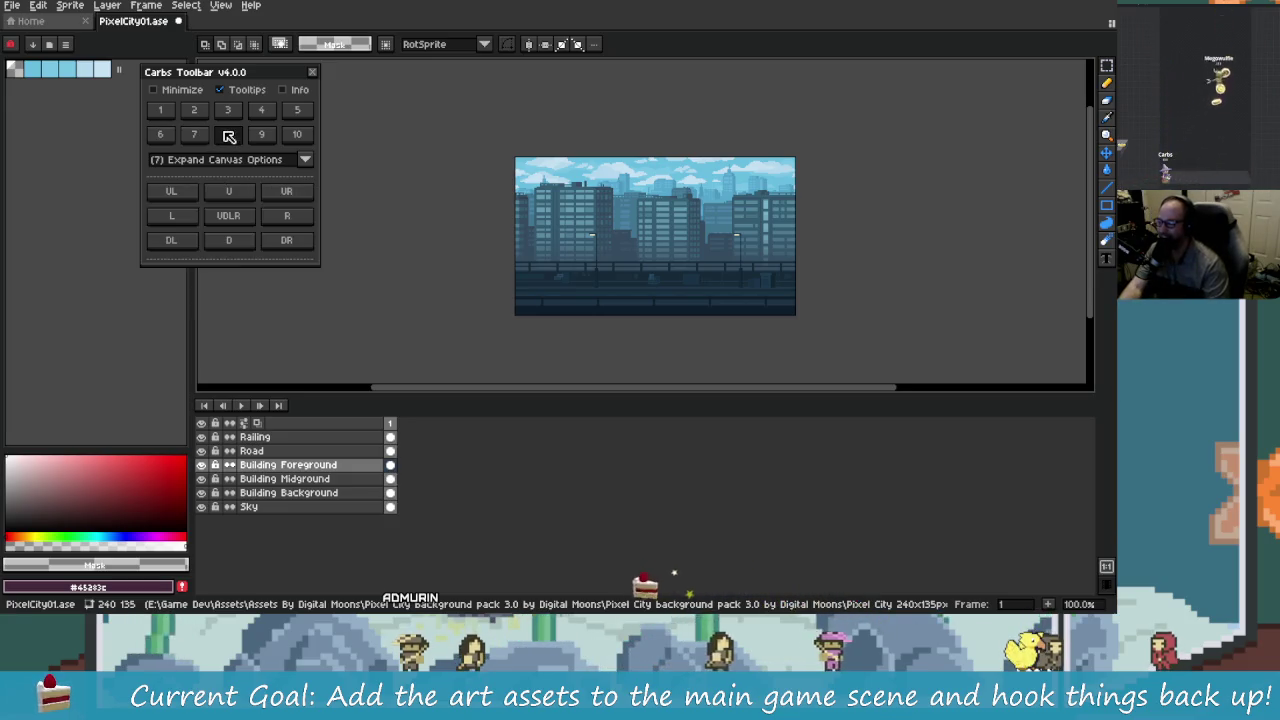
click(261, 134)
click(162, 113)
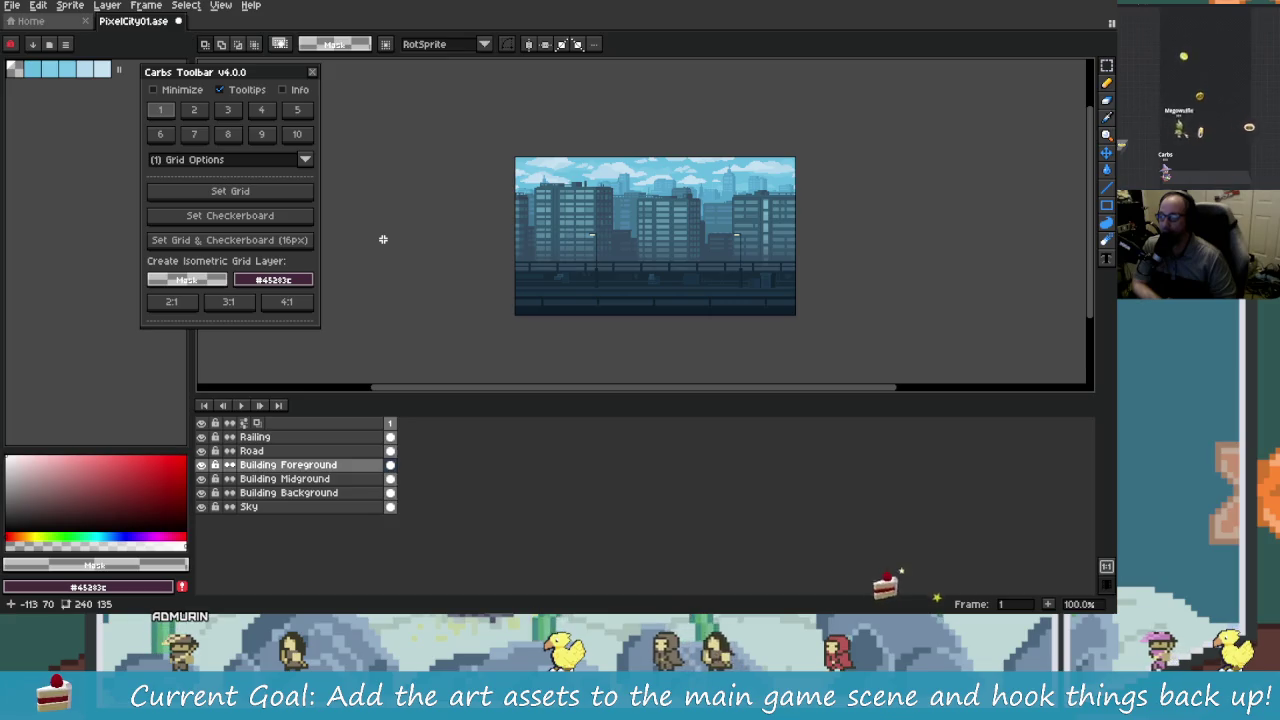
- From Misc Options, copy the left part of the city image as pixel text, then deselect
click(297, 134)
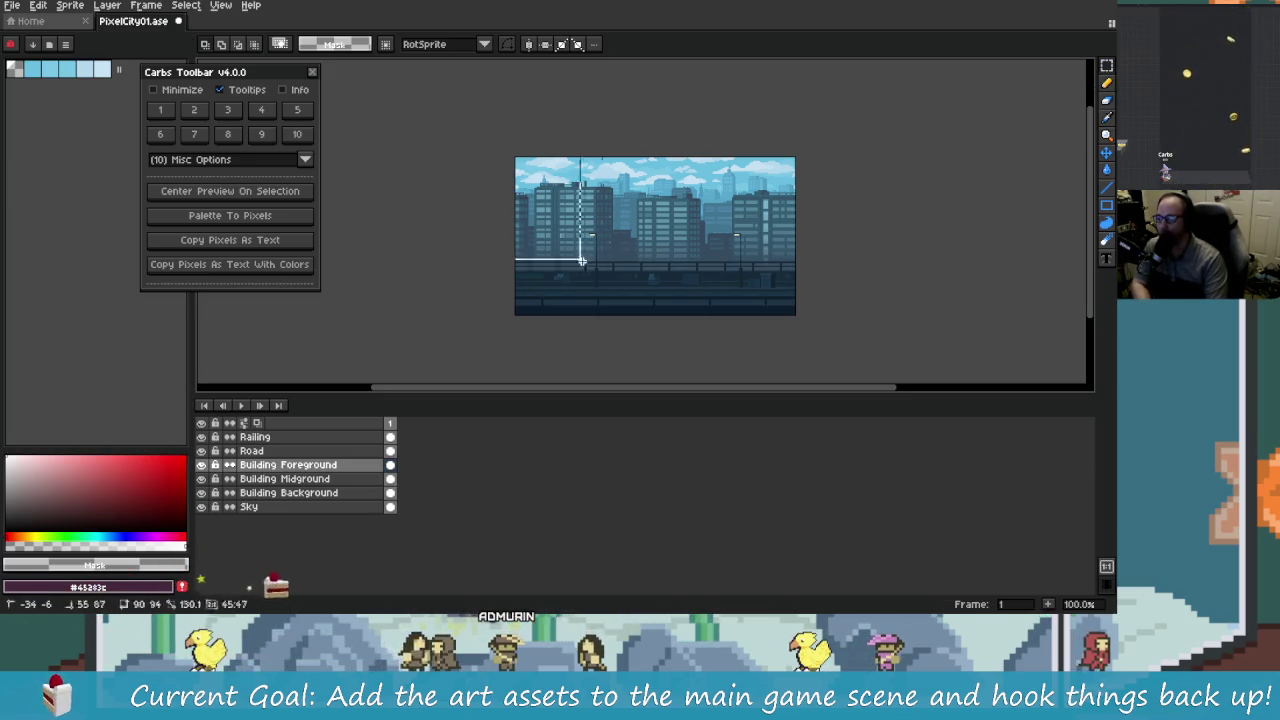
drag(500, 150, 676, 378)
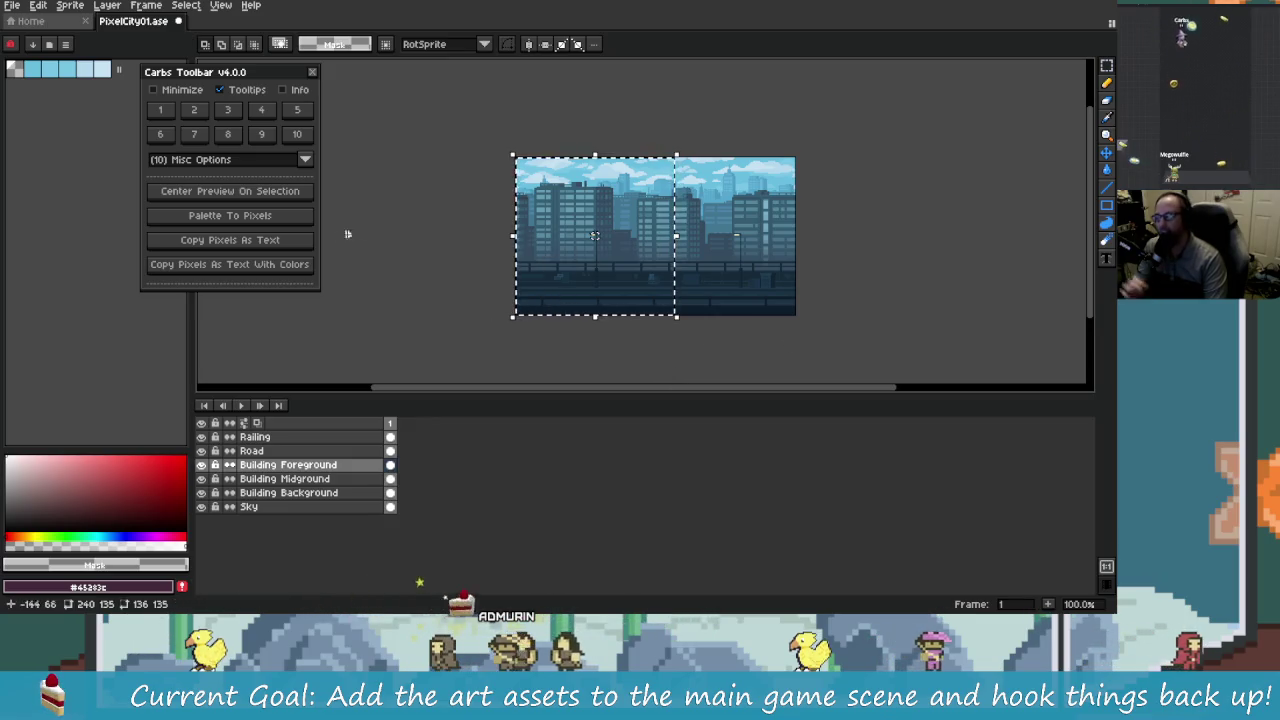
click(309, 240)
key(ctrl+d)
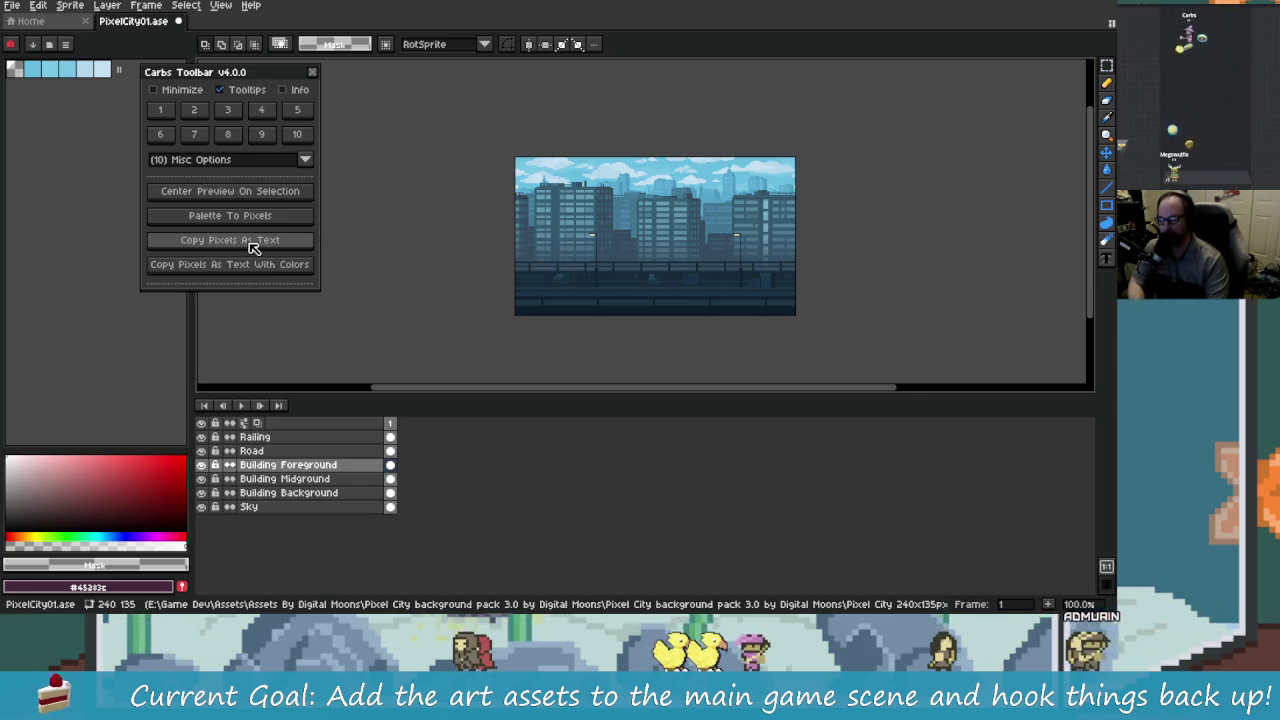
- In Grid options, delete the 2:1 grid layer, then add and delete a trial 3:1 grid layer
click(160, 110)
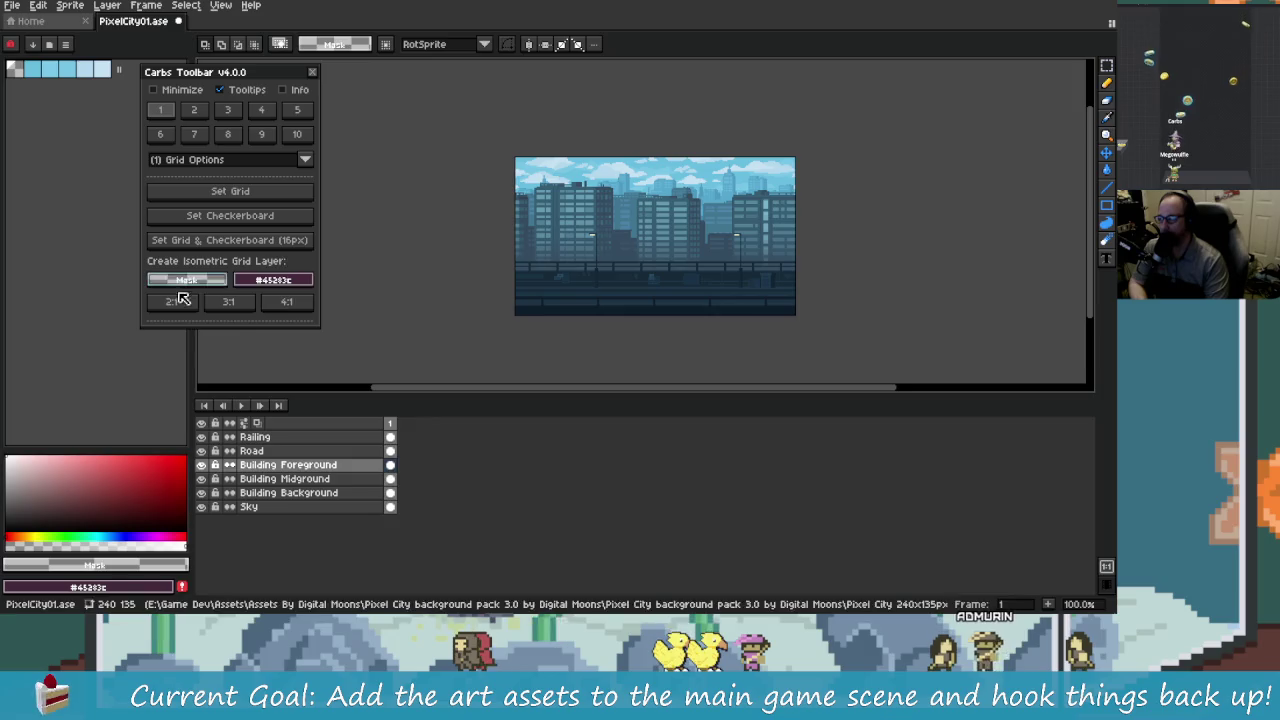
scroll(477, 263, up, 1)
scroll(366, 229, up, 1)
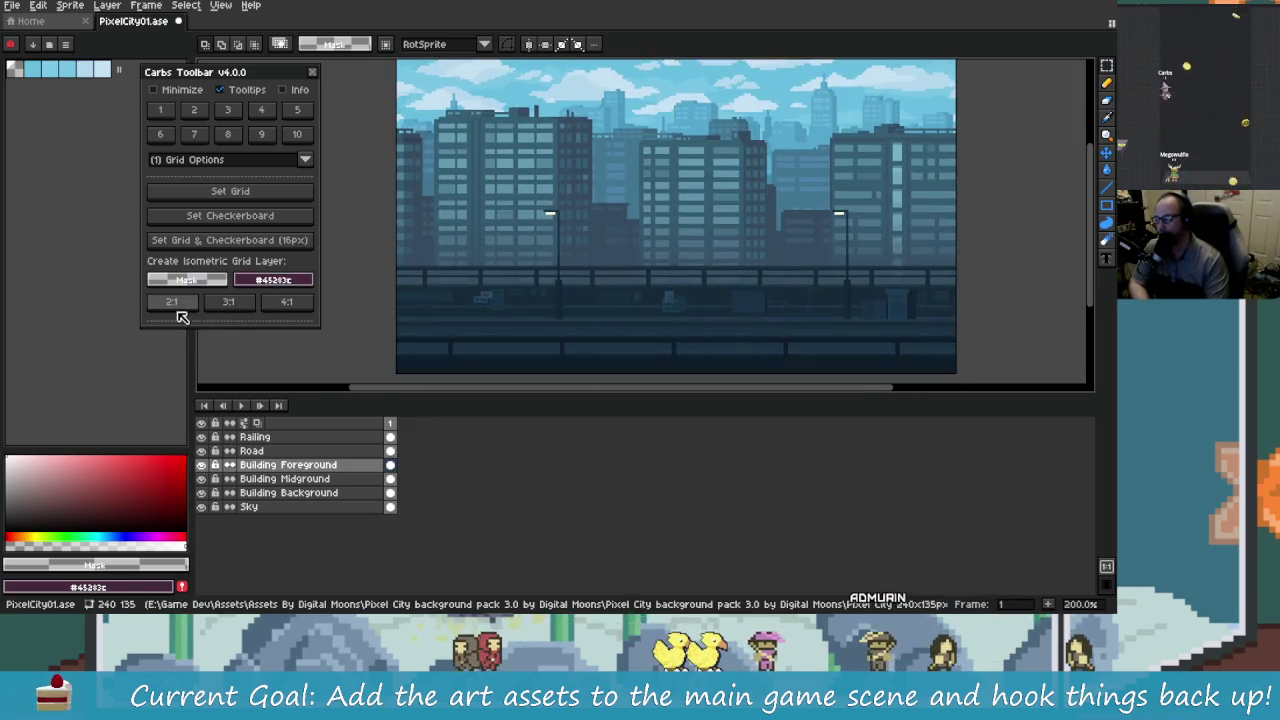
scroll(557, 291, up, 1)
scroll(500, 243, up, 1)
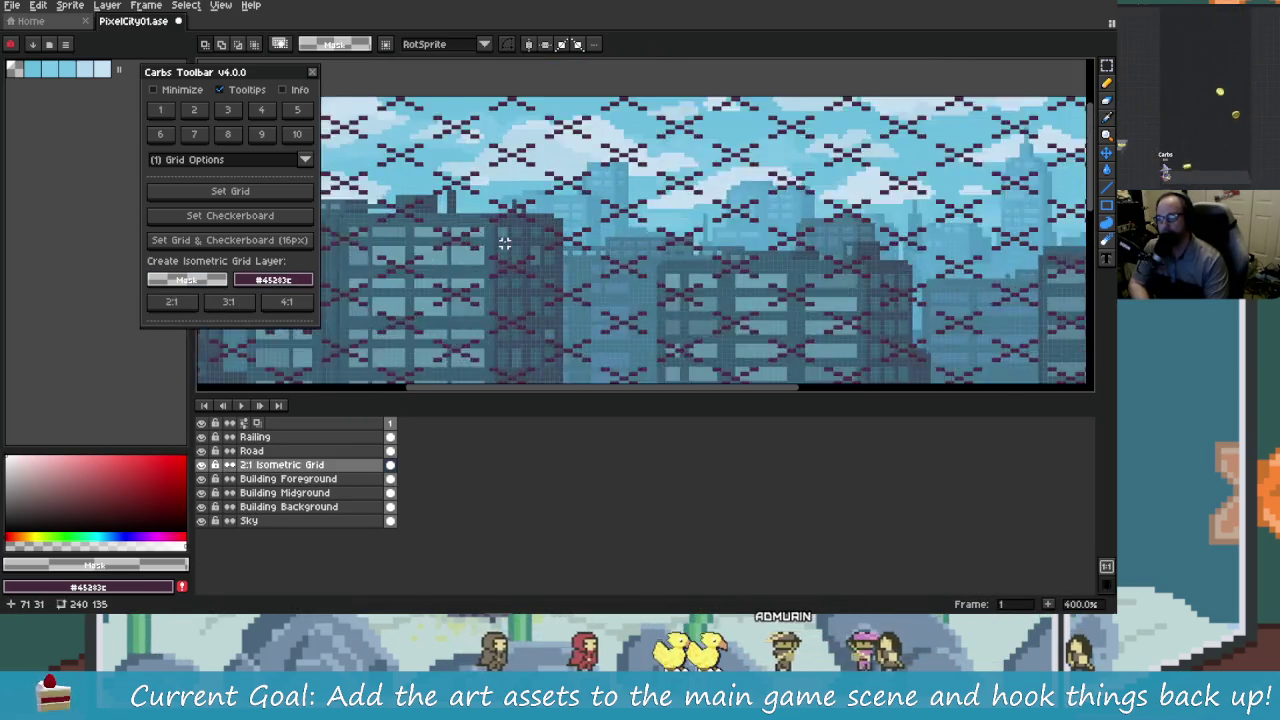
scroll(552, 266, up, 1)
drag(552, 266, 552, 282)
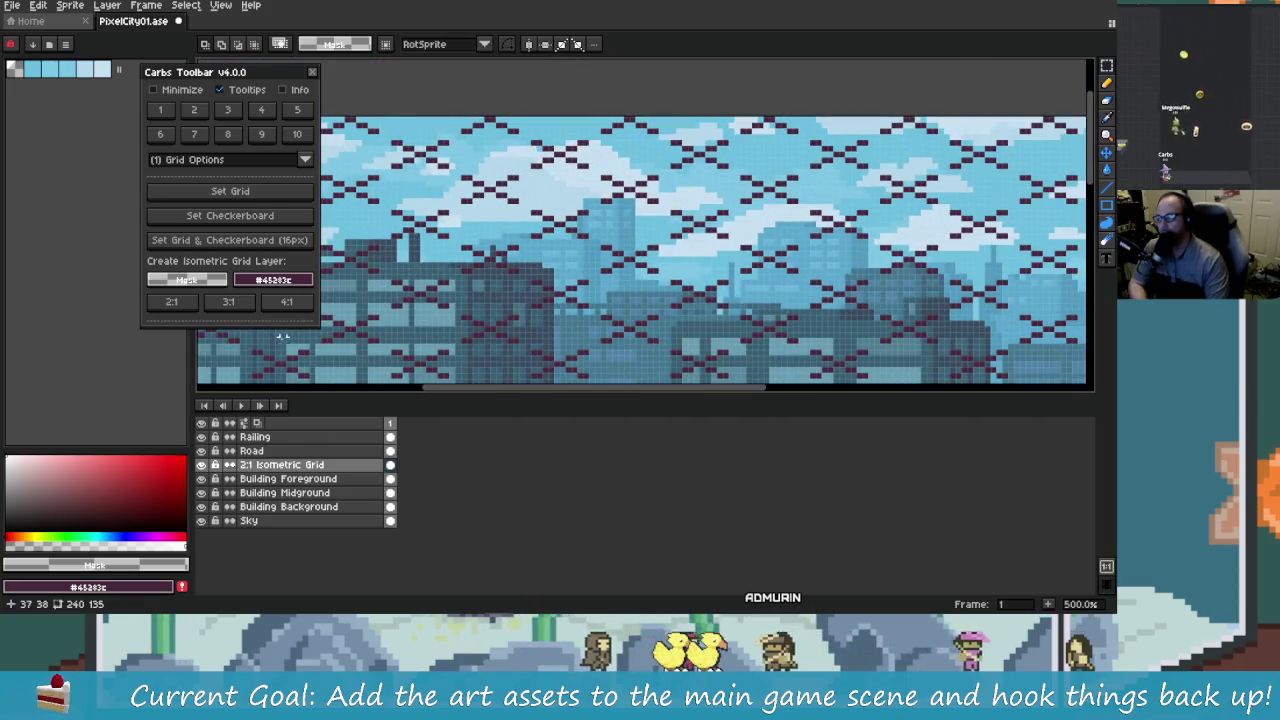
key(Delete)
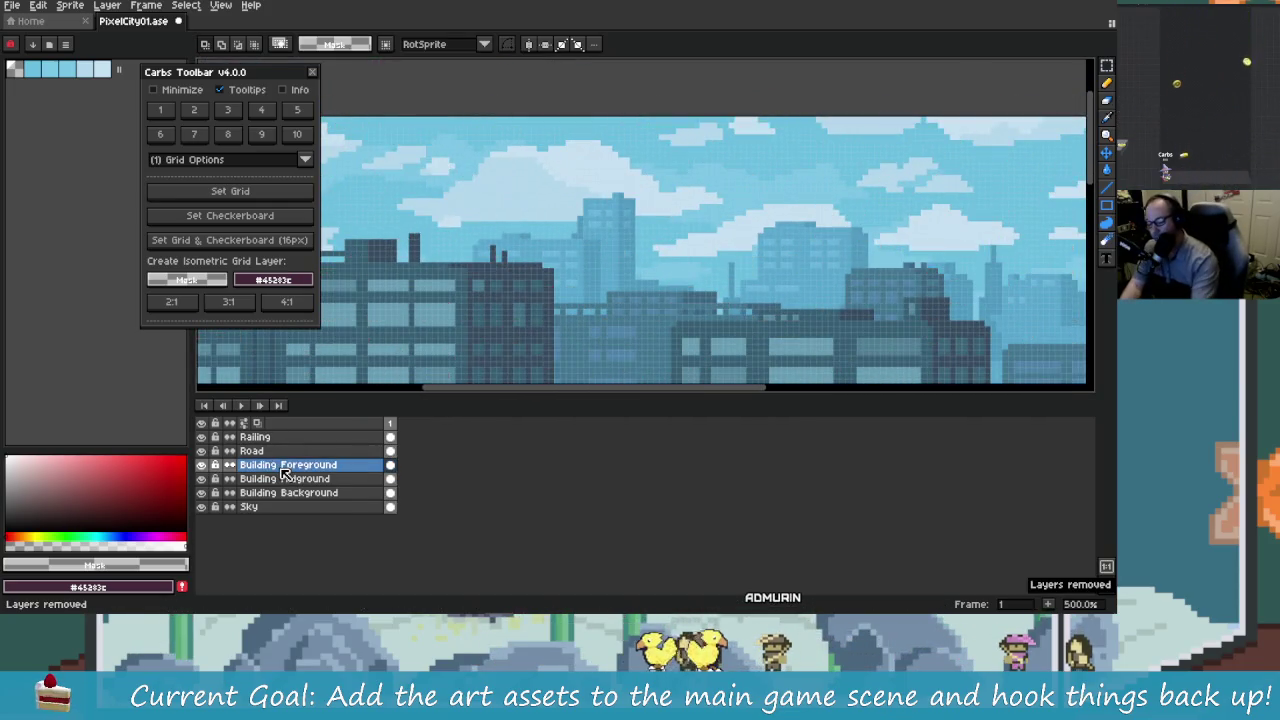
click(228, 301)
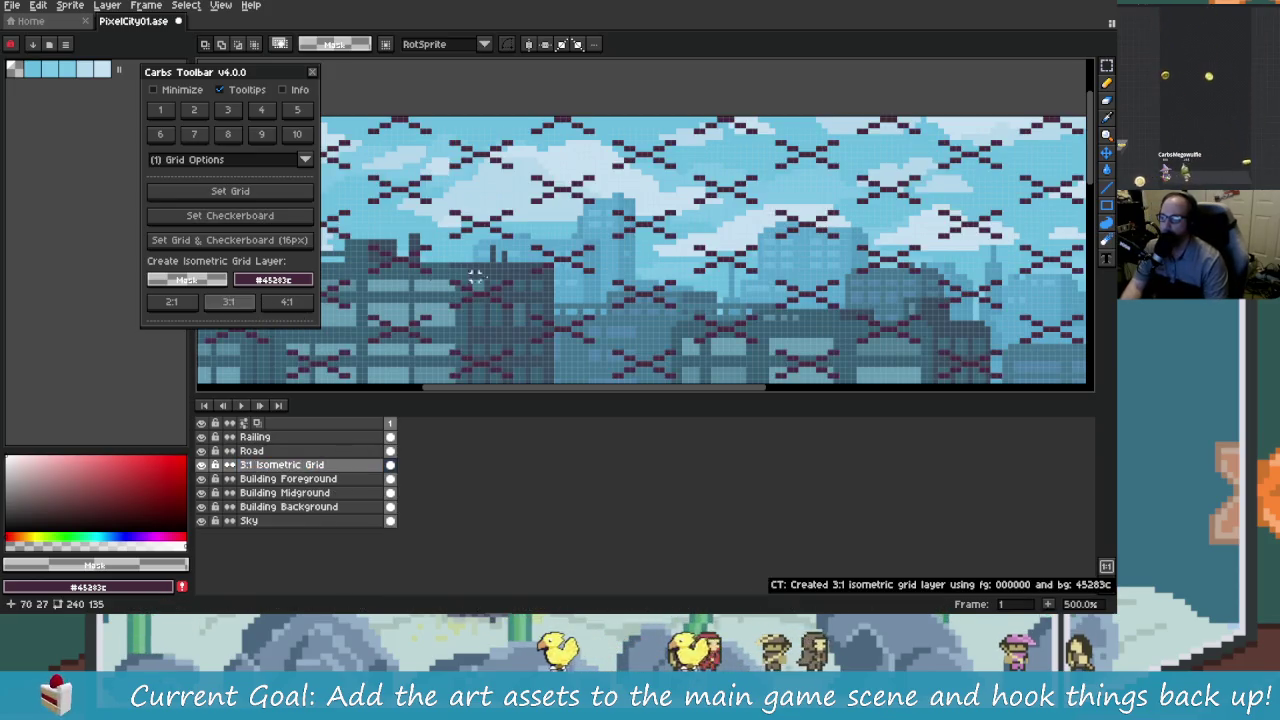
key(Delete)
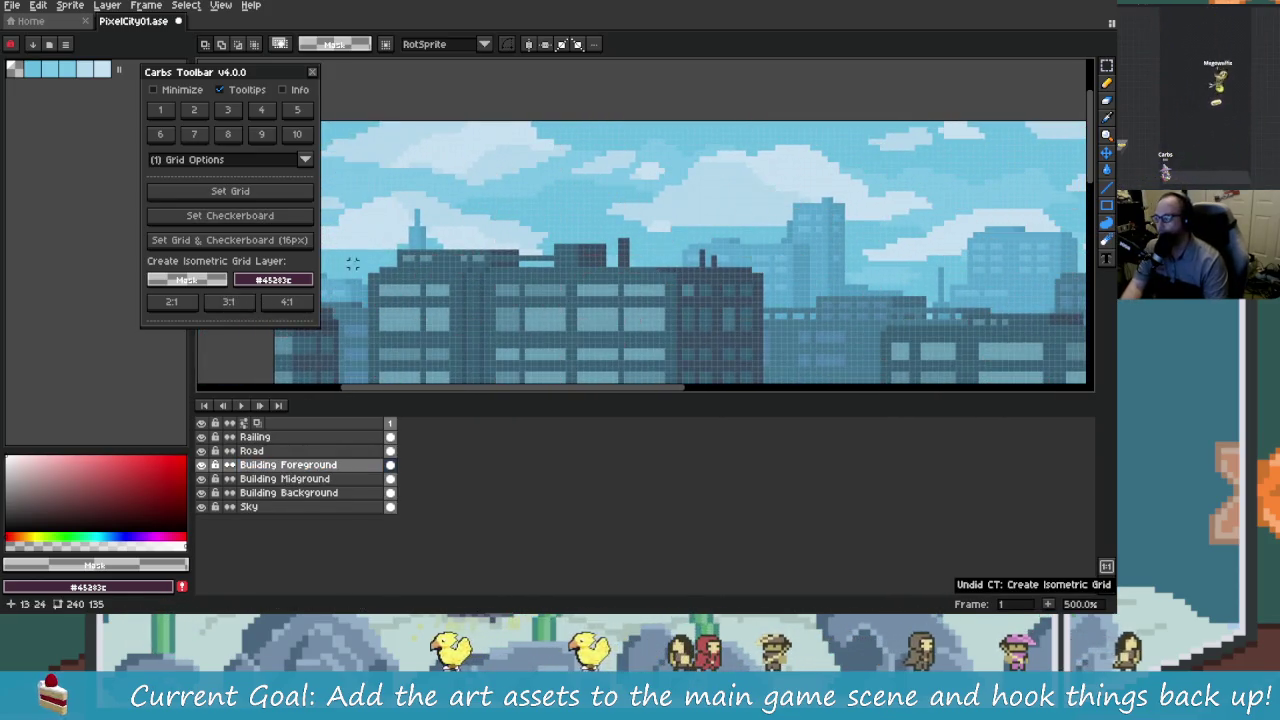
- Set the grid's second colour to light-blue Idx-5 and create a 4:1 isometric grid layer
click(258, 280)
click(104, 68)
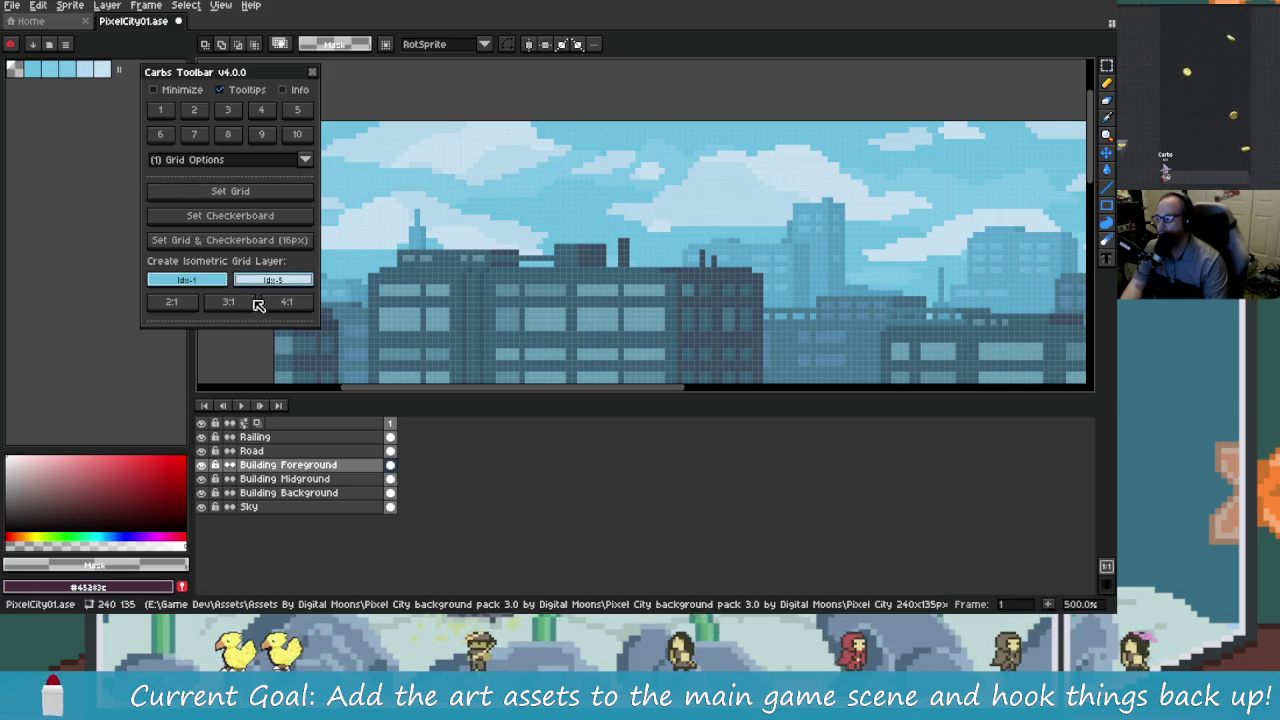
click(285, 303)
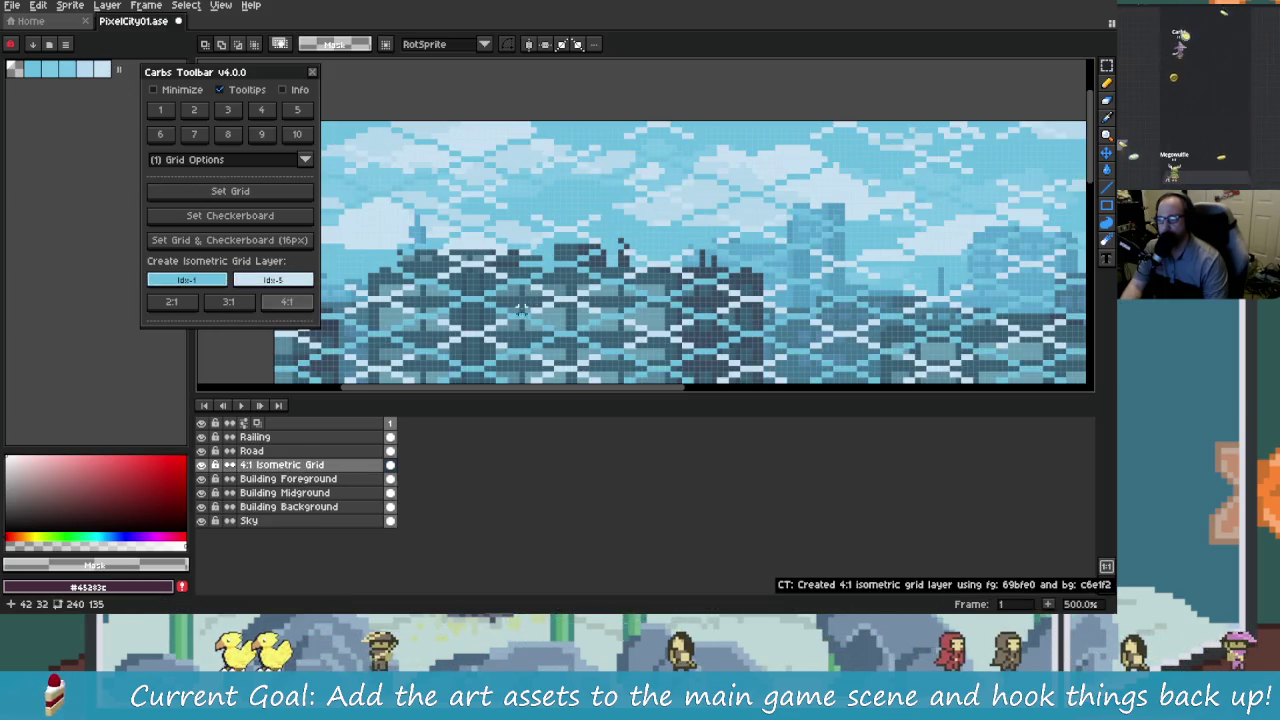
scroll(520, 310, down, 3)
scroll(520, 310, down, 3)
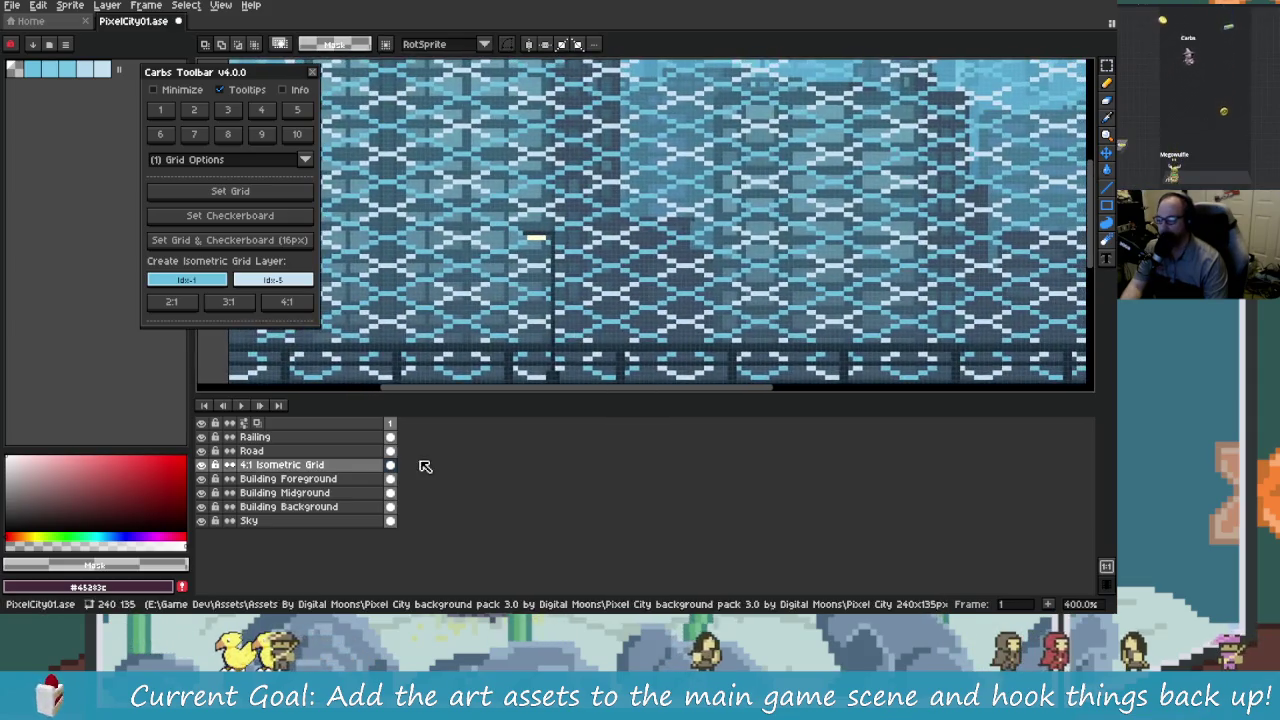
- Solo the 4:1 Isometric Grid layer, hiding all the city layers
click(201, 423)
click(201, 465)
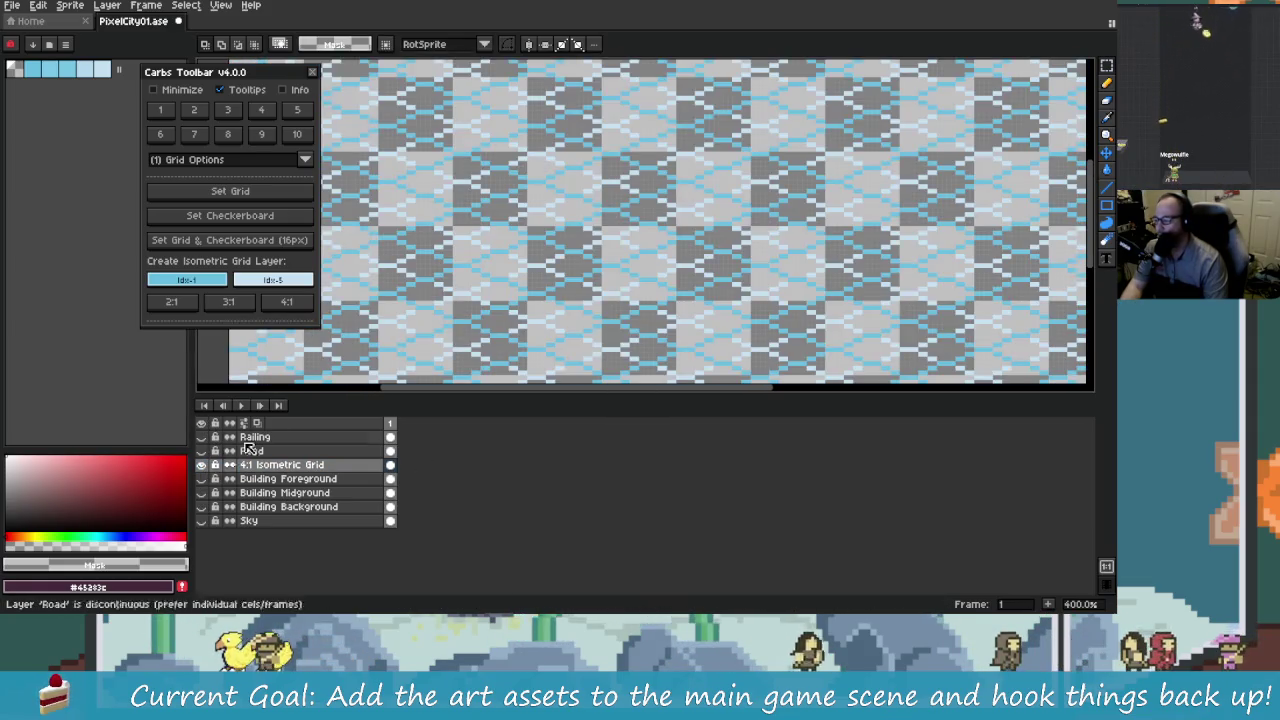
scroll(531, 157, down, 2)
scroll(540, 200, down, 1)
scroll(555, 250, up, 7)
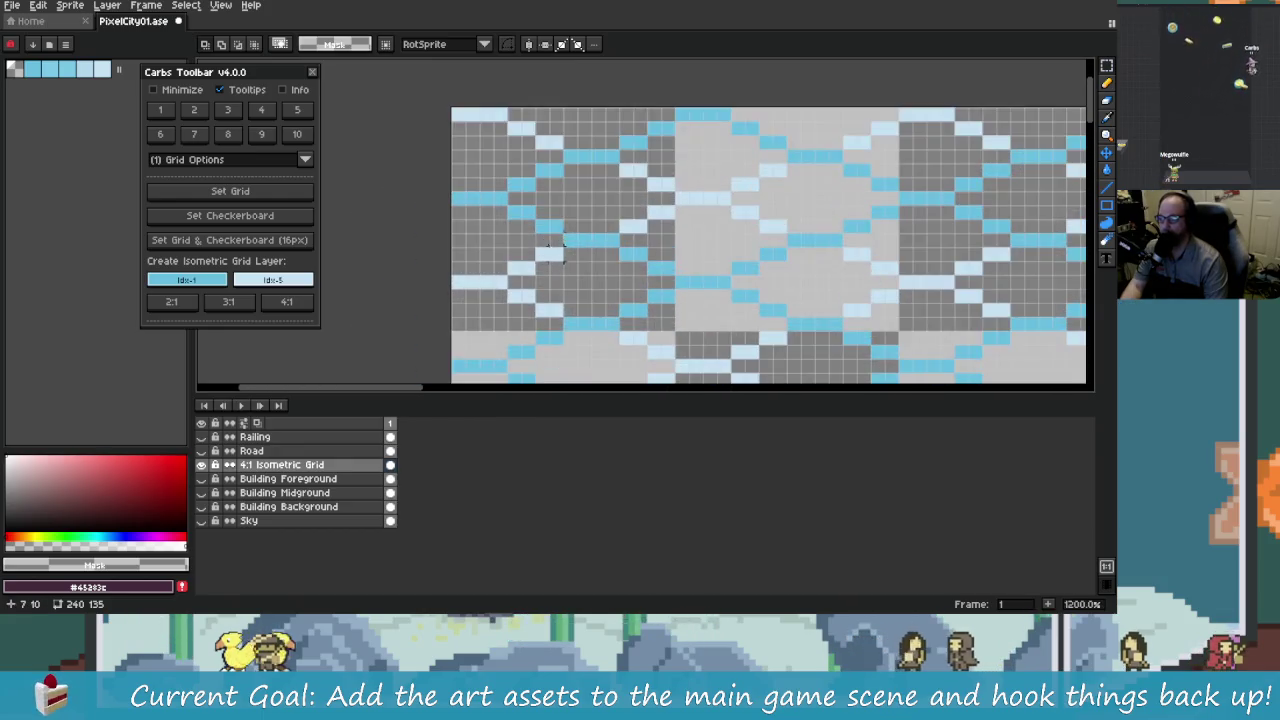
- Marquee one grid diamond to measure it, then clear the selection
drag(453, 150, 733, 249)
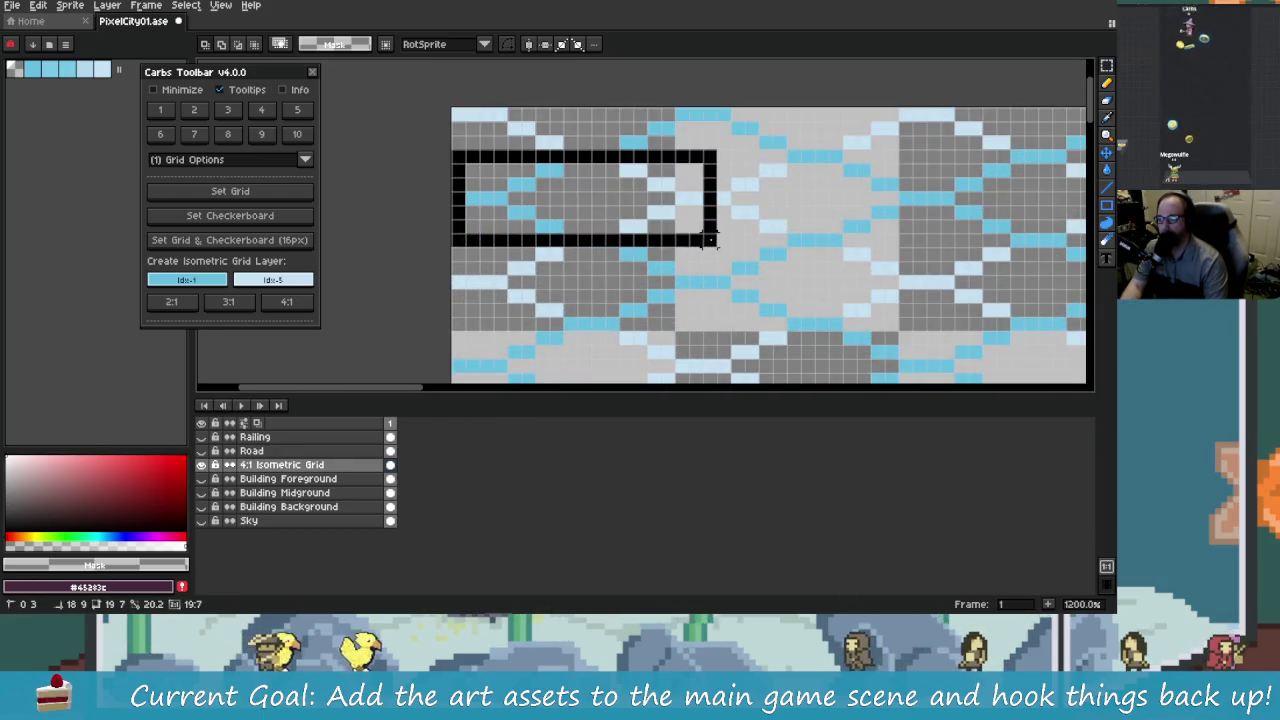
click(777, 277)
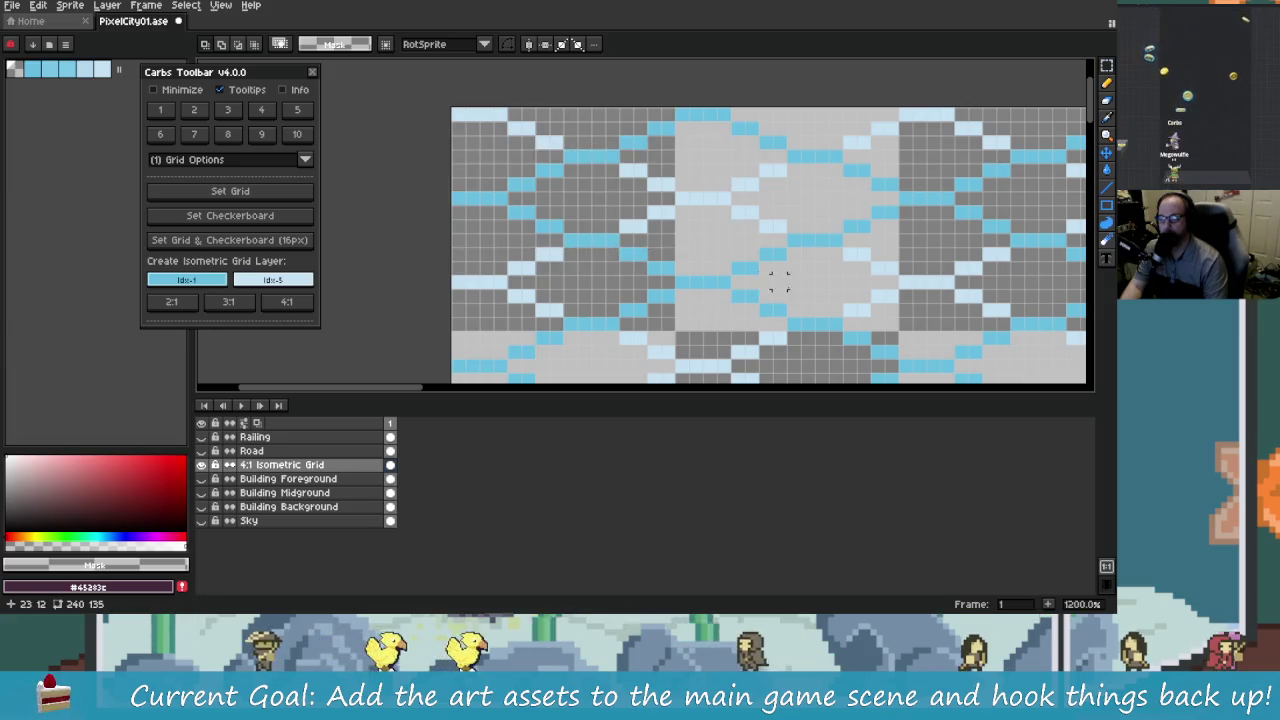
scroll(531, 297, right, 3)
scroll(622, 288, down, 4)
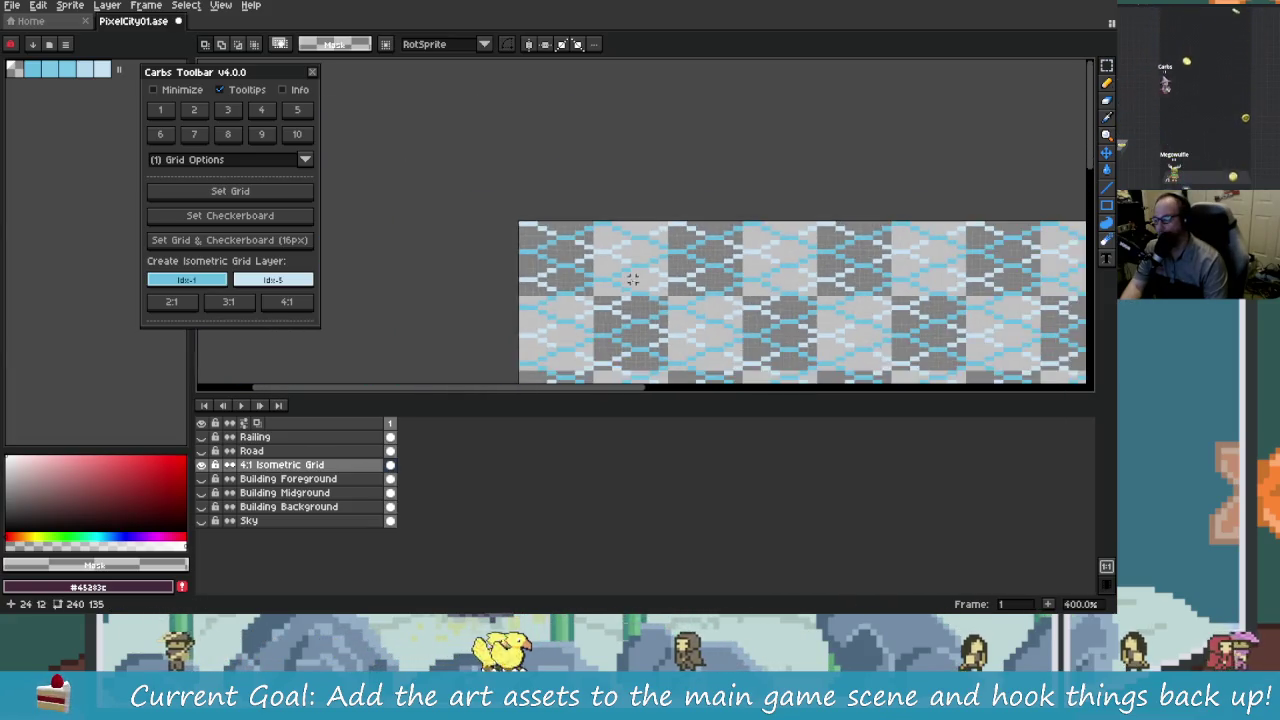
scroll(600, 270, down, 2)
scroll(585, 254, down, 2)
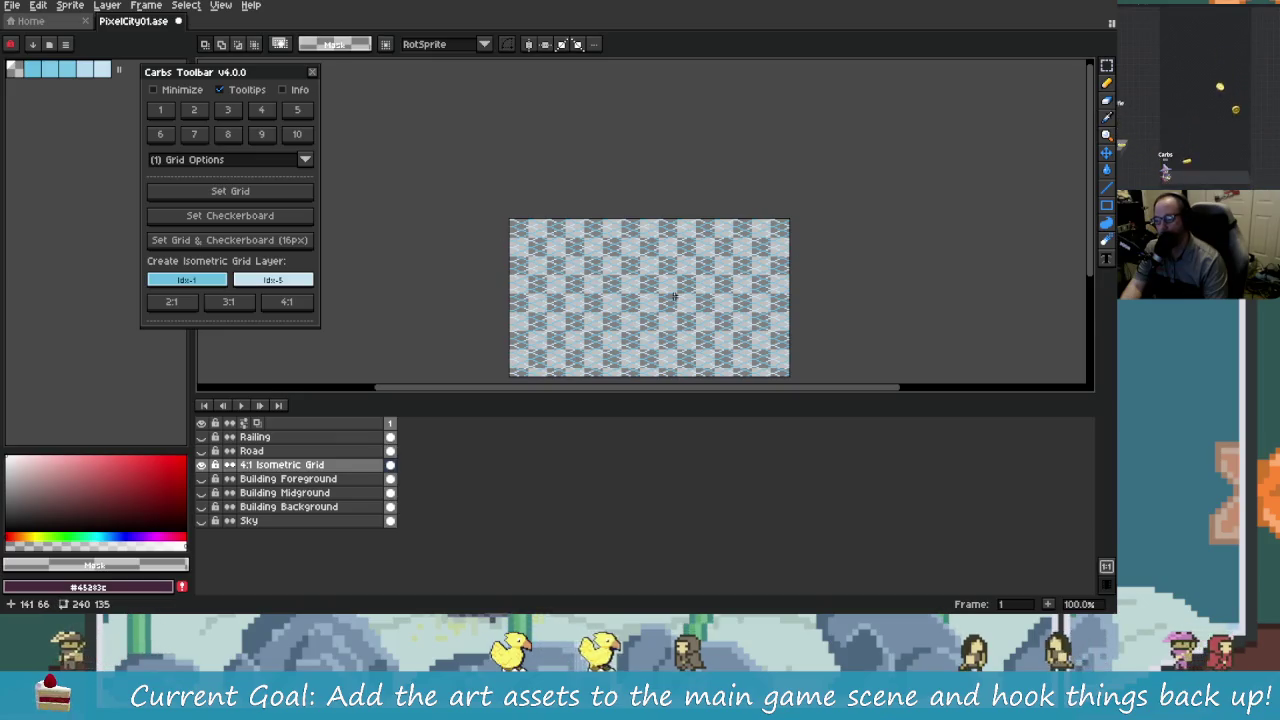
drag(675, 296, 641, 247)
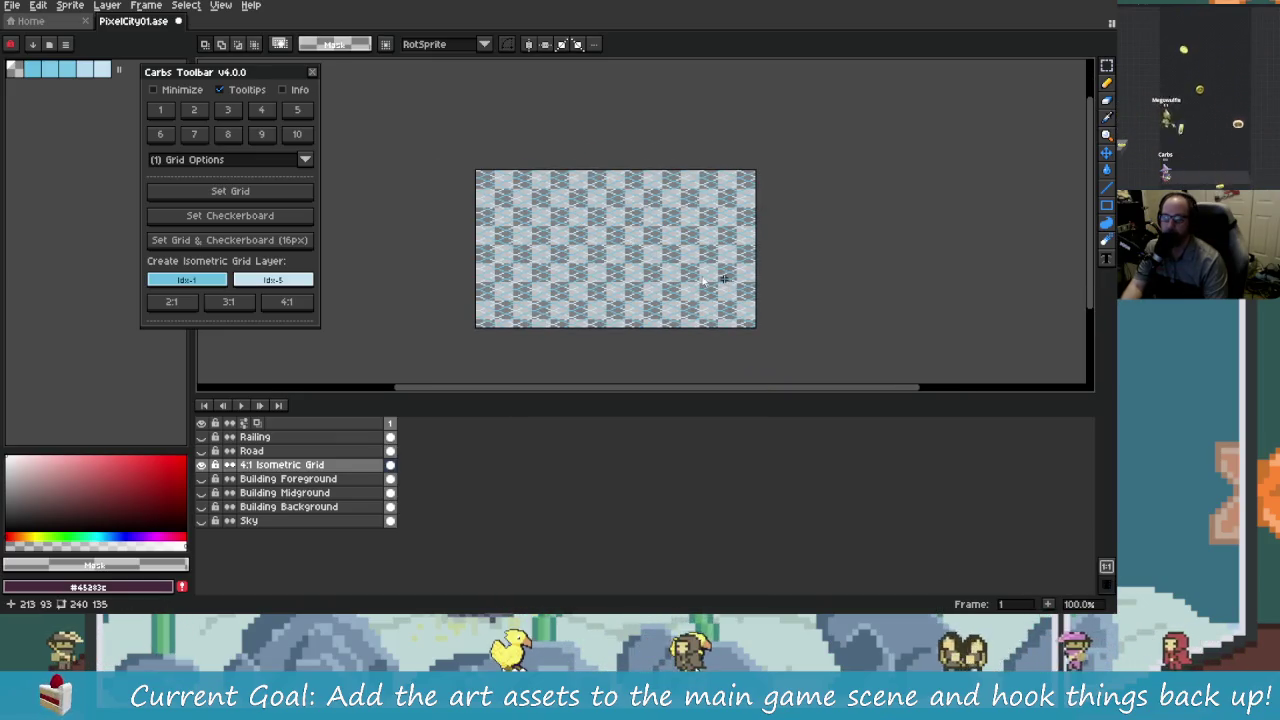
- Undo the grid layer, then copy a left-edge strip as pixel text with colours
key(ctrl+z)
key(ctrl+z)
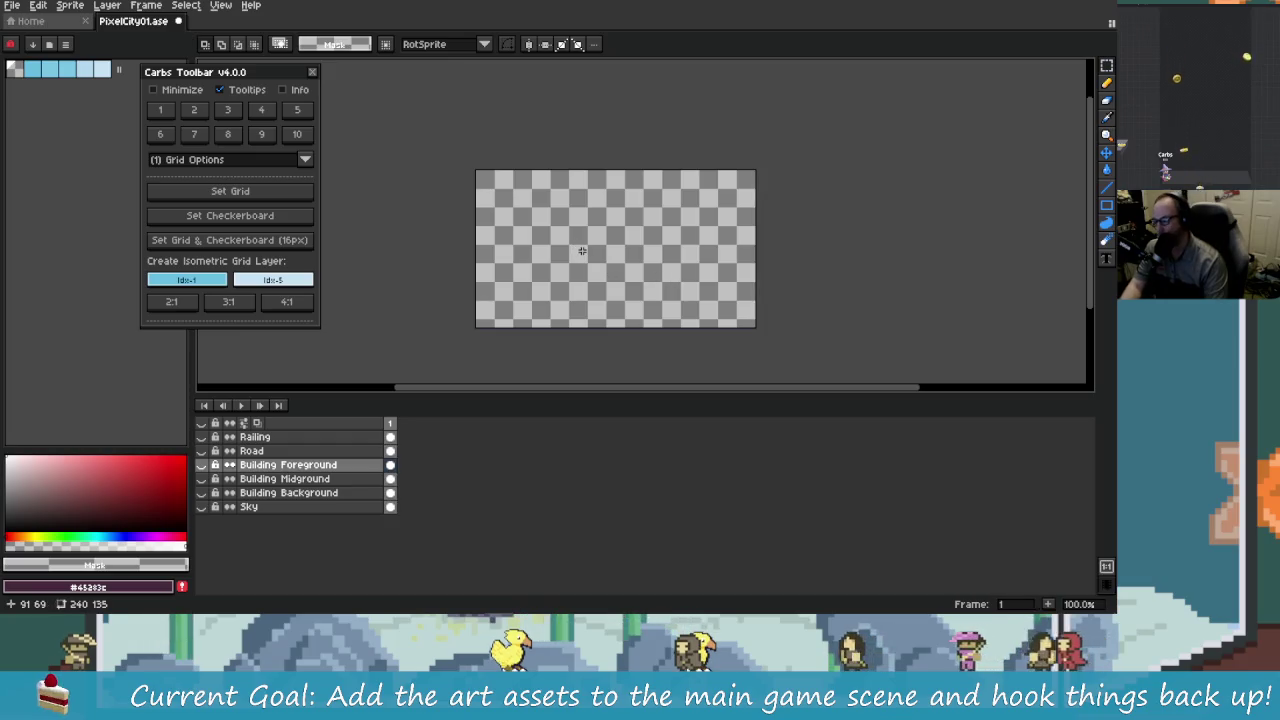
drag(503, 168, 474, 330)
key(ctrl+z)
key(ctrl+z)
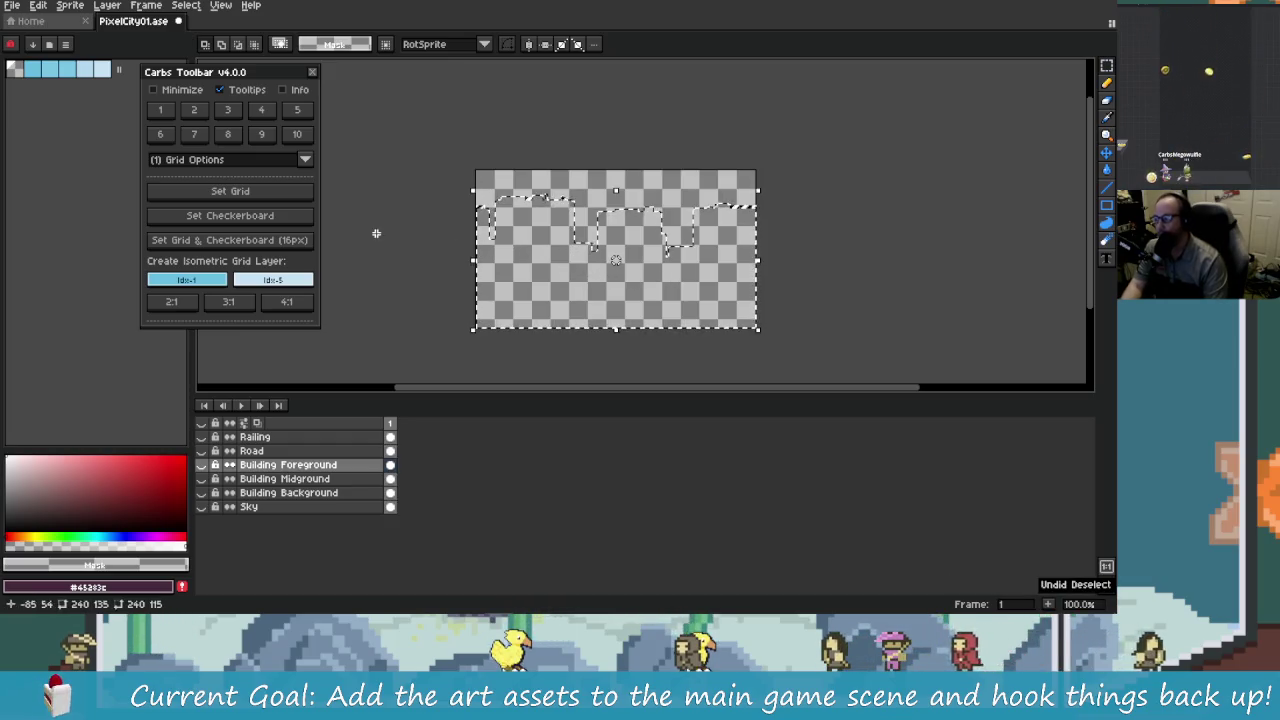
click(297, 134)
click(258, 265)
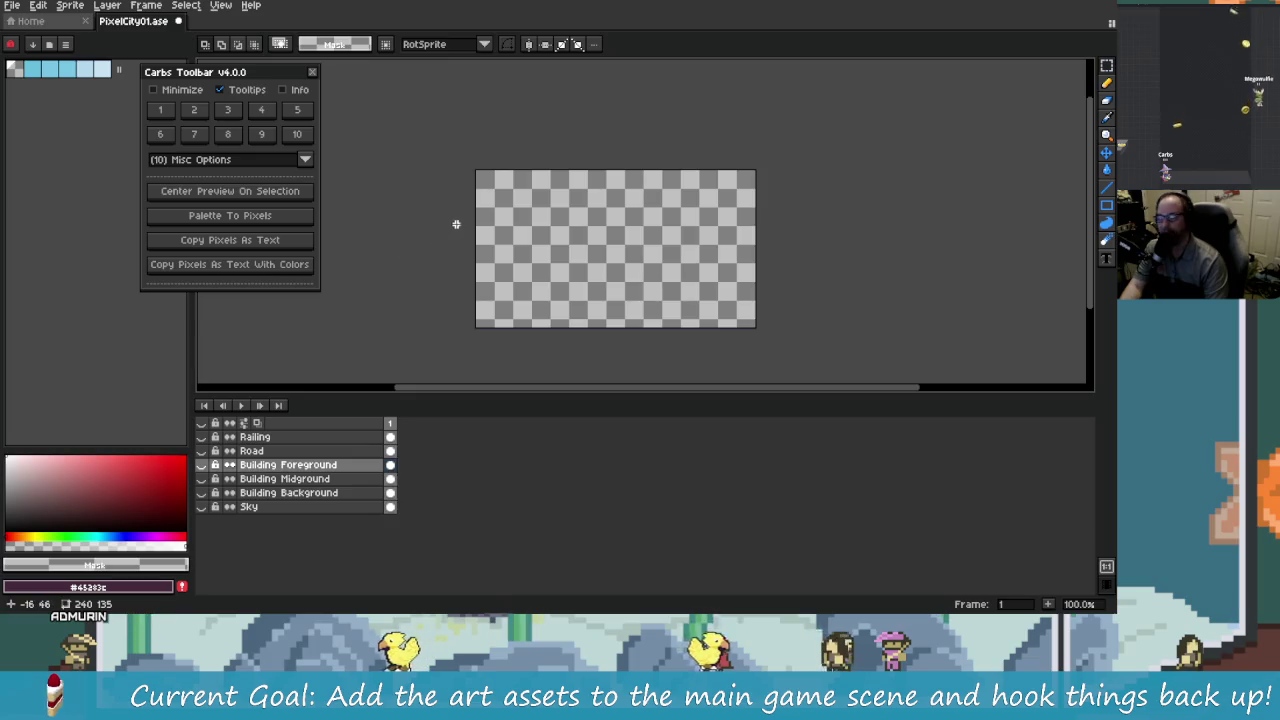
scroll(456, 224, up, 2)
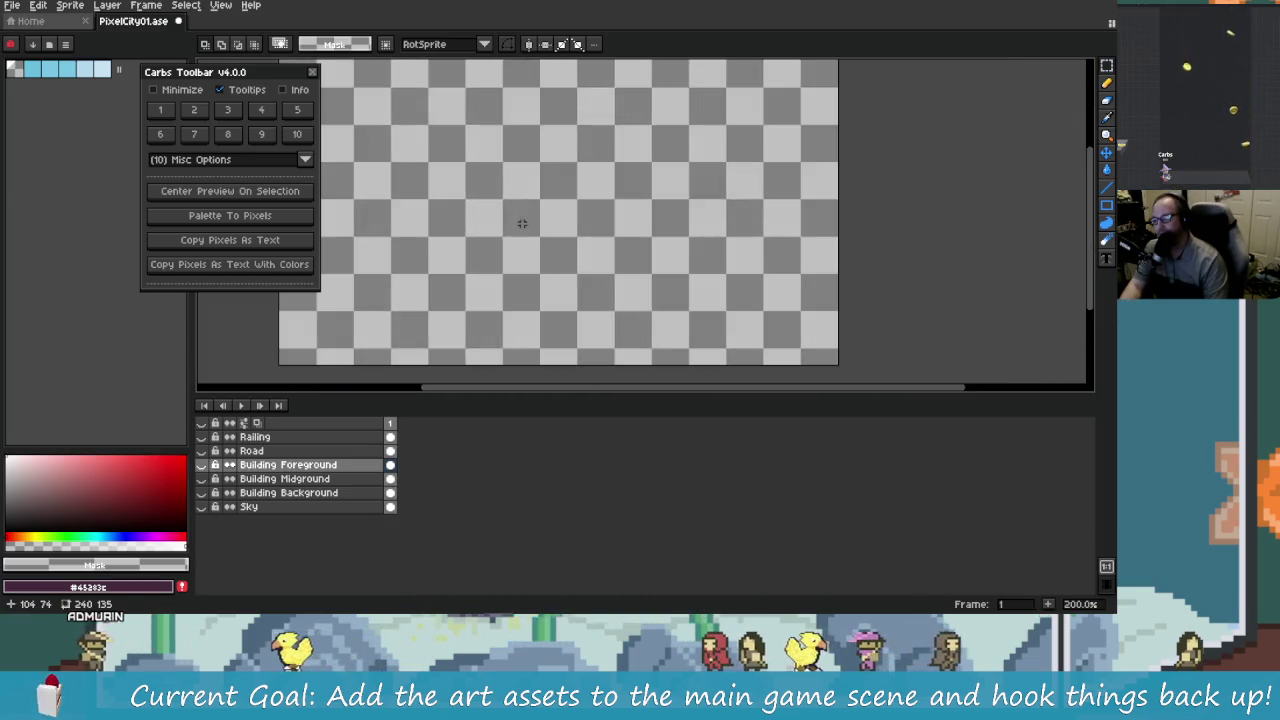
- Crop the canvas to 144×135 by trimming 96 px from the right edge
key(ctrl+alt+c)
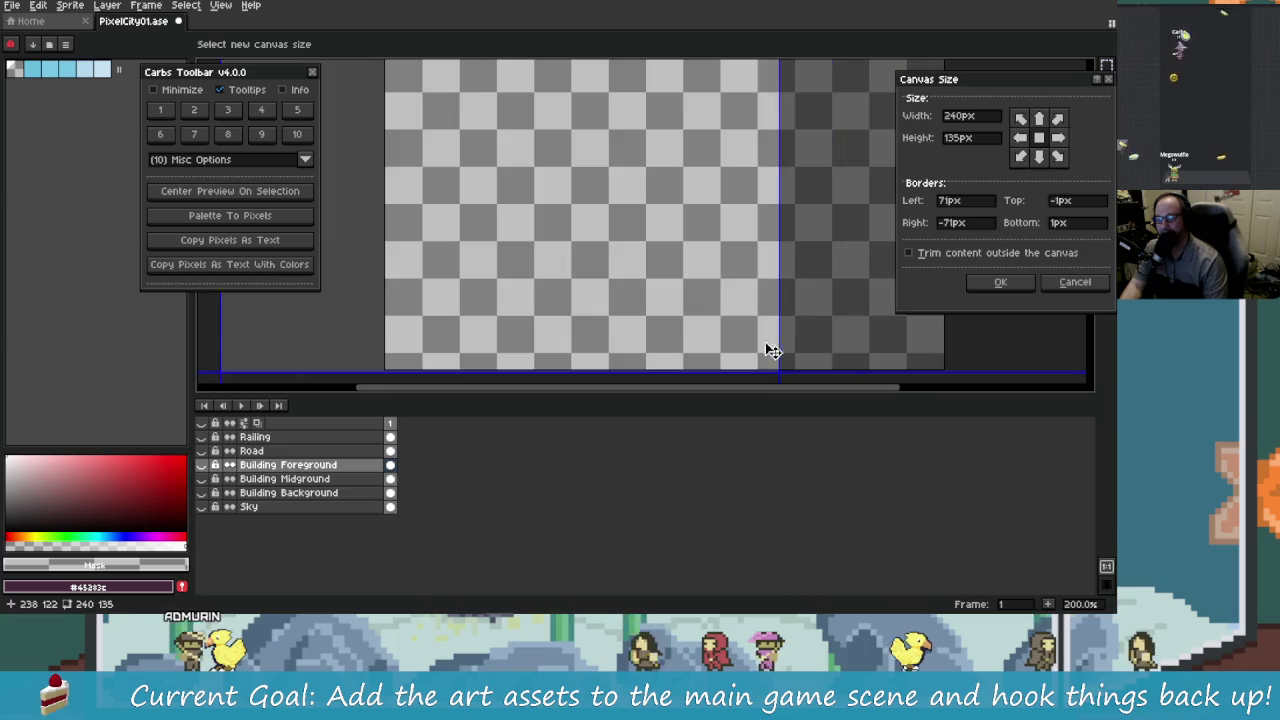
drag(948, 339, 944, 346)
click(1072, 282)
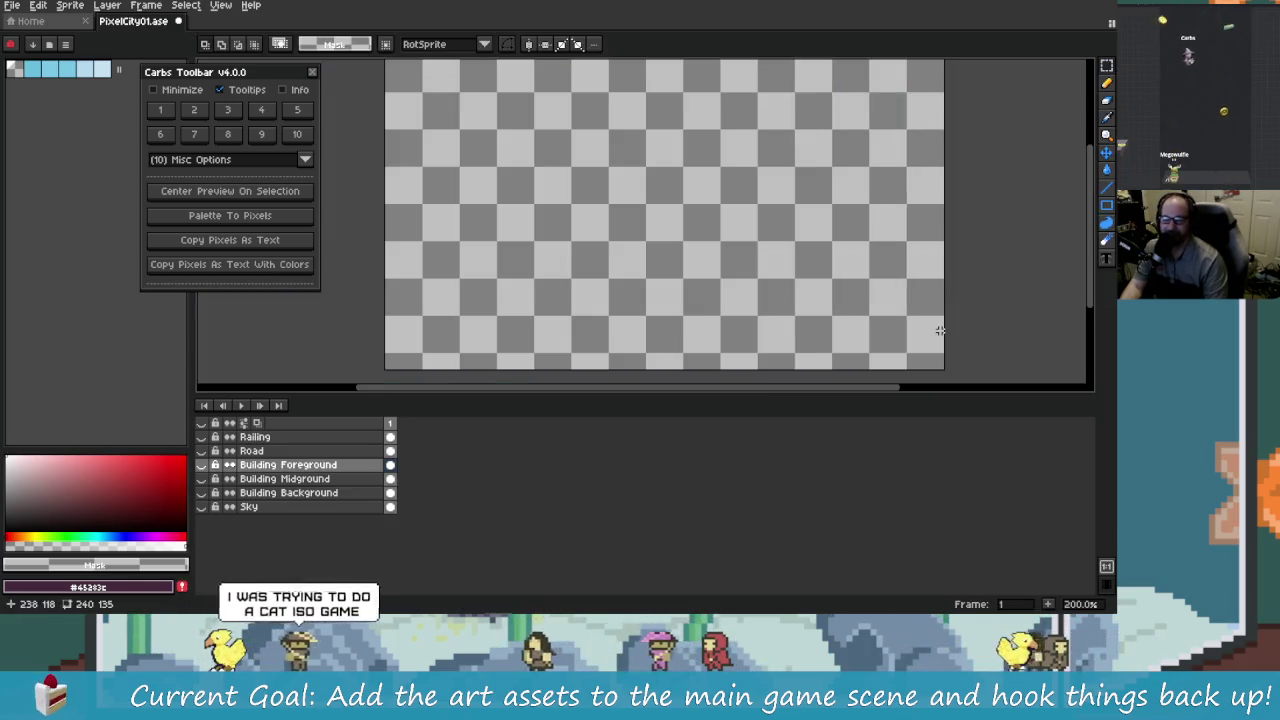
key(ctrl+alt+c)
drag(944, 338, 720, 344)
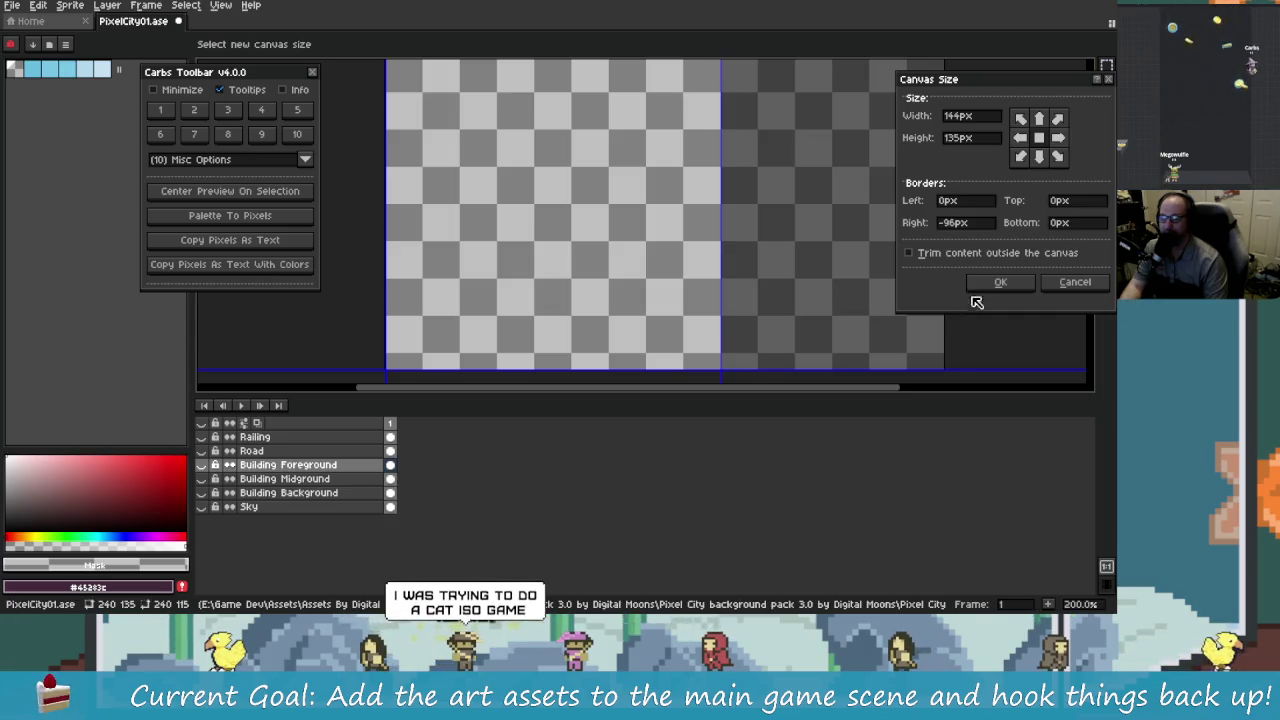
click(1000, 282)
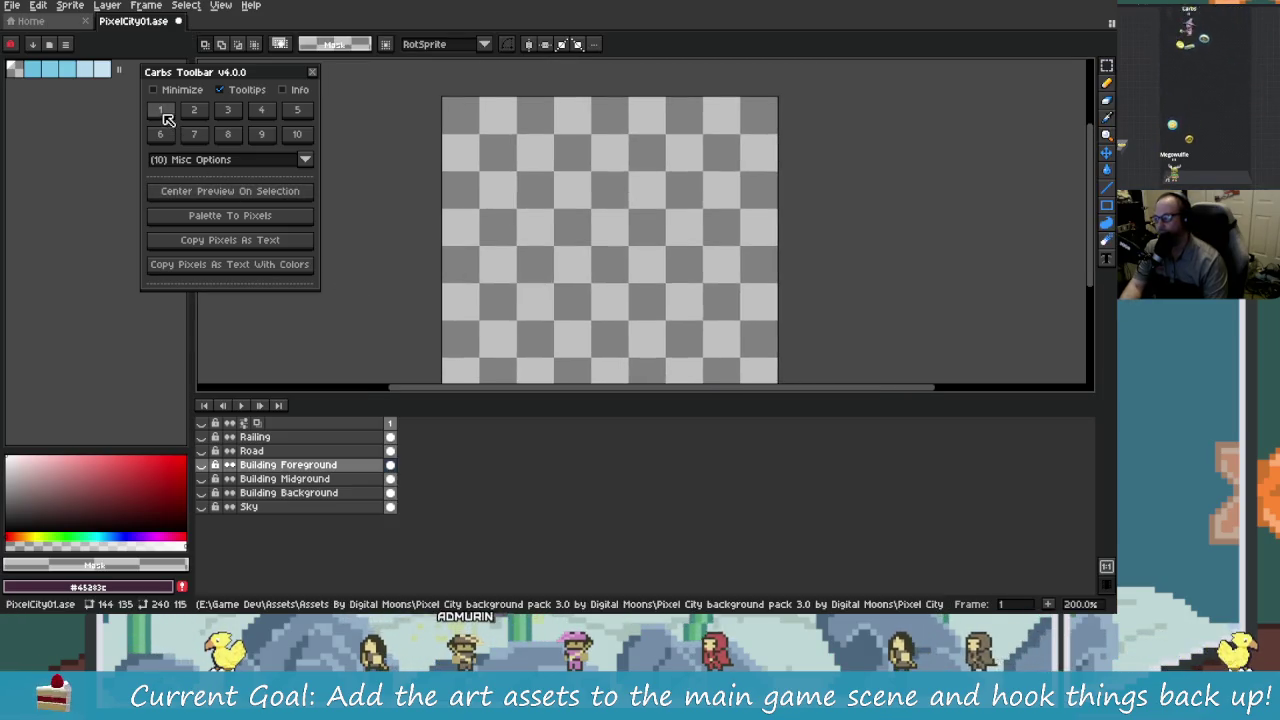
- Add a 4:1 isometric grid layer from Grid options
click(160, 109)
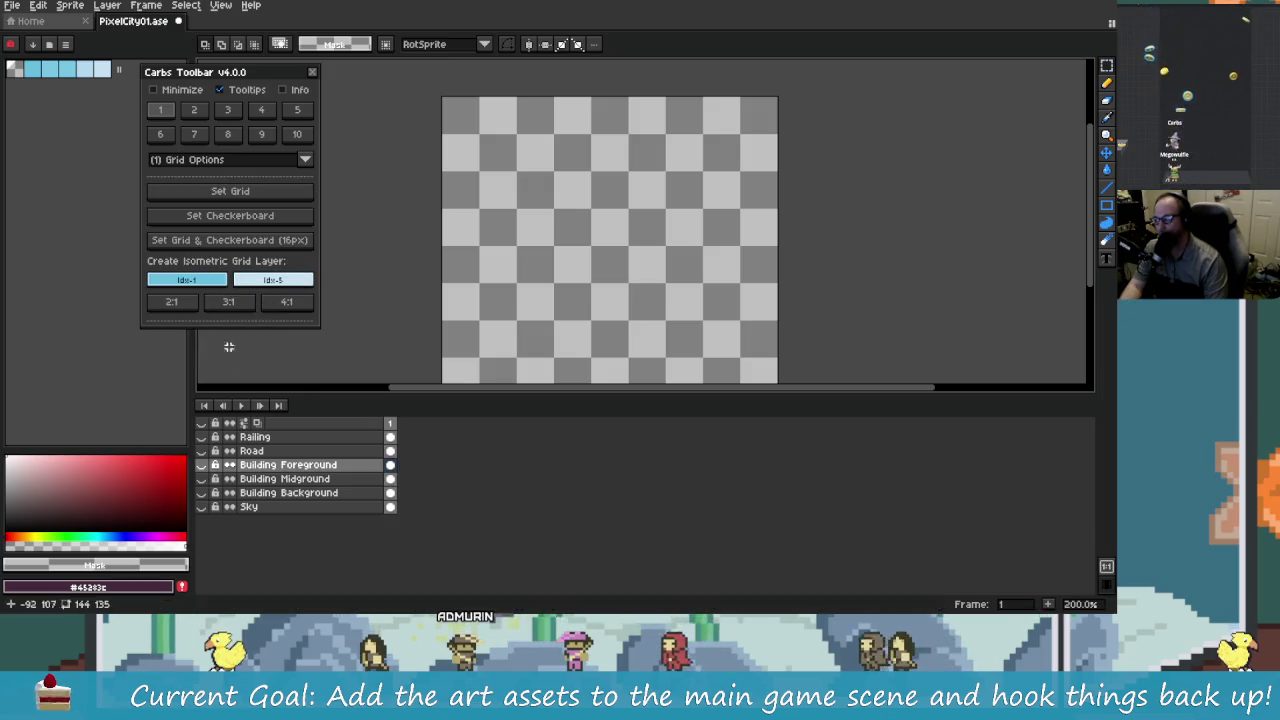
click(286, 302)
scroll(575, 308, up, 1)
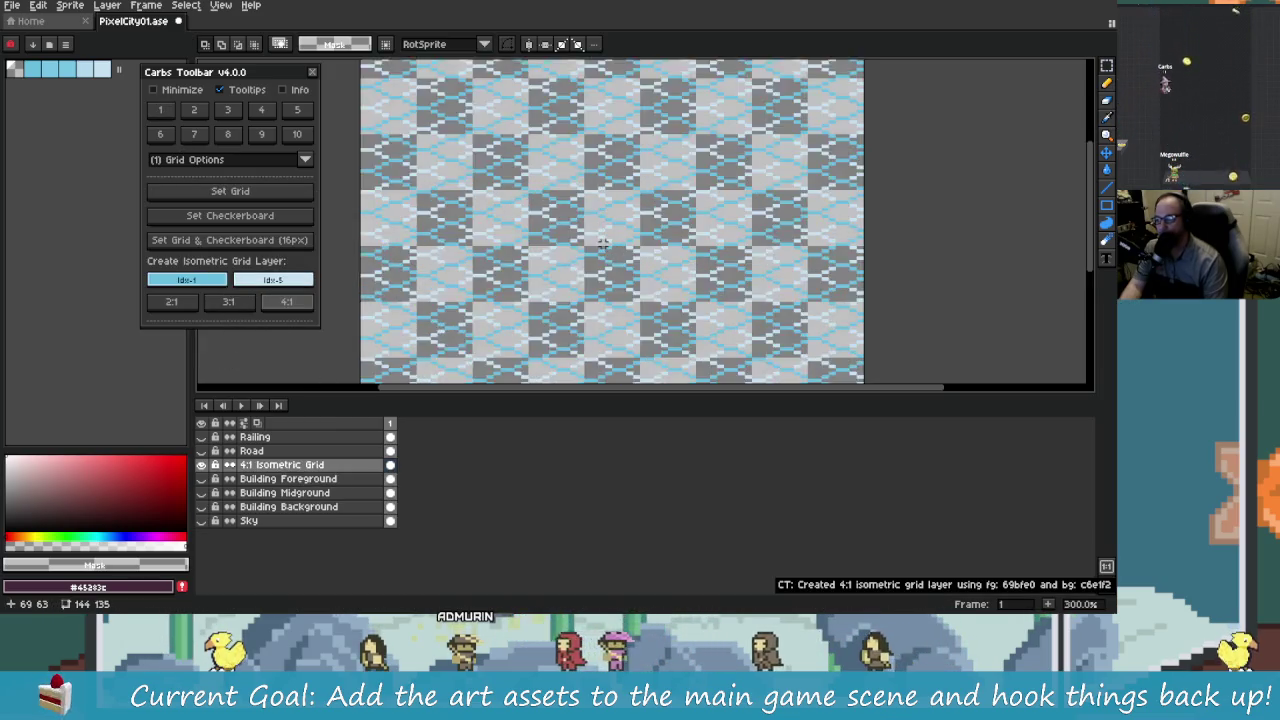
scroll(565, 285, up, 1)
scroll(555, 260, up, 1)
scroll(548, 238, up, 2)
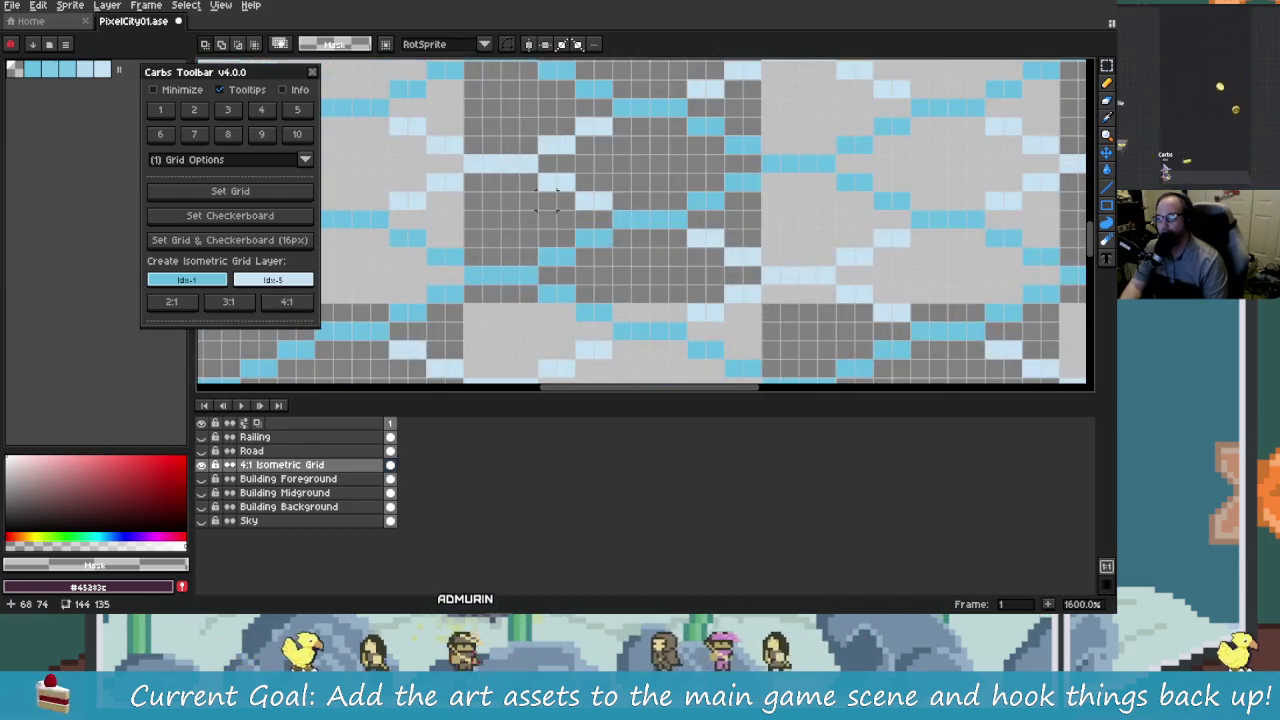
- Marquee one diamond, then undo back to the 240×135 canvas without the grid layer
drag(468, 170, 573, 207)
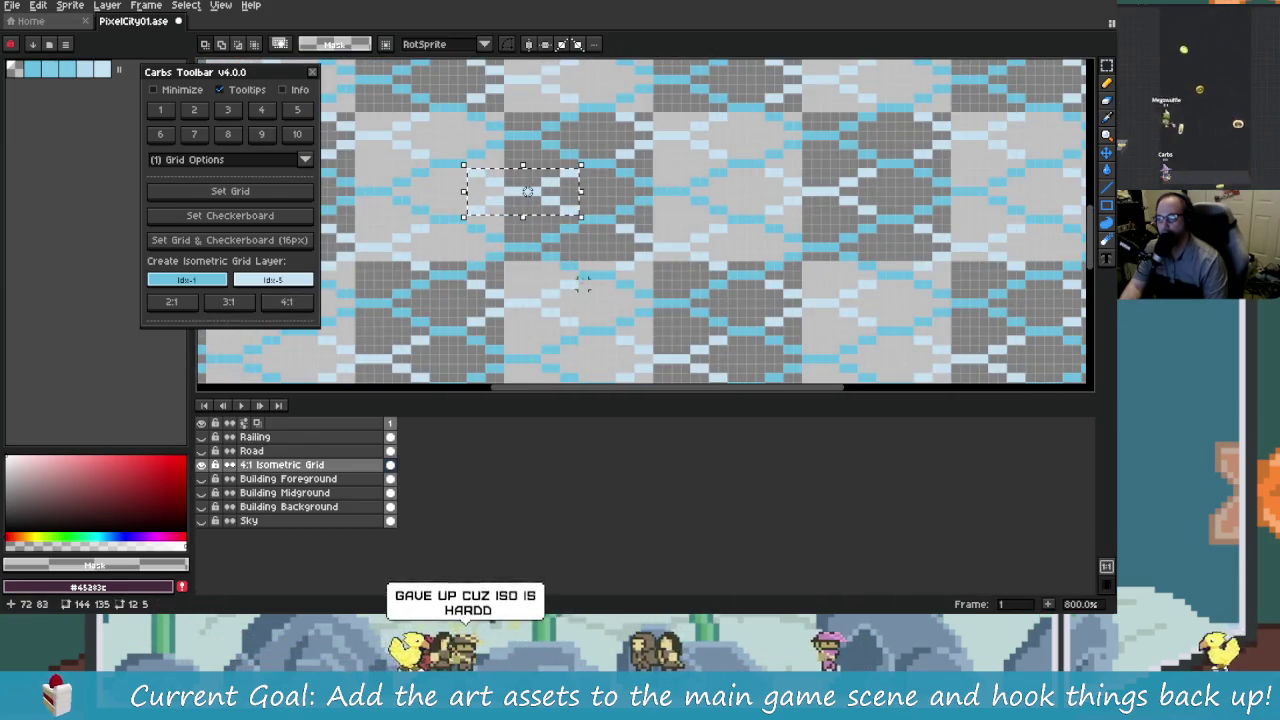
scroll(587, 295, down, 3)
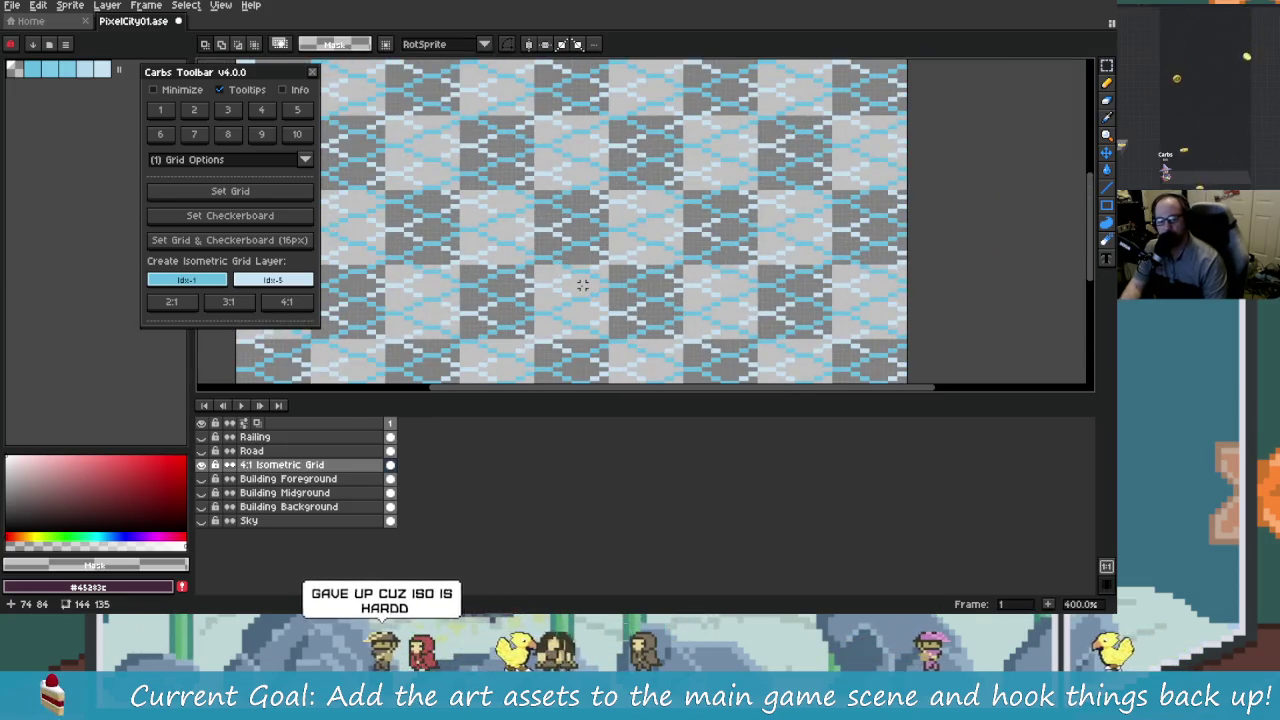
key(ctrl+z)
key(ctrl+z)
key(ctrl+z)
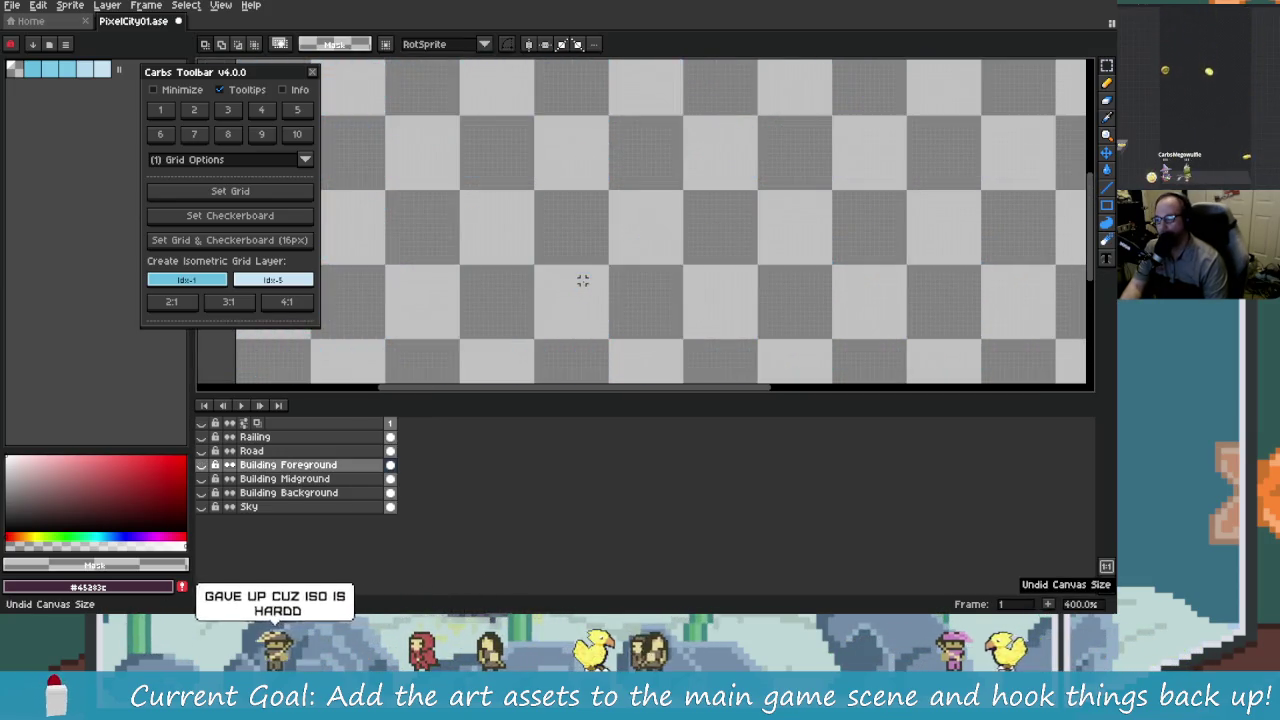
scroll(560, 200, down, 3)
scroll(603, 220, up, 2)
- Zoom in and out on the 240×135 canvas and pan to recentre it
scroll(603, 220, up, 1)
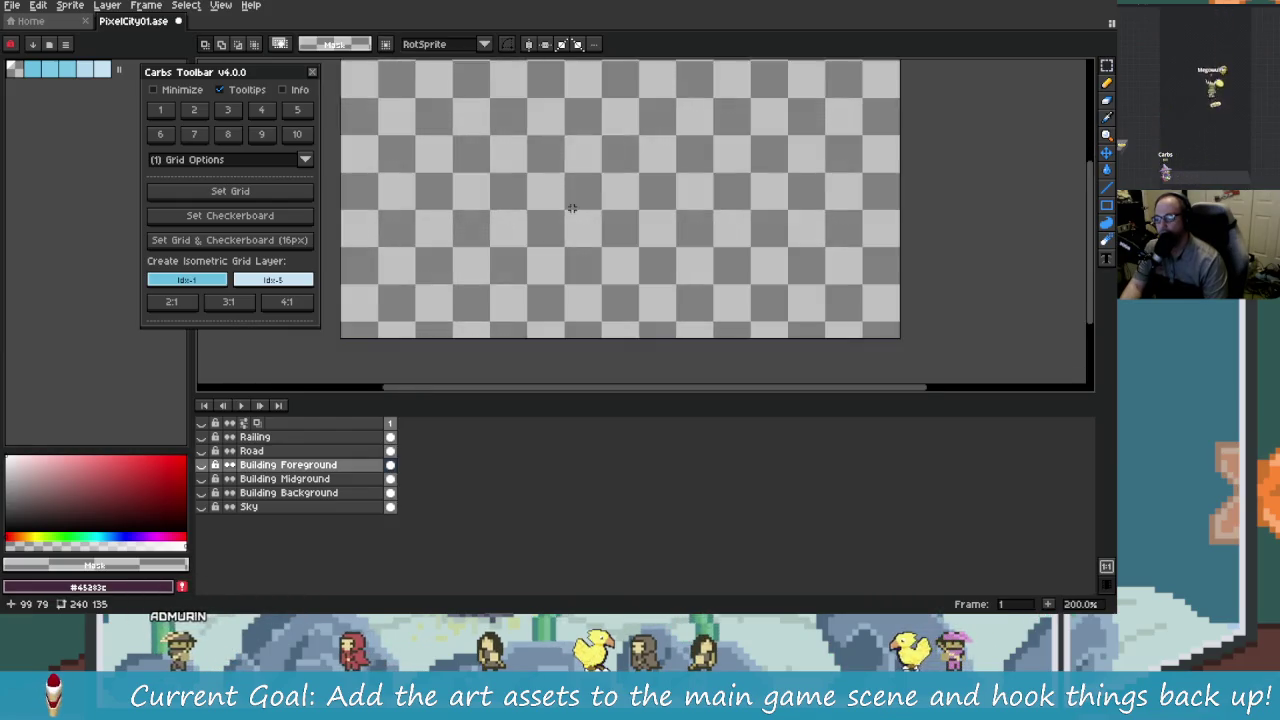
scroll(591, 257, down, 2)
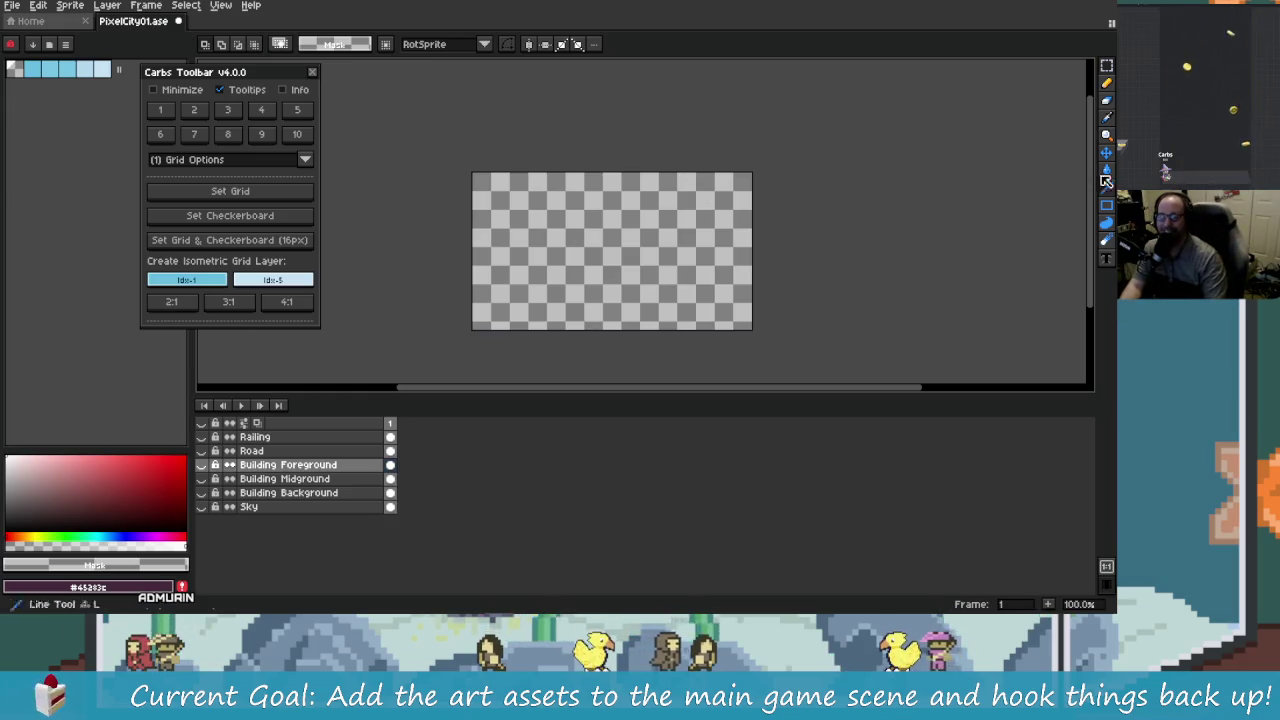
scroll(490, 232, up, 4)
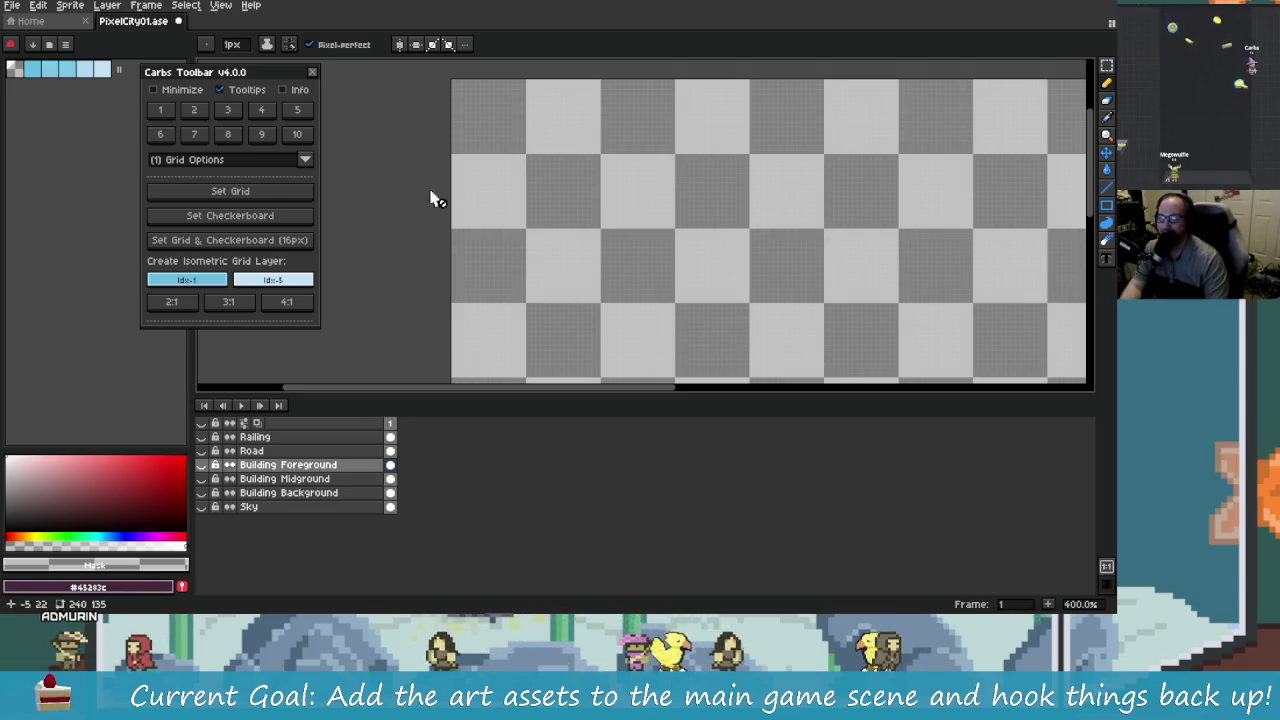
scroll(775, 280, down, 1)
scroll(766, 264, down, 1)
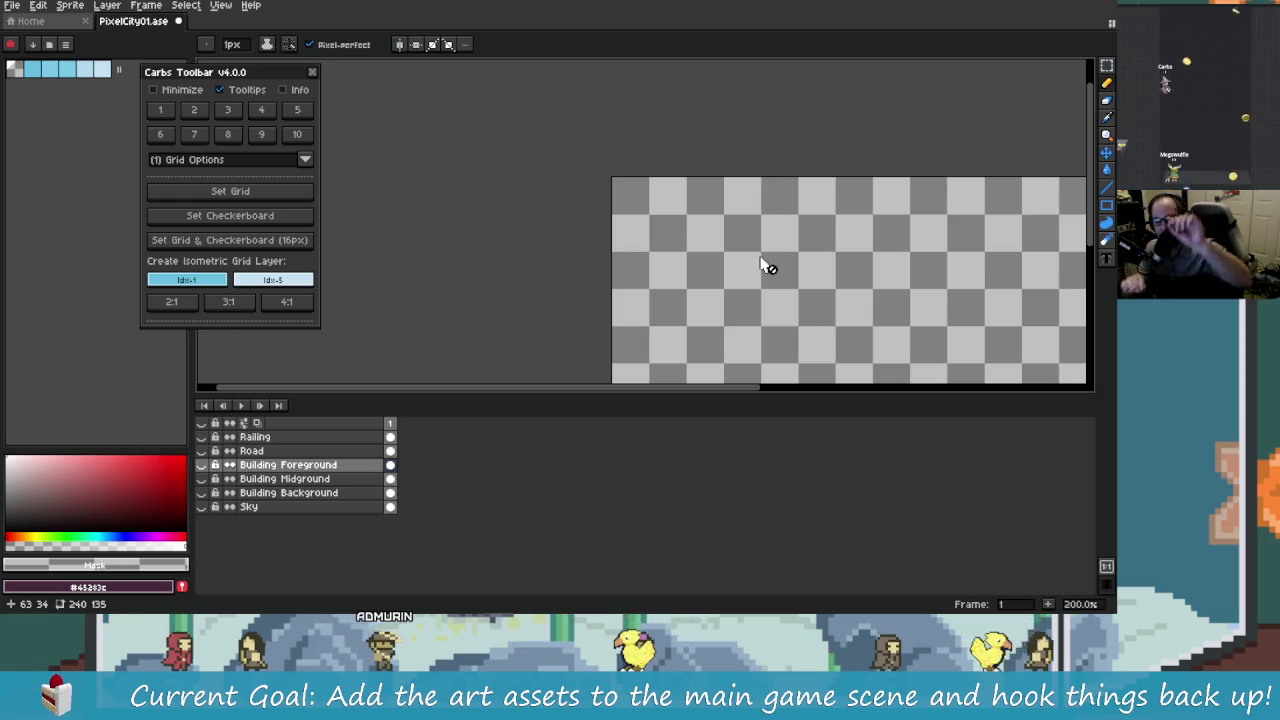
scroll(870, 295, down, 1)
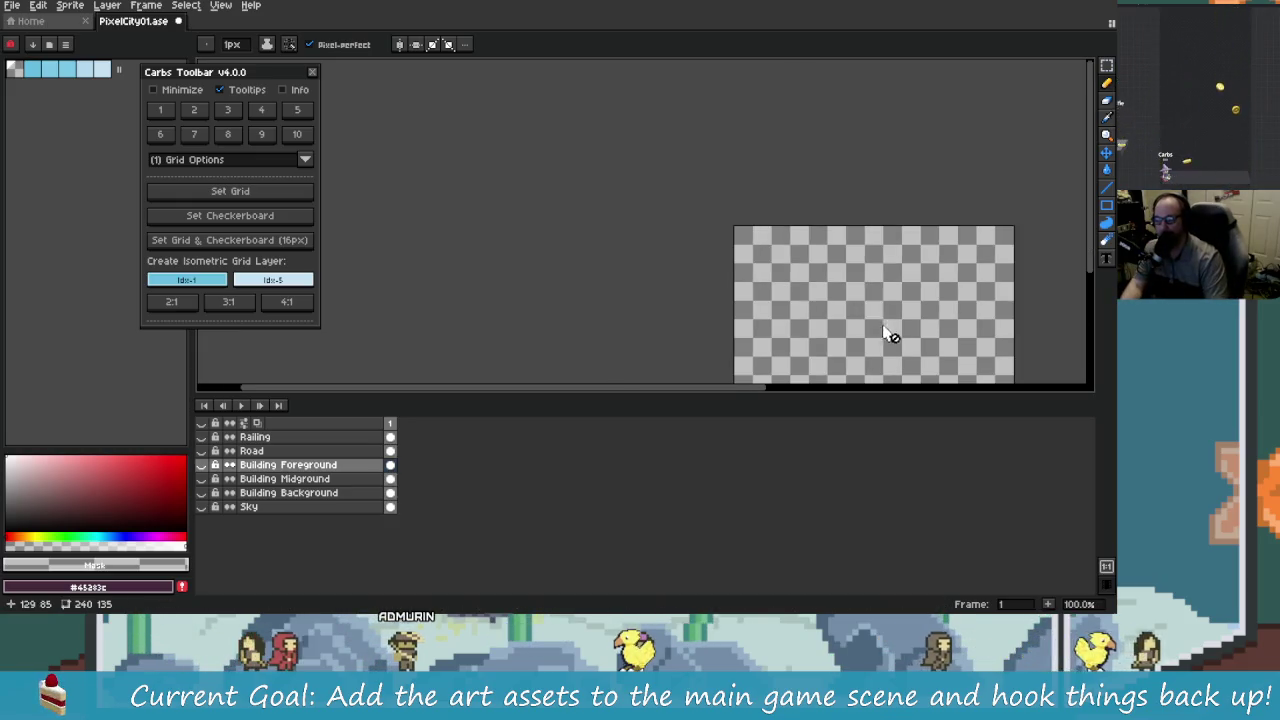
drag(890, 337, 593, 290)
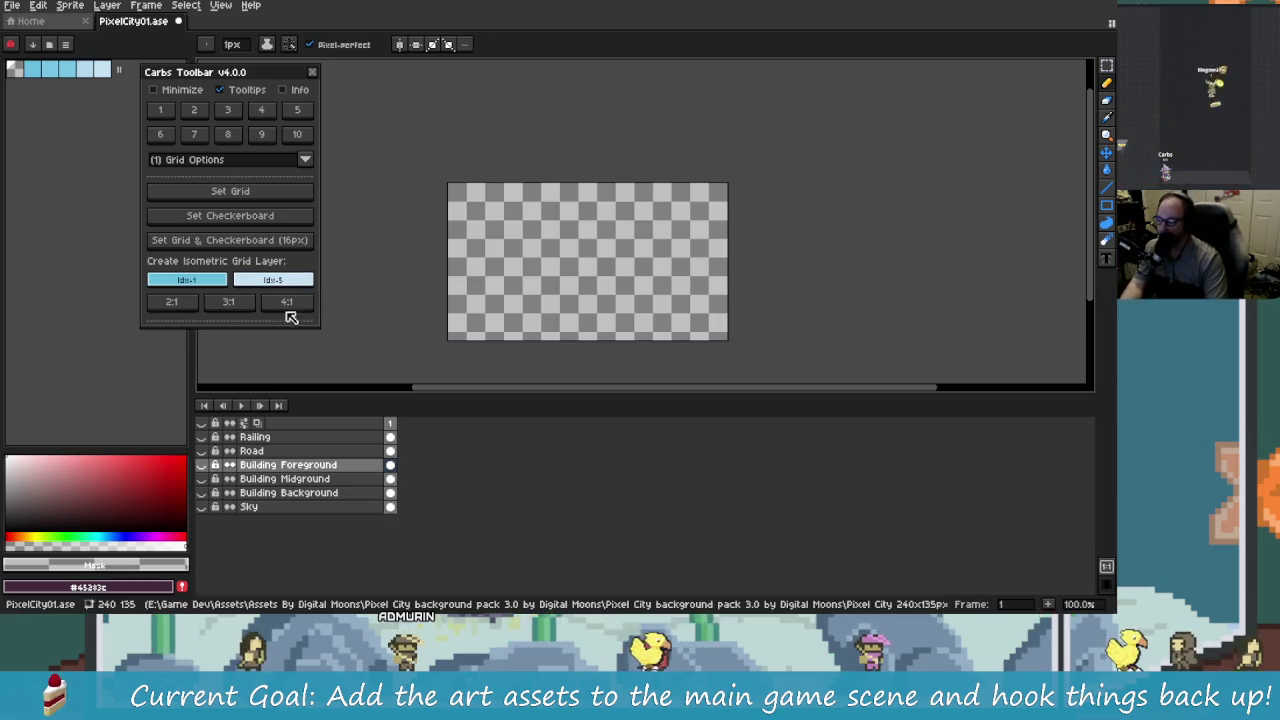
- Reset the grid and checkerboard to 16 px and switch to the Rectangular Marquee
click(284, 246)
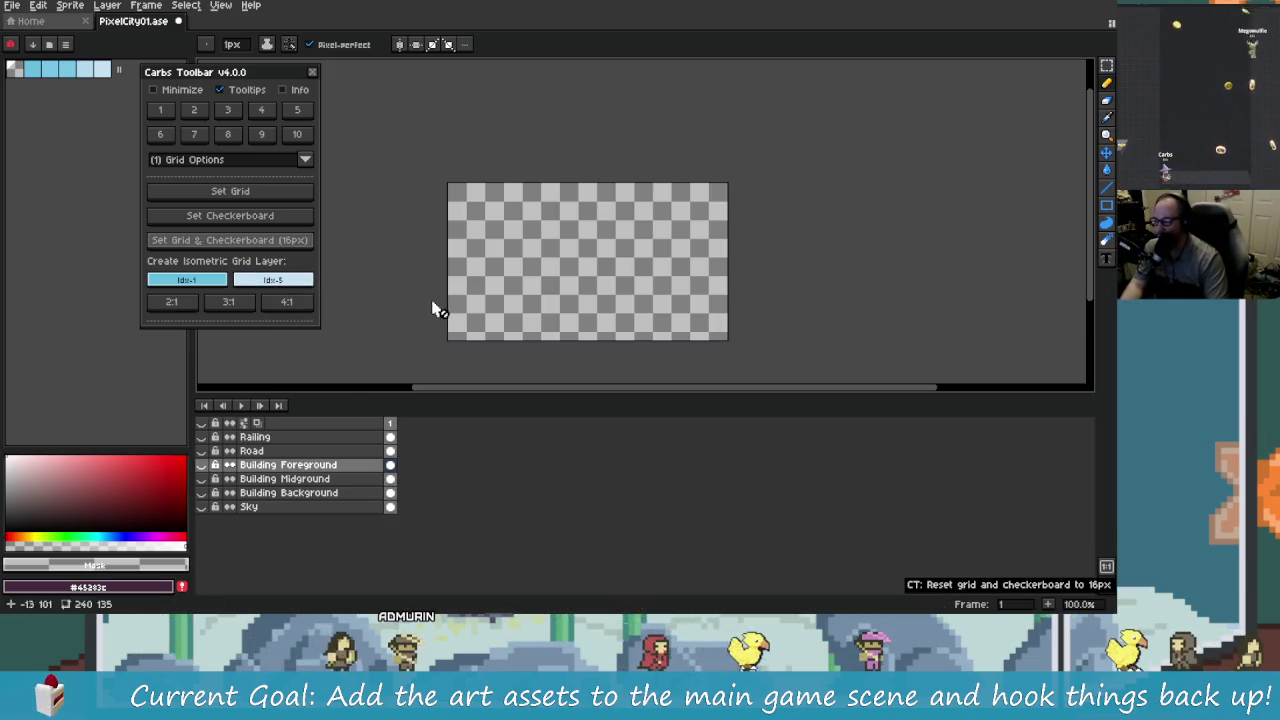
scroll(578, 306, up, 2)
key(m)
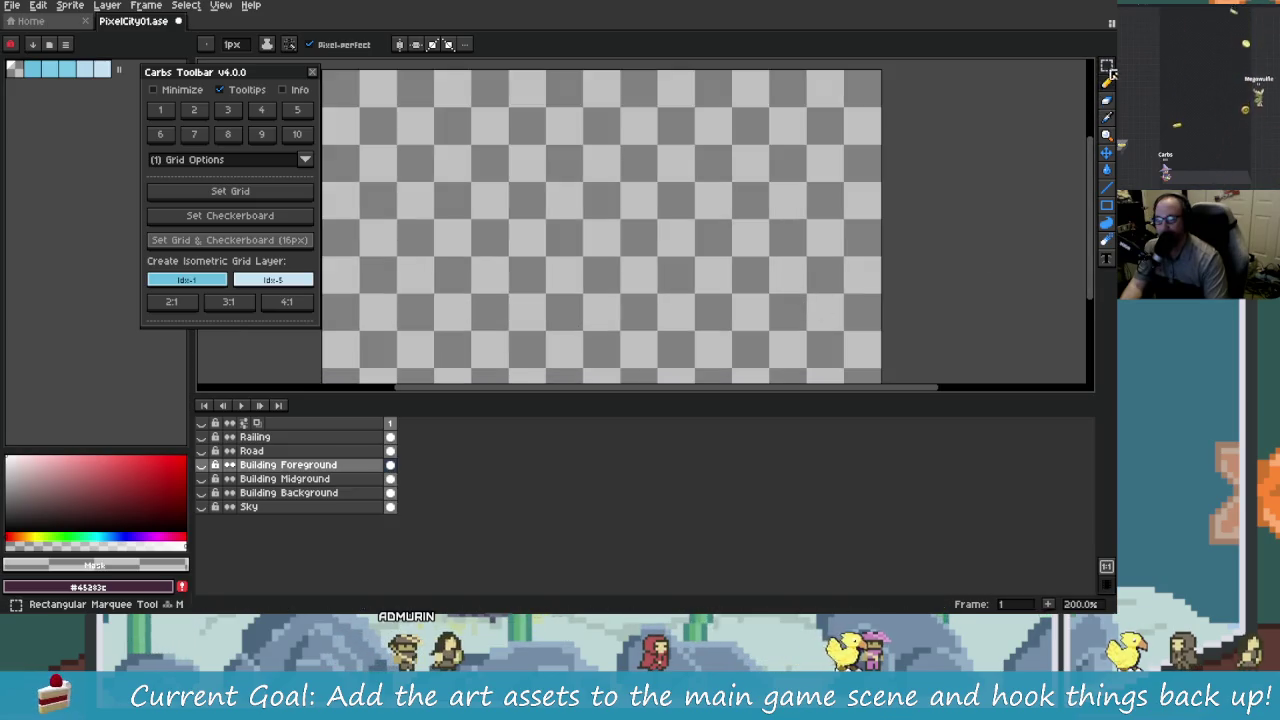
scroll(567, 218, down, 1)
- Show the grid over the canvas and set the isometric grid's second colour to Mask
key(ctrl+apostrophe)
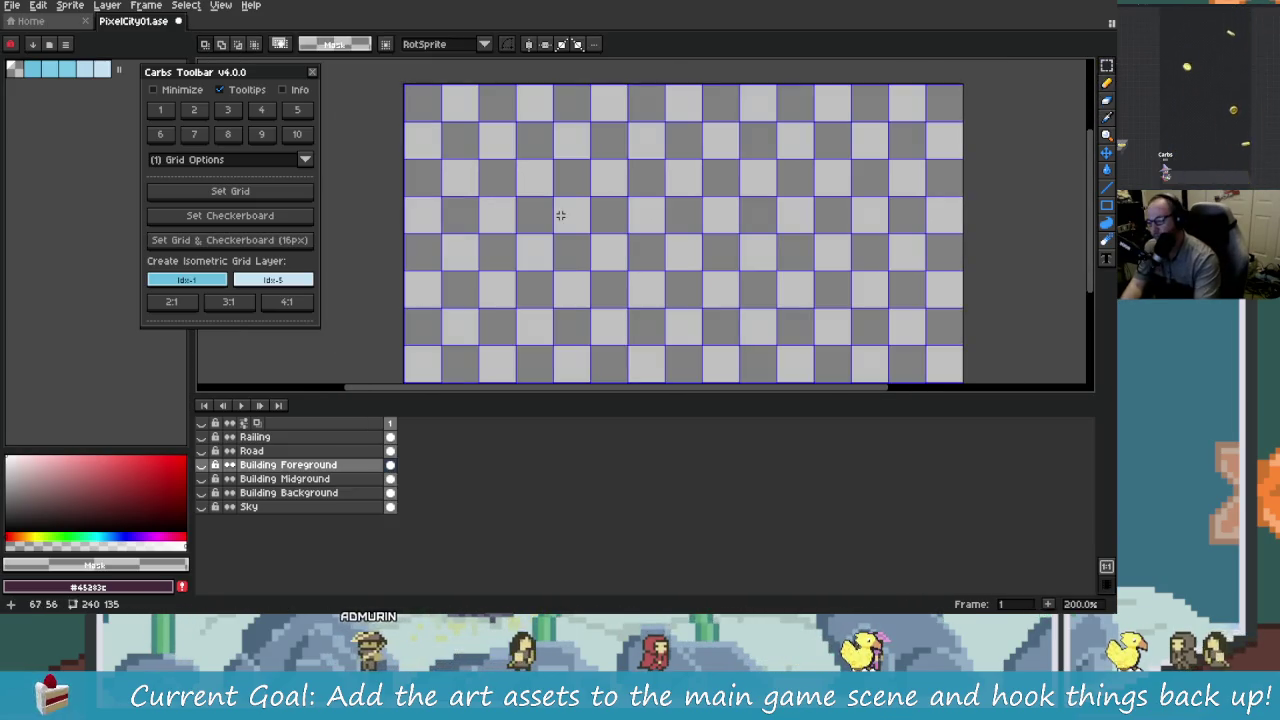
scroll(597, 313, up, 1)
scroll(590, 250, down, 3)
scroll(575, 250, up, 1)
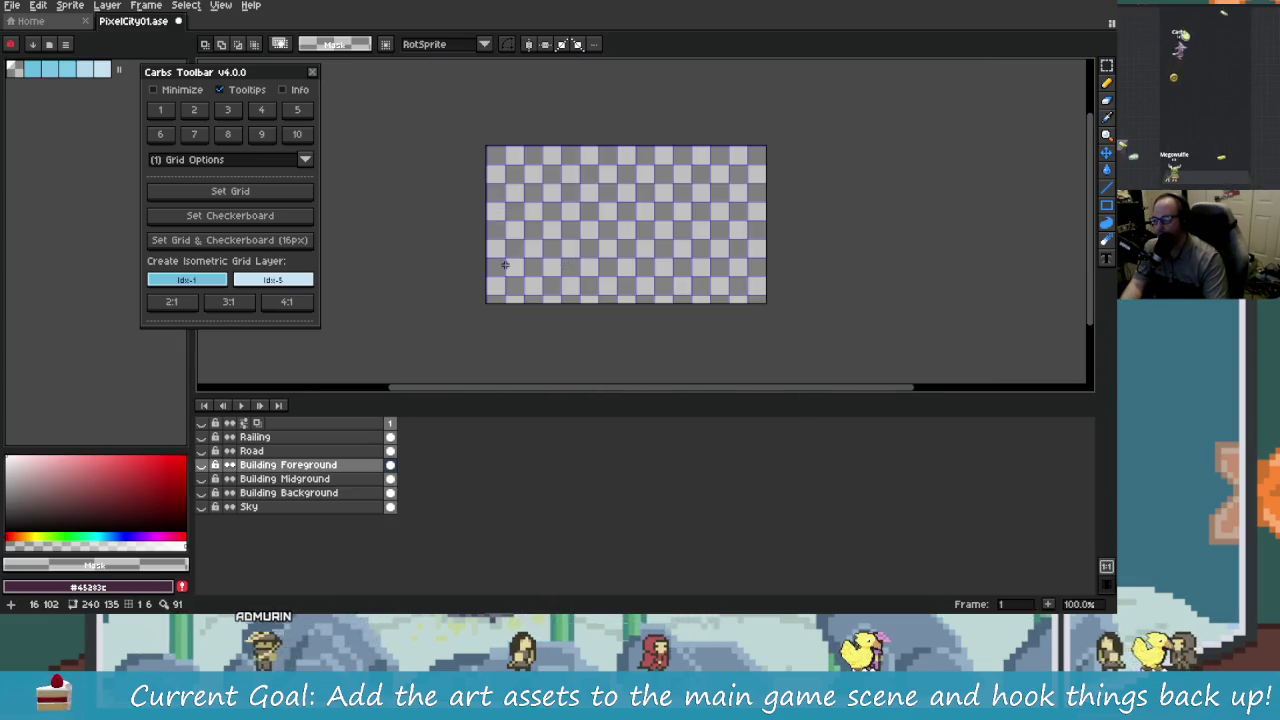
scroll(560, 252, up, 1)
scroll(560, 252, down, 1)
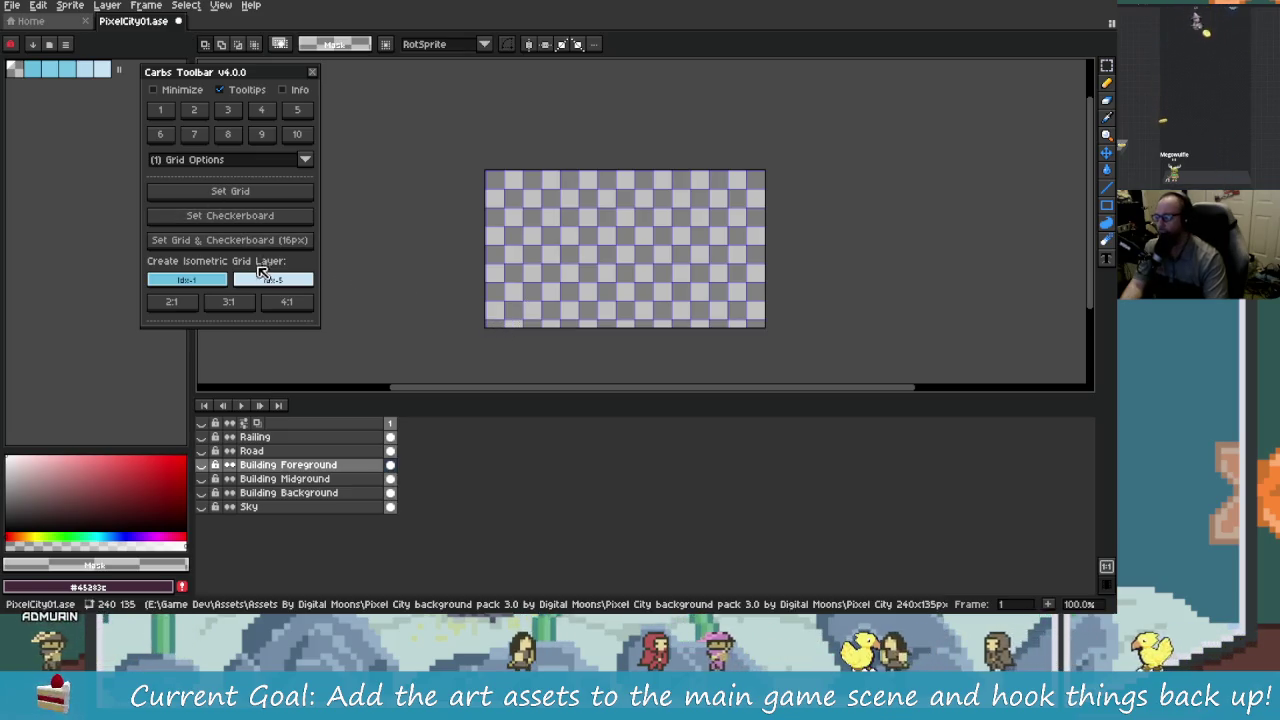
click(283, 281)
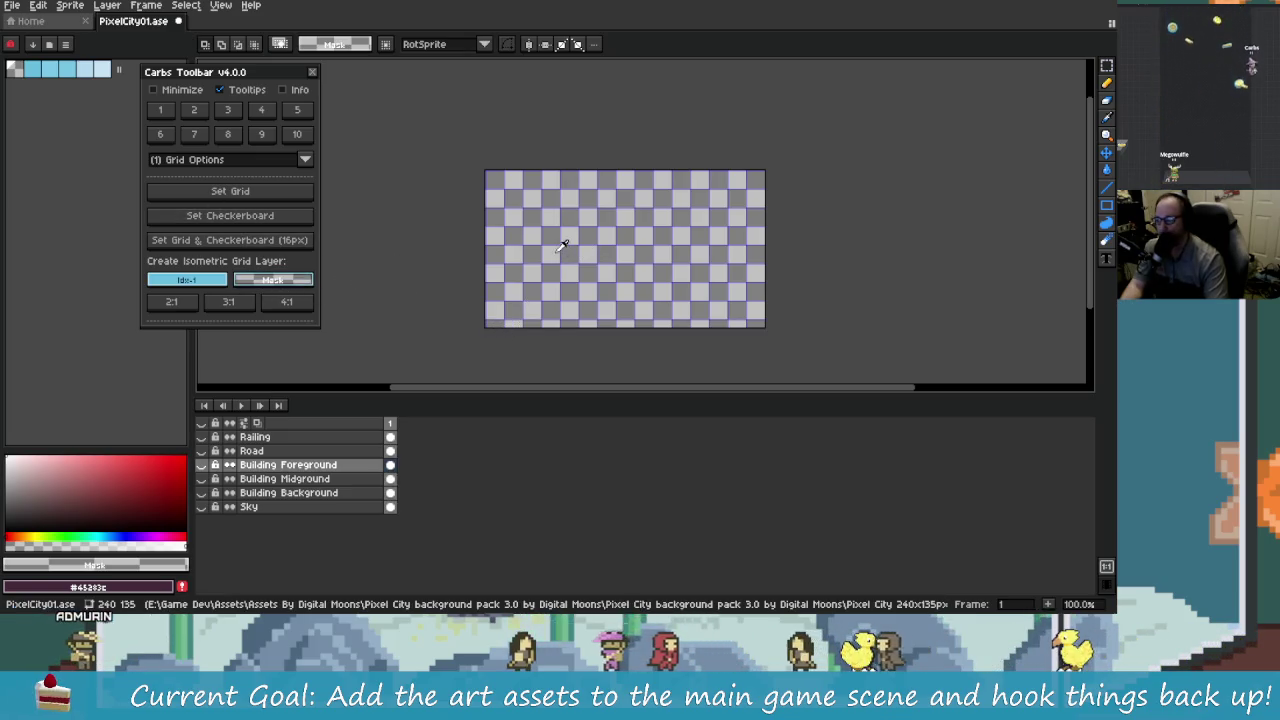
click(287, 302)
scroll(571, 265, up, 5)
scroll(571, 263, up, 1)
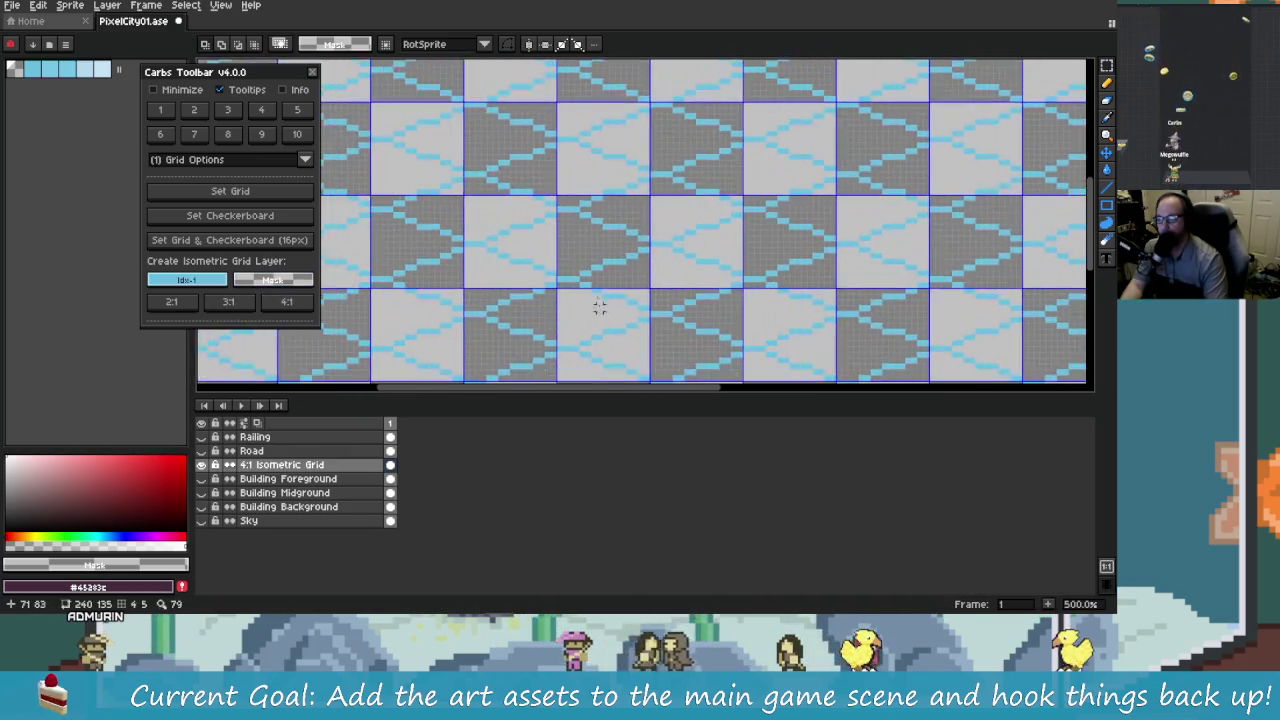
scroll(600, 306, up, 2)
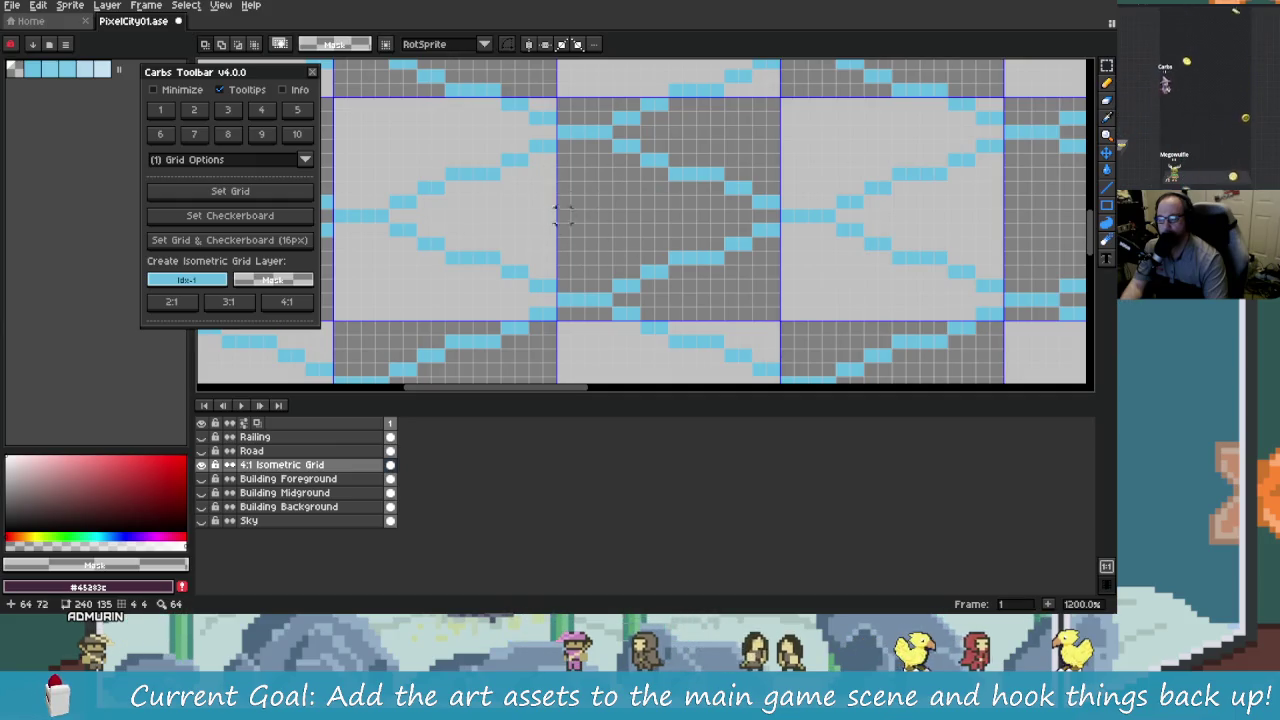
scroll(532, 215, down, 2)
scroll(757, 323, down, 2)
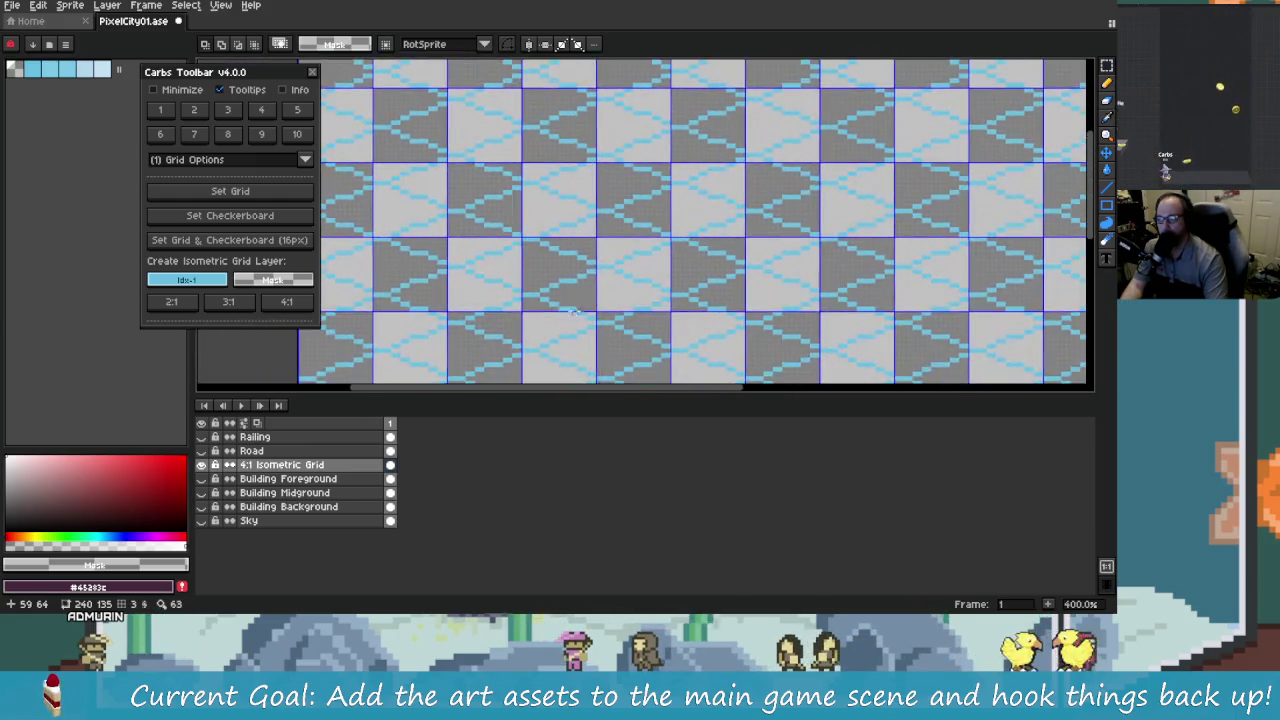
scroll(714, 319, down, 2)
scroll(714, 319, down, 3)
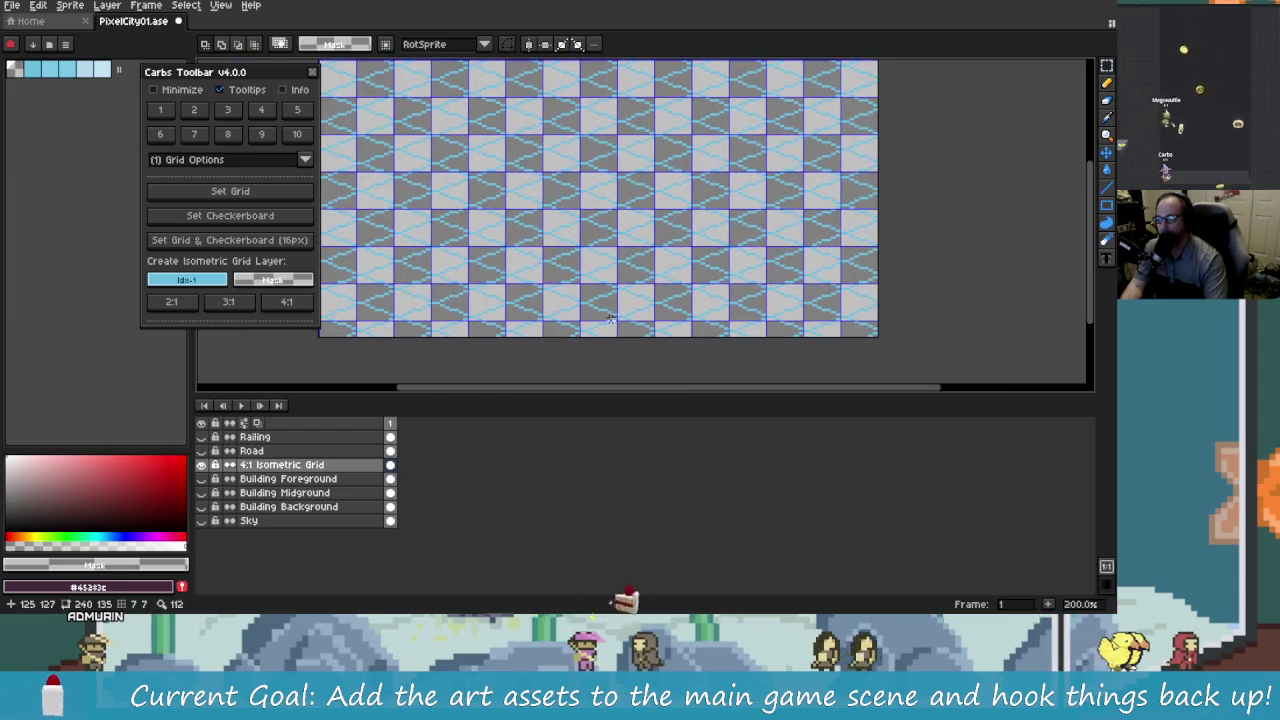
scroll(611, 318, up, 3)
scroll(600, 300, up, 1)
scroll(582, 283, up, 2)
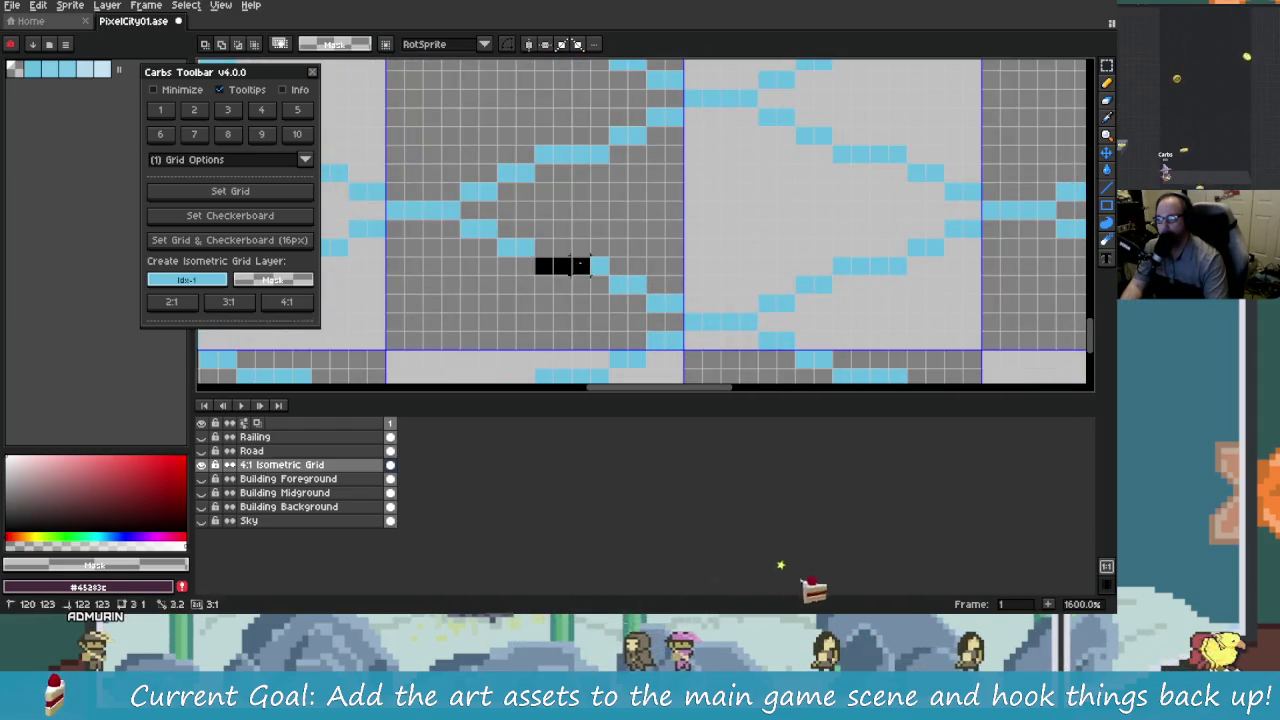
drag(580, 265, 611, 276)
scroll(562, 308, down, 4)
scroll(617, 327, down, 2)
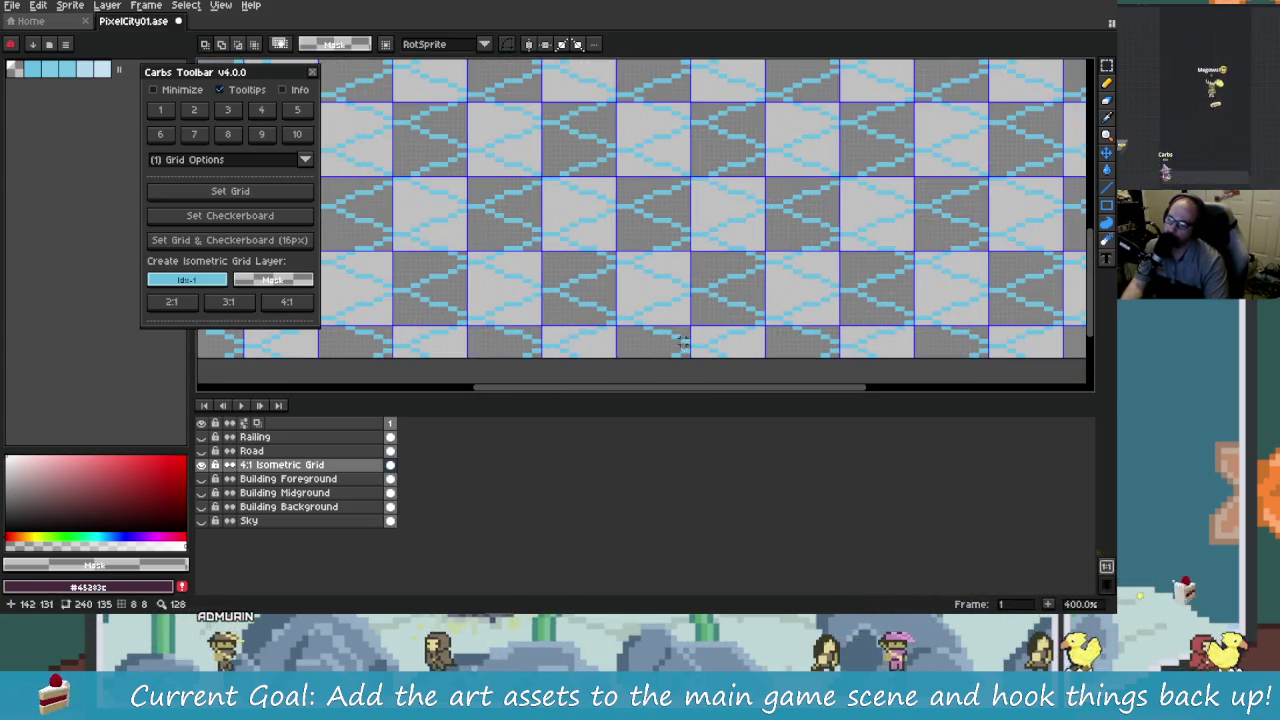
scroll(560, 200, down, 2)
scroll(510, 152, down, 2)
scroll(580, 214, up, 3)
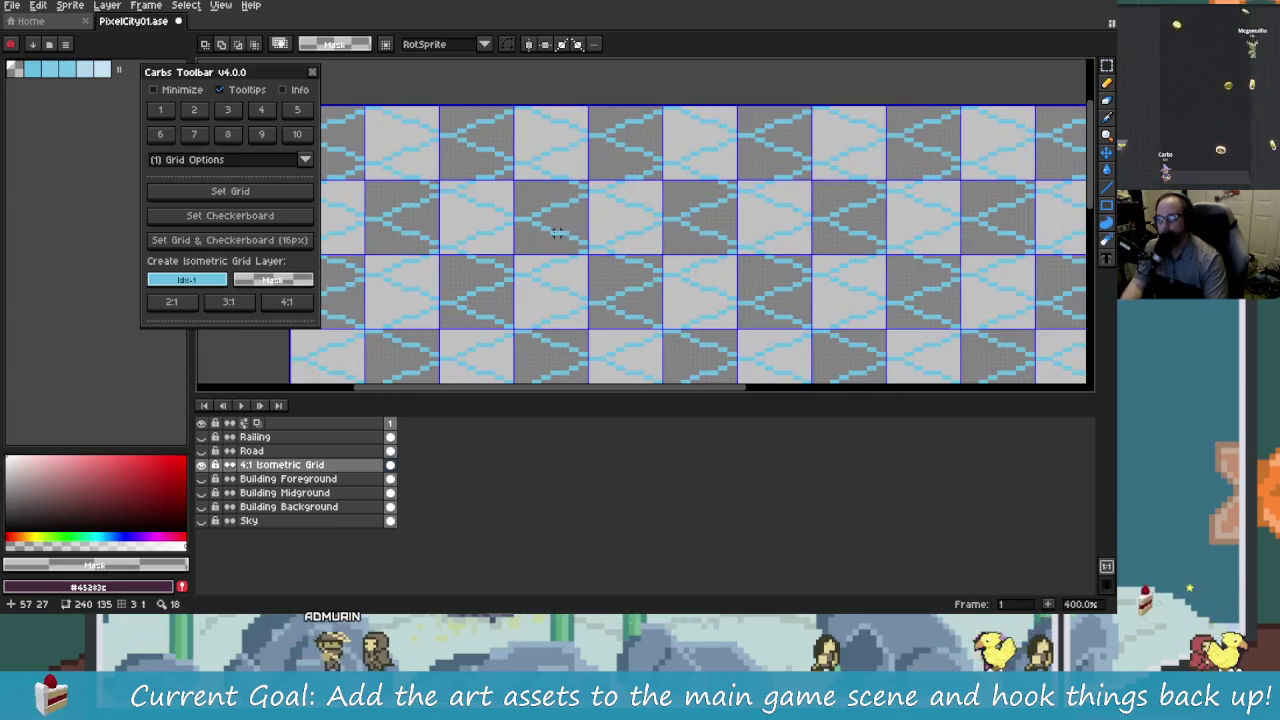
key(ctrl+z)
key(ctrl+z)
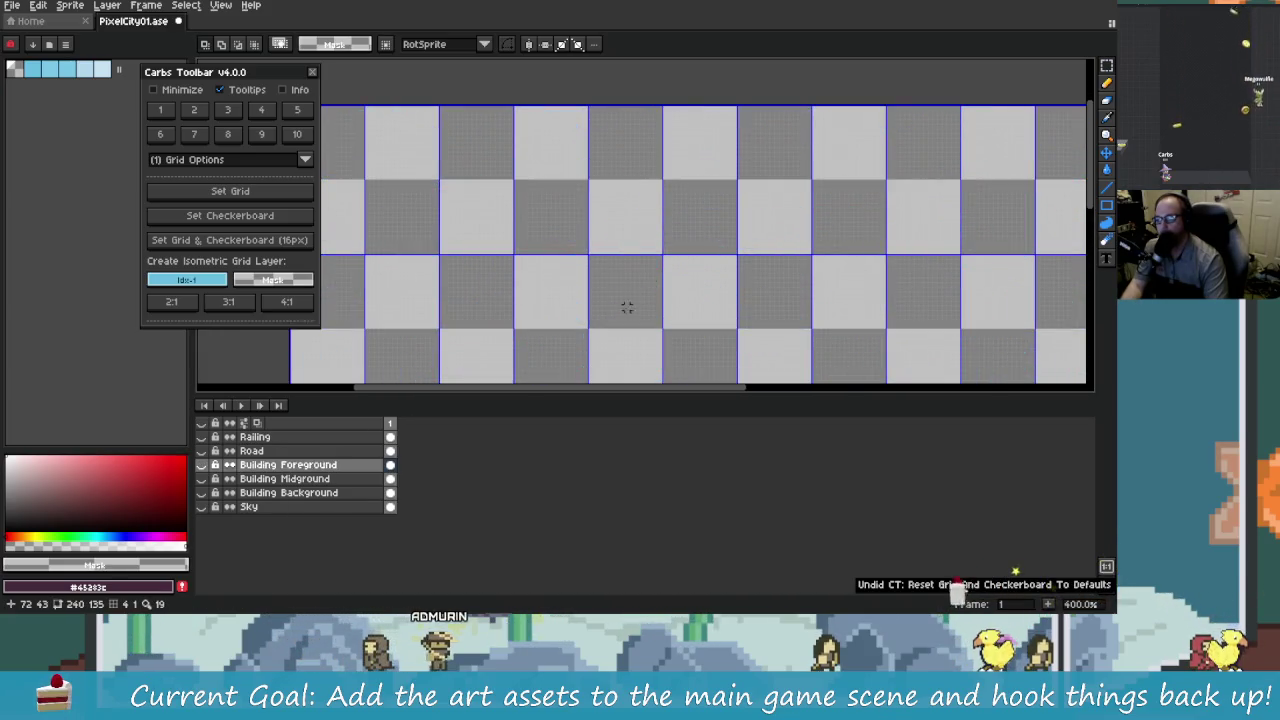
scroll(630, 308, down, 1)
scroll(638, 318, down, 1)
scroll(611, 280, right, 1)
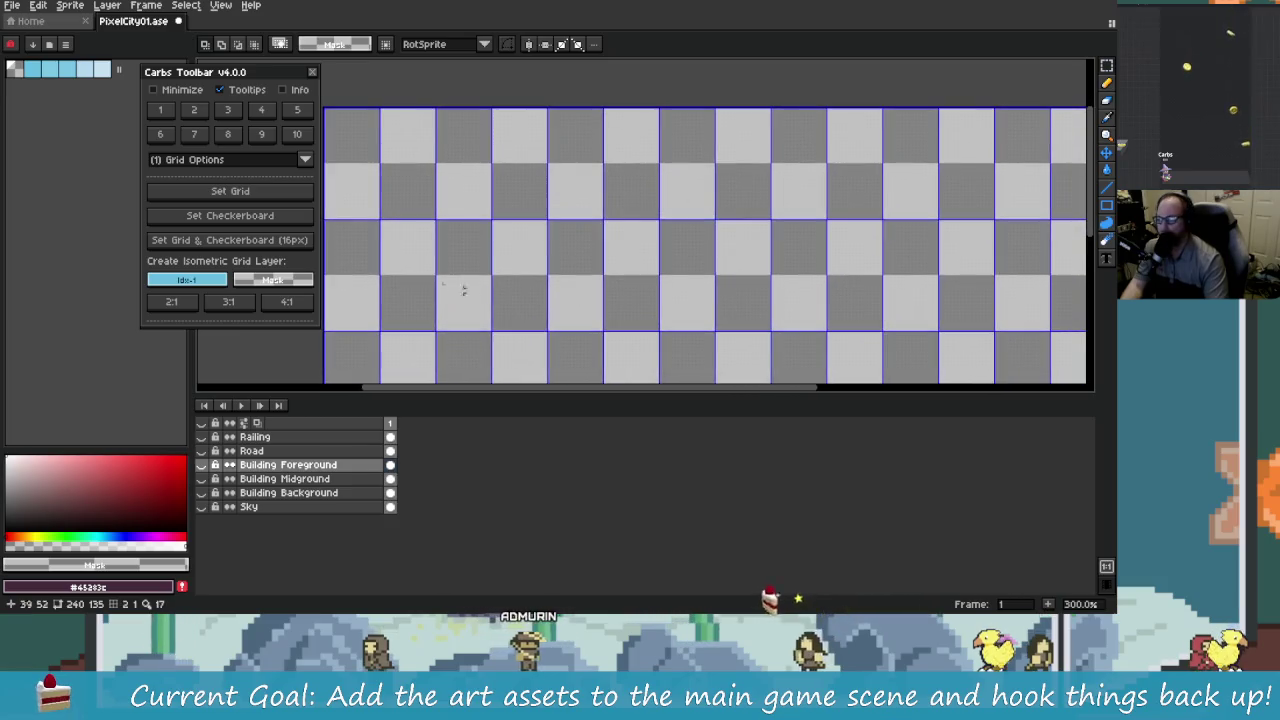
click(172, 302)
scroll(452, 215, up, 1)
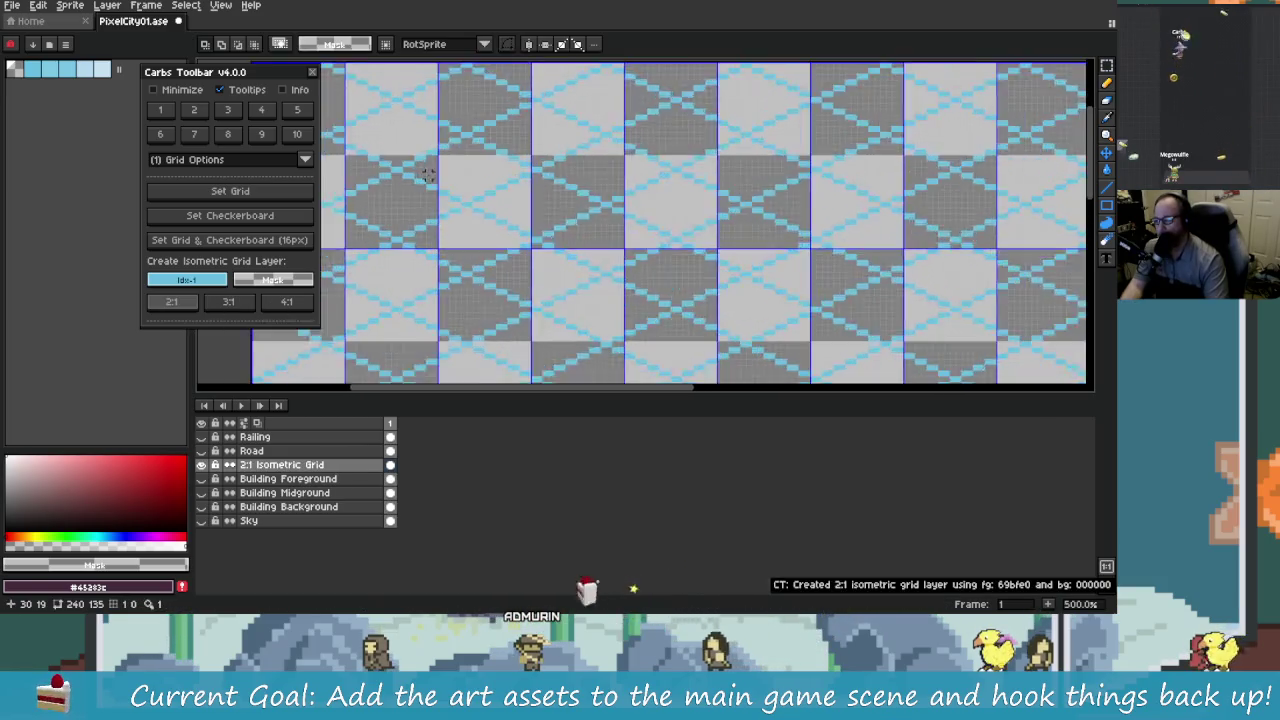
scroll(452, 215, up, 3)
scroll(452, 215, up, 2)
scroll(452, 215, up, 2)
scroll(452, 215, up, 1)
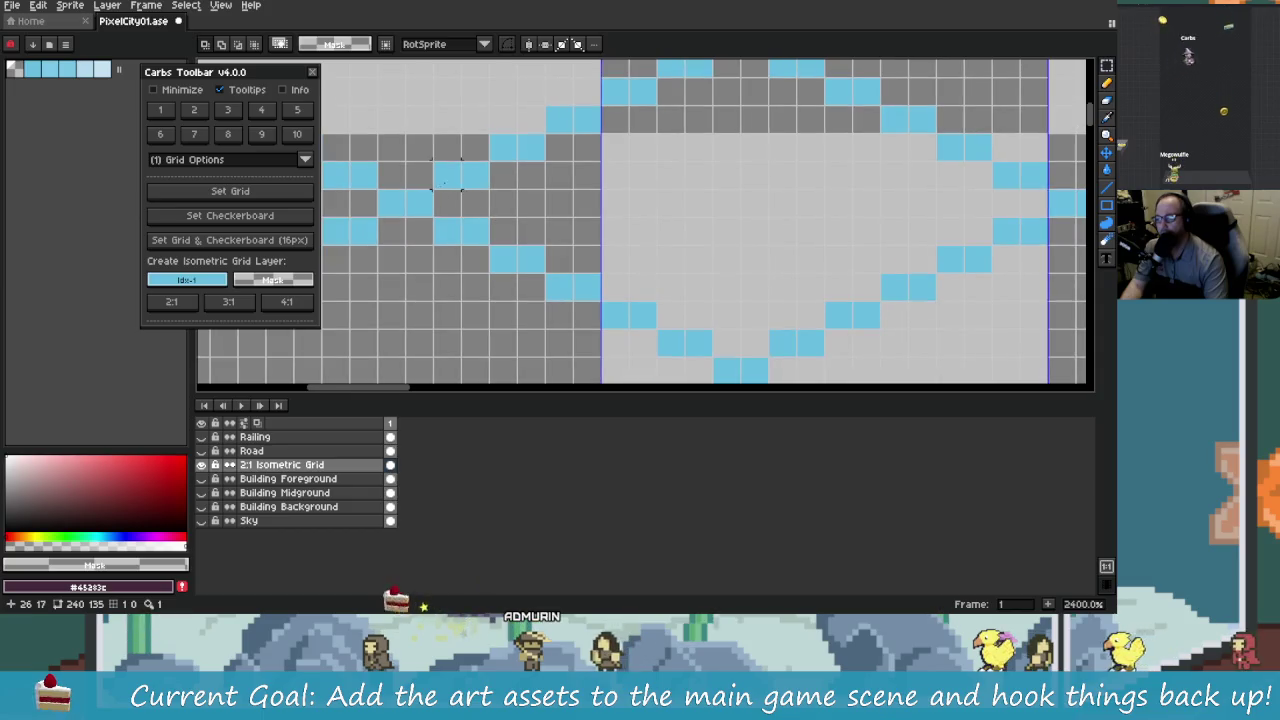
click(447, 170)
scroll(545, 188, right, 1)
key(Return)
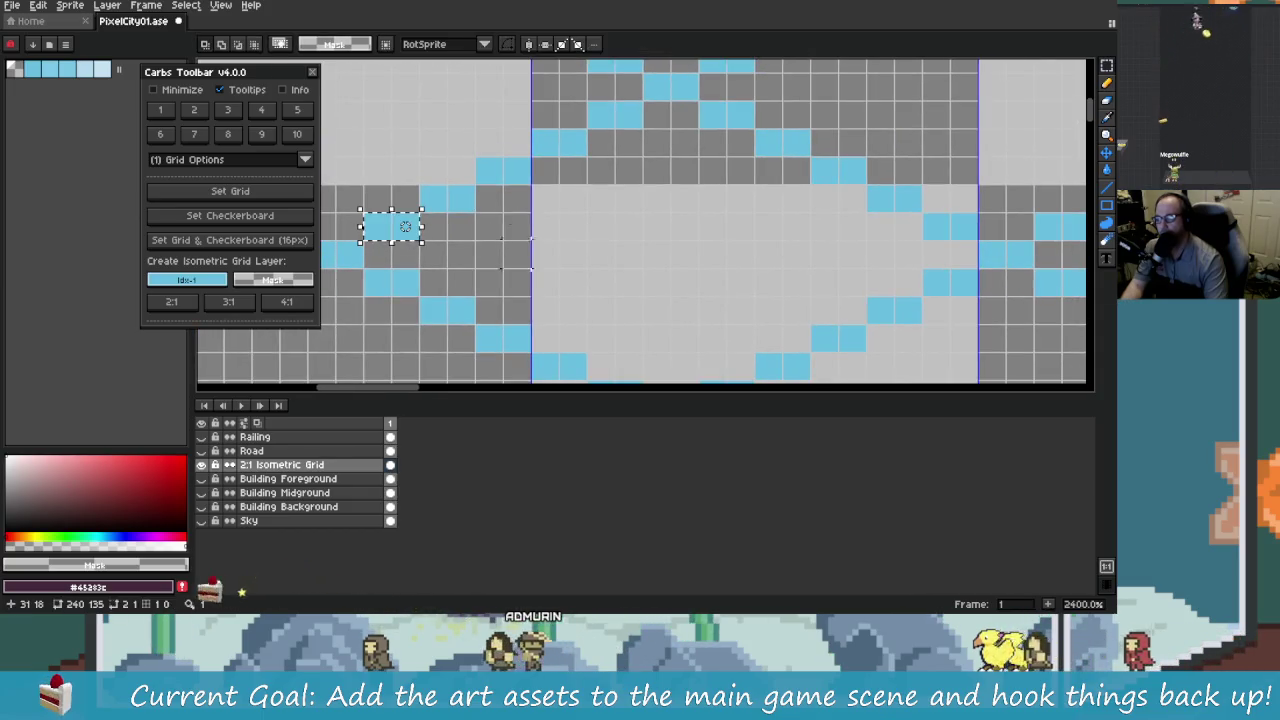
scroll(562, 310, up, 2)
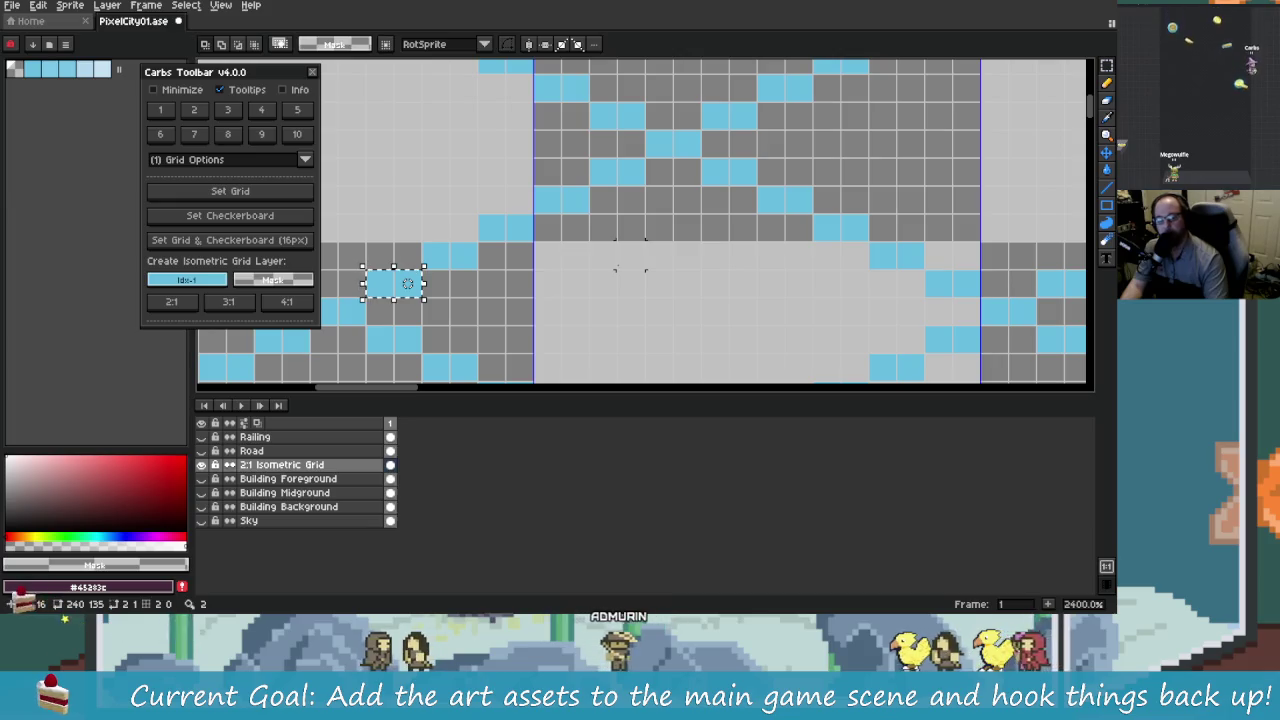
scroll(610, 270, down, 2)
scroll(600, 275, down, 1)
scroll(590, 276, down, 1)
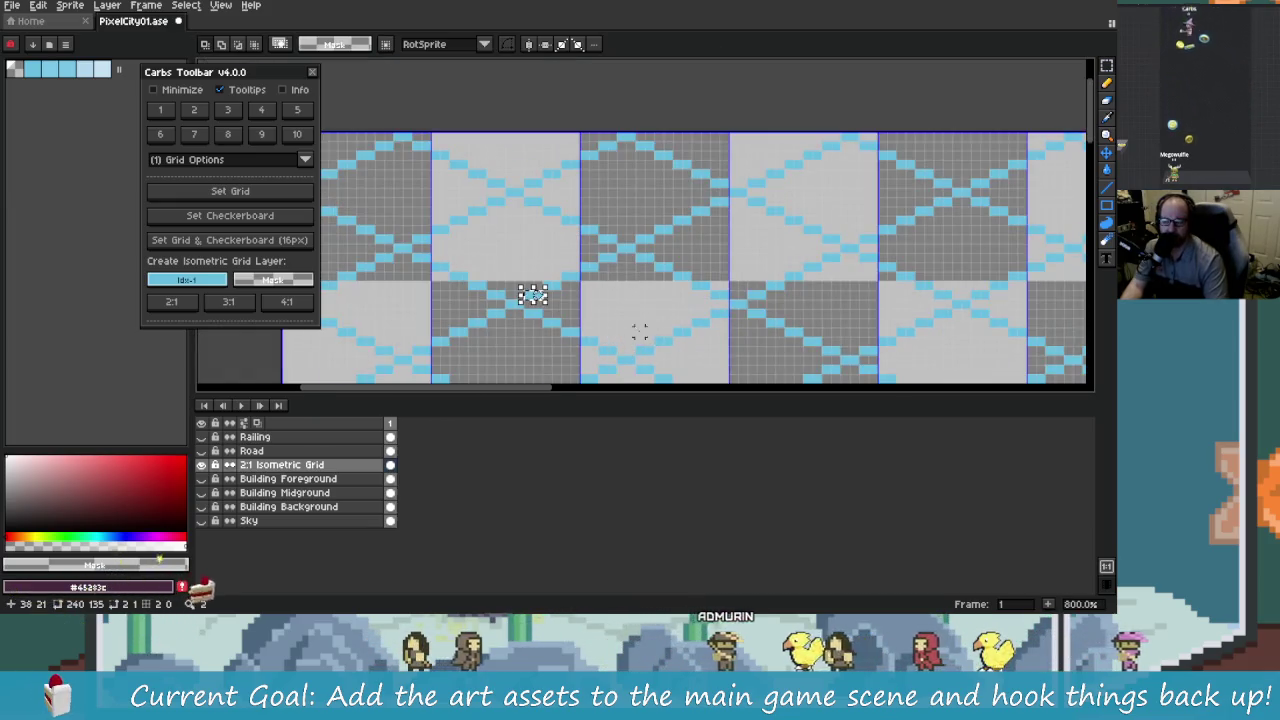
scroll(560, 265, down, 1)
scroll(500, 258, up, 3)
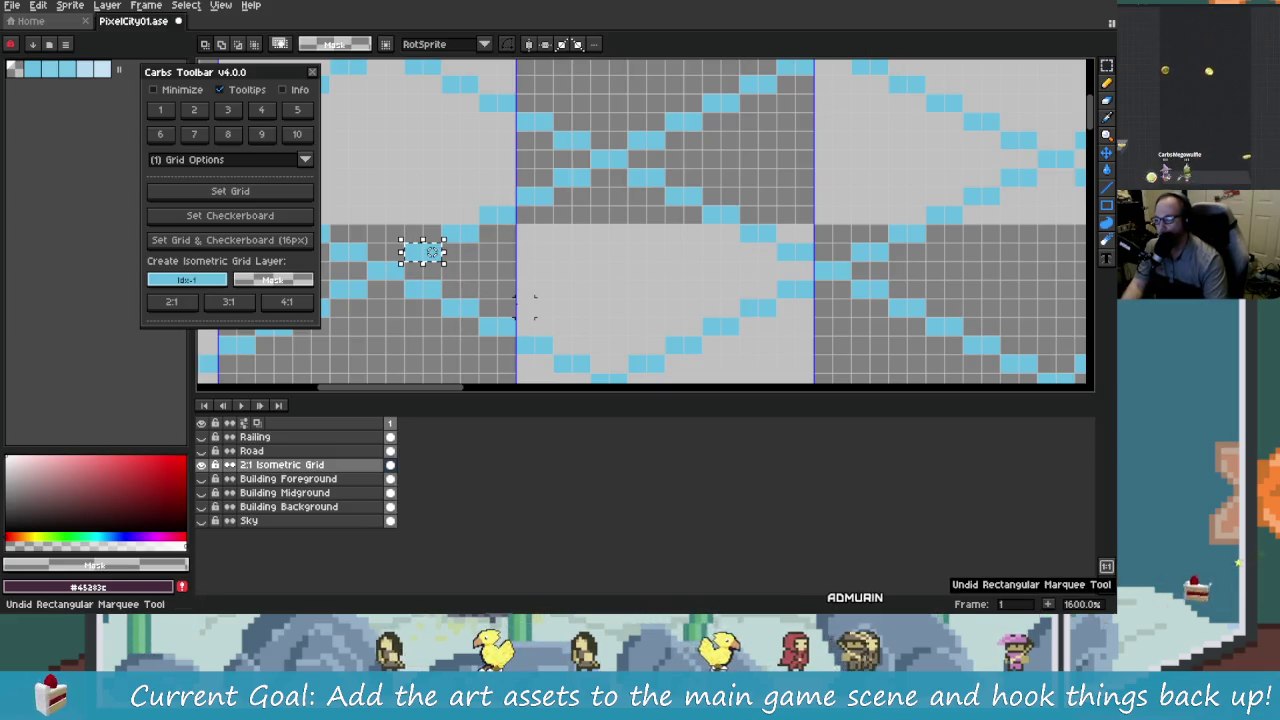
key(ctrl+z)
key(ctrl+z)
key(ctrl+z)
key(ctrl+z)
key(ctrl+d)
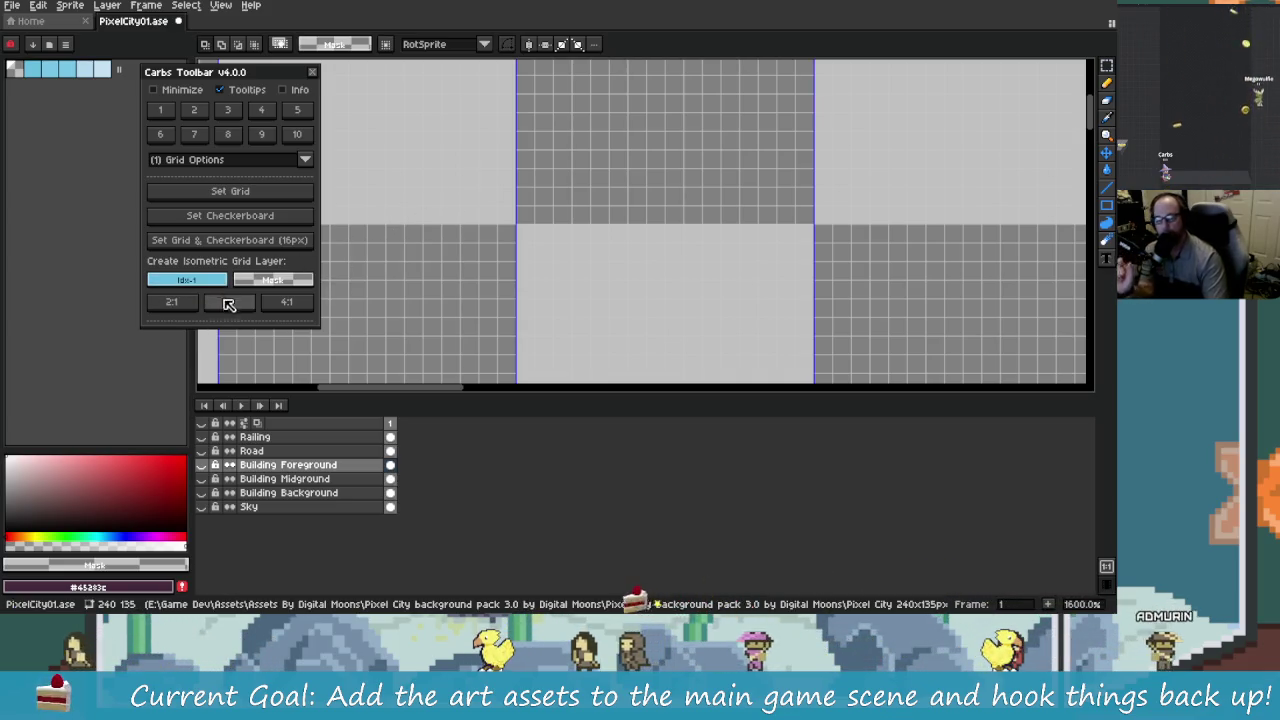
- Add a 3:1 isometric grid layer and inspect its light-blue three-pixel steps
click(228, 302)
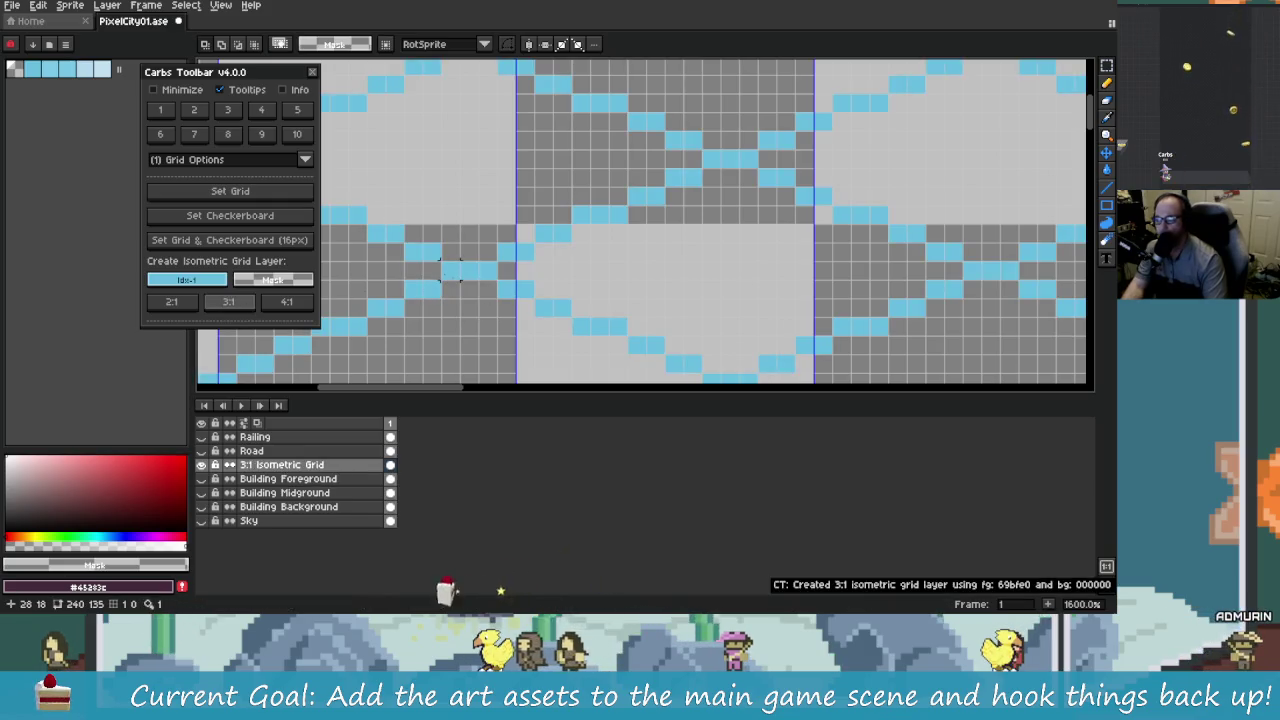
key(ctrl+v)
drag(487, 277, 632, 328)
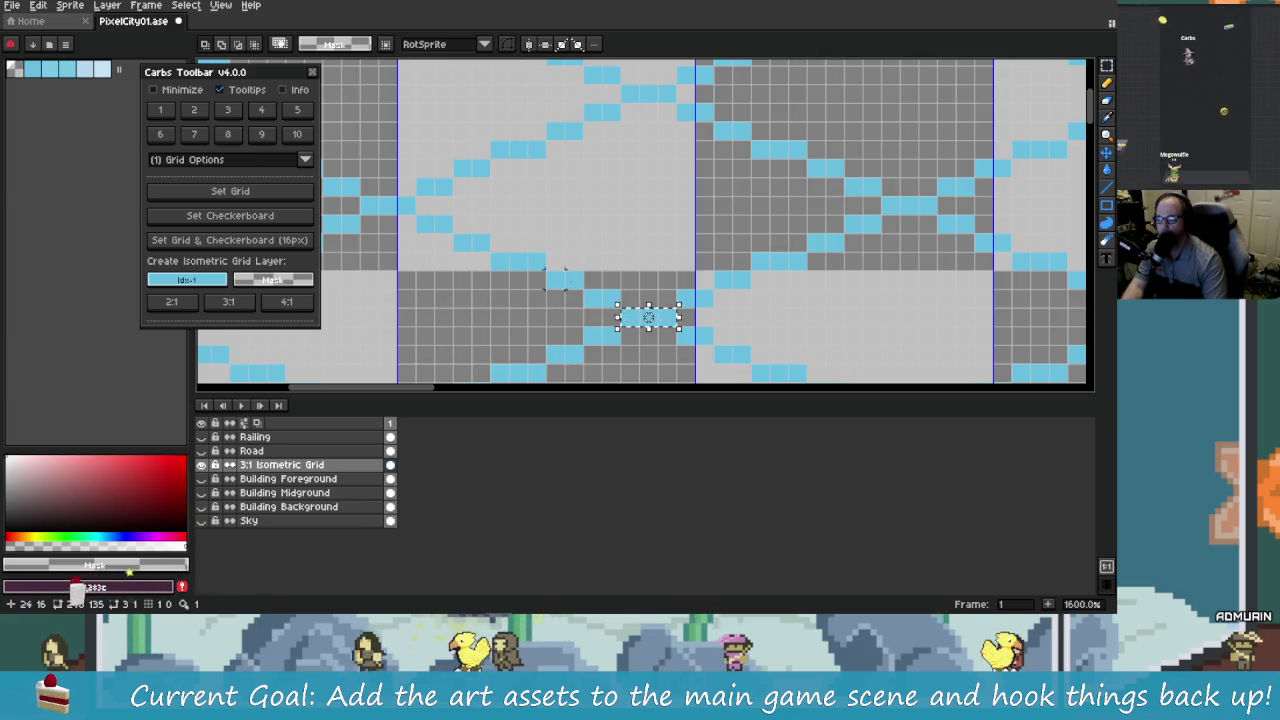
drag(676, 333, 586, 320)
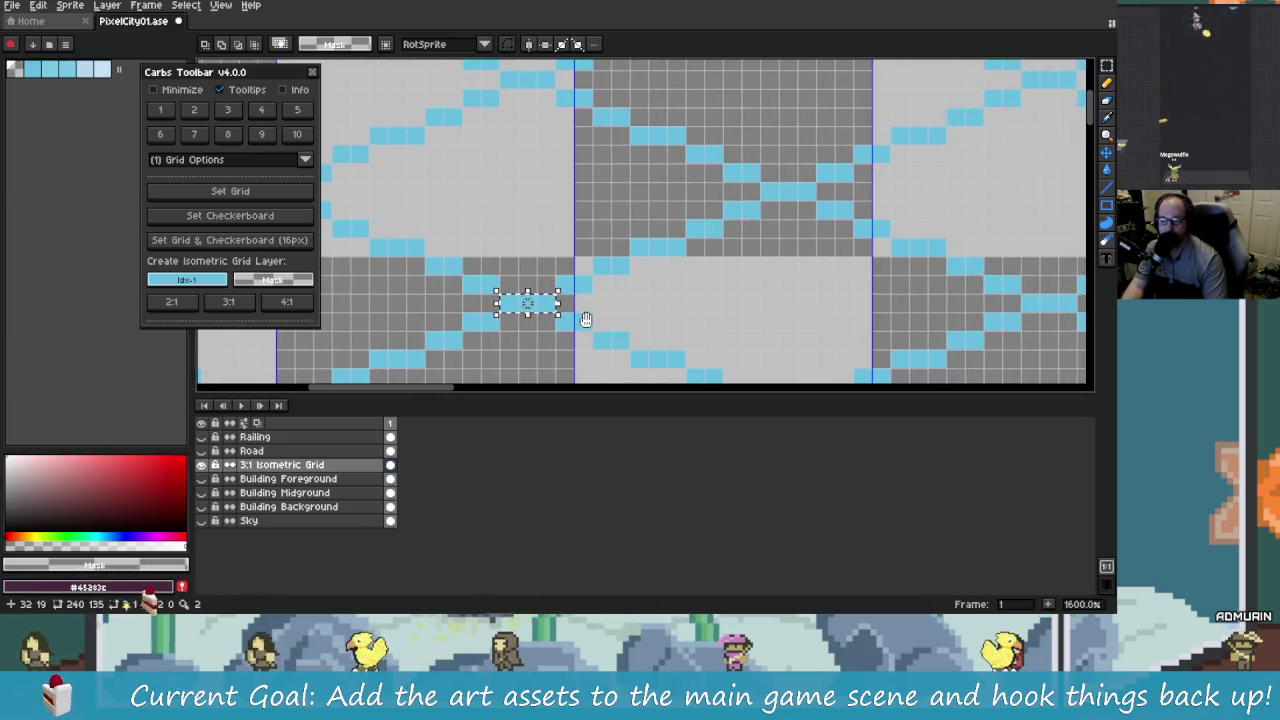
scroll(636, 287, down, 1)
scroll(637, 286, down, 2)
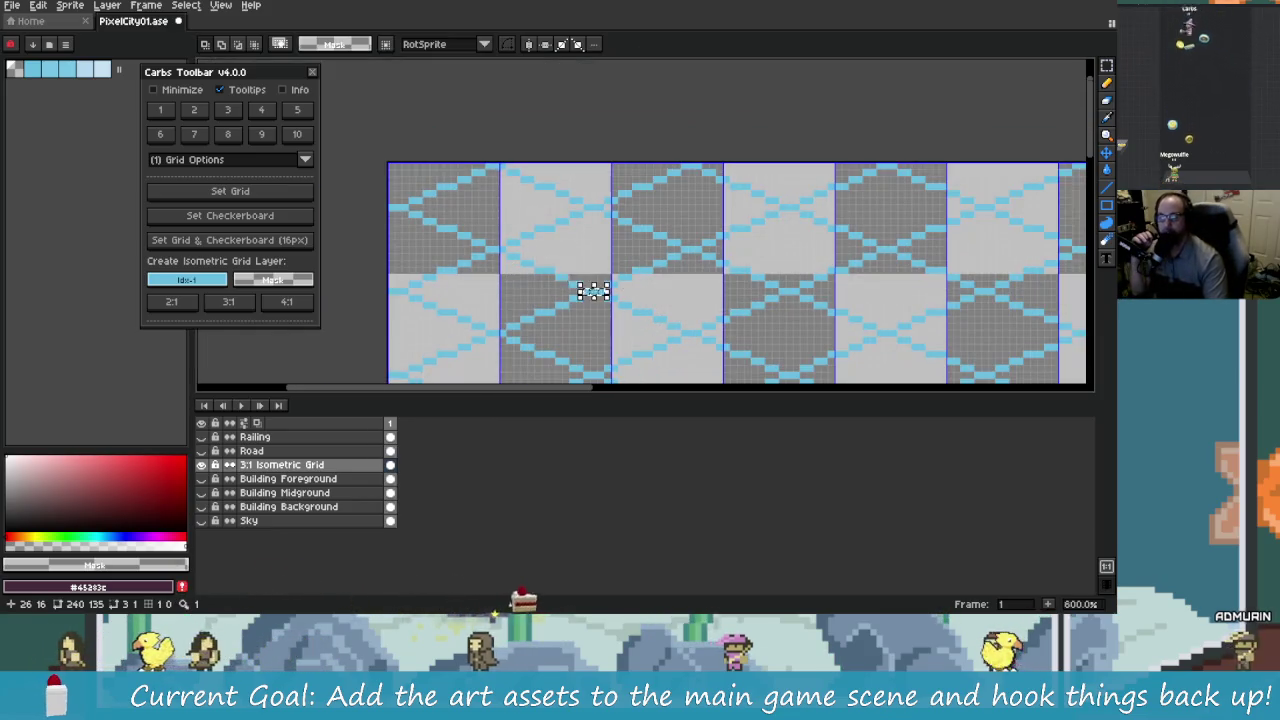
scroll(593, 290, up, 3)
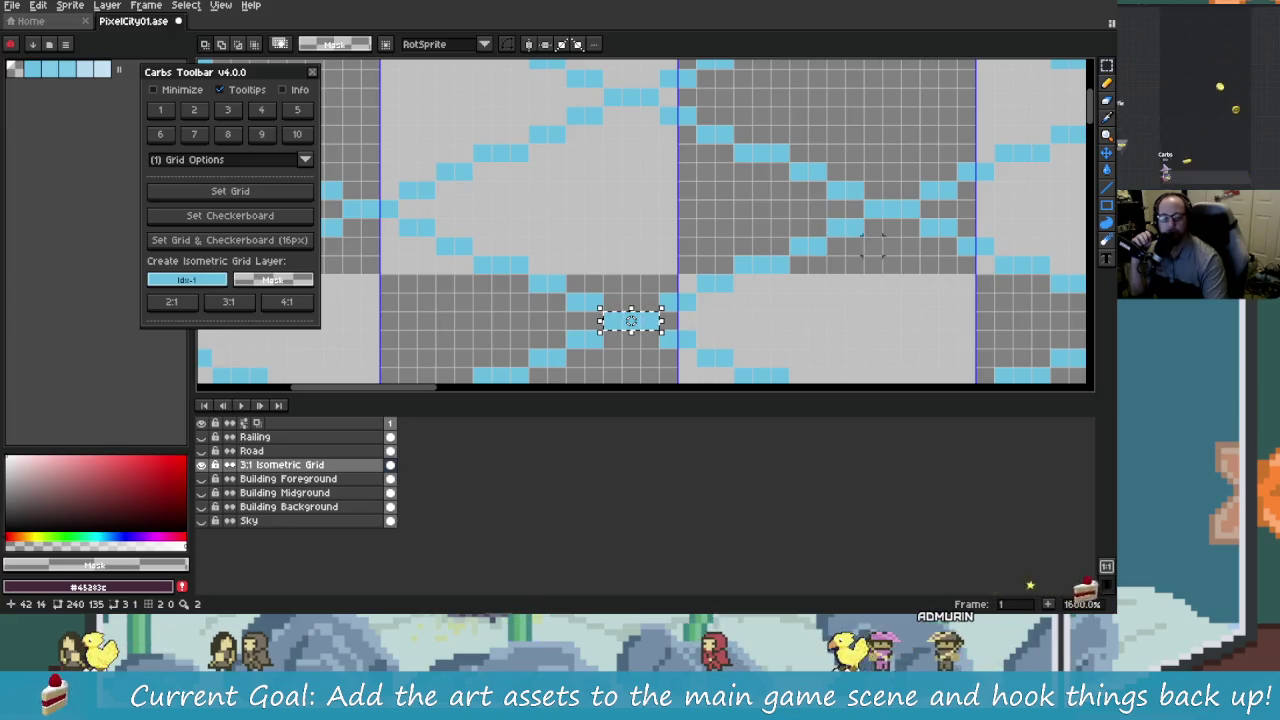
scroll(742, 284, down, 2)
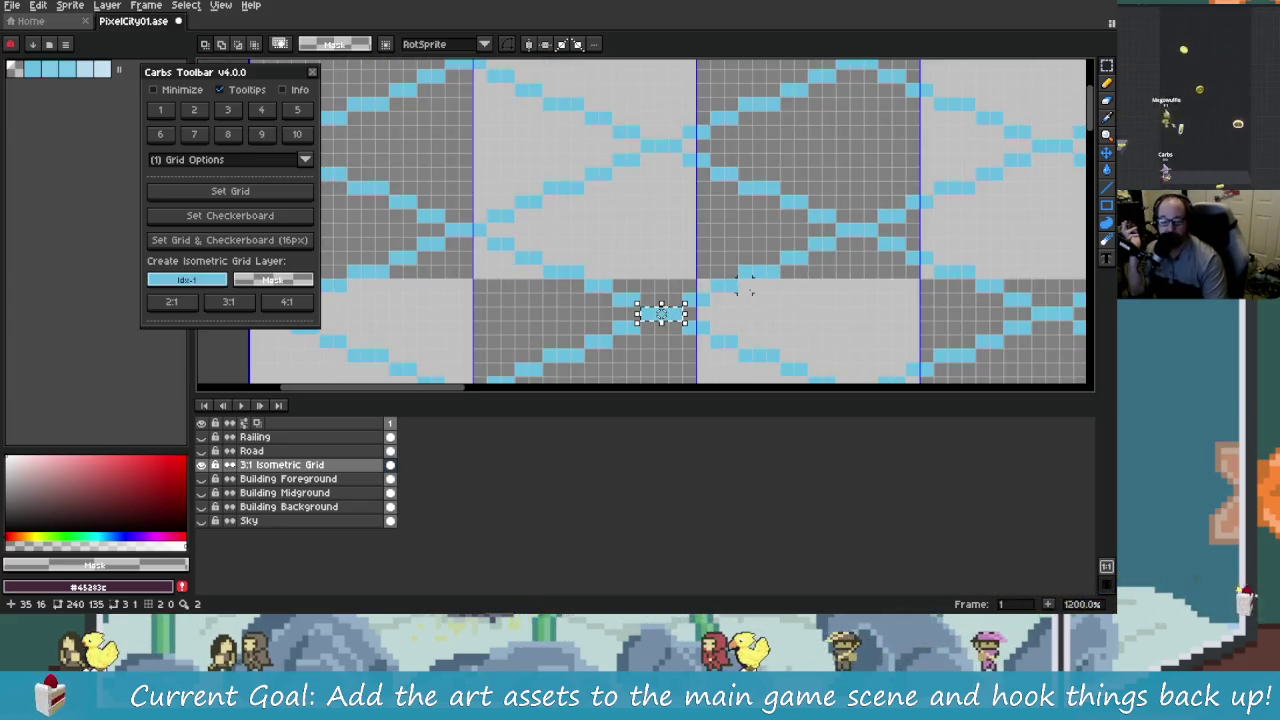
scroll(745, 290, down, 1)
drag(749, 294, 619, 258)
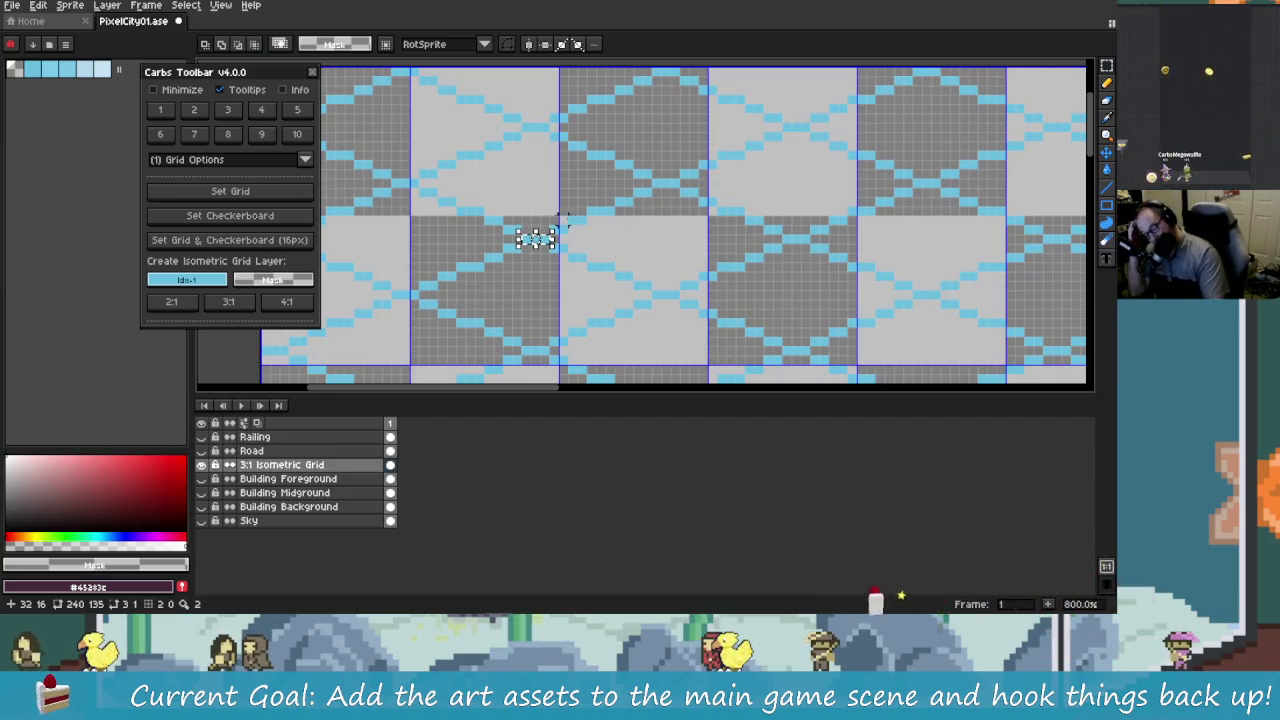
scroll(520, 248, up, 1)
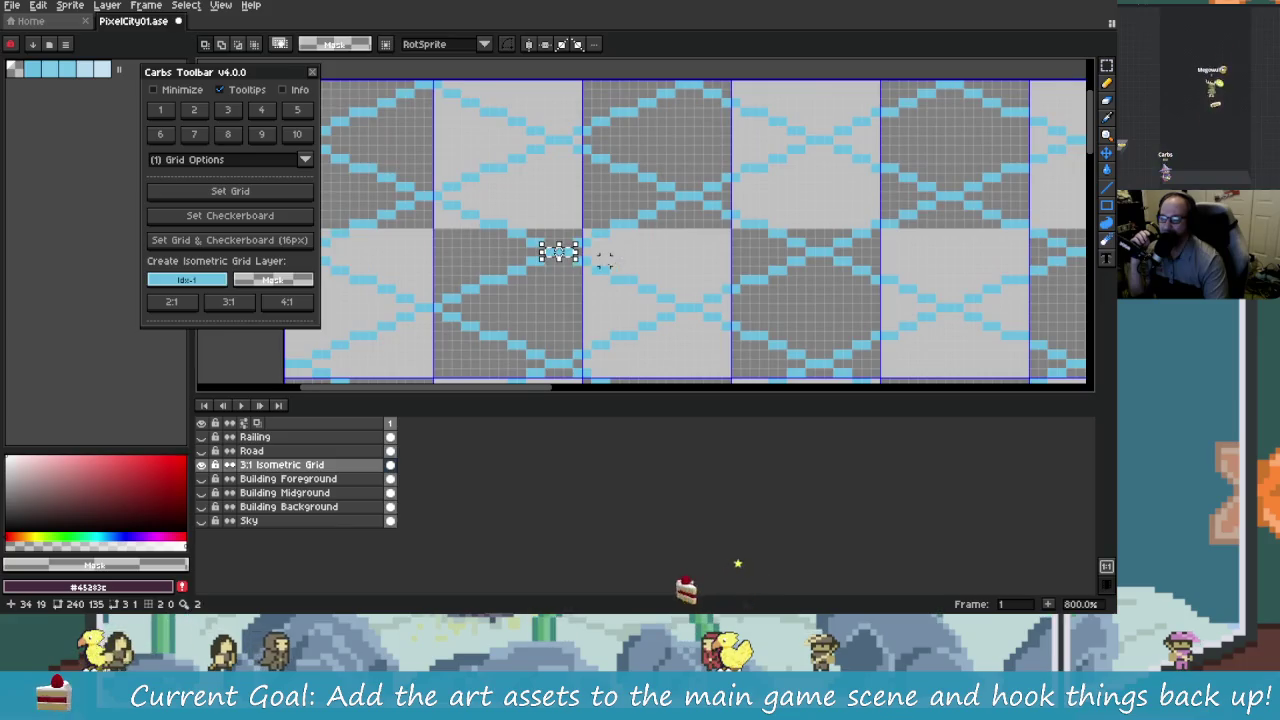
scroll(530, 255, up, 1)
- Select the three blue pixels of one step, then undo away the 3:1 grid layer
click(520, 258)
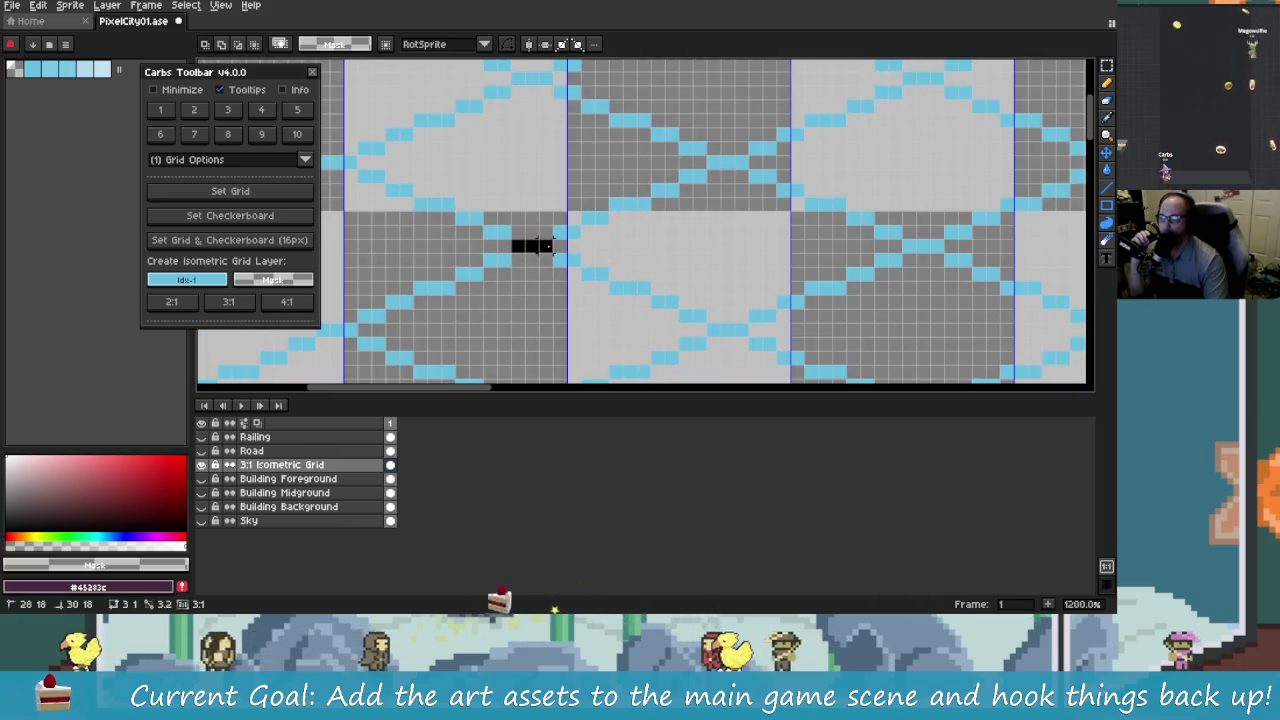
drag(508, 242, 556, 254)
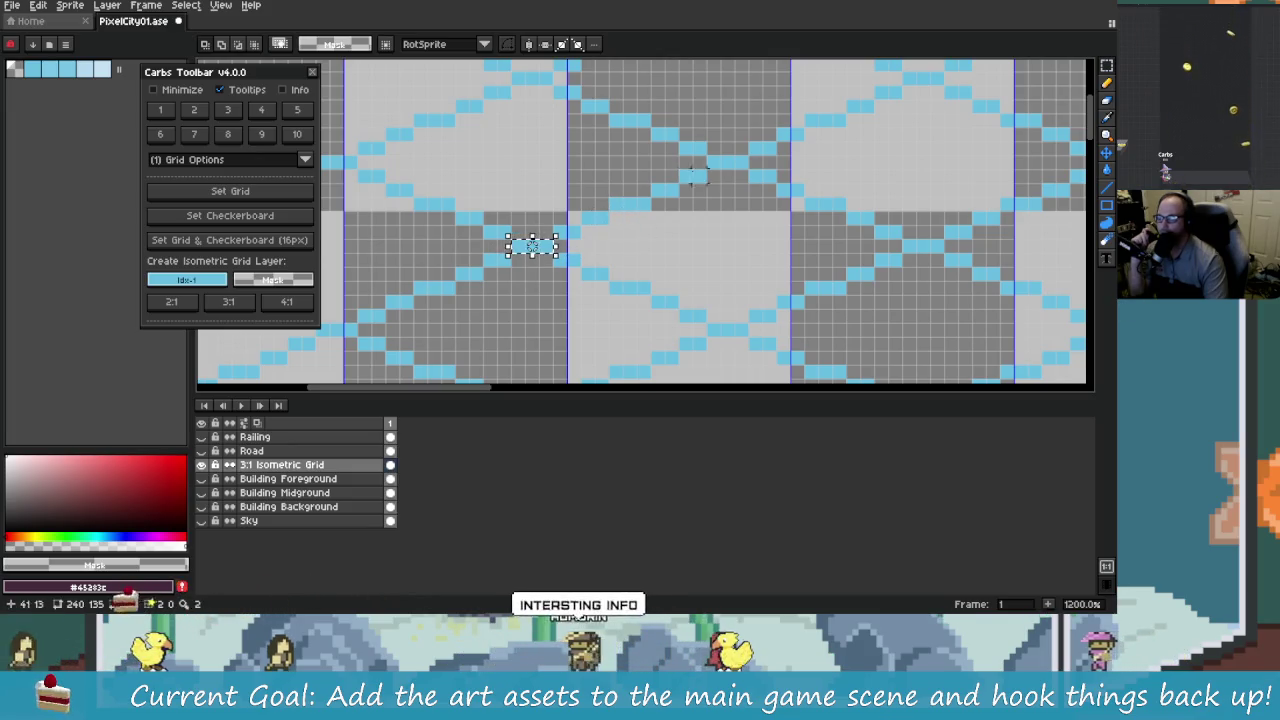
scroll(590, 232, down, 3)
scroll(694, 297, up, 1)
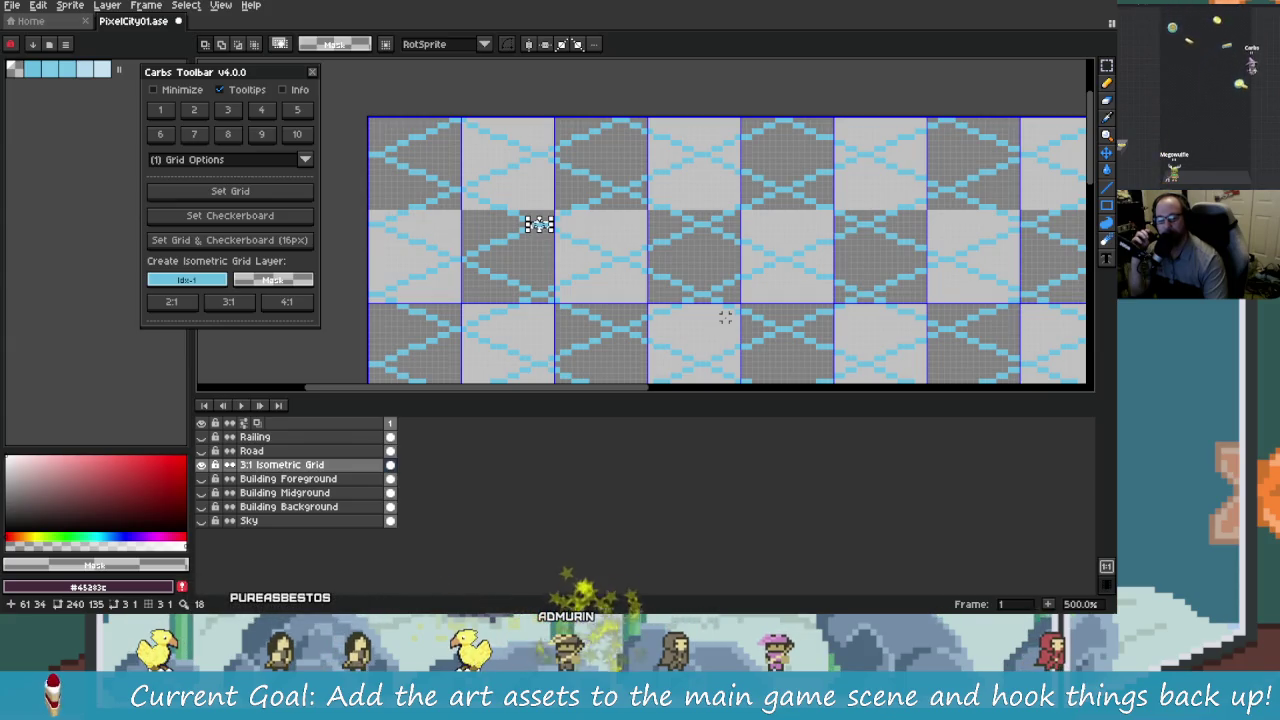
scroll(700, 300, down, 1)
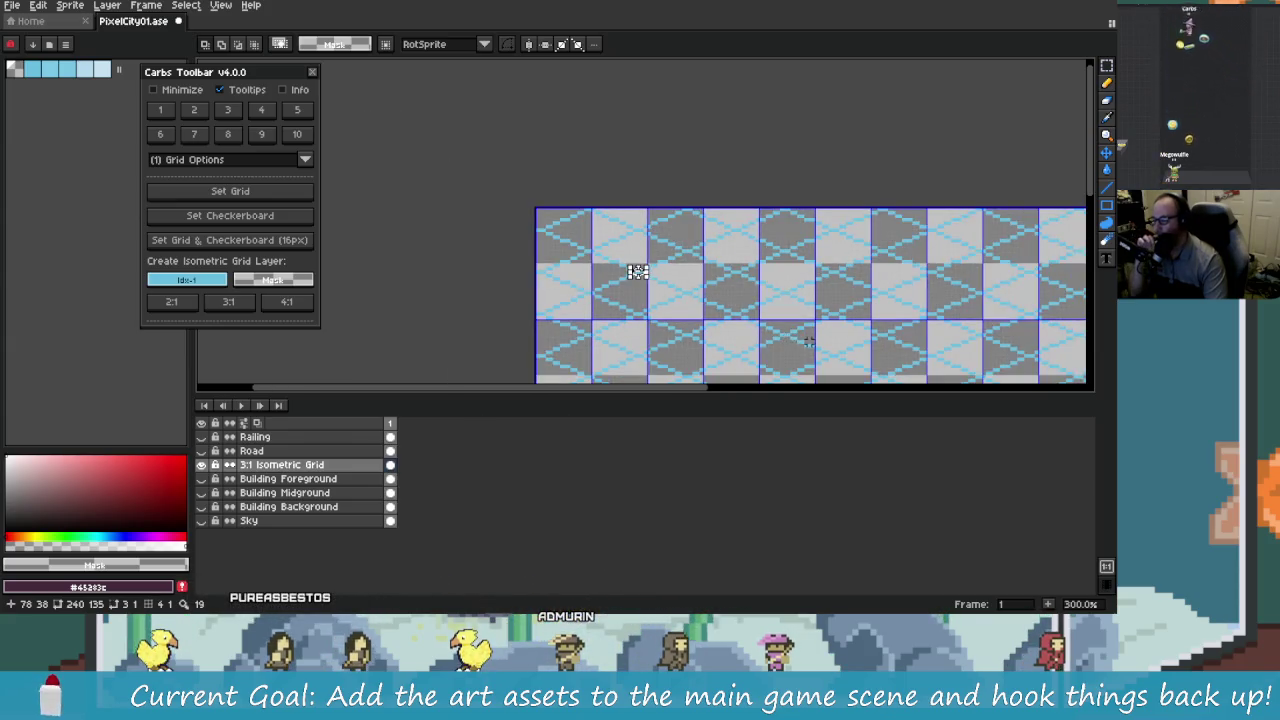
scroll(650, 270, down, 1)
scroll(620, 245, down, 1)
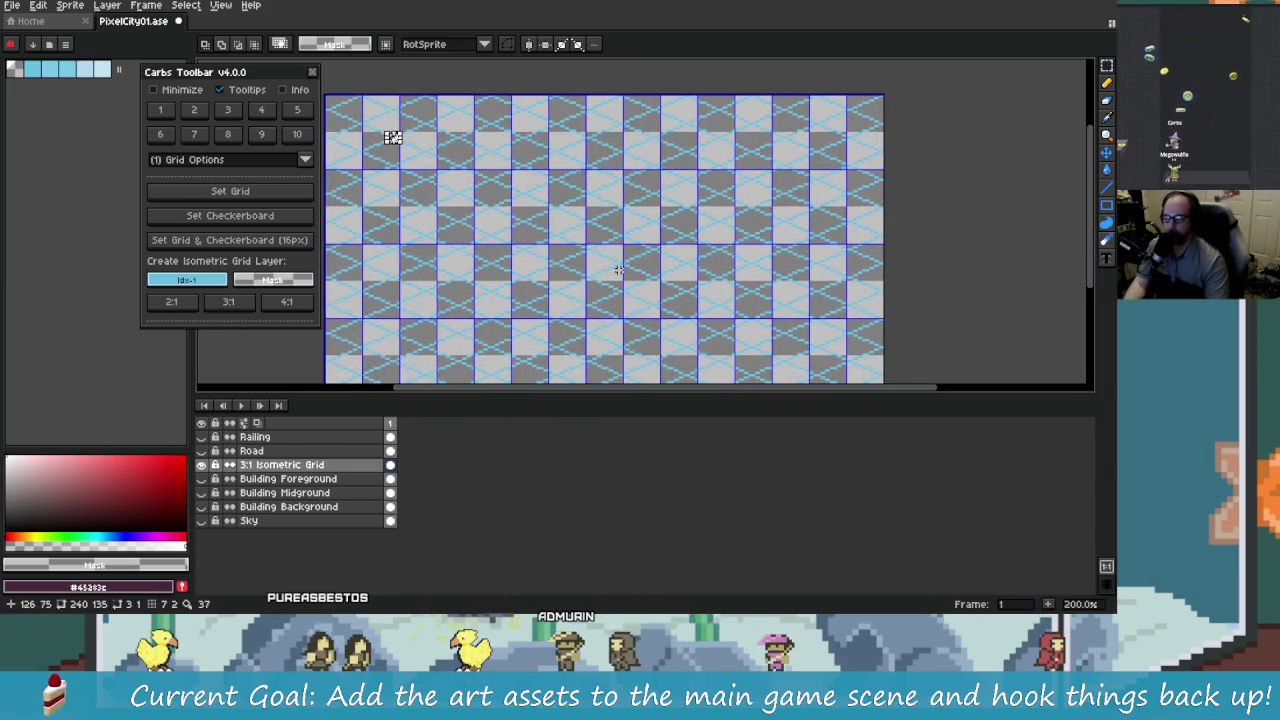
key(ctrl+z)
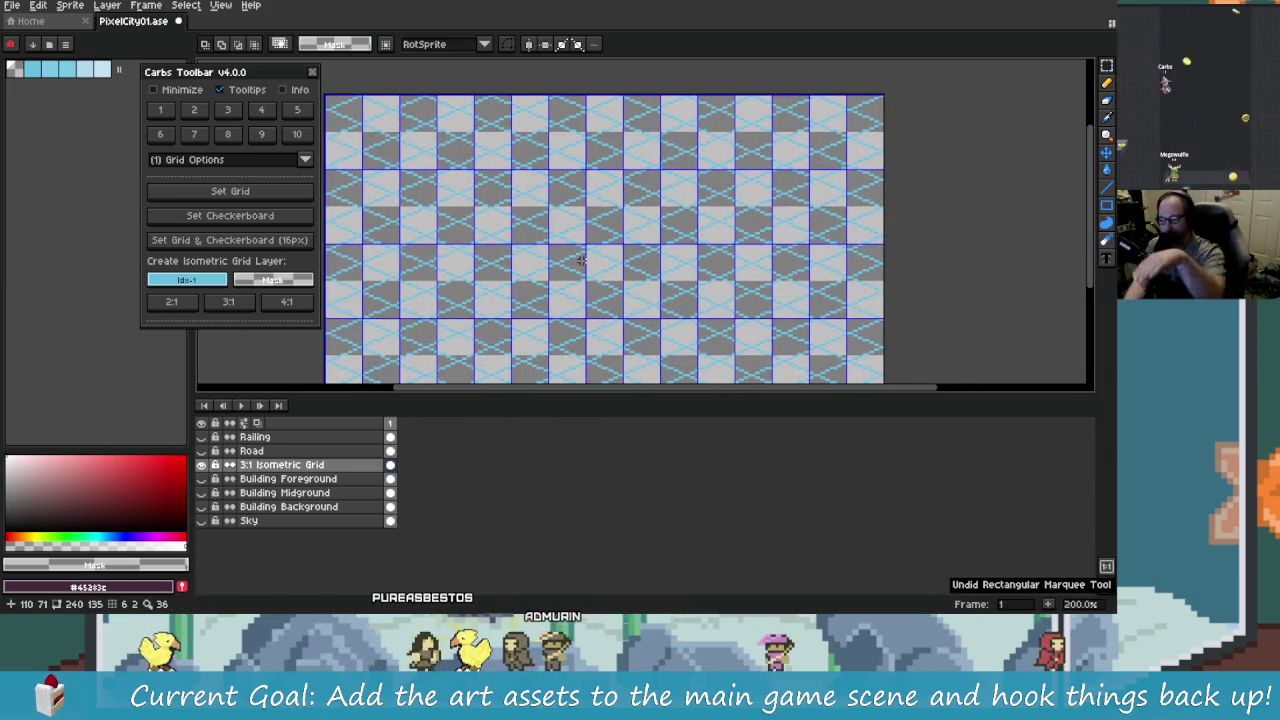
key(ctrl+z)
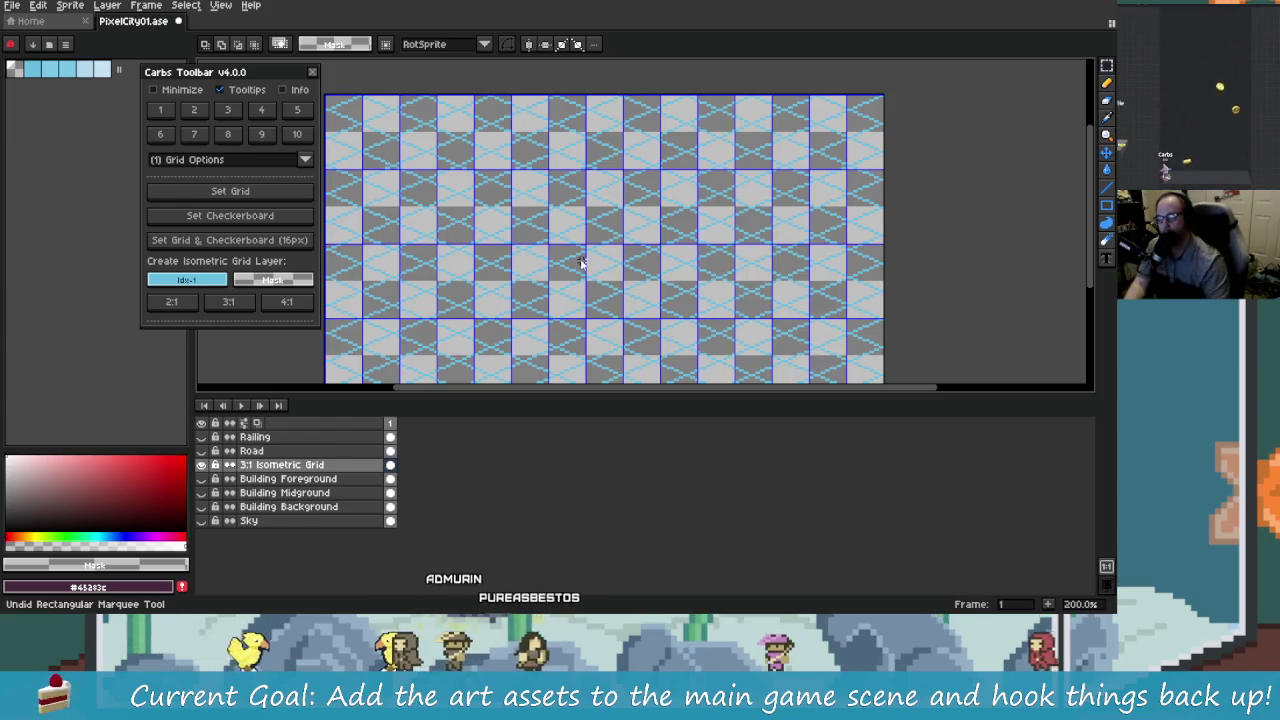
key(ctrl+z)
- Clear the selection, add a trial 4:1 isometric grid layer, and inspect it zoomed
key(ctrl+d)
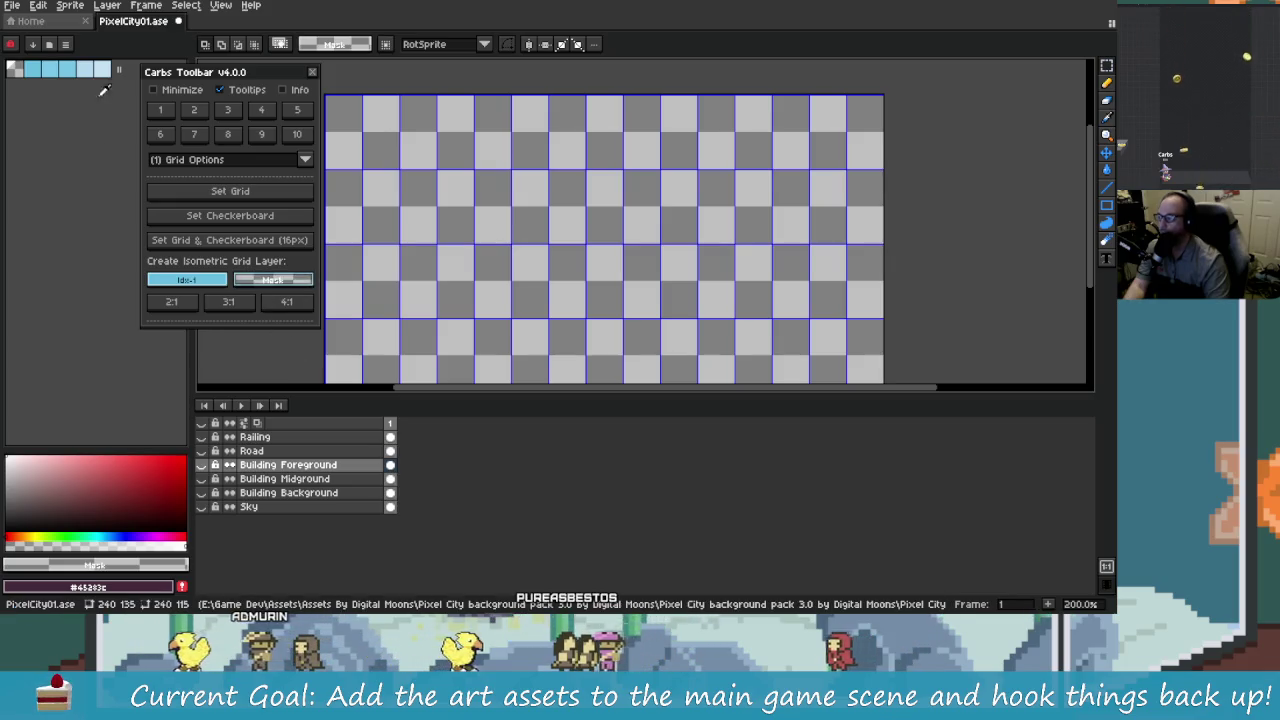
click(287, 302)
scroll(517, 213, up, 1)
scroll(517, 213, up, 1)
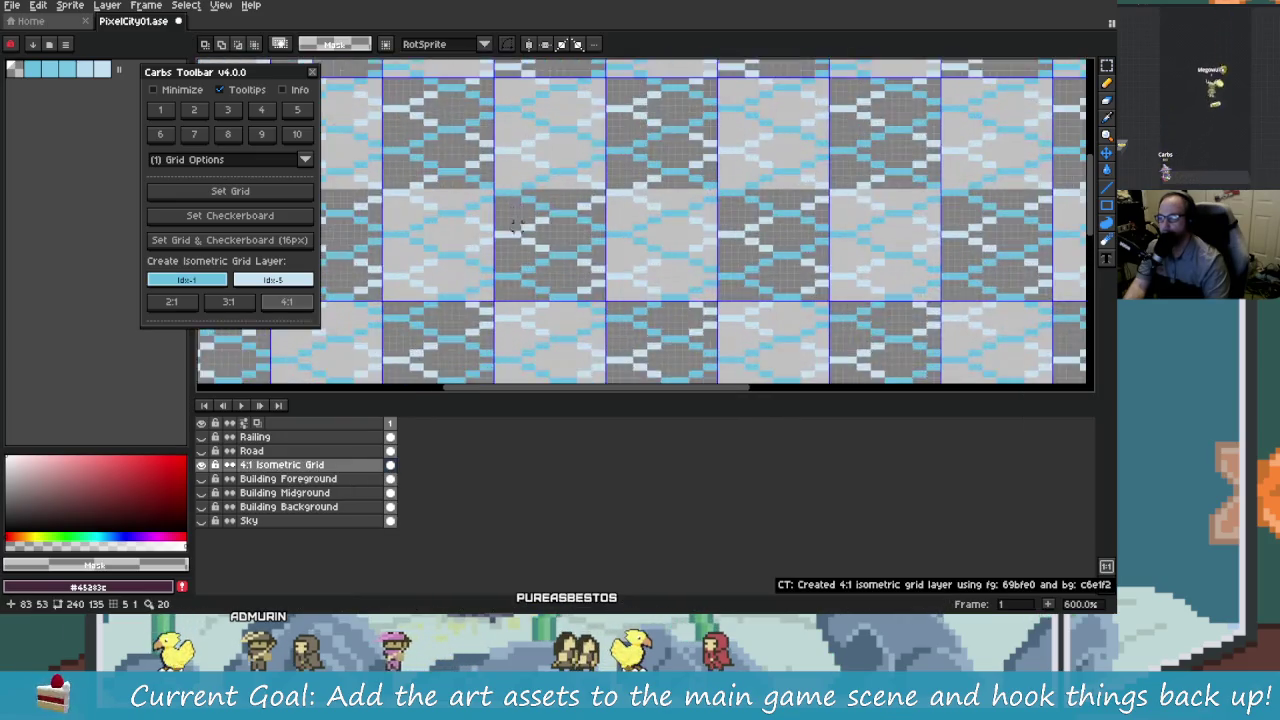
scroll(525, 230, up, 1)
scroll(535, 245, down, 2)
scroll(543, 260, down, 1)
scroll(543, 260, down, 1)
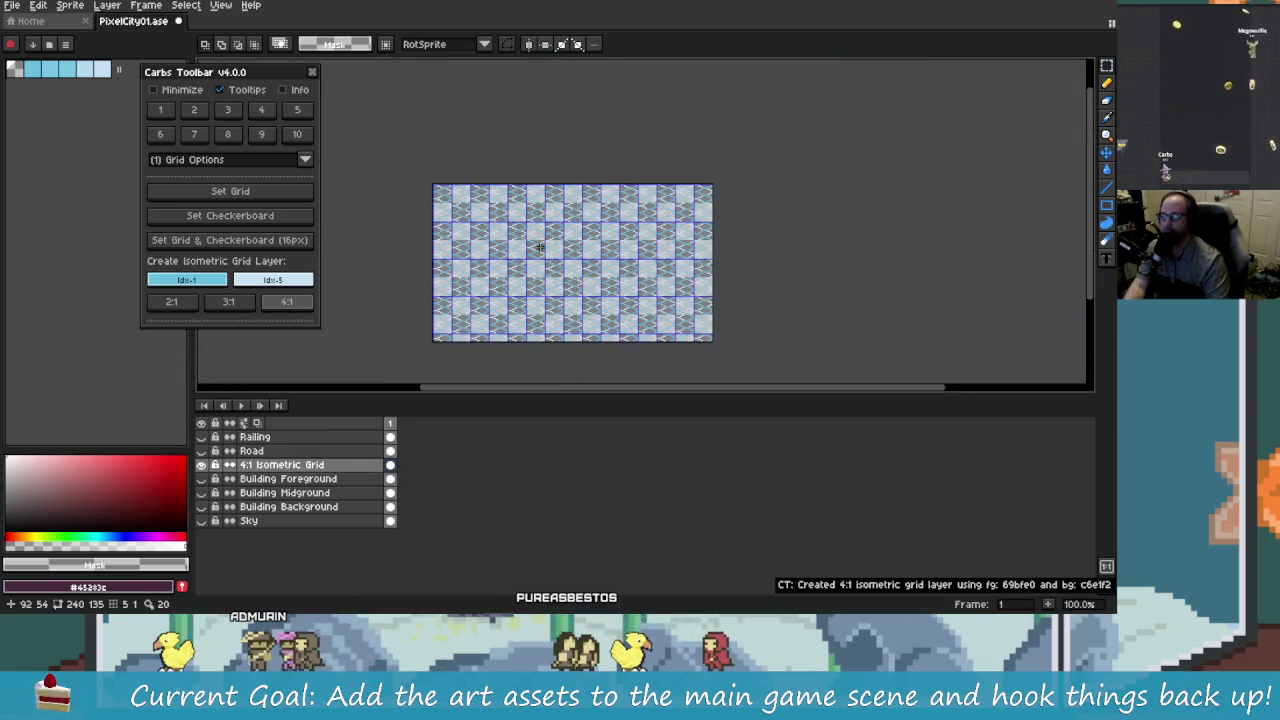
scroll(587, 208, up, 2)
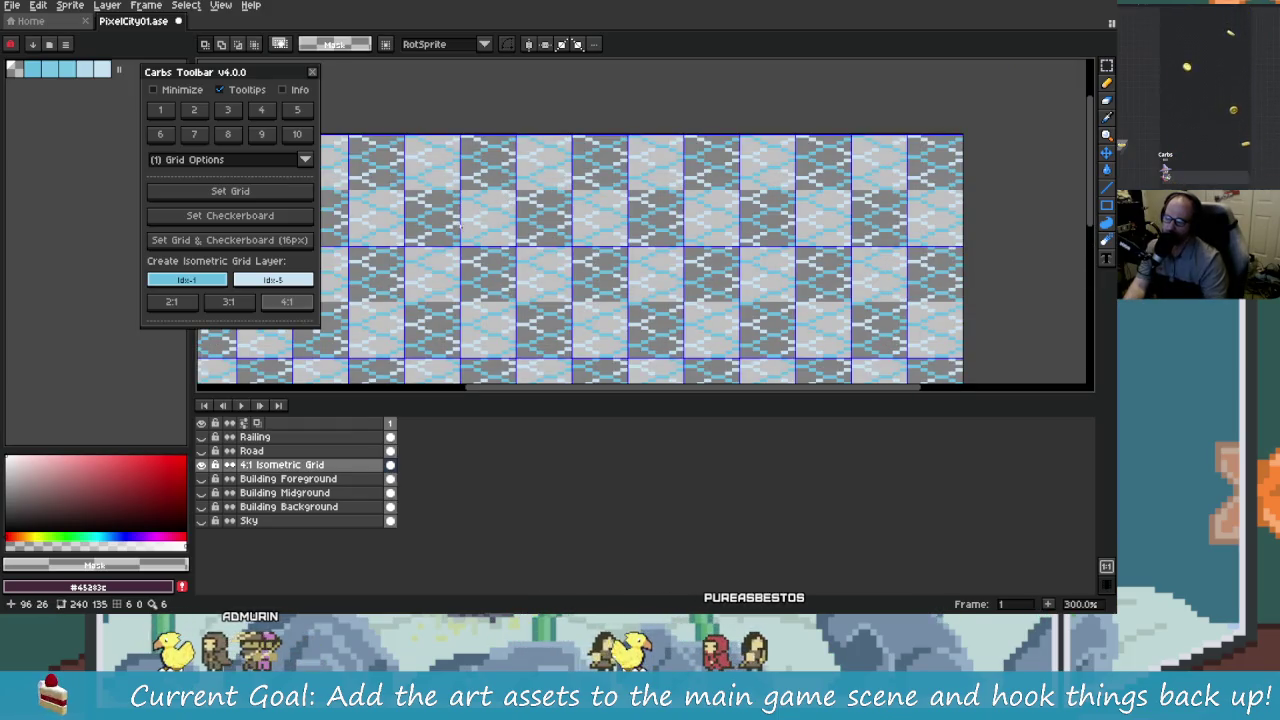
scroll(545, 345, up, 1)
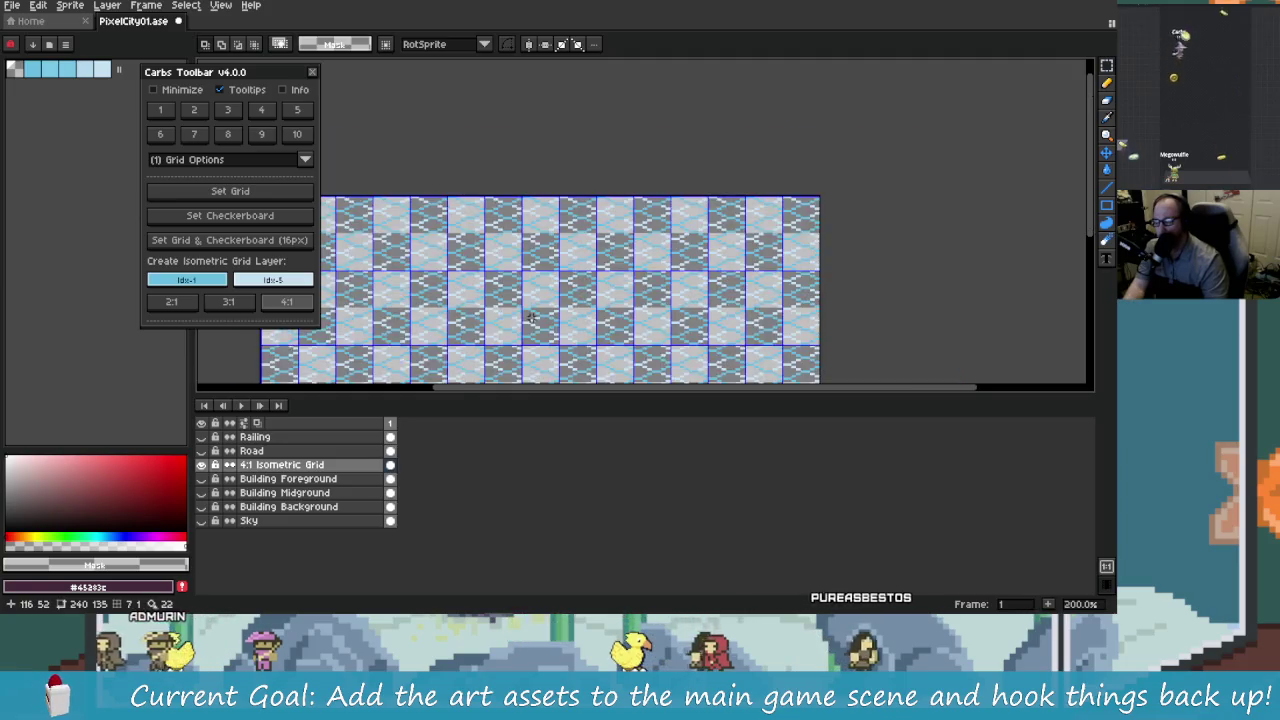
scroll(540, 330, up, 1)
scroll(530, 300, up, 2)
scroll(513, 283, up, 2)
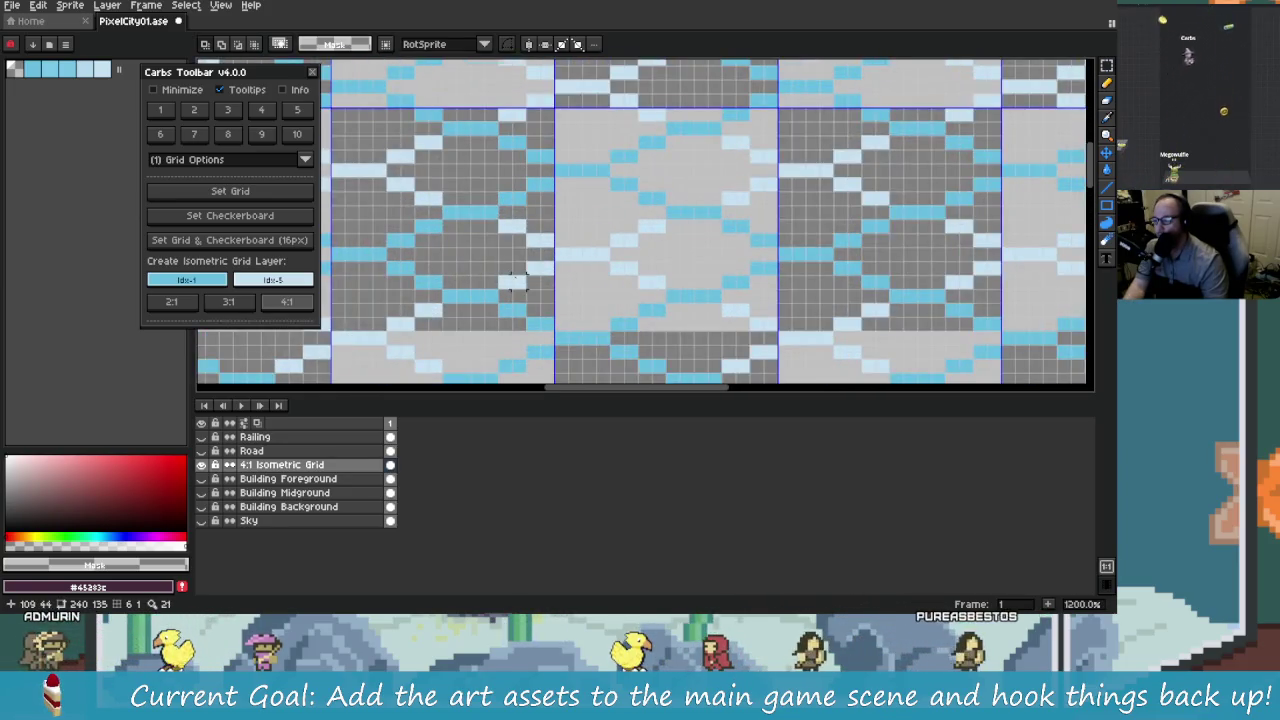
scroll(512, 270, down, 2)
scroll(511, 250, down, 2)
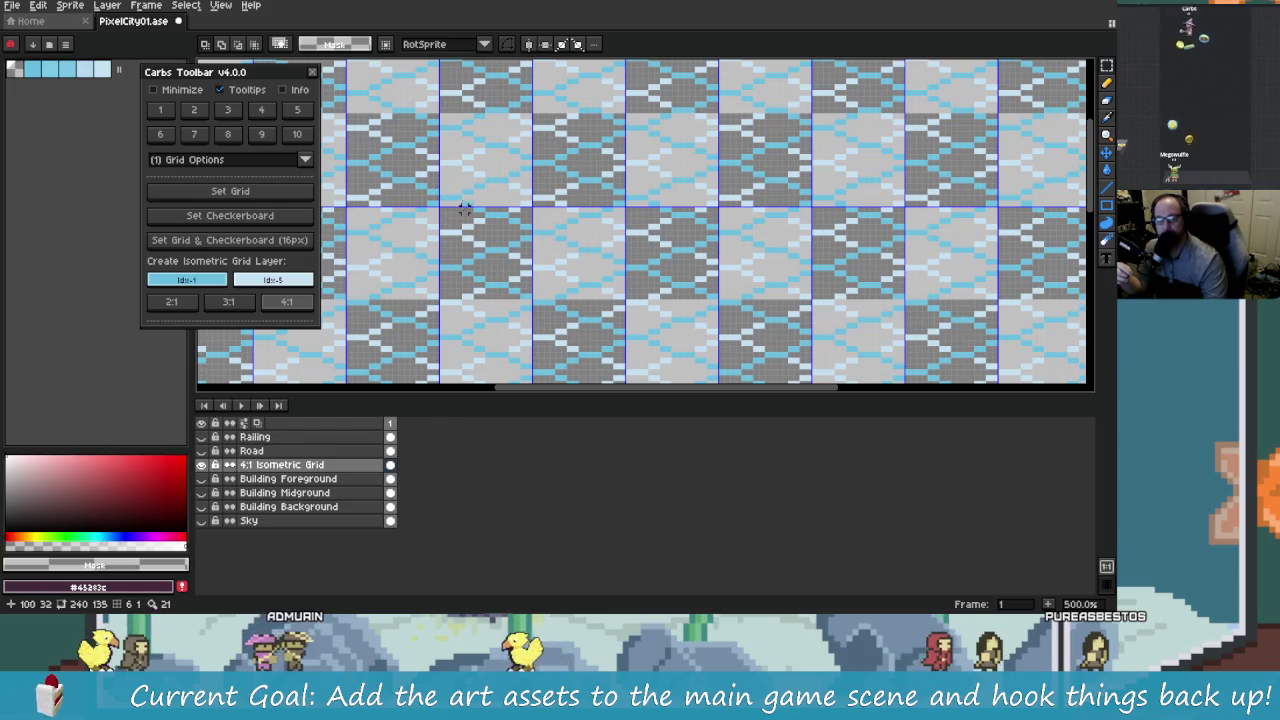
scroll(470, 207, down, 2)
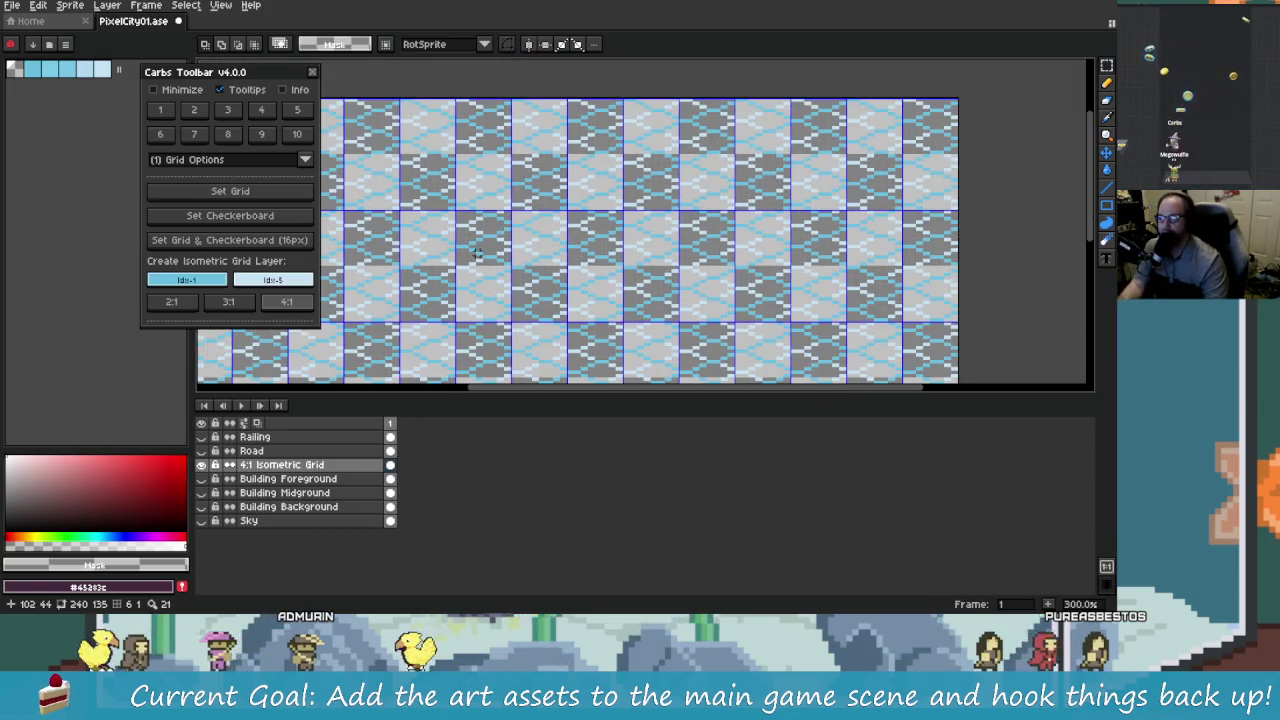
drag(477, 253, 600, 214)
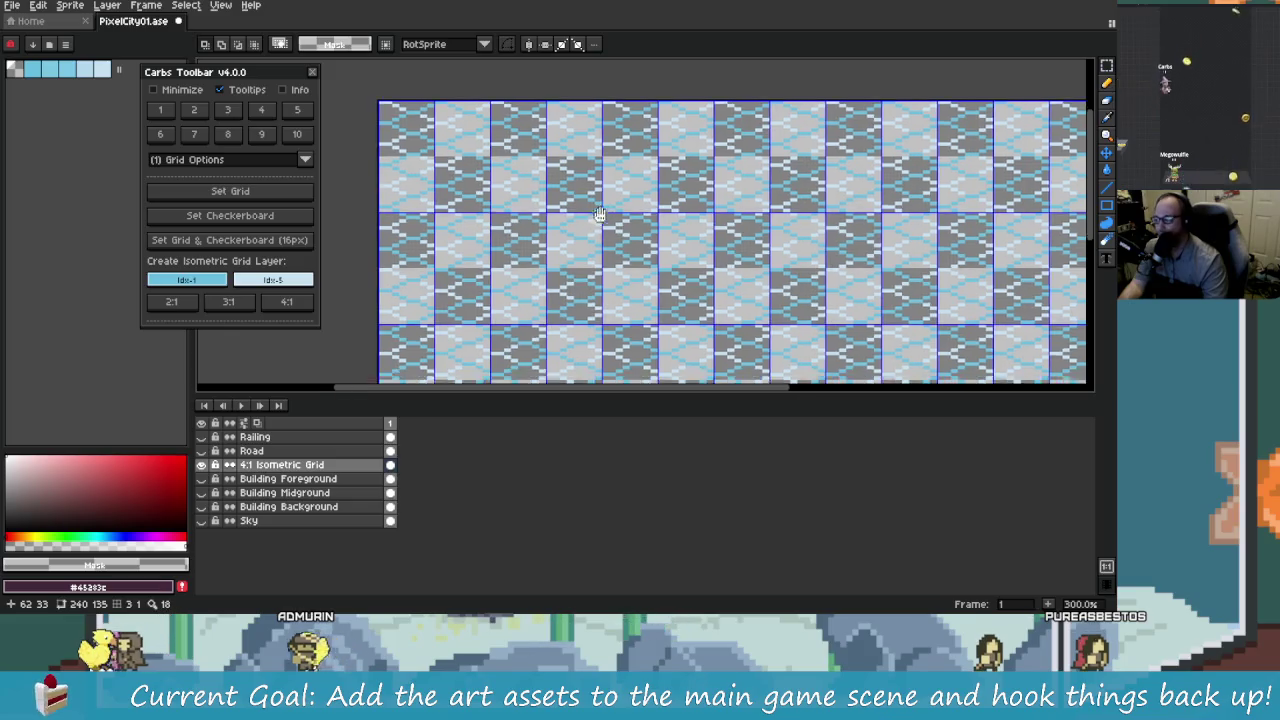
scroll(507, 157, up, 2)
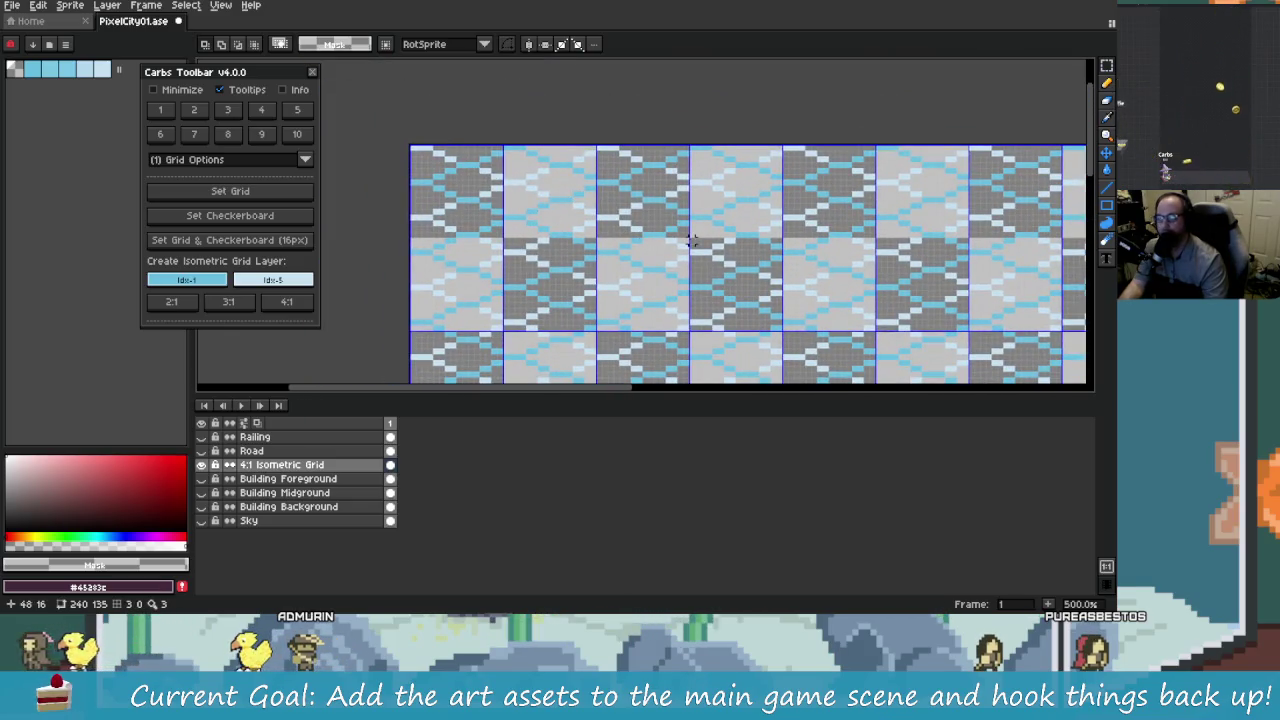
- Undo the 4:1 grid layer, deselect, pick the Pencil, and open the Sky layer's menu
key(ctrl+z)
key(ctrl+d)
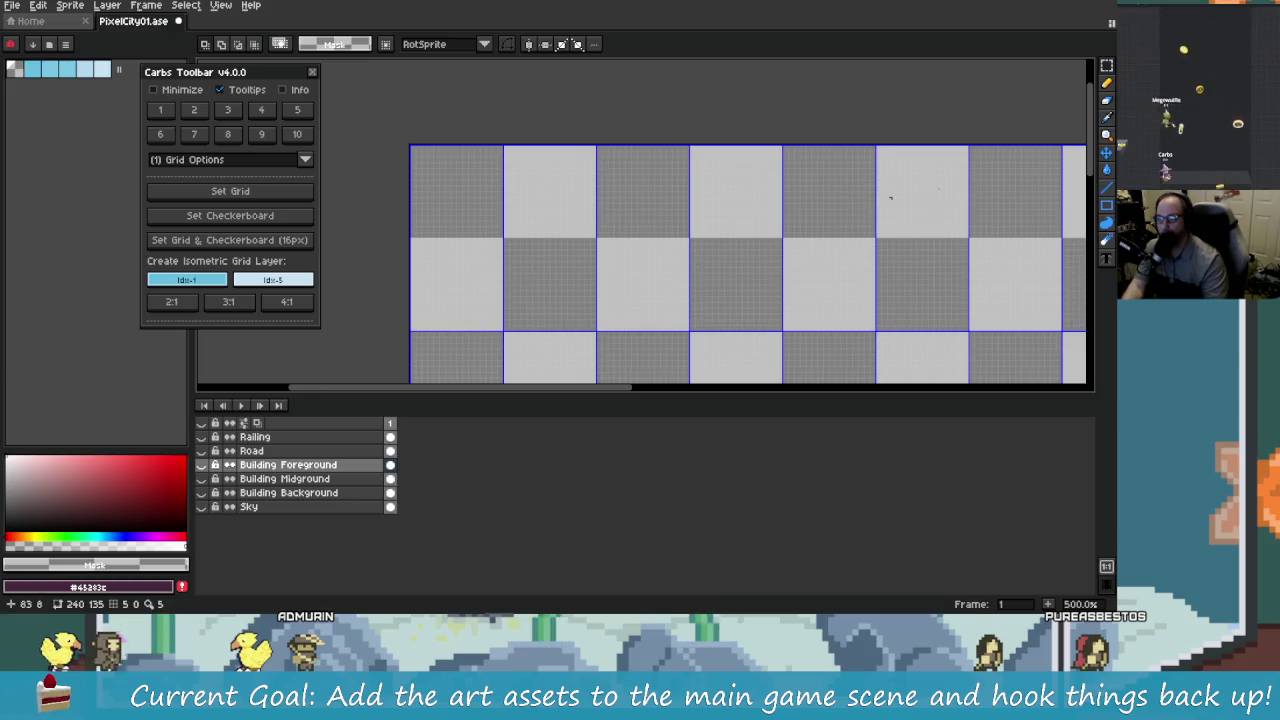
click(1109, 83)
scroll(447, 223, up, 1)
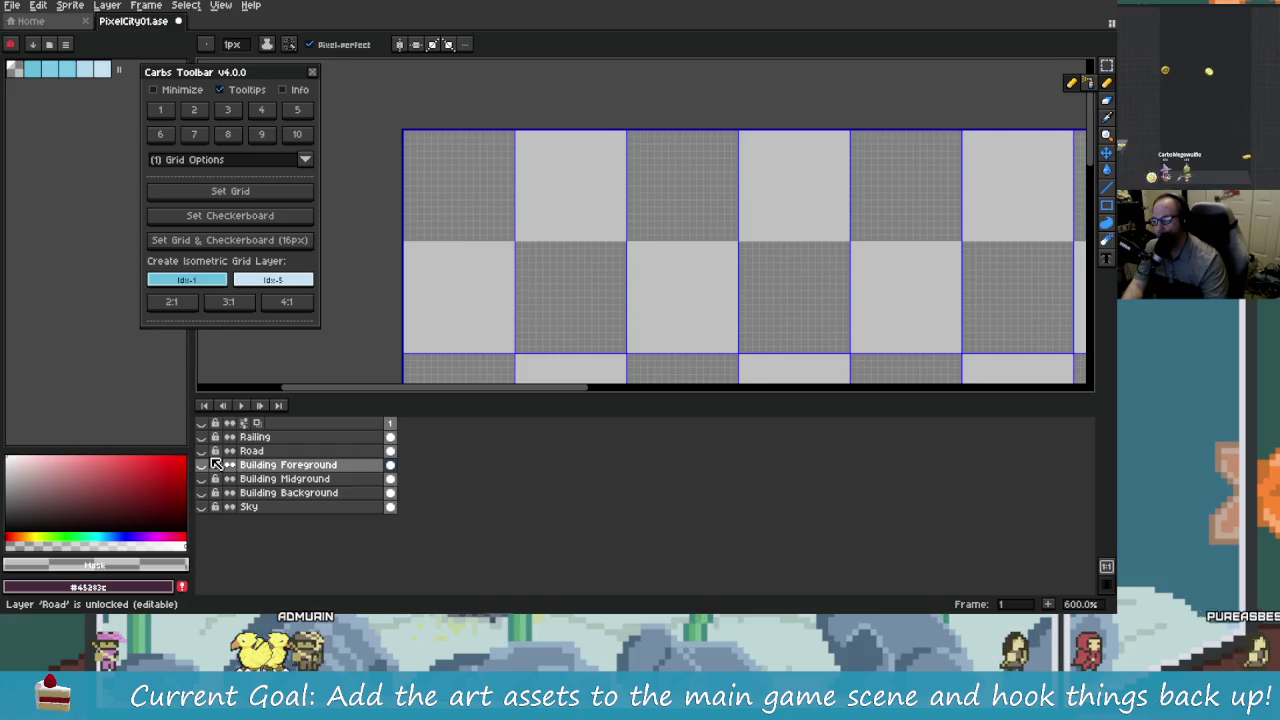
right_click(295, 508)
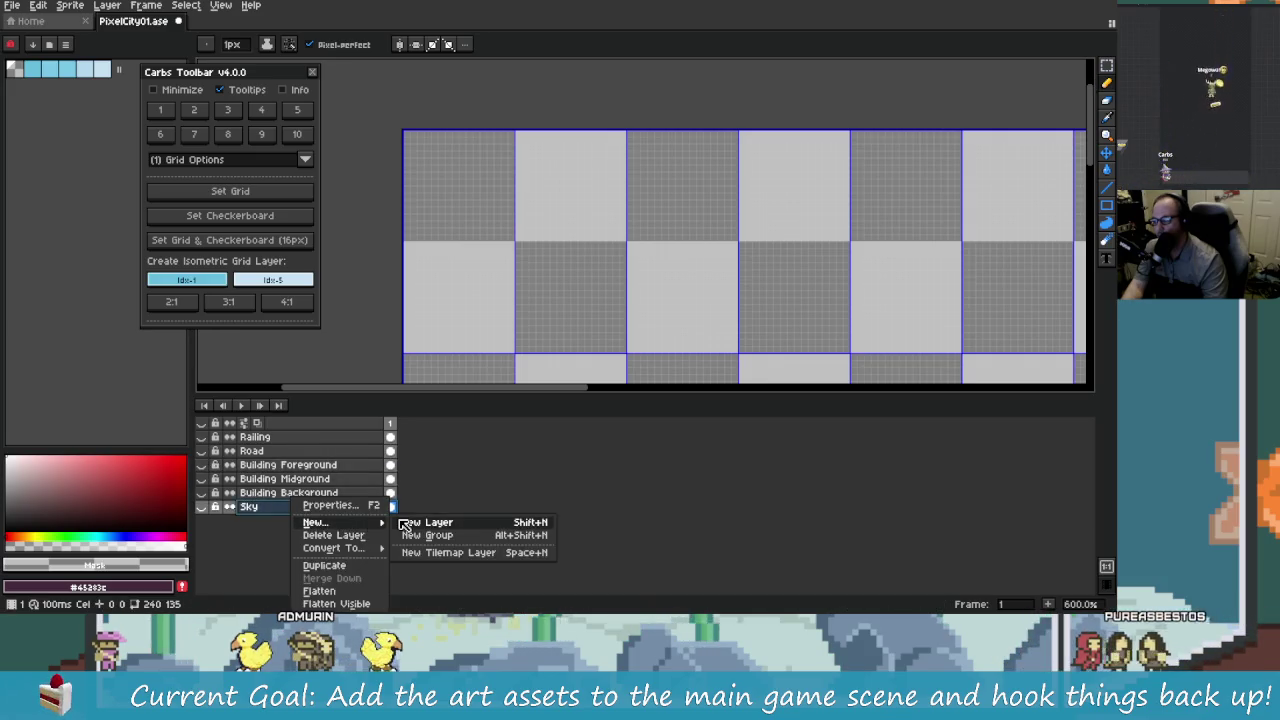
- Add a new layer above Sky and place the first light-blue pixel
click(425, 523)
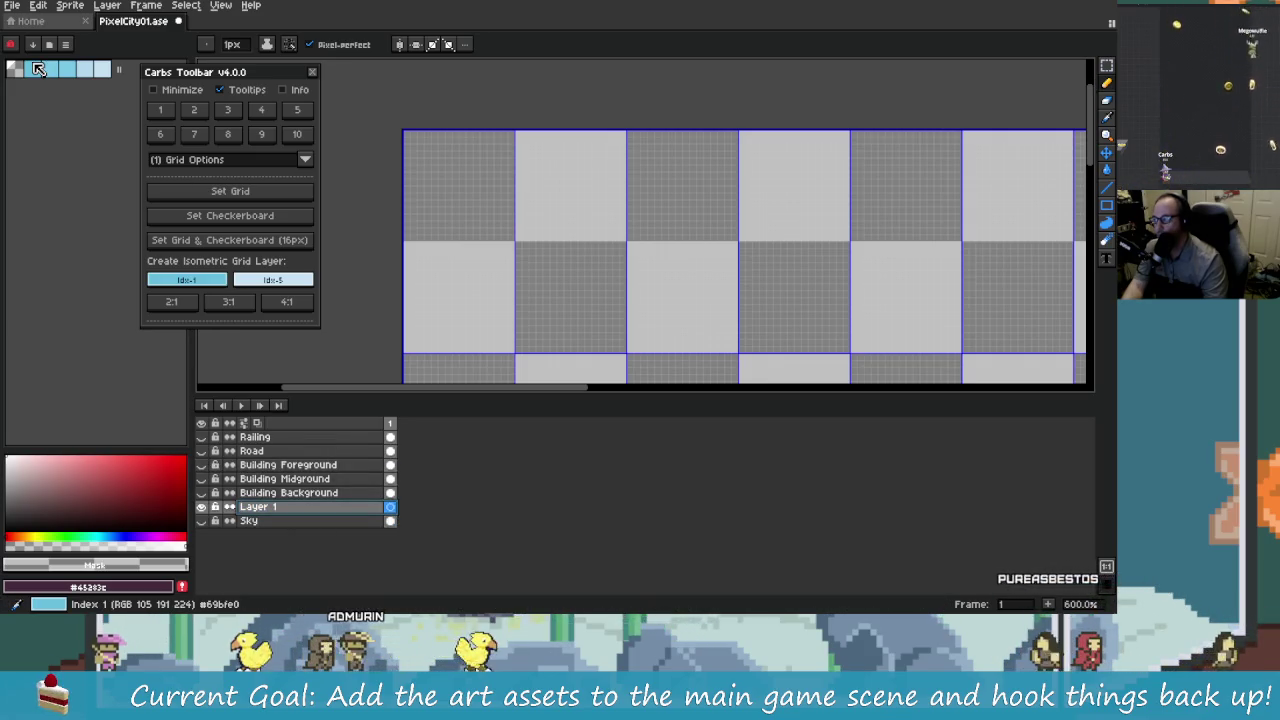
key(])
click(427, 210)
scroll(427, 210, up, 5)
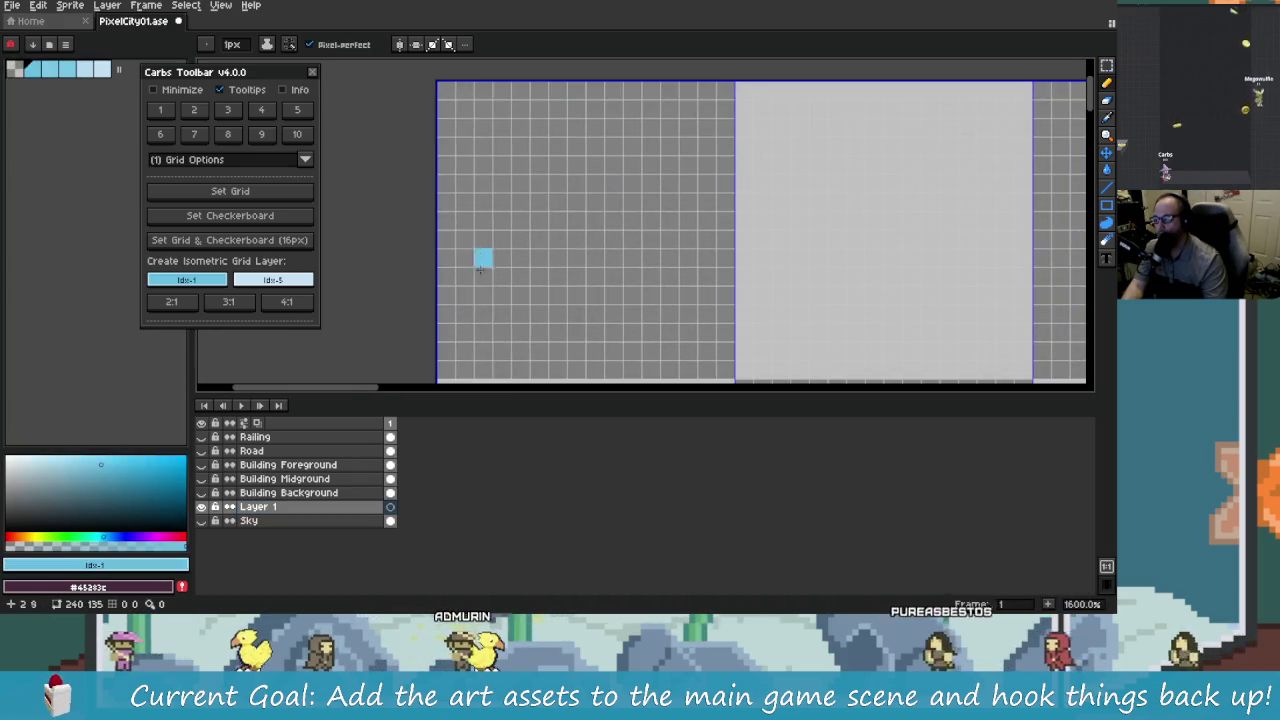
mouse_move(503, 300)
mouse_down()
mouse_move(394, 200)
mouse_move(443, 224)
mouse_up()
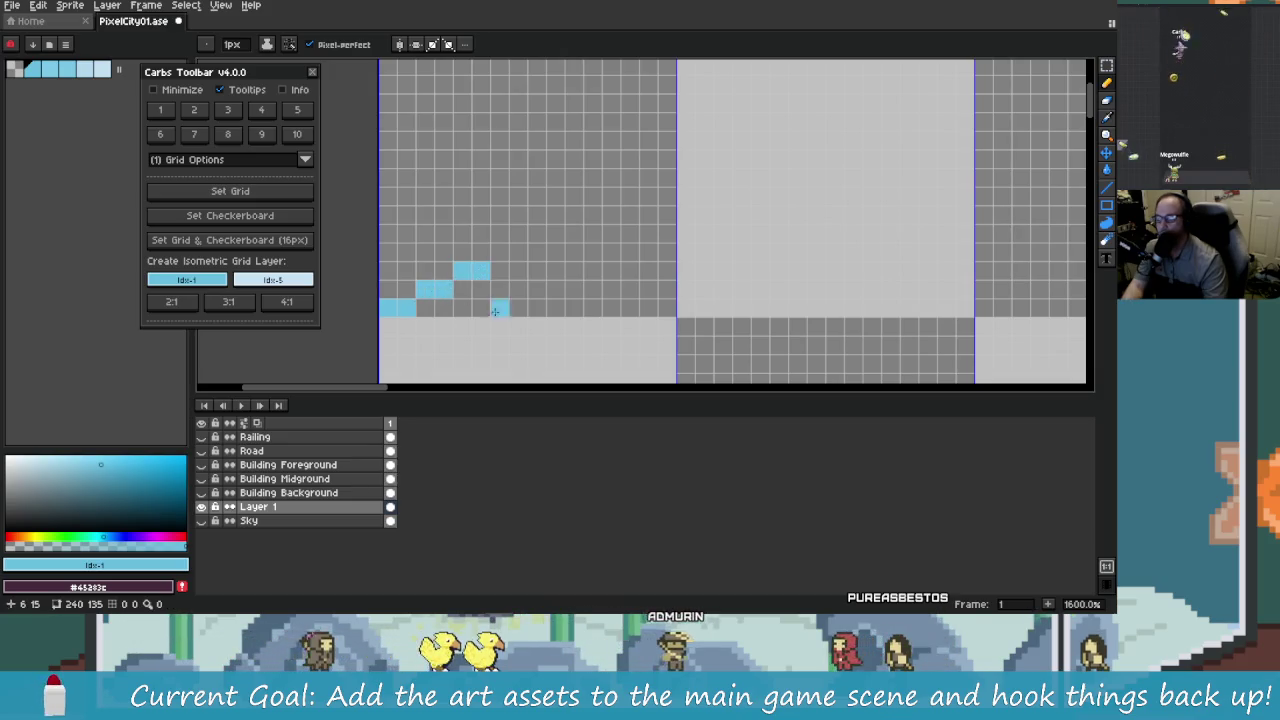
scroll(462, 290, right, 1)
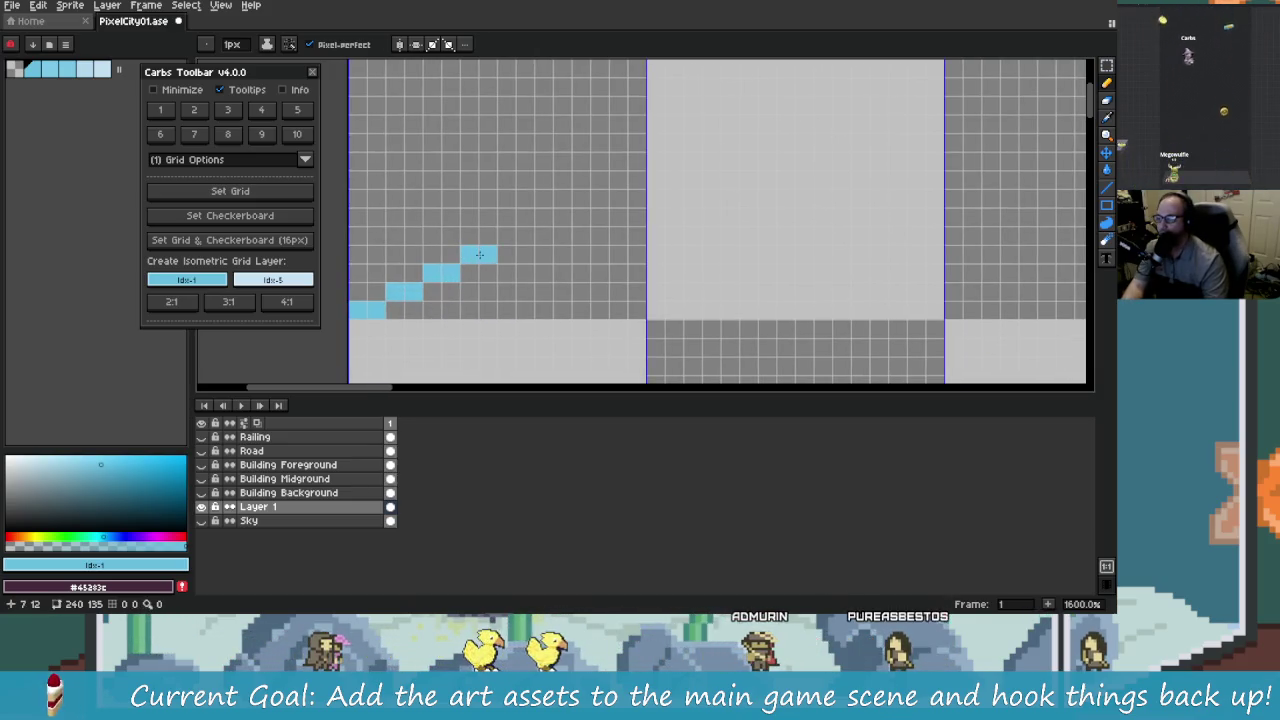
- Undo stray pixels and extend the light-blue 4:1 staircase with another step
key(ctrl+z)
key(ctrl+z)
key(ctrl+z)
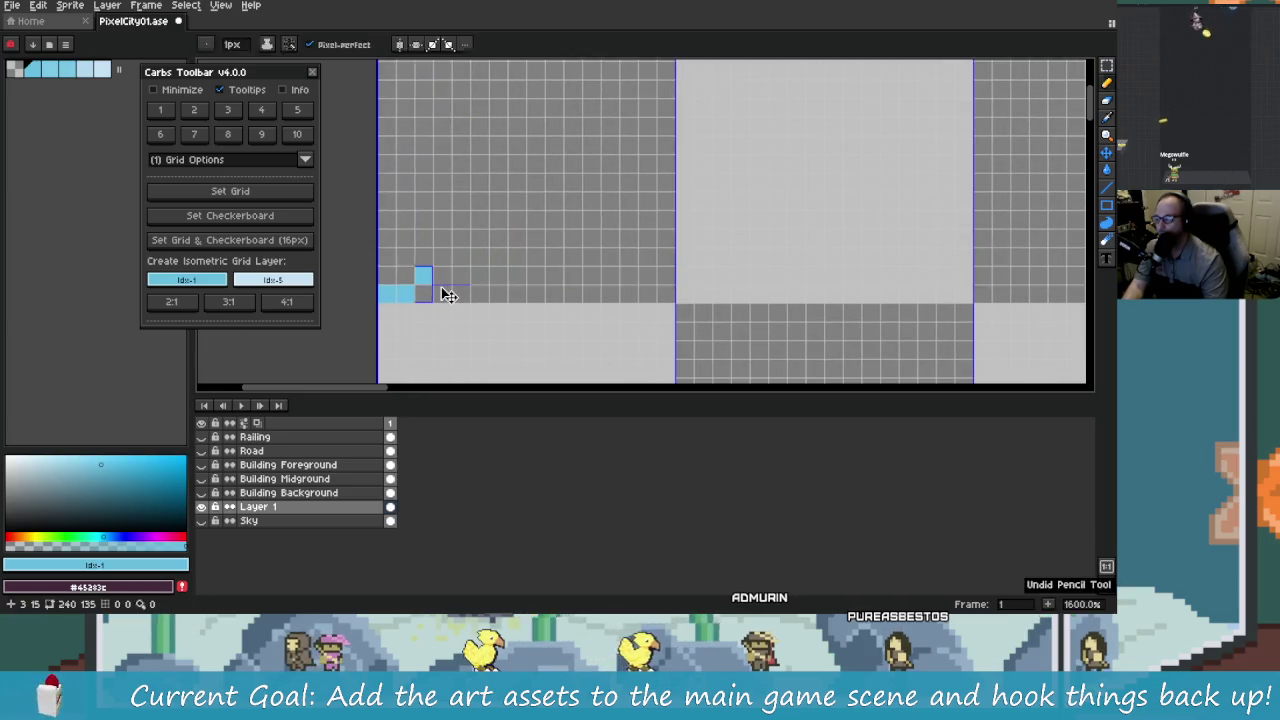
key(ctrl+z)
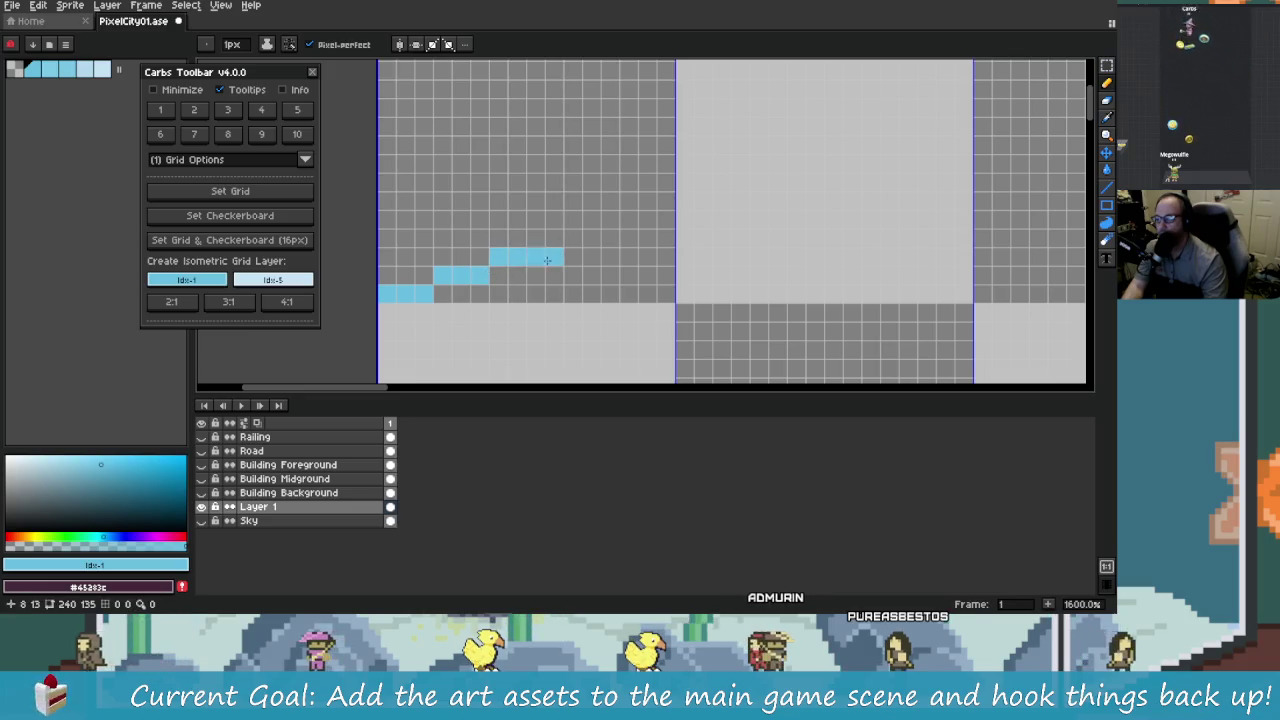
mouse_move(545, 258)
mouse_down()
mouse_move(591, 237)
mouse_move(596, 252)
mouse_move(660, 232)
mouse_up()
scroll(651, 311, down, 2)
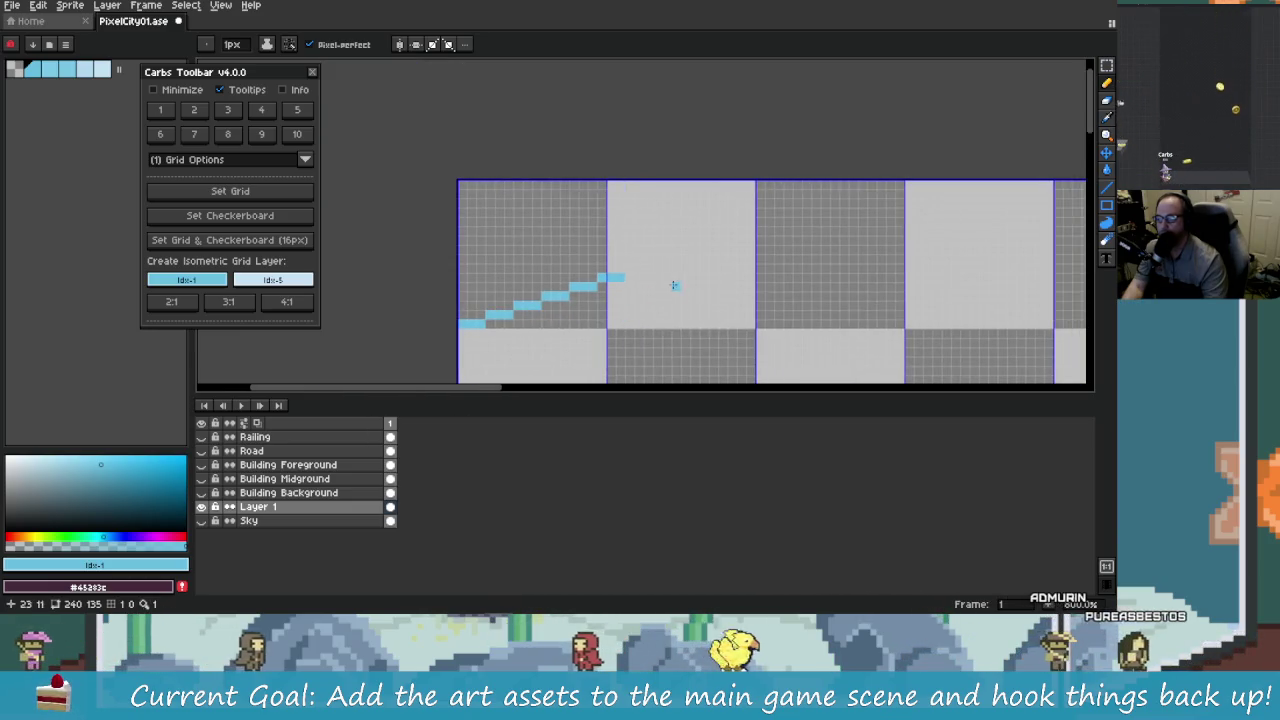
- Shift the staircase right and raise the descending copy to meet its top
key(w)
mouse_move(458, 266)
mouse_down()
mouse_move(622, 338)
mouse_move(625, 318)
mouse_move(748, 313)
mouse_move(714, 312)
mouse_up()
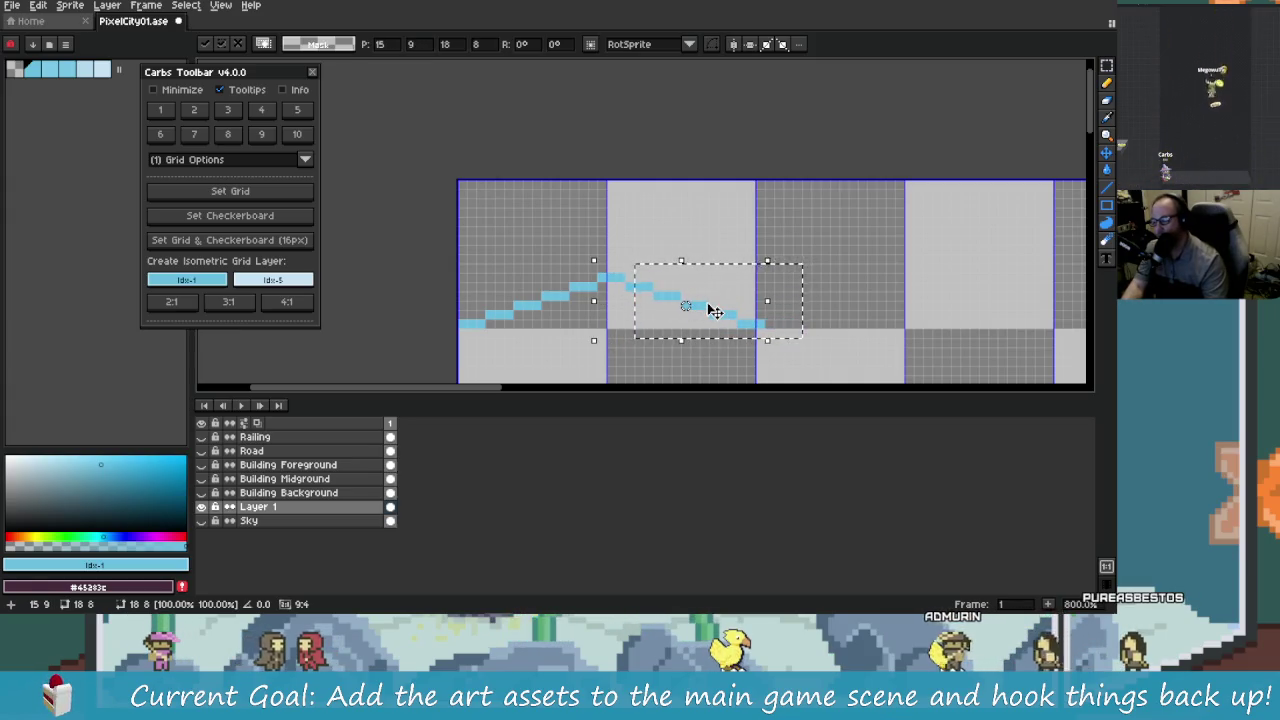
scroll(714, 312, down, 3)
scroll(720, 250, up, 1)
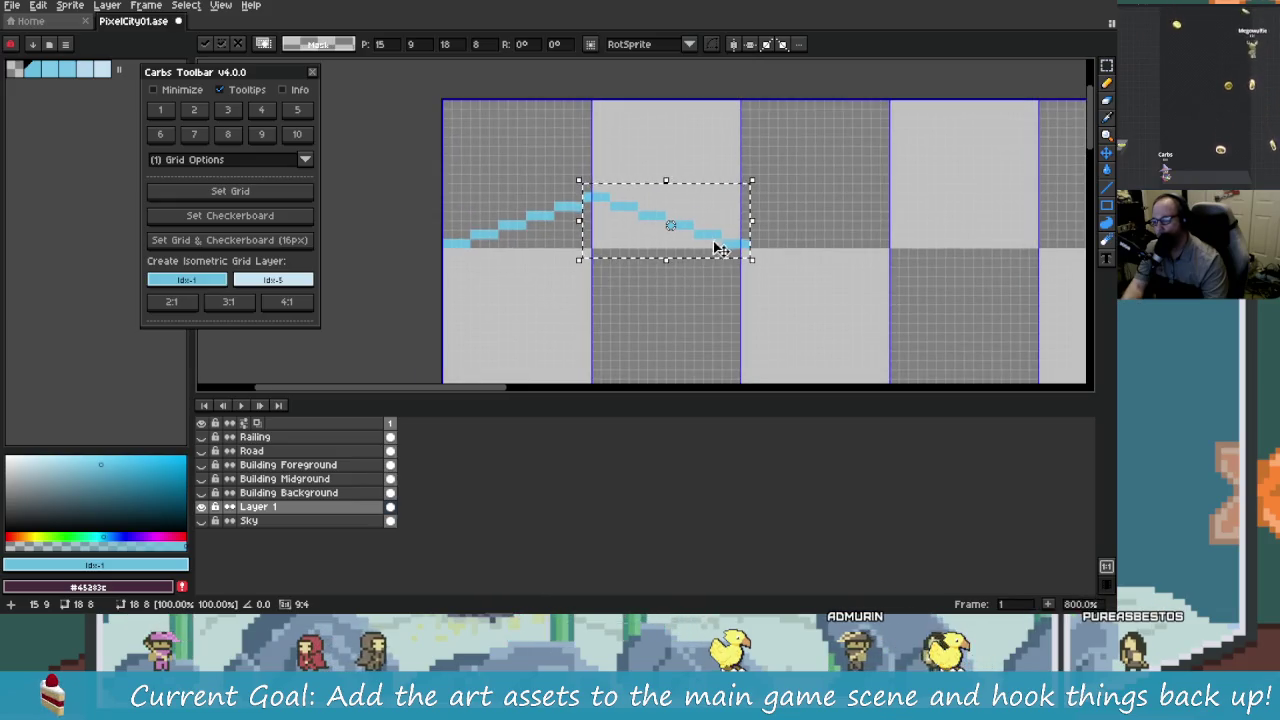
mouse_move(716, 248)
mouse_down()
mouse_move(614, 163)
mouse_move(580, 191)
mouse_move(678, 210)
mouse_move(712, 190)
mouse_up()
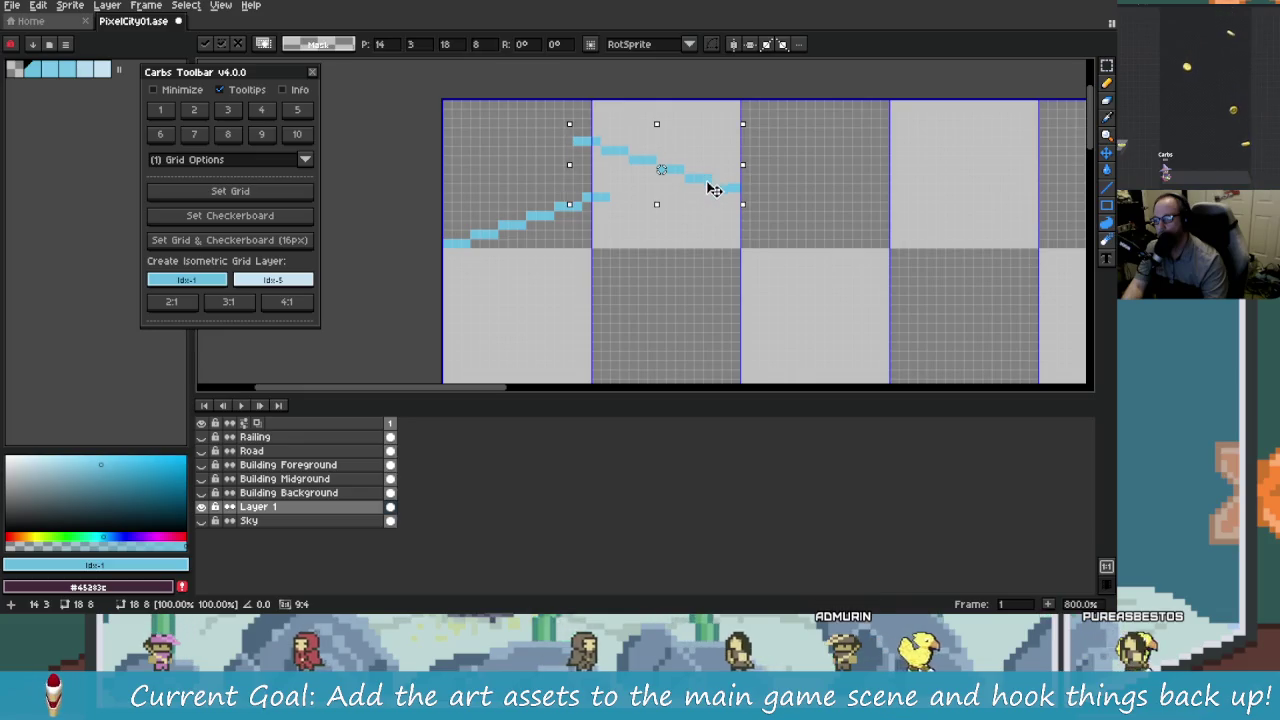
click(510, 229)
- Nudge the lower staircase right, then copy its edges and mirror them horizontally
drag(445, 187, 612, 272)
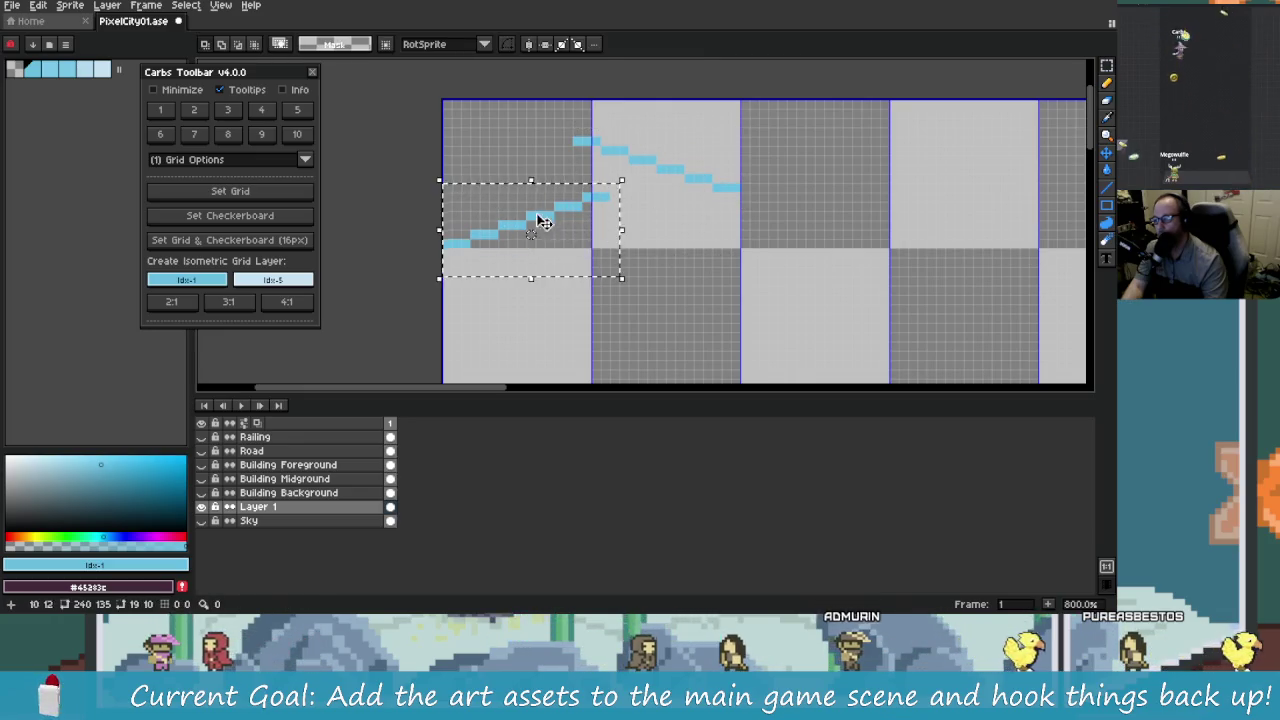
drag(537, 214, 680, 213)
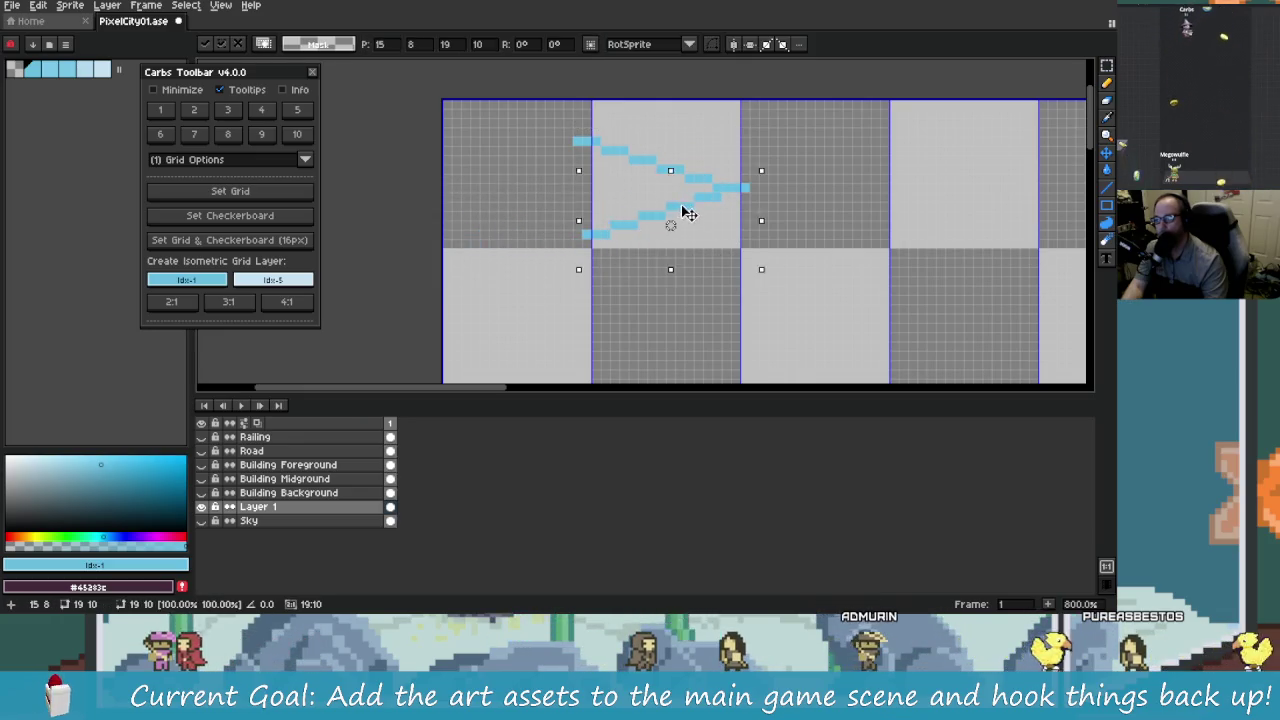
click(767, 284)
mouse_move(553, 136)
mouse_down()
mouse_move(740, 238)
mouse_move(698, 318)
mouse_move(514, 163)
mouse_move(538, 340)
mouse_up()
key(shift+h)
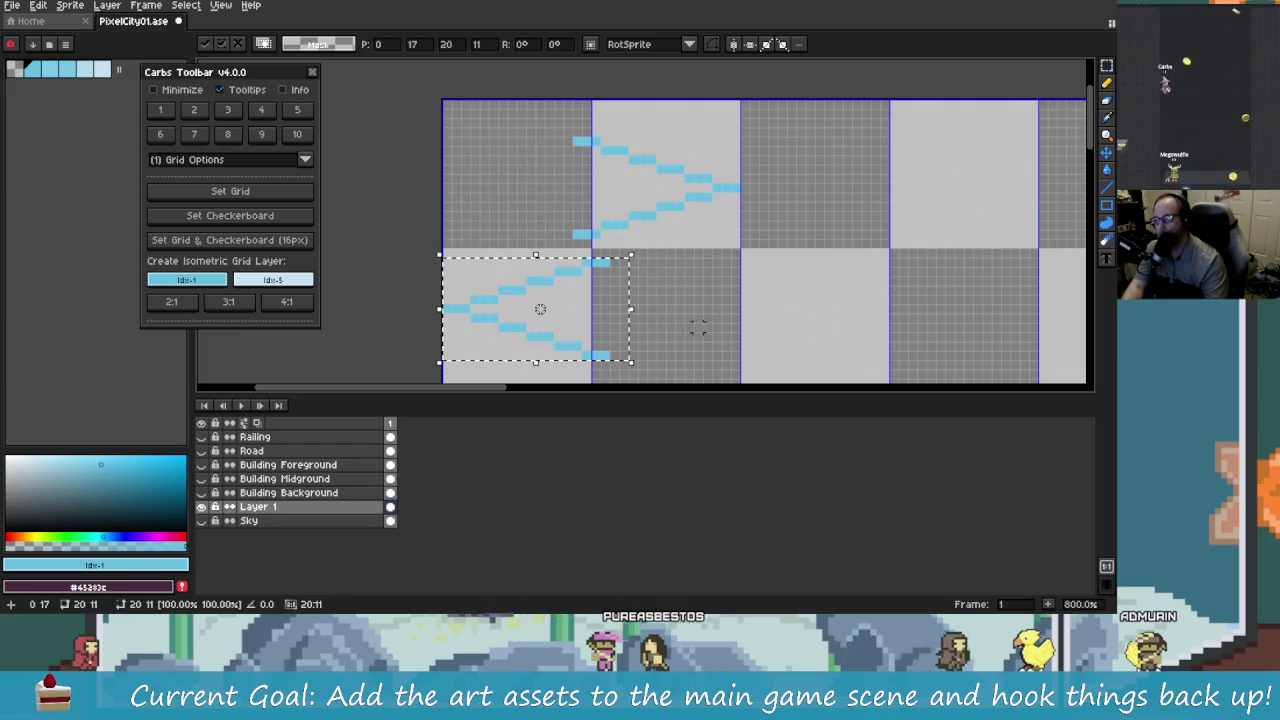
key(Return)
- Drop the copied edge into the lower cell, then move the whole diamond into the top-left cell
mouse_move(645, 232)
mouse_down()
mouse_move(737, 230)
mouse_move(737, 295)
mouse_move(705, 316)
mouse_up()
scroll(700, 320, down, 1)
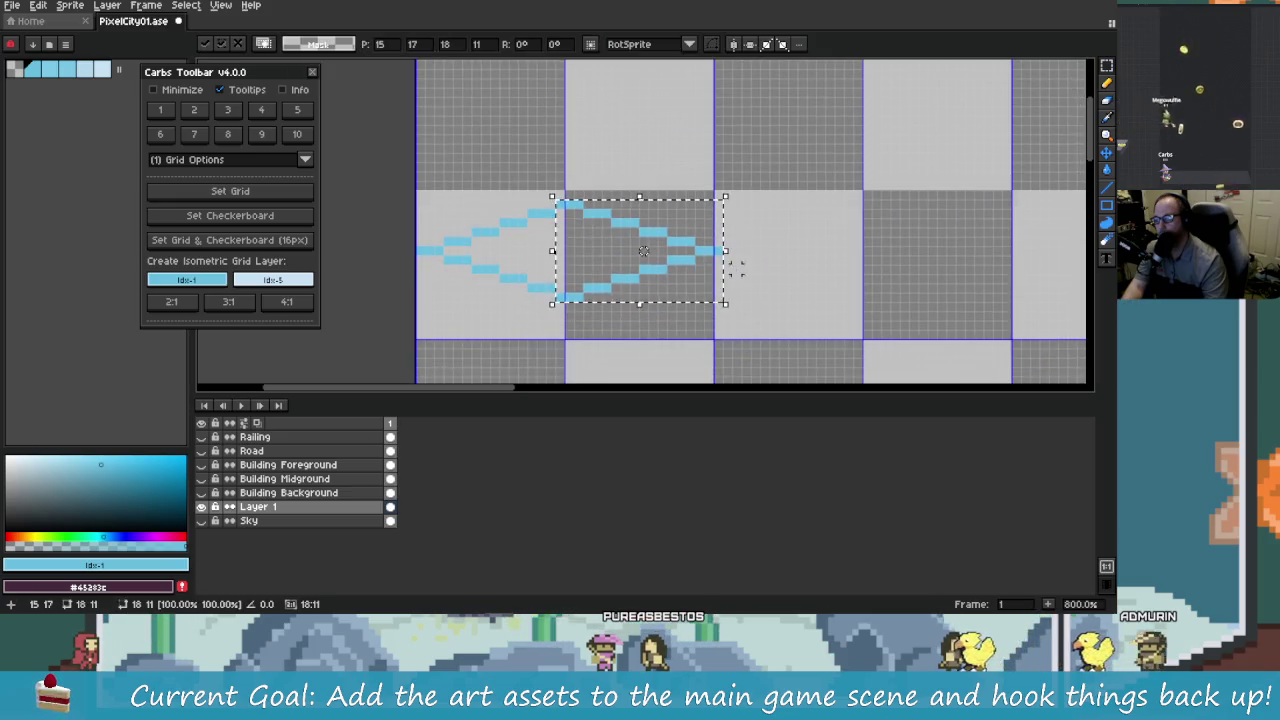
click(537, 266)
drag(428, 203, 716, 305)
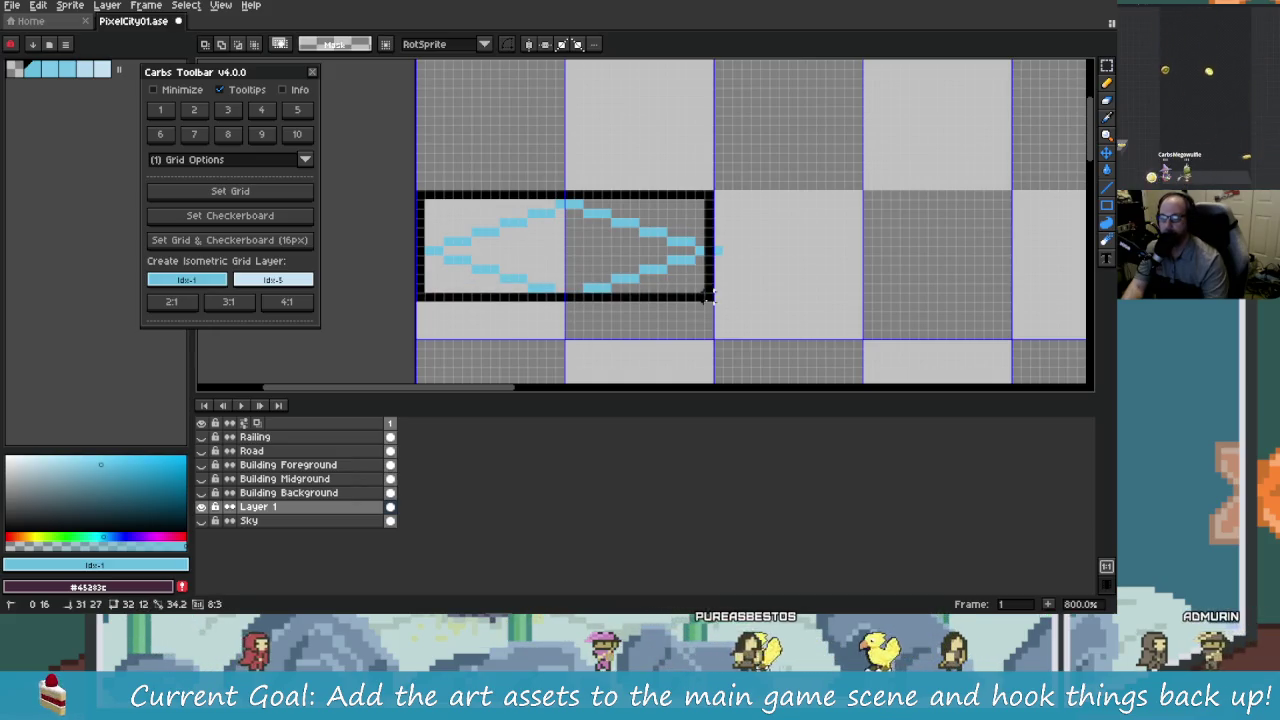
drag(716, 305, 708, 307)
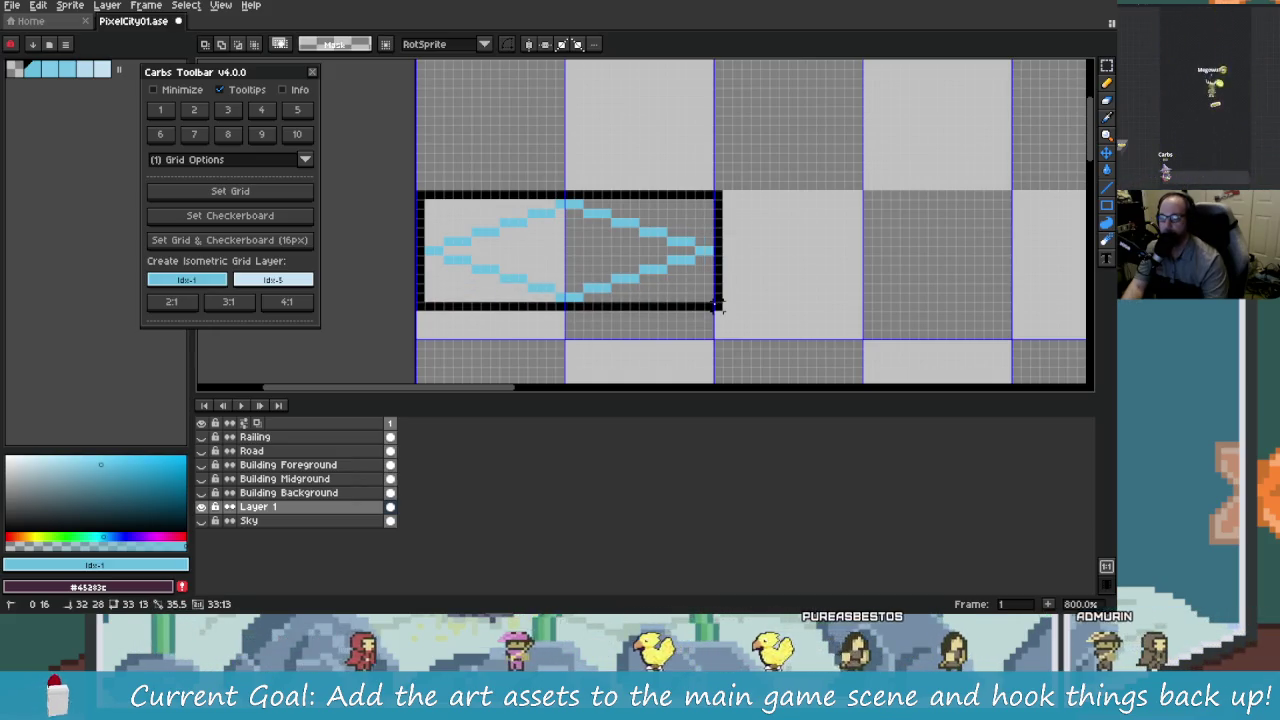
mouse_move(652, 277)
mouse_down()
mouse_move(652, 158)
mouse_move(715, 305)
mouse_up()
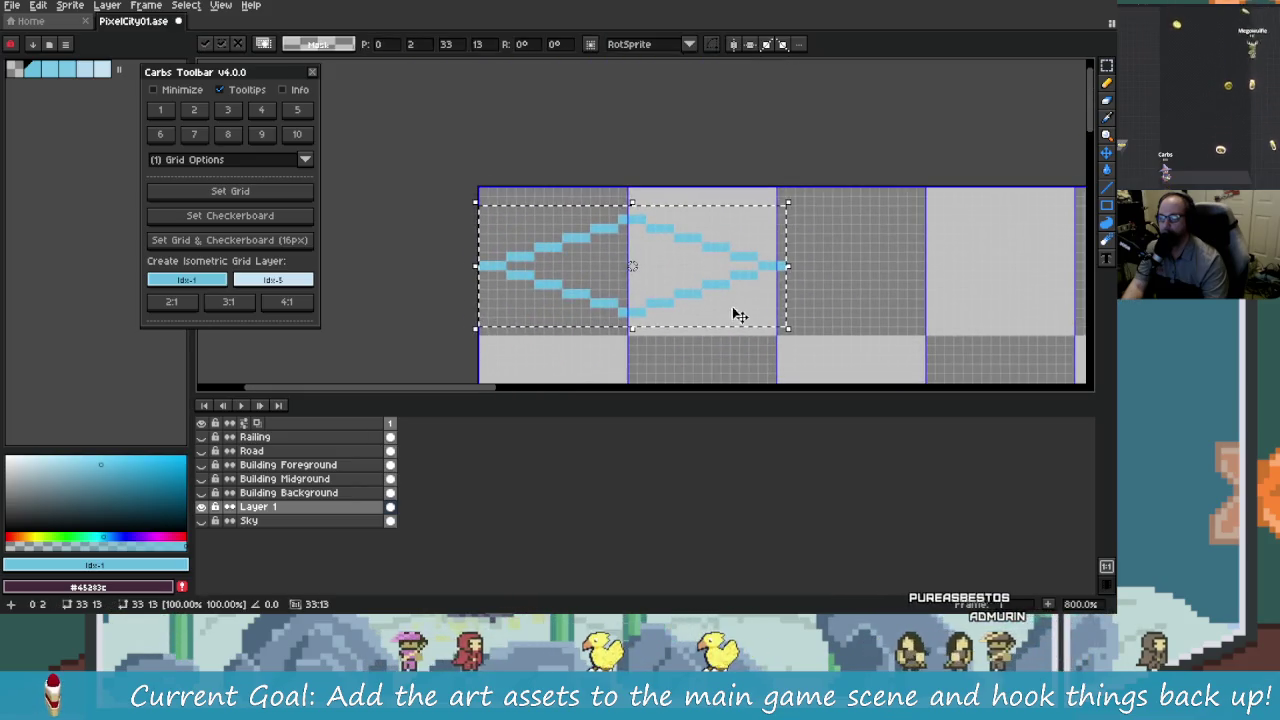
- Select the diamond and use Carbs Toolbar's Misc Options to copy its pixels as coordinate text
key(Return)
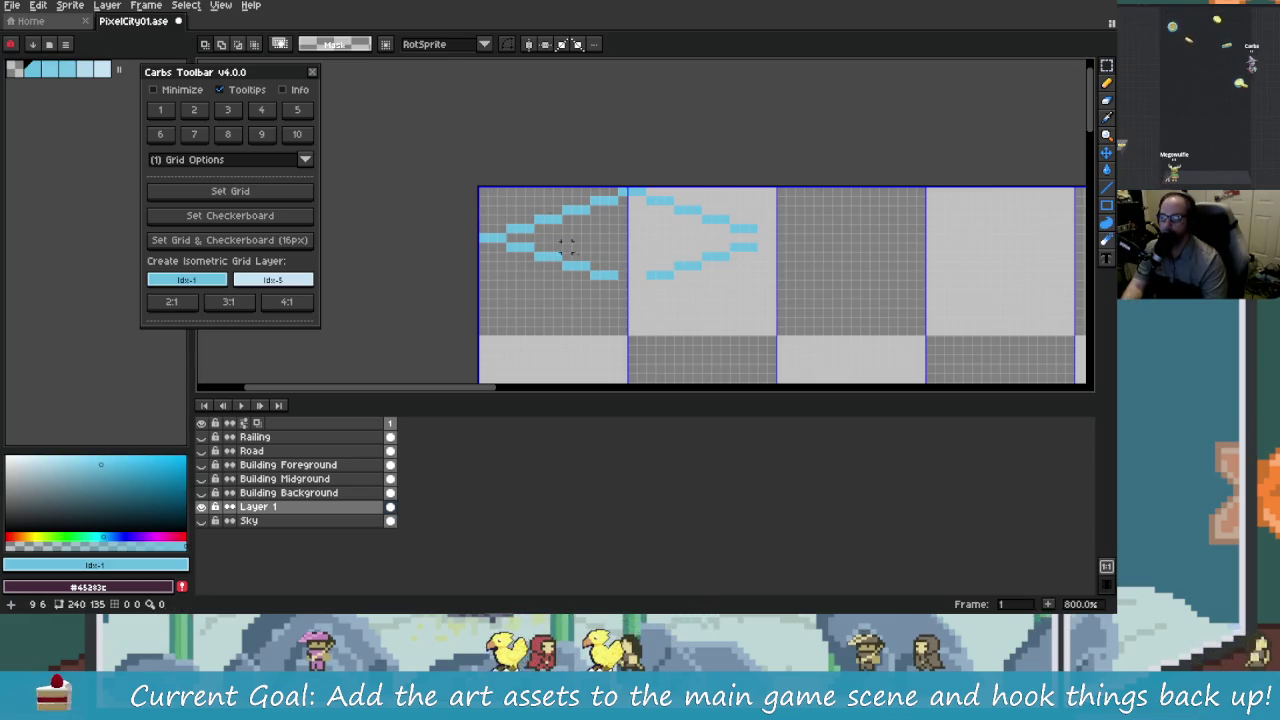
drag(481, 190, 760, 281)
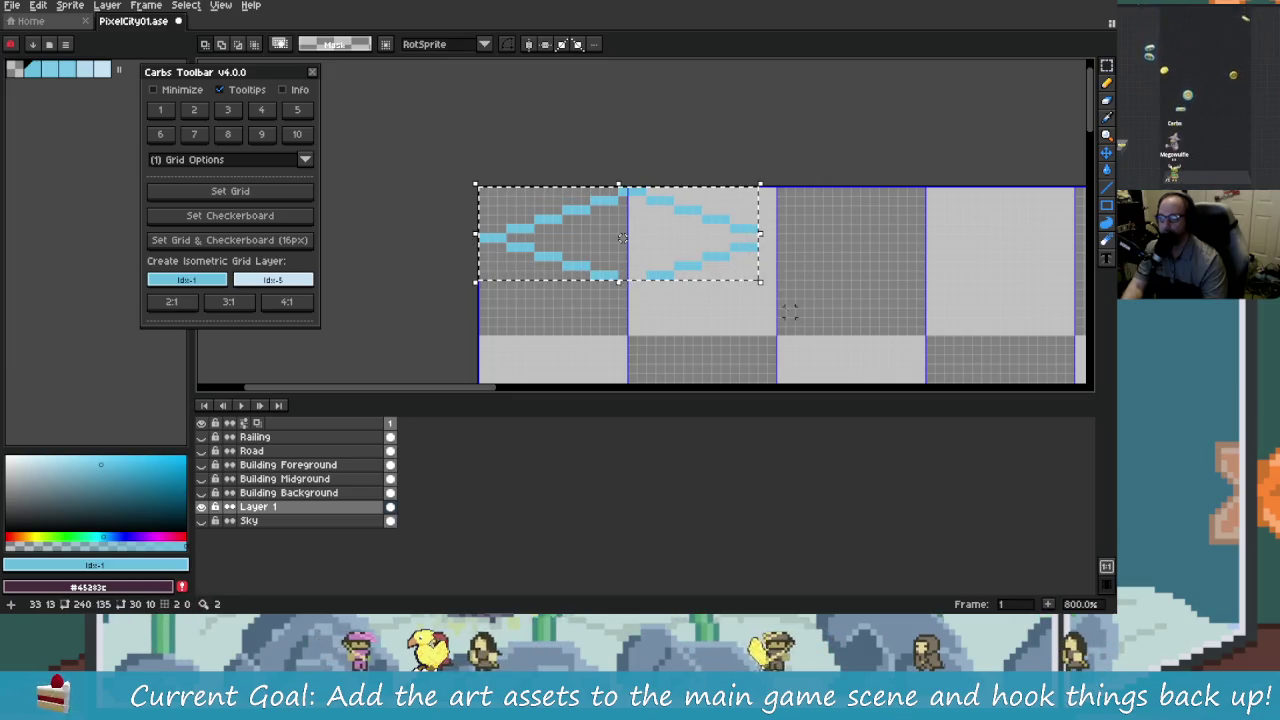
click(304, 154)
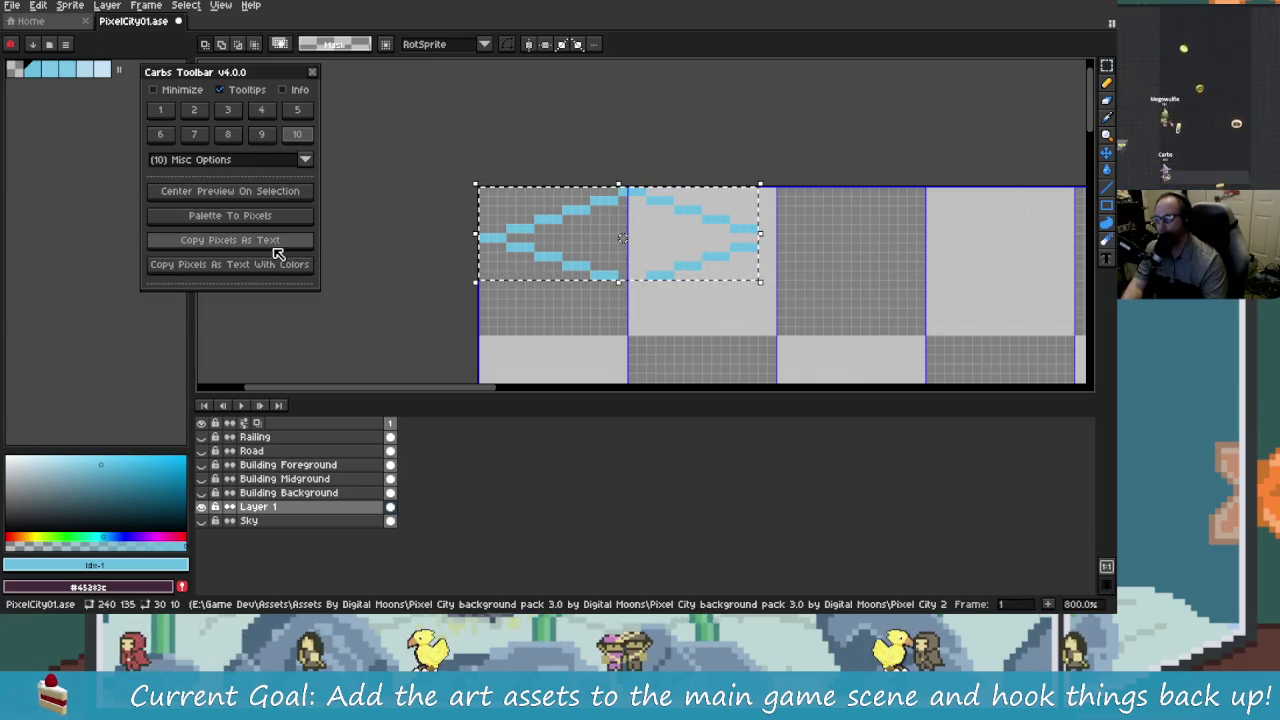
click(283, 241)
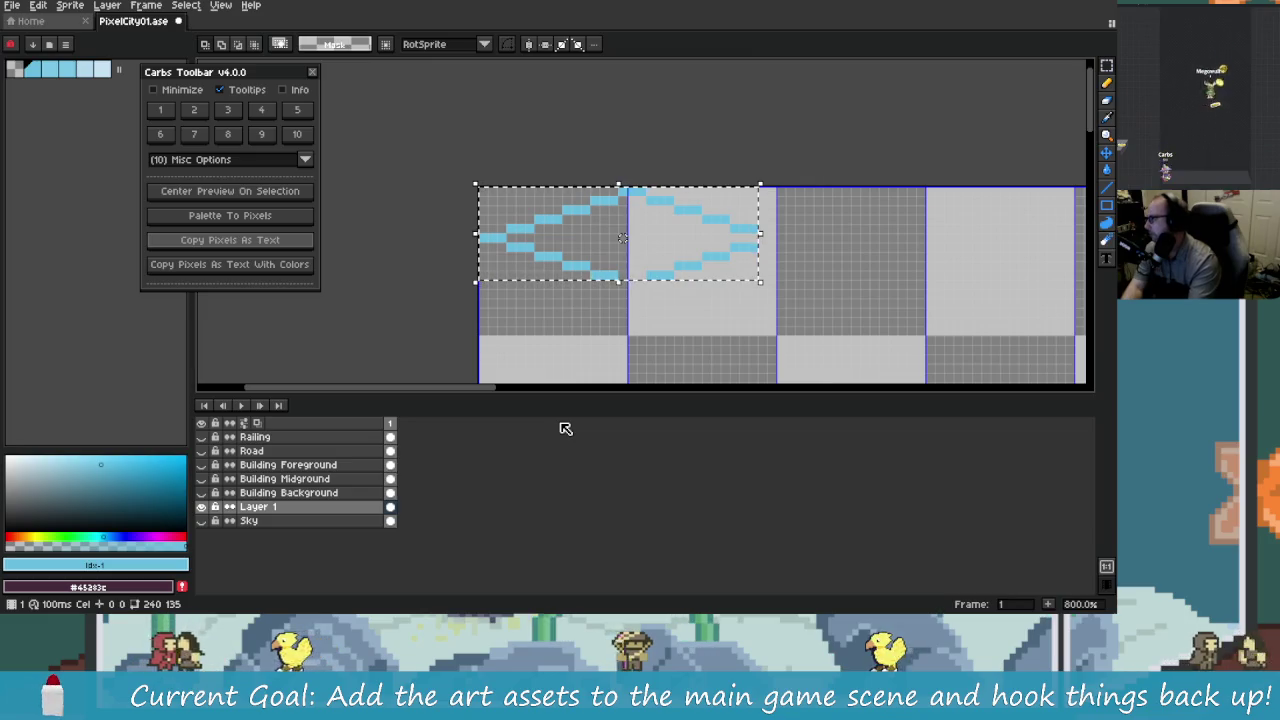
- Launch Sublime Text, dismiss the update notice, and paste the pixel data into a new file
key(alt+space)
text(subl)
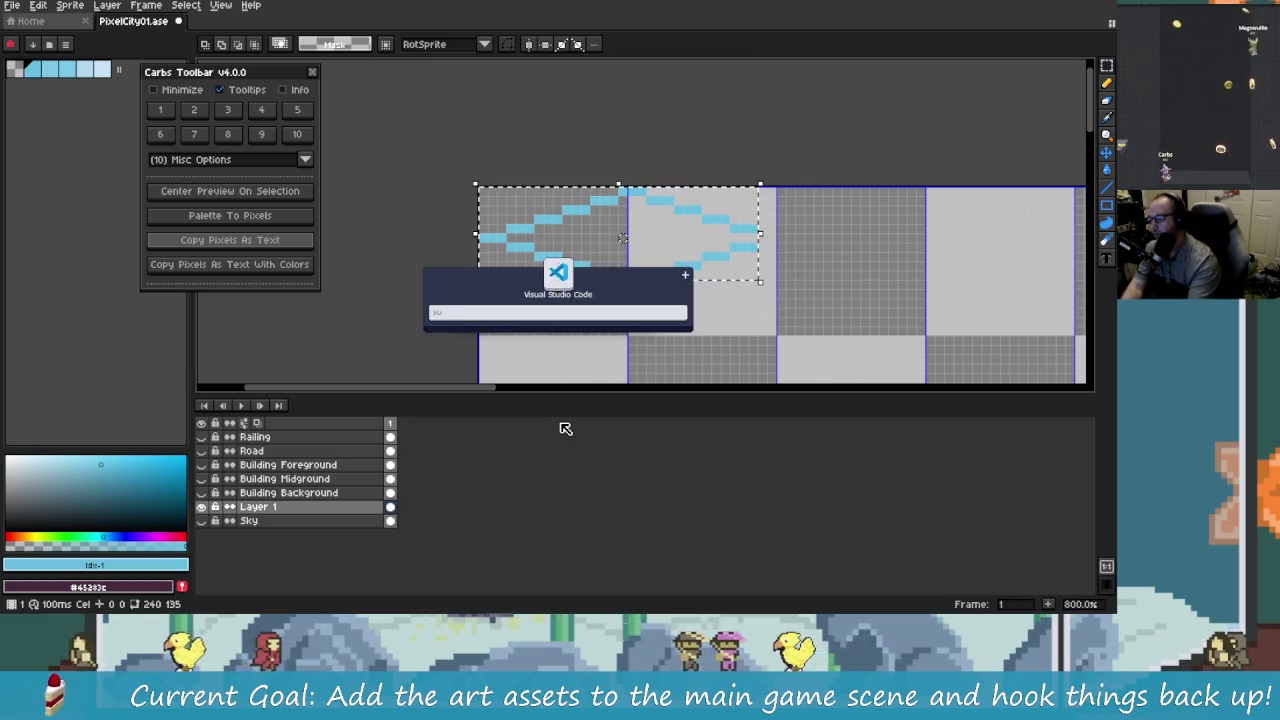
key(Return)
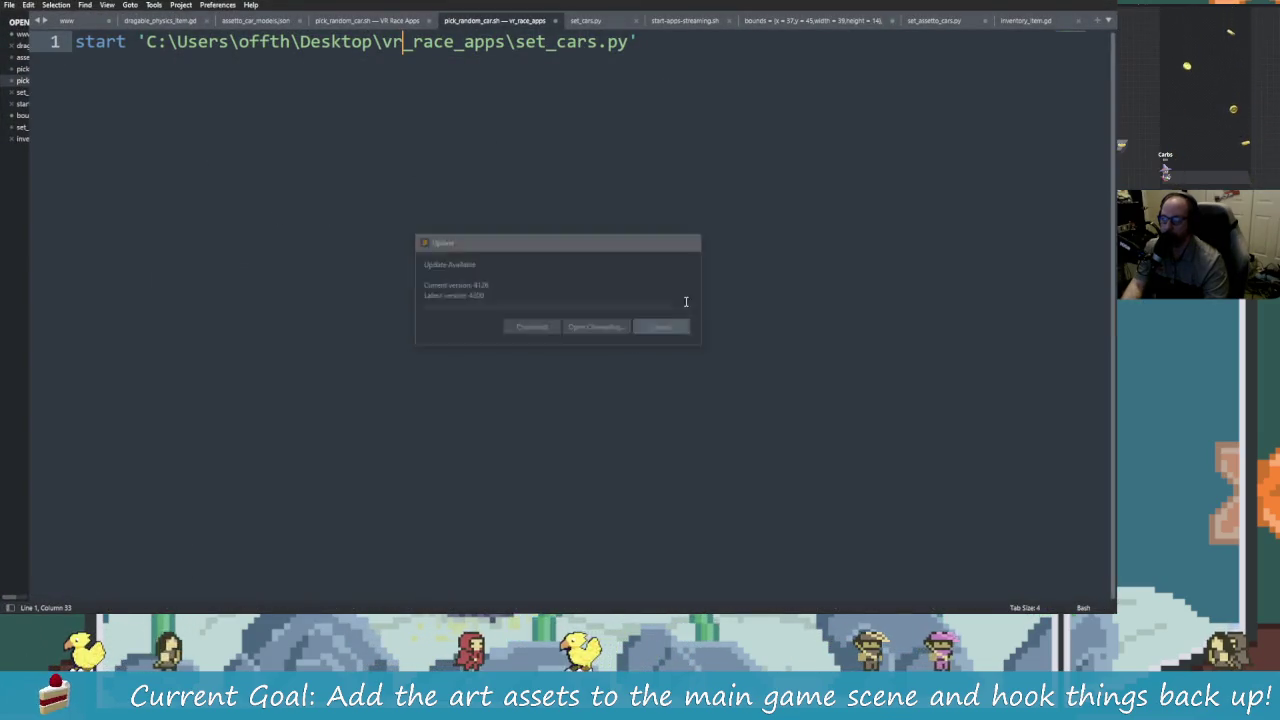
click(663, 328)
key(ctrl+a)
click(9, 4)
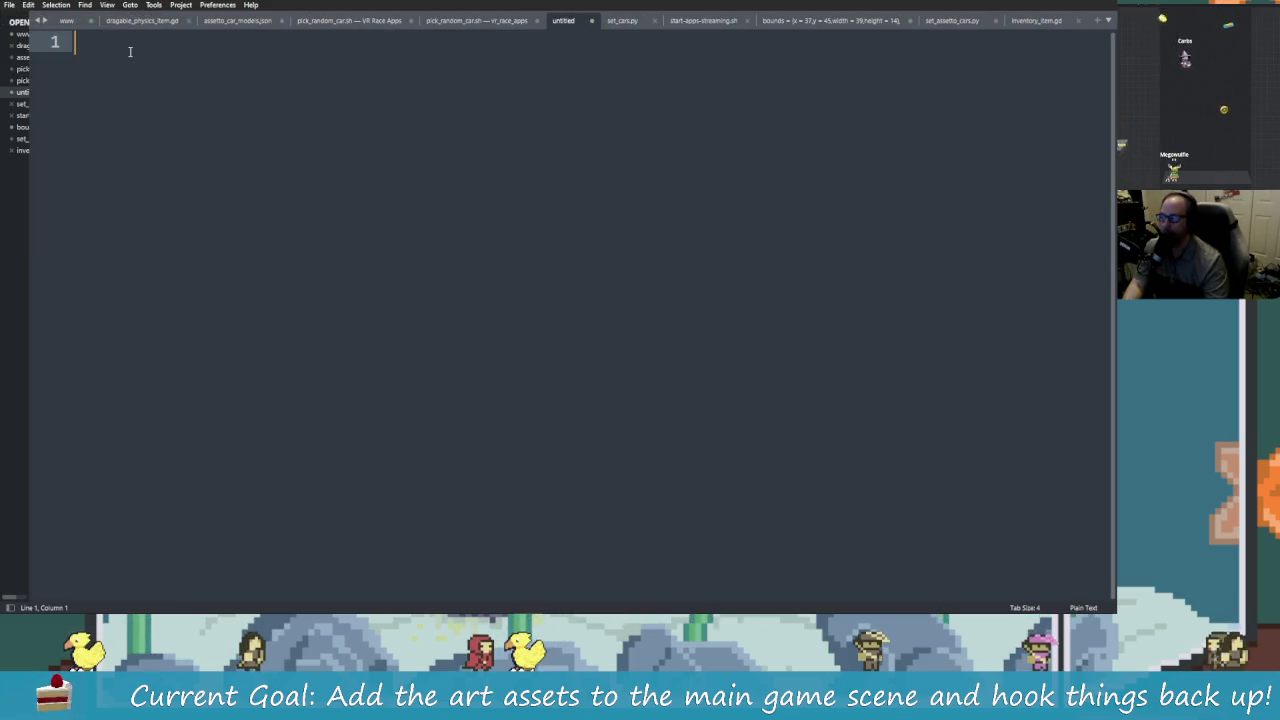
key(ctrl+v)
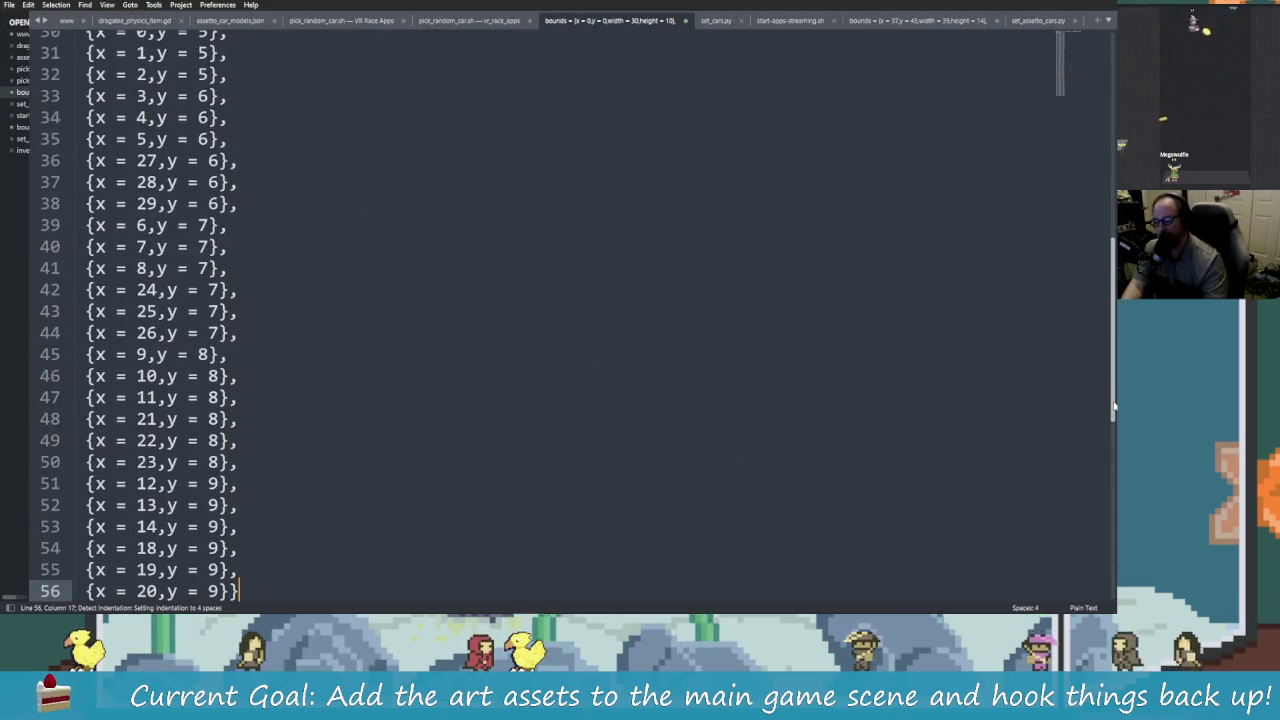
- Review the pasted bounds and pixel_data coordinate lines
scroll(770, 466, up, 8)
scroll(770, 466, up, 2)
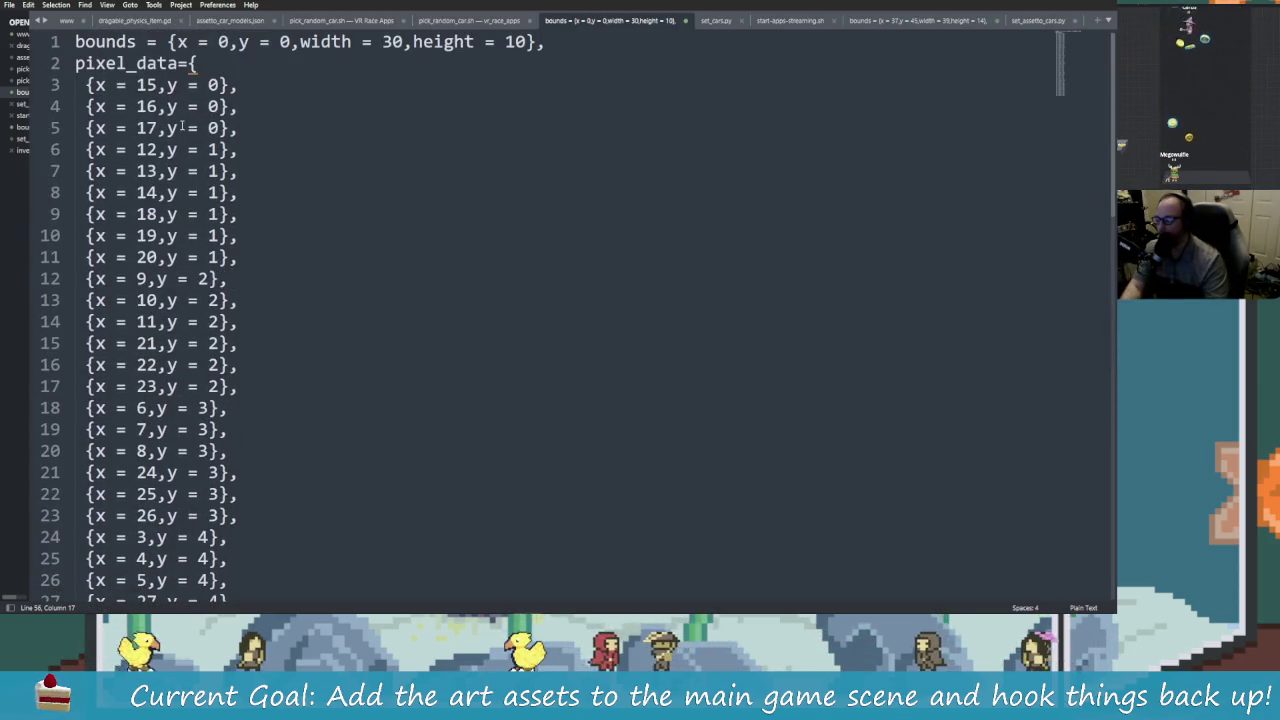
mouse_move(88, 85)
mouse_down()
mouse_move(240, 150)
mouse_move(238, 322)
mouse_up()
click(238, 322)
scroll(235, 318, down, 2)
scroll(235, 318, up, 2)
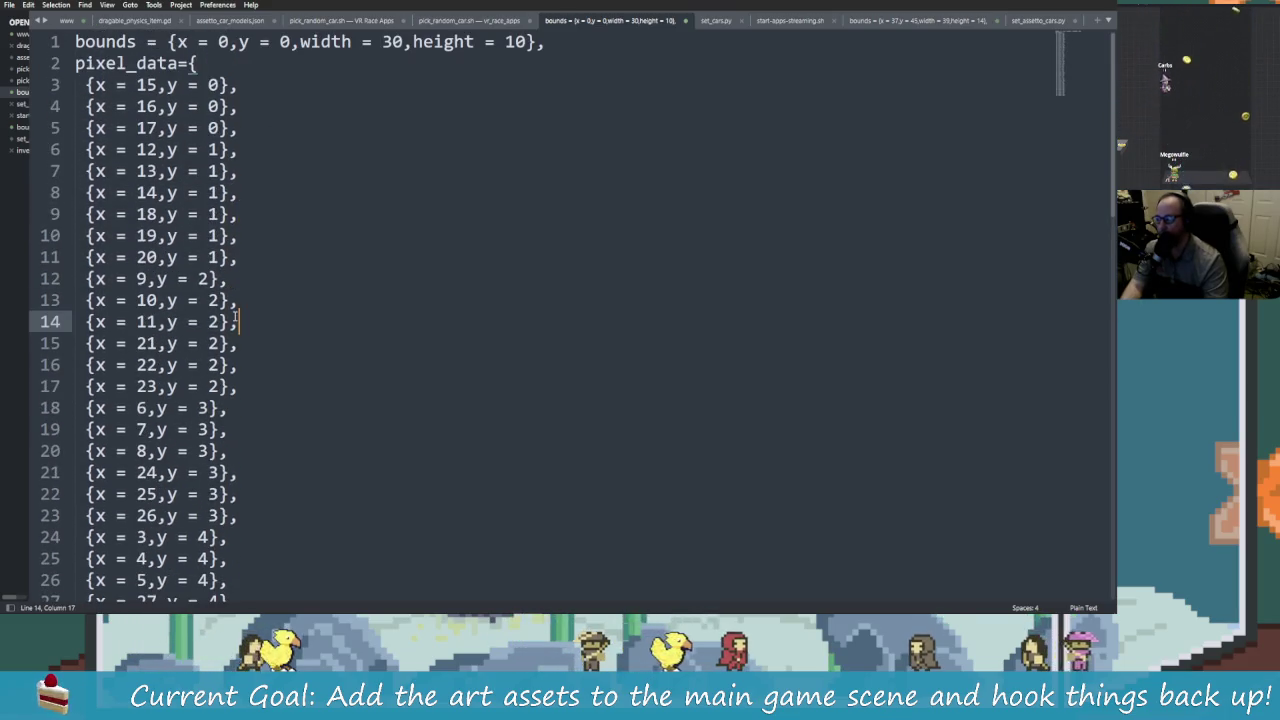
- Check Aseprite's grid and isometric grid options, then compare against coordinate lines 5–20
key(alt+Tab)
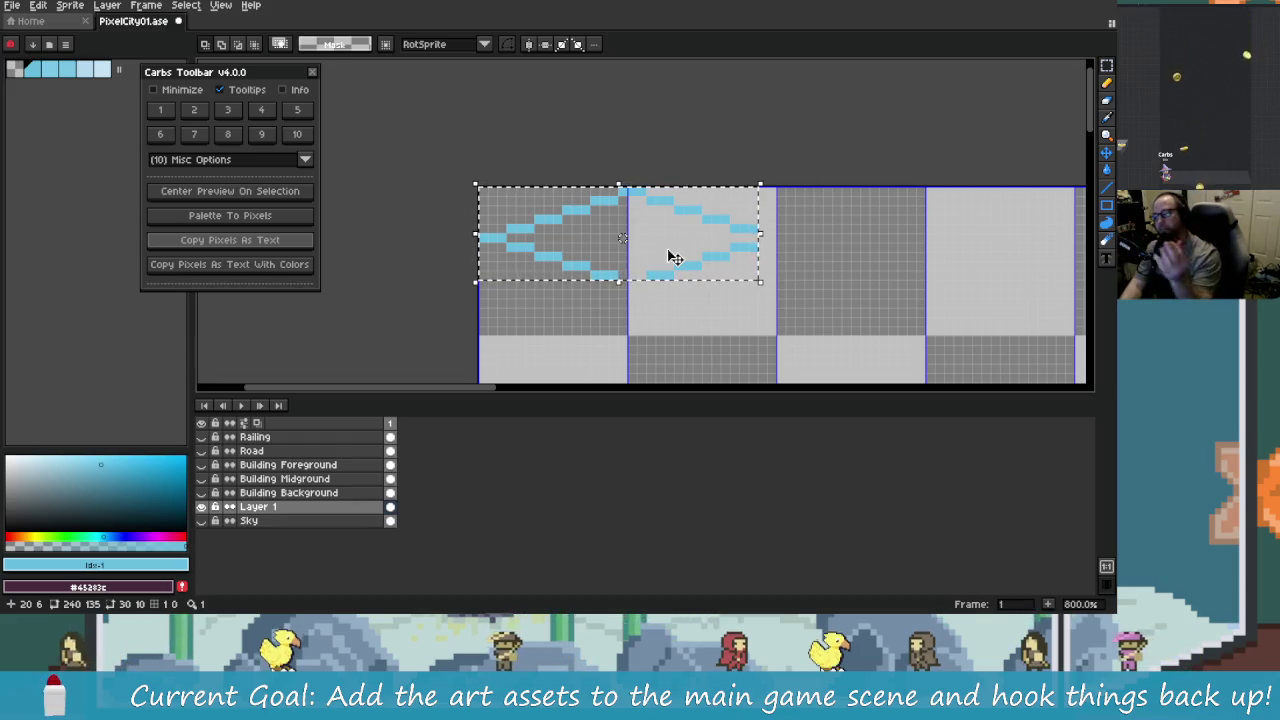
click(170, 115)
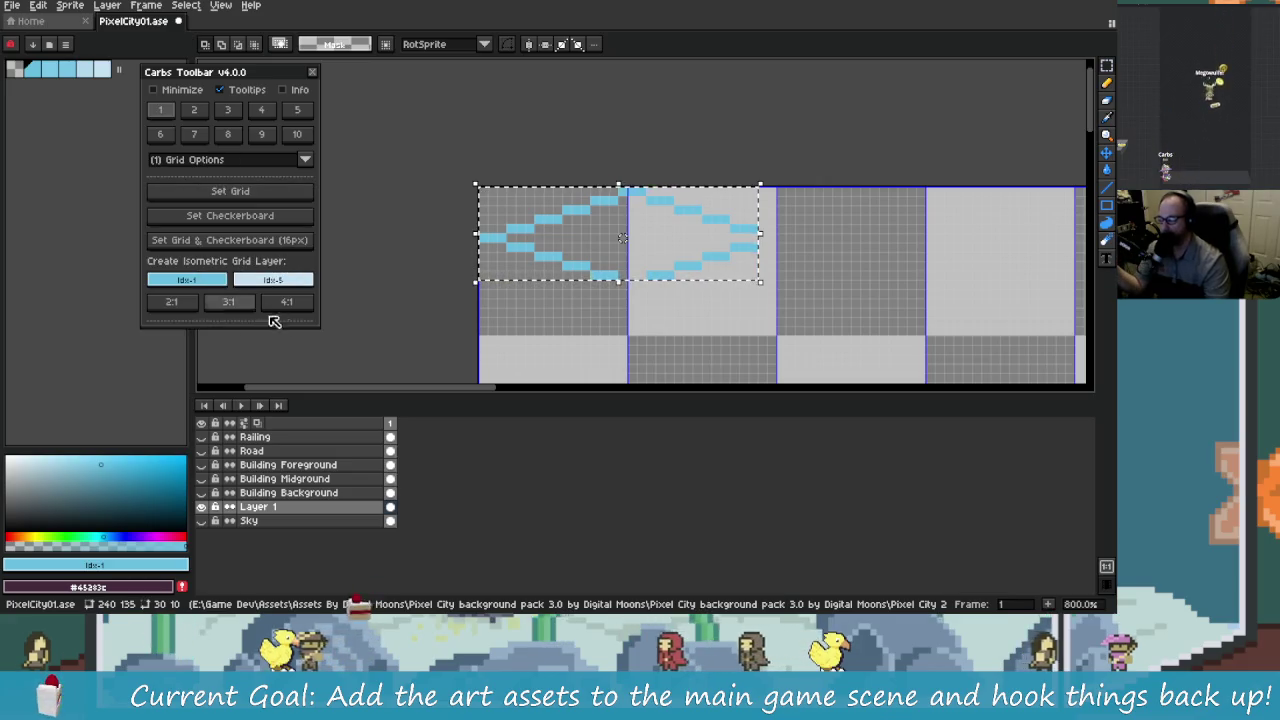
key(alt+Tab)
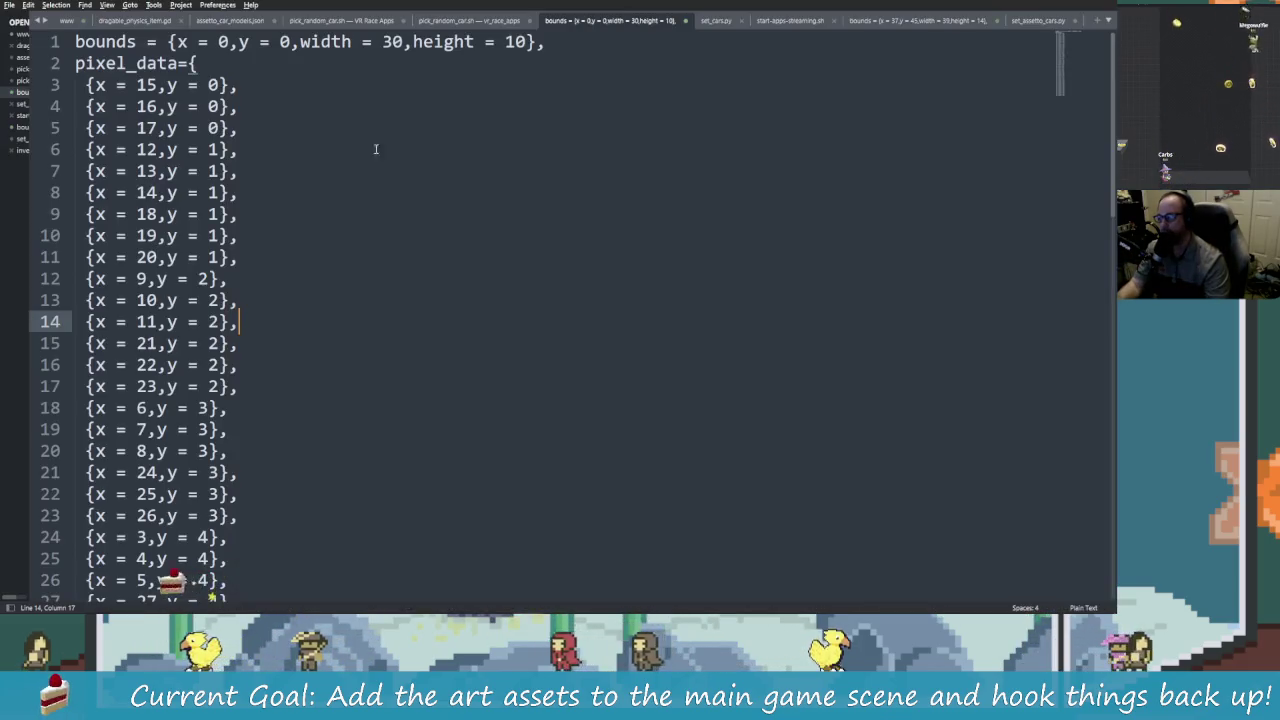
drag(86, 128, 210, 450)
click(210, 450)
scroll(237, 428, down, 1)
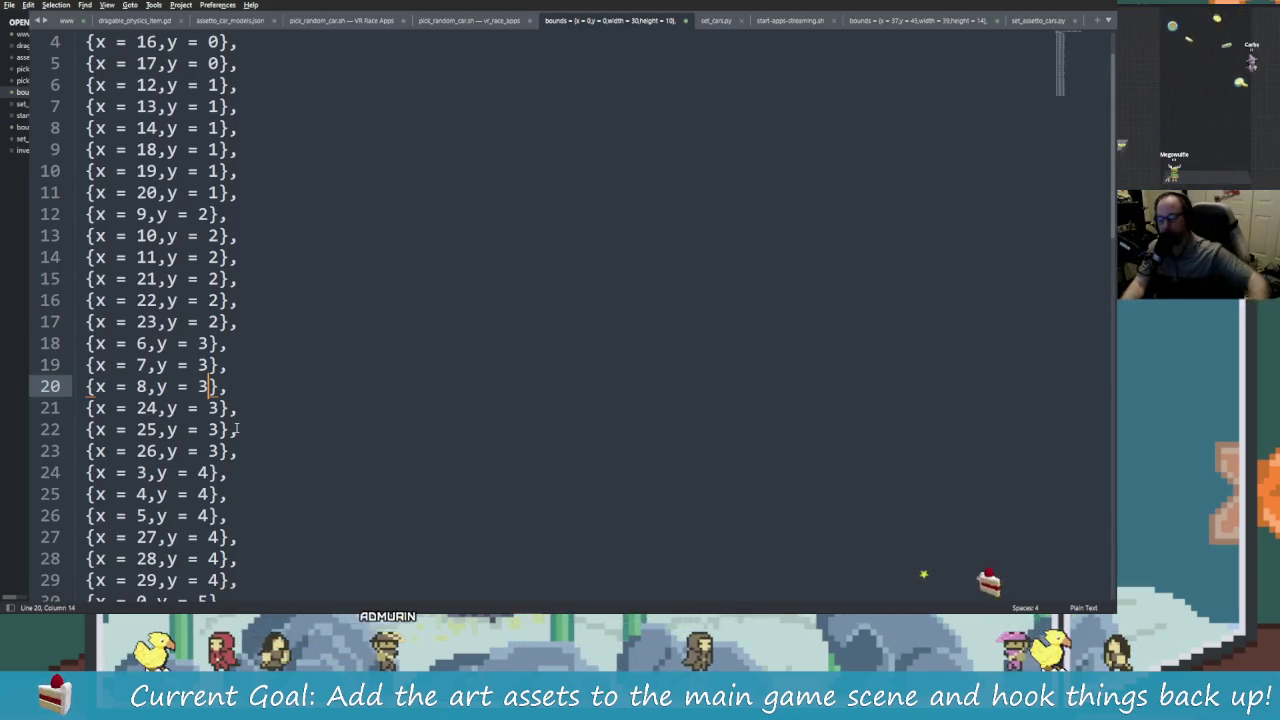
- Back in Aseprite, undo the marquee and redo clearing the diamond's bottom-tip pixels
key(alt+Tab)
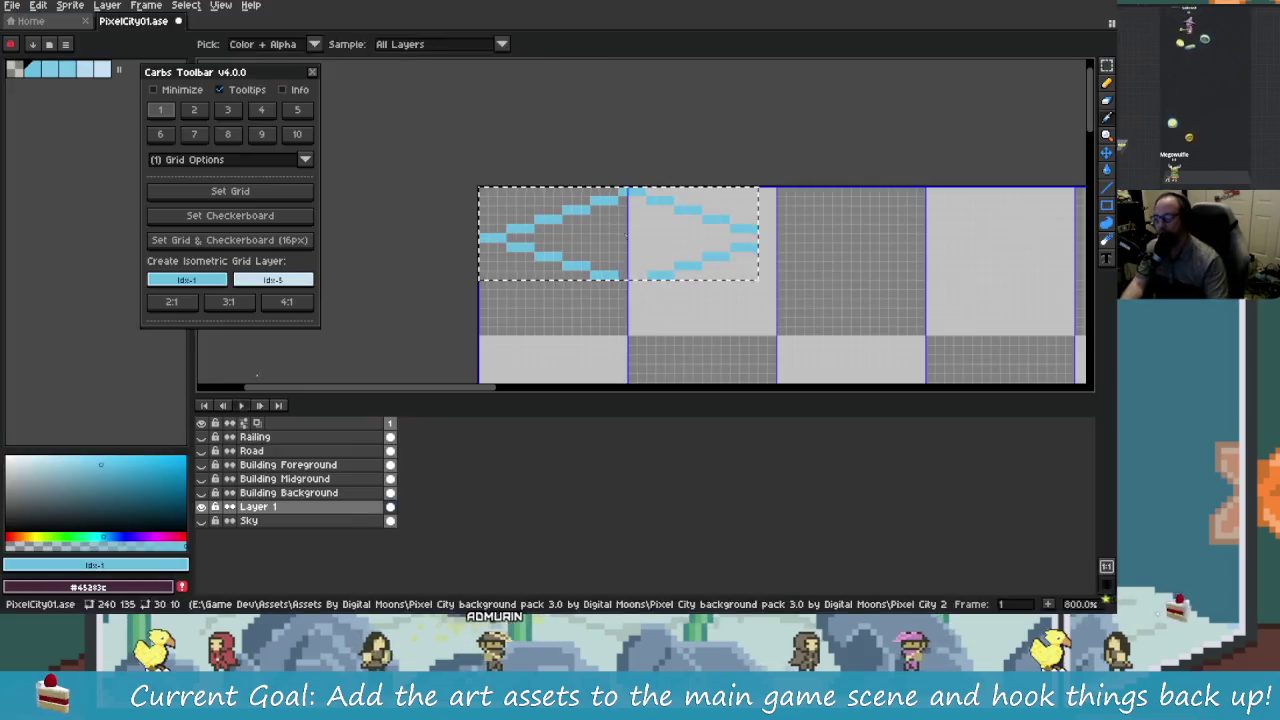
drag(621, 237, 472, 242)
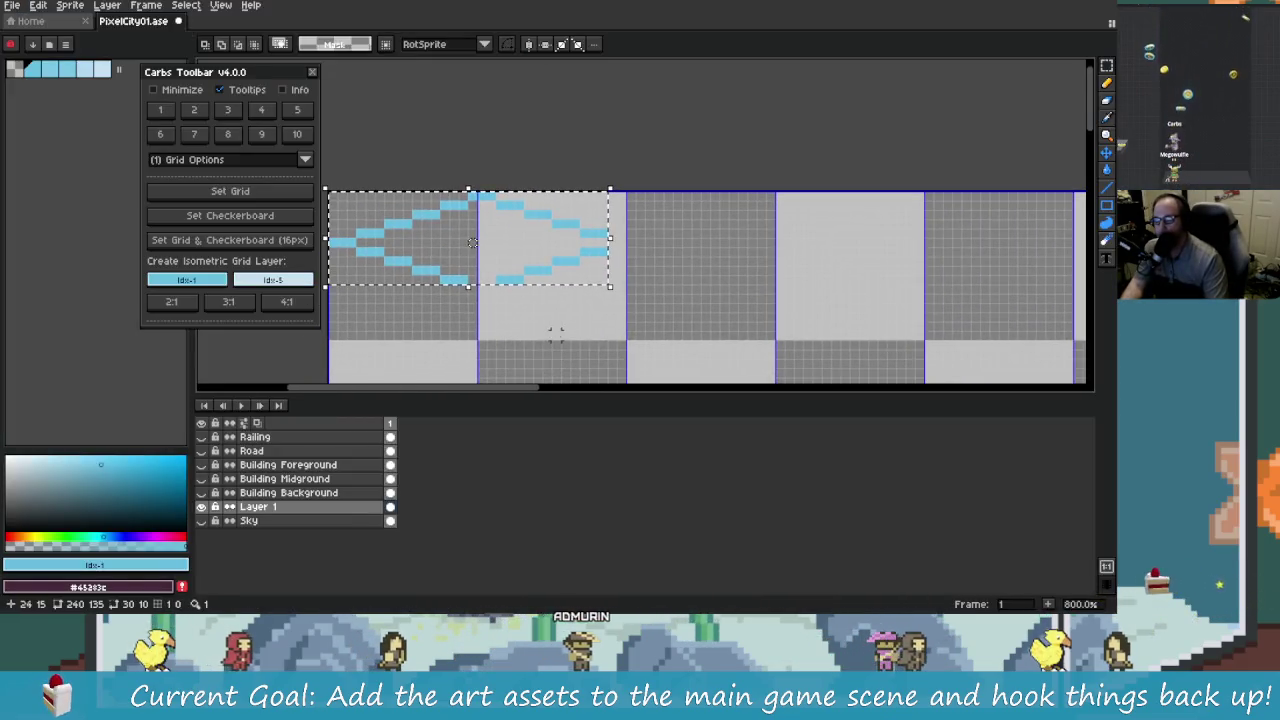
key(ctrl+z)
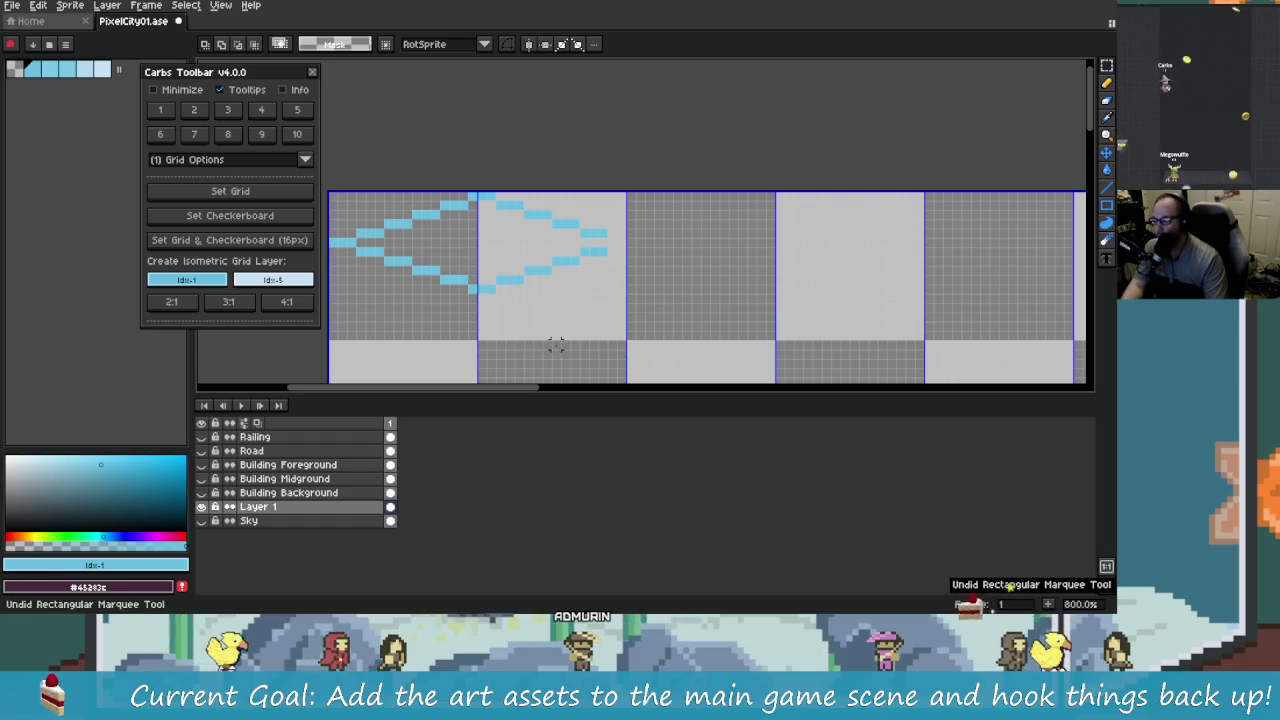
drag(574, 345, 597, 343)
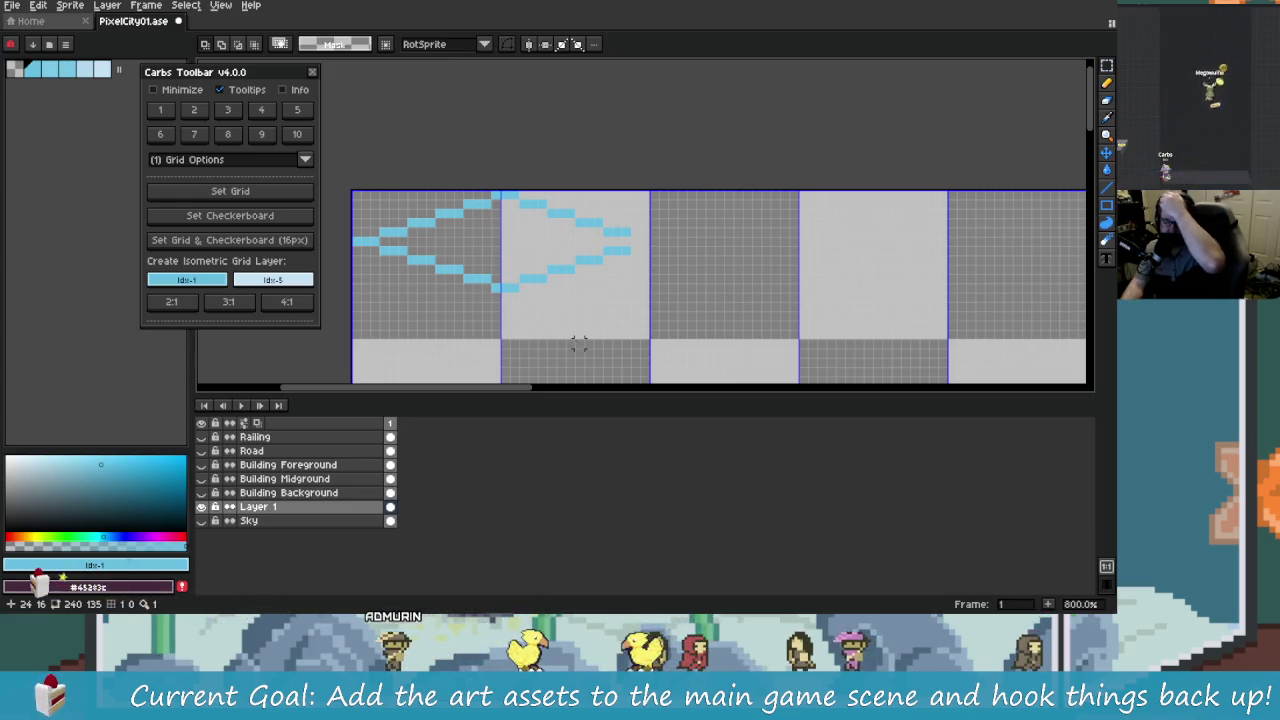
key(ctrl+y)
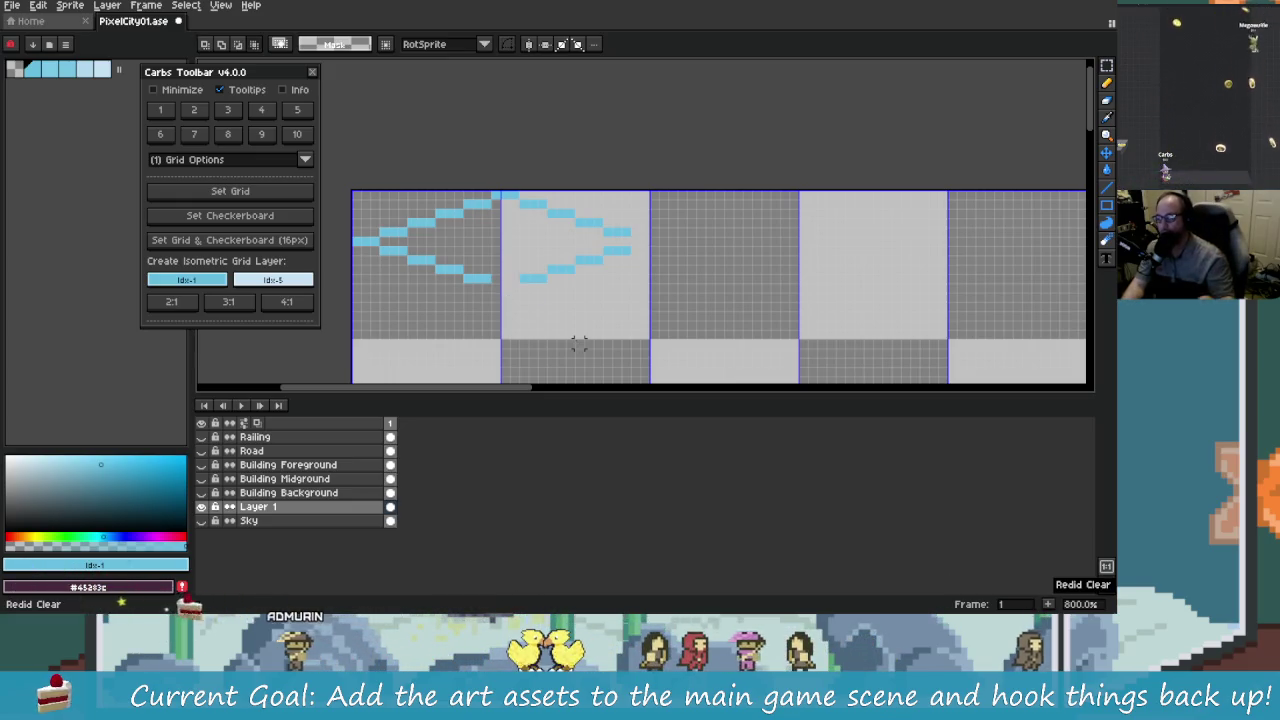
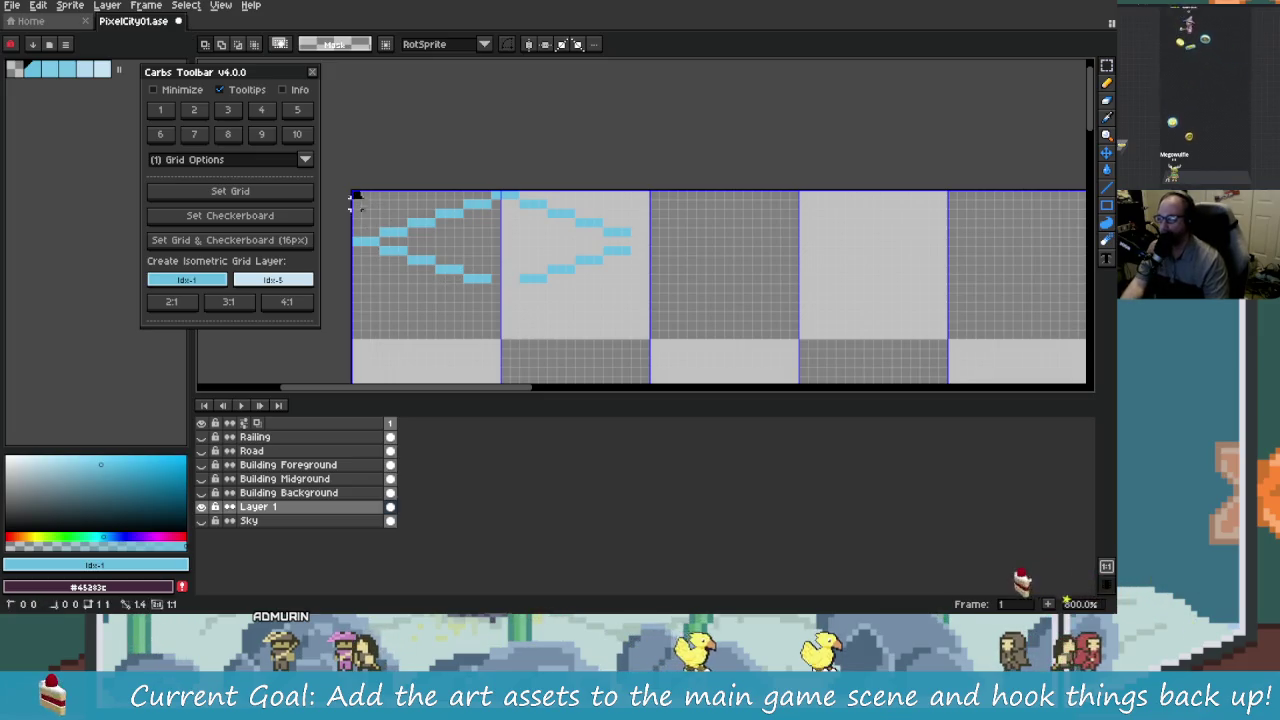
- Copy the selected blue diamond tiles as pixel-coordinate text with colours, then switch to Sublime Text
drag(351, 192, 633, 285)
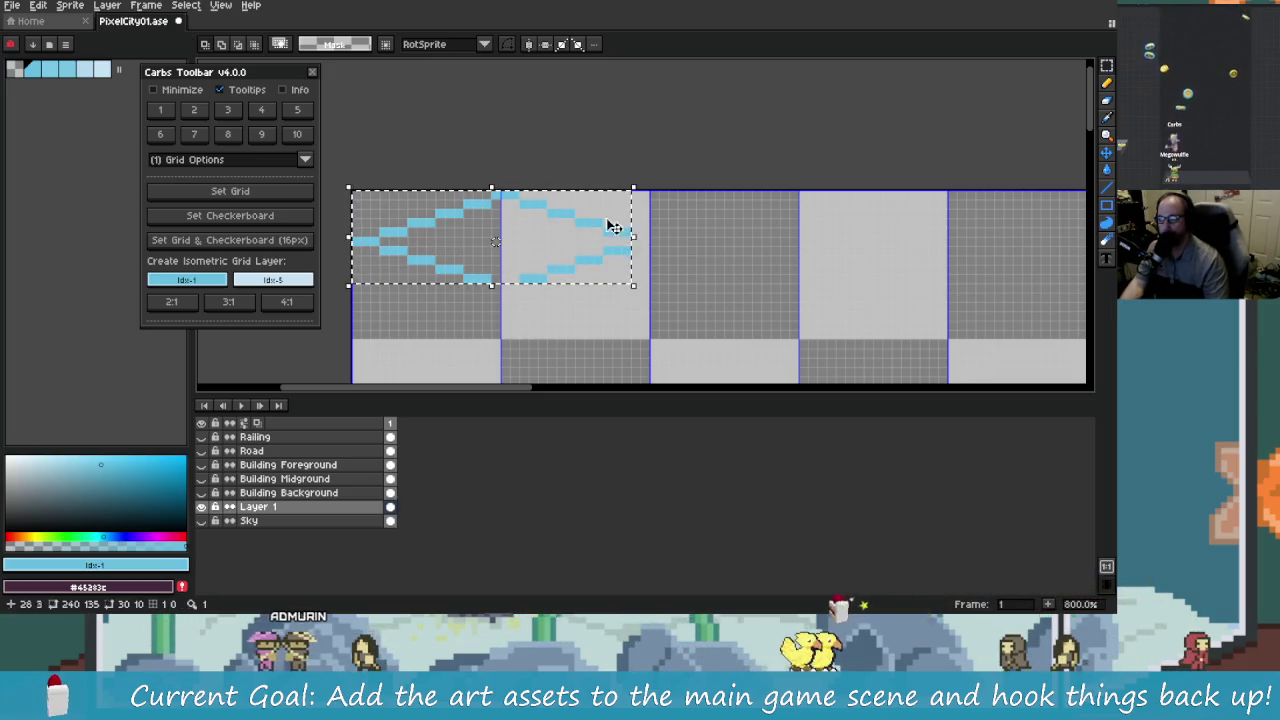
click(297, 137)
click(232, 272)
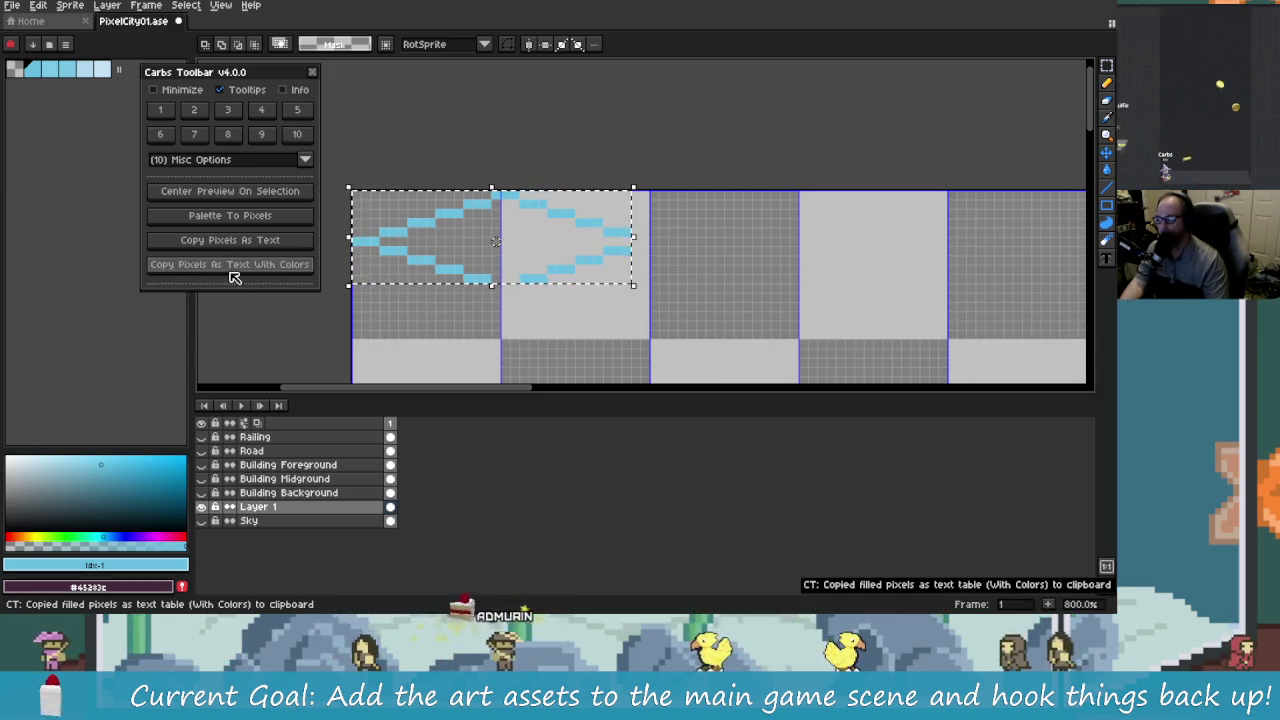
key(alt+Tab)
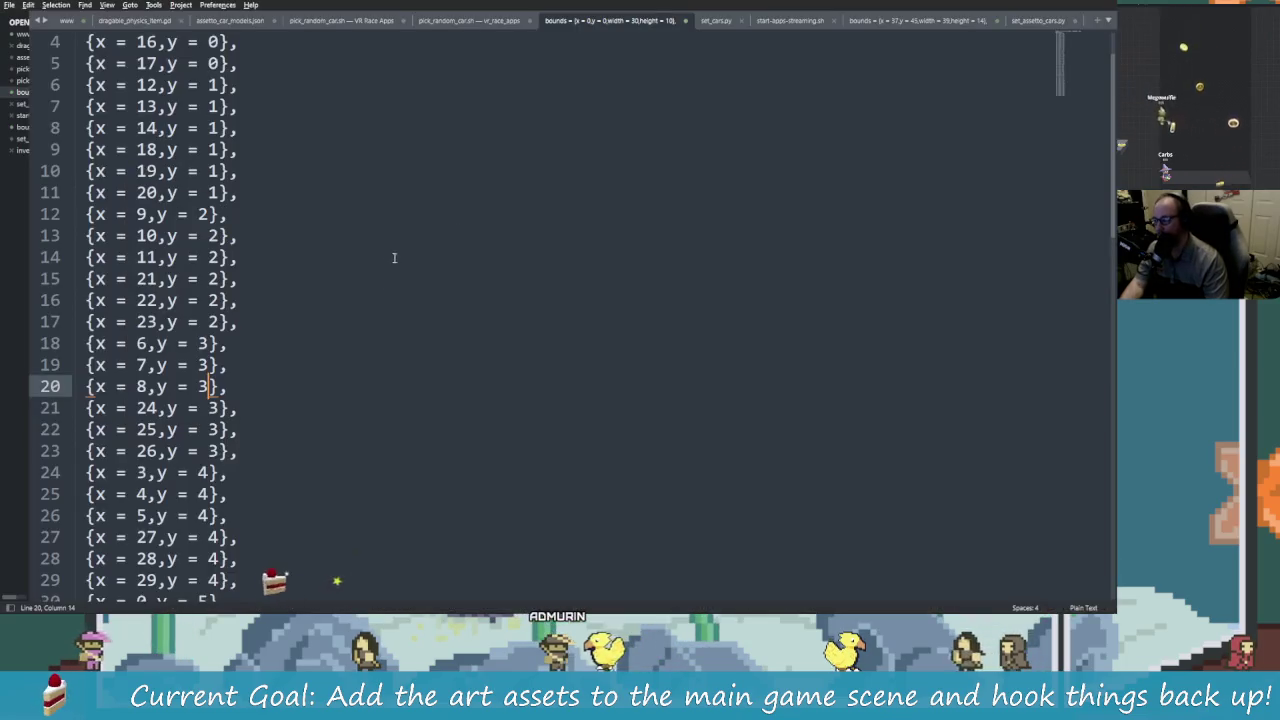
- Replace the file's contents with the pasted pixel text and inspect colour c1 (105, 191, 224, 255)
key(ctrl+a)
key(ctrl+v)
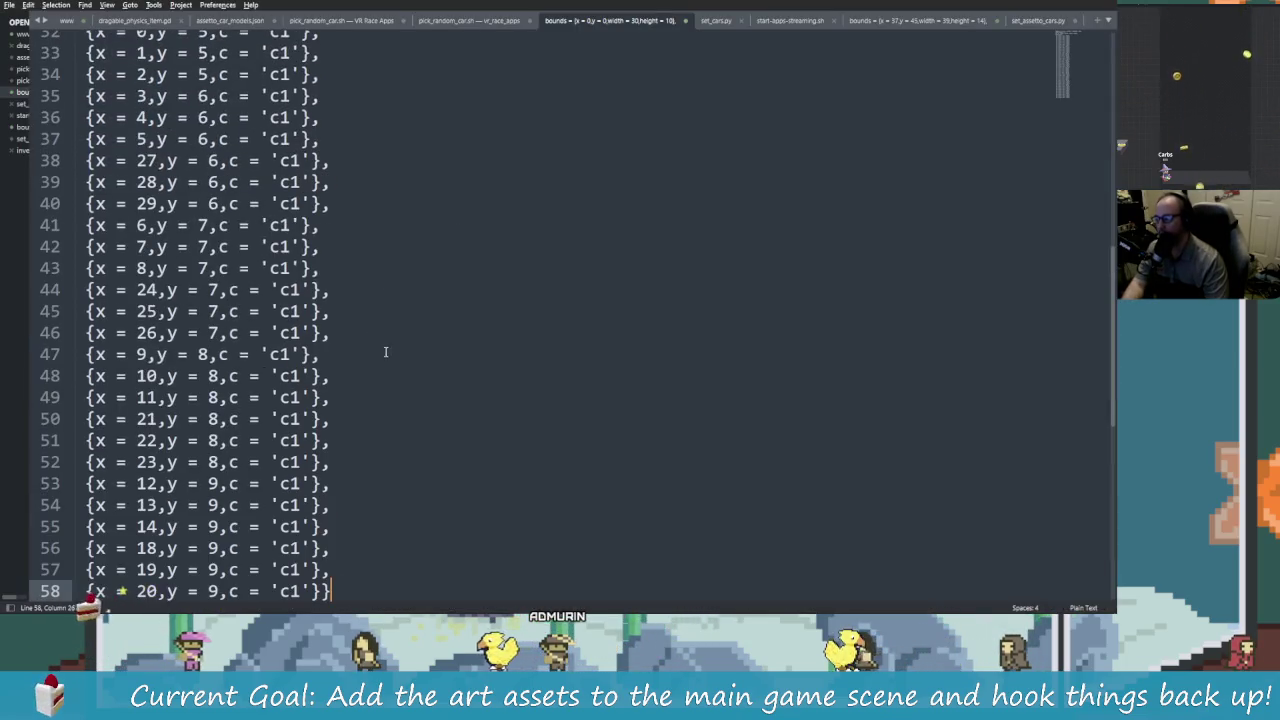
scroll(463, 438, up, 5)
scroll(500, 200, up, 5)
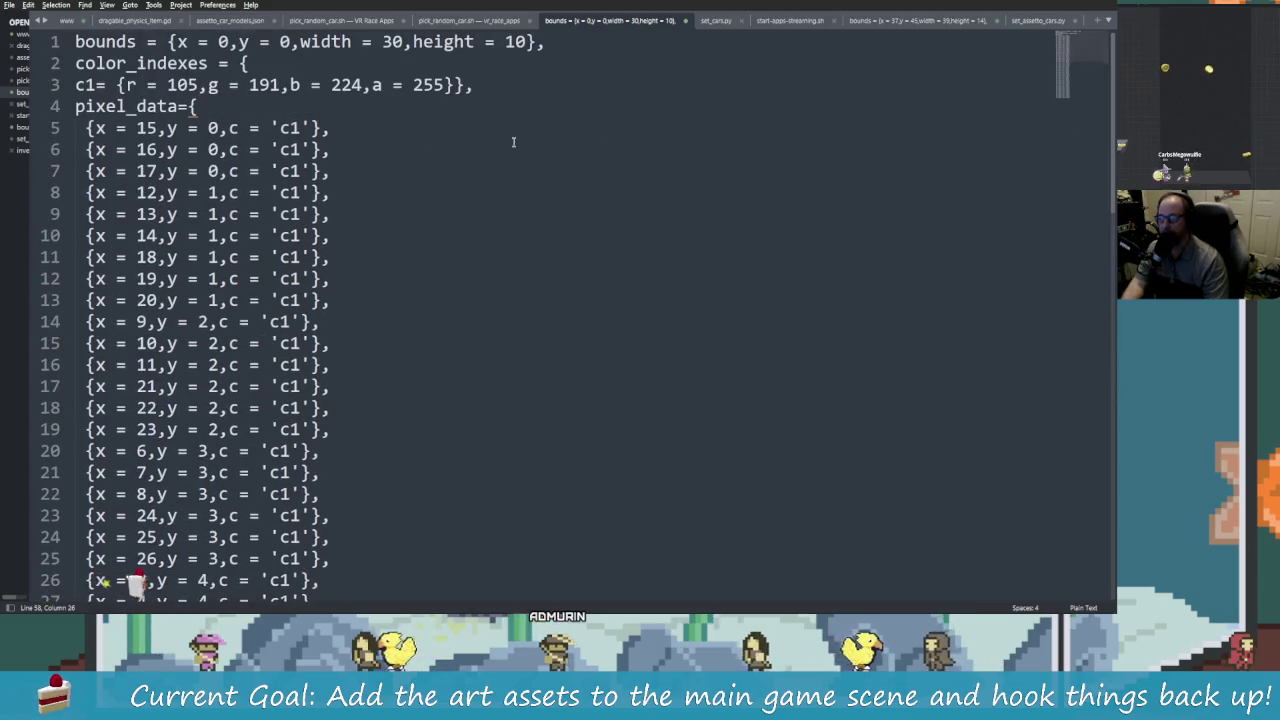
triple_click(87, 84)
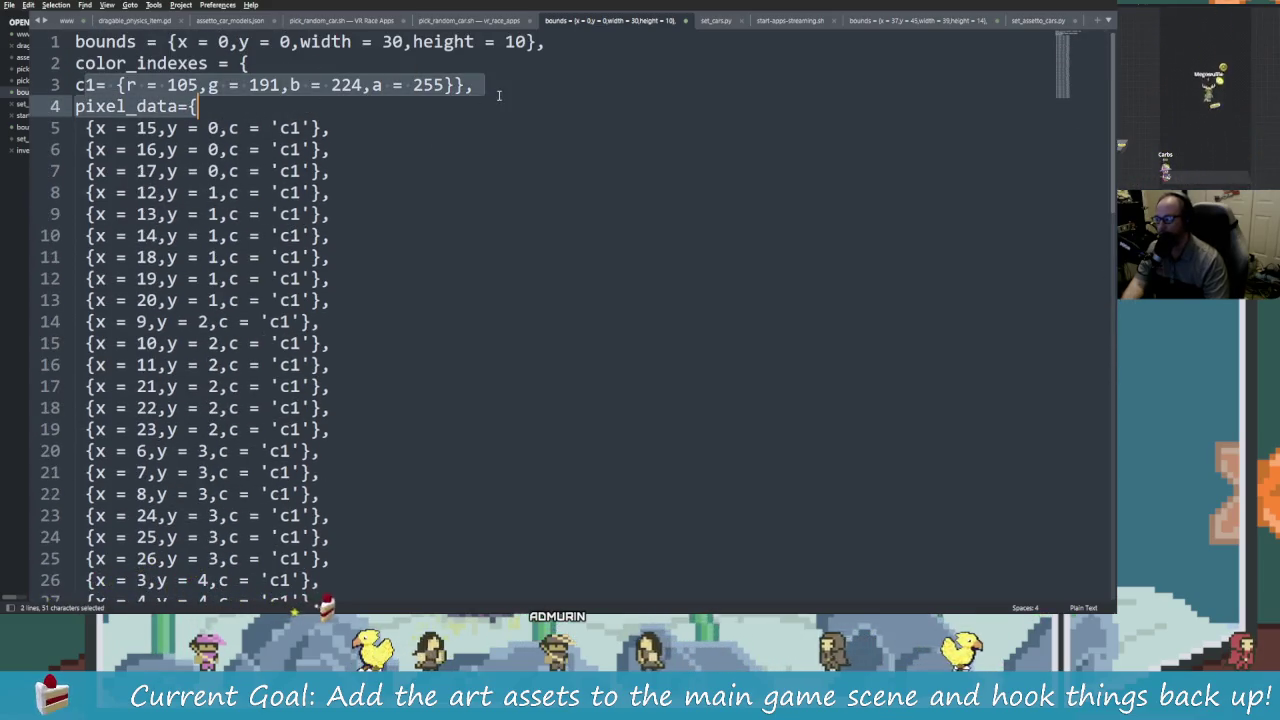
click(474, 85)
click(412, 85)
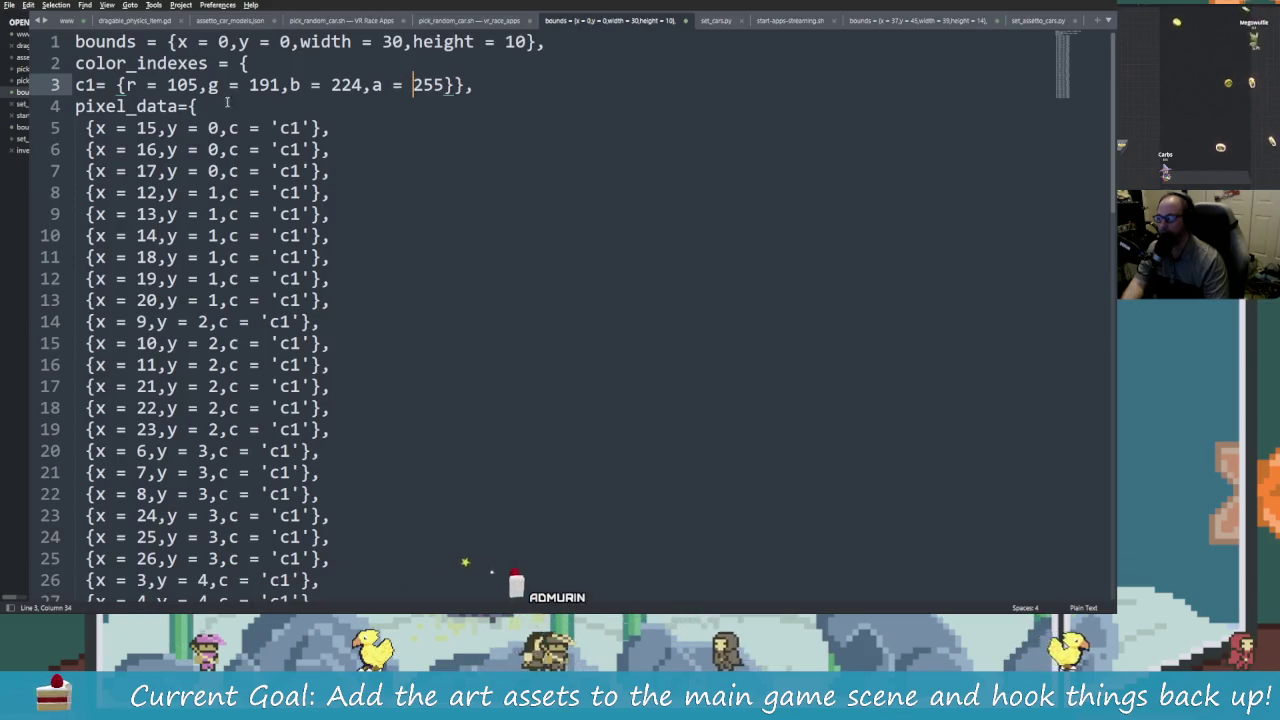
drag(78, 85, 456, 85)
click(474, 85)
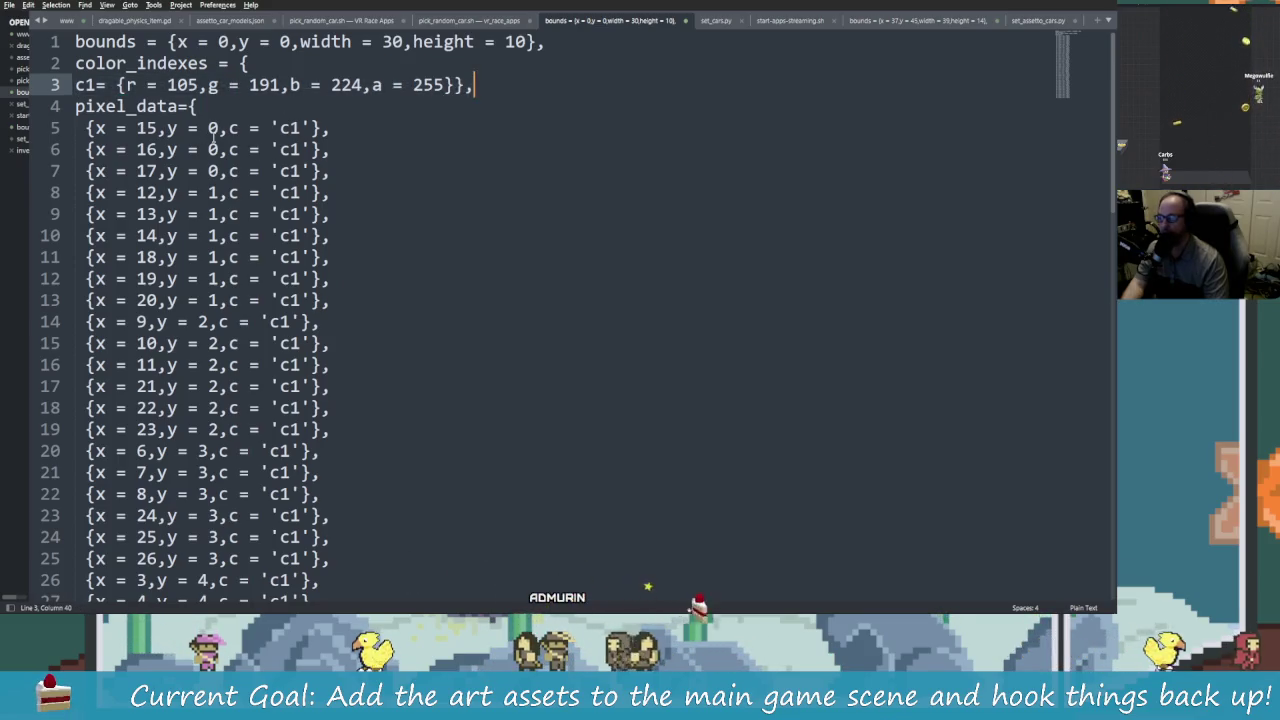
- Scroll through the pasted coordinate entries tagged c1
click(208, 128)
scroll(250, 250, down, 6)
scroll(280, 300, down, 3)
scroll(305, 326, down, 6)
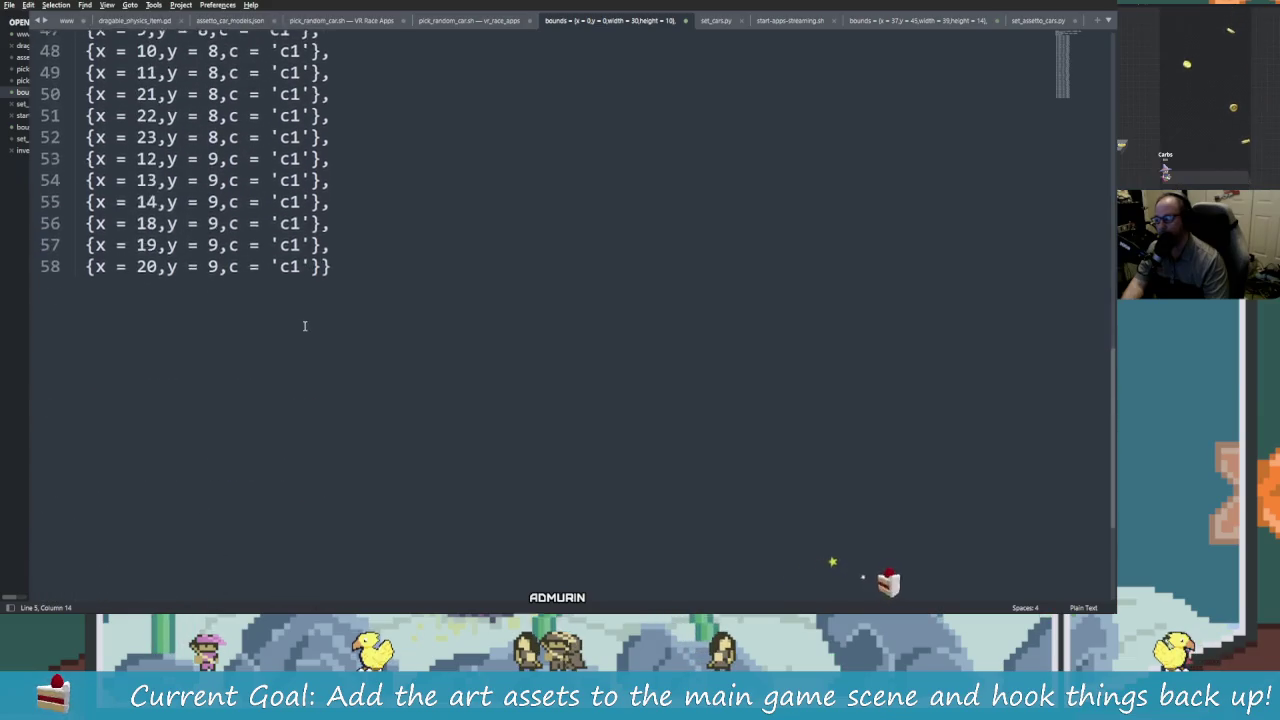
scroll(290, 338, down, 2)
scroll(278, 346, up, 2)
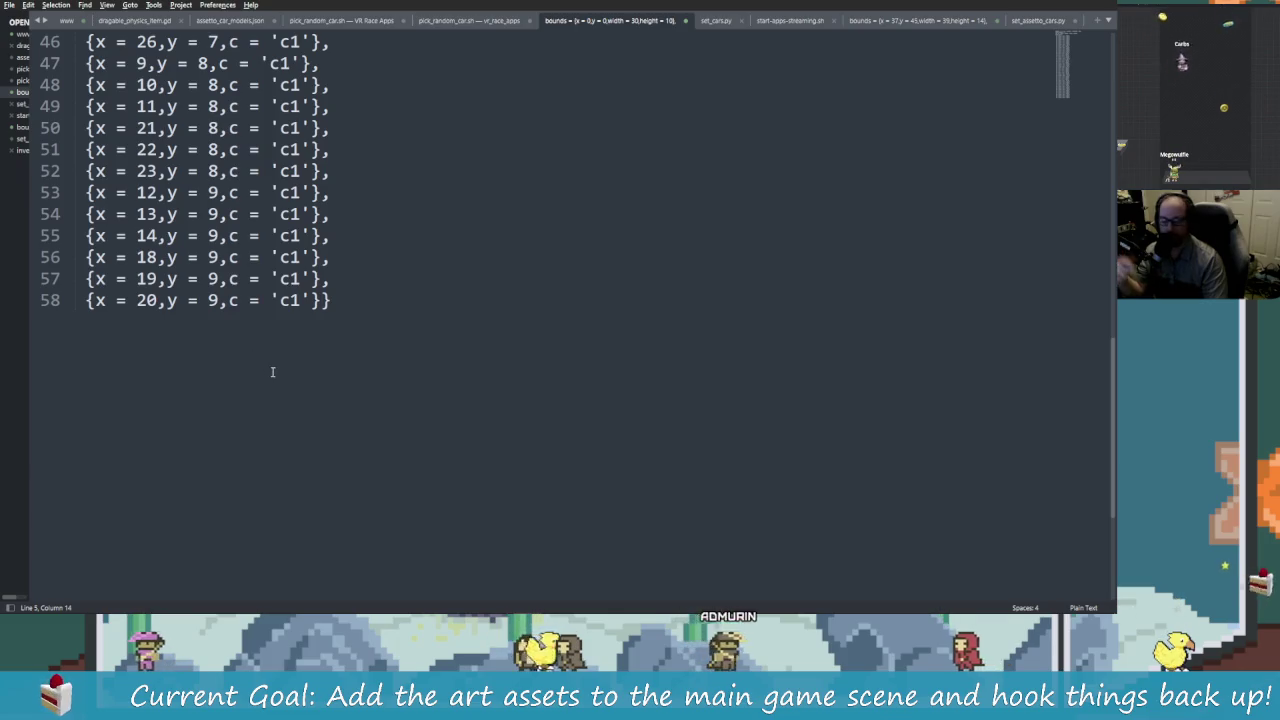
scroll(272, 372, up, 4)
scroll(331, 380, up, 3)
scroll(336, 376, up, 5)
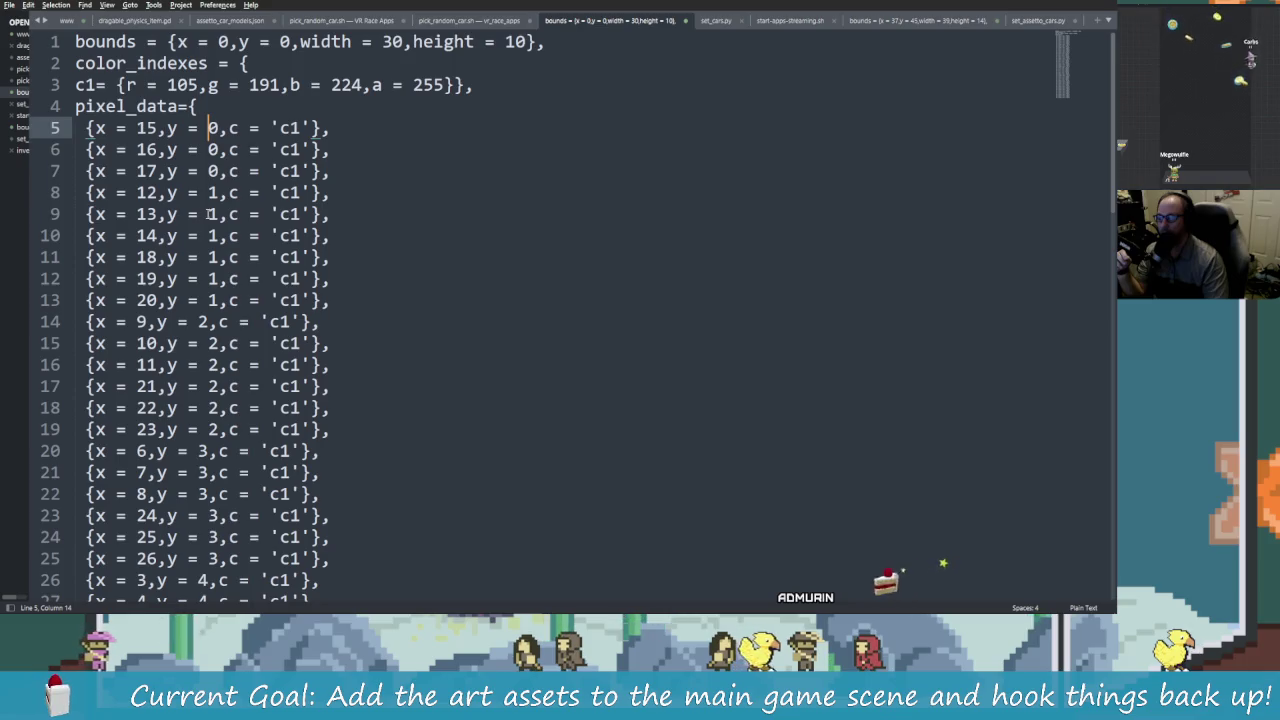
scroll(204, 210, down, 1)
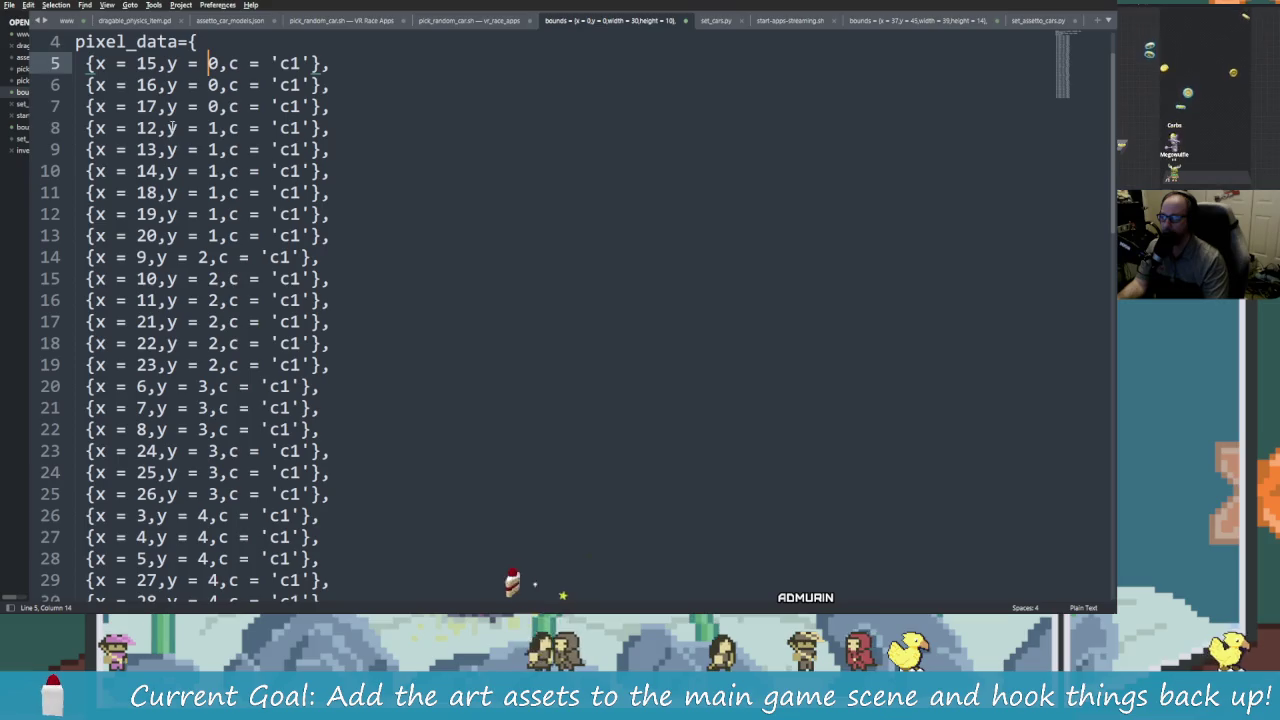
- Select the first pixel entries on lines 5–7, then return to Aseprite
drag(217, 57, 330, 106)
click(330, 106)
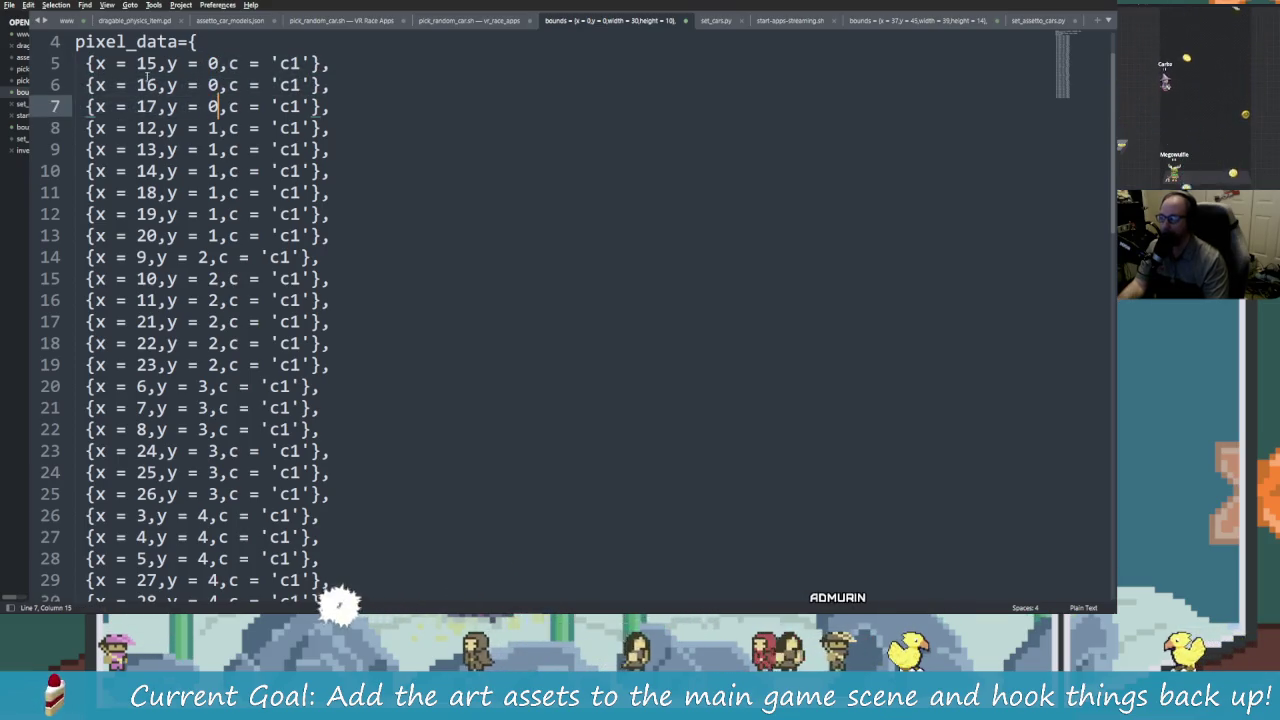
drag(137, 63, 146, 63)
click(138, 106)
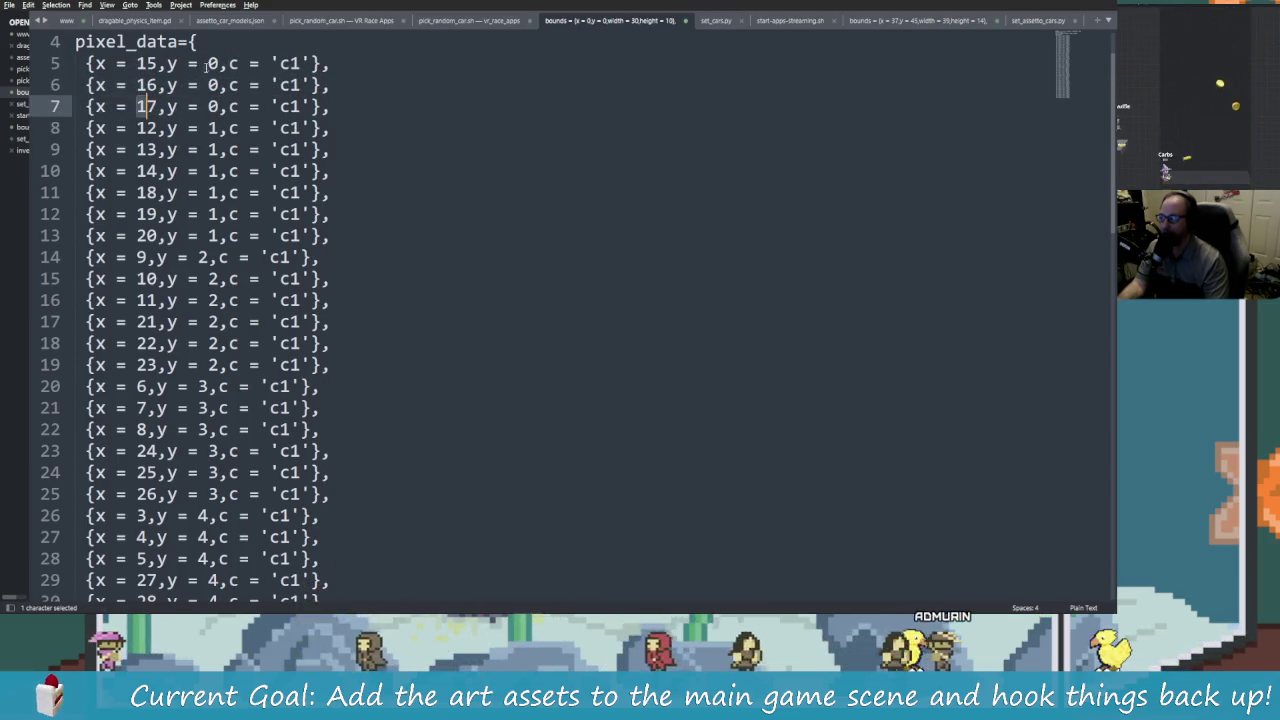
drag(335, 112, 103, 63)
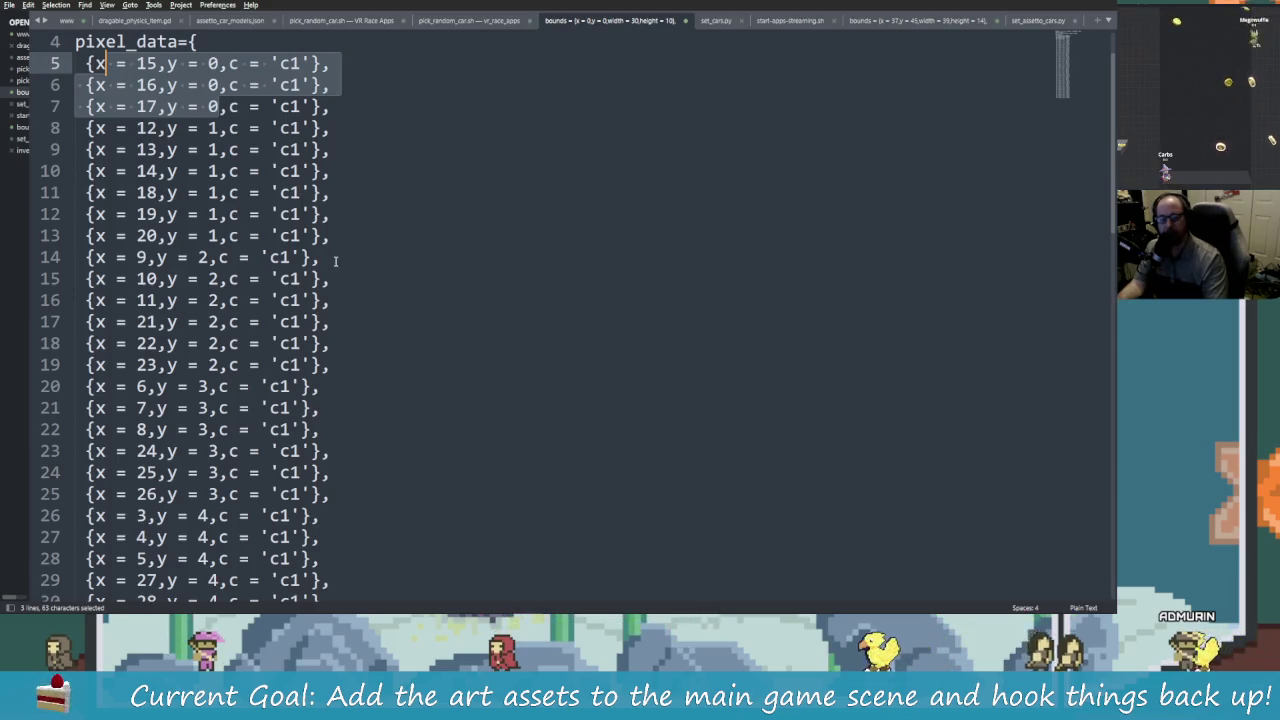
key(alt+Tab)
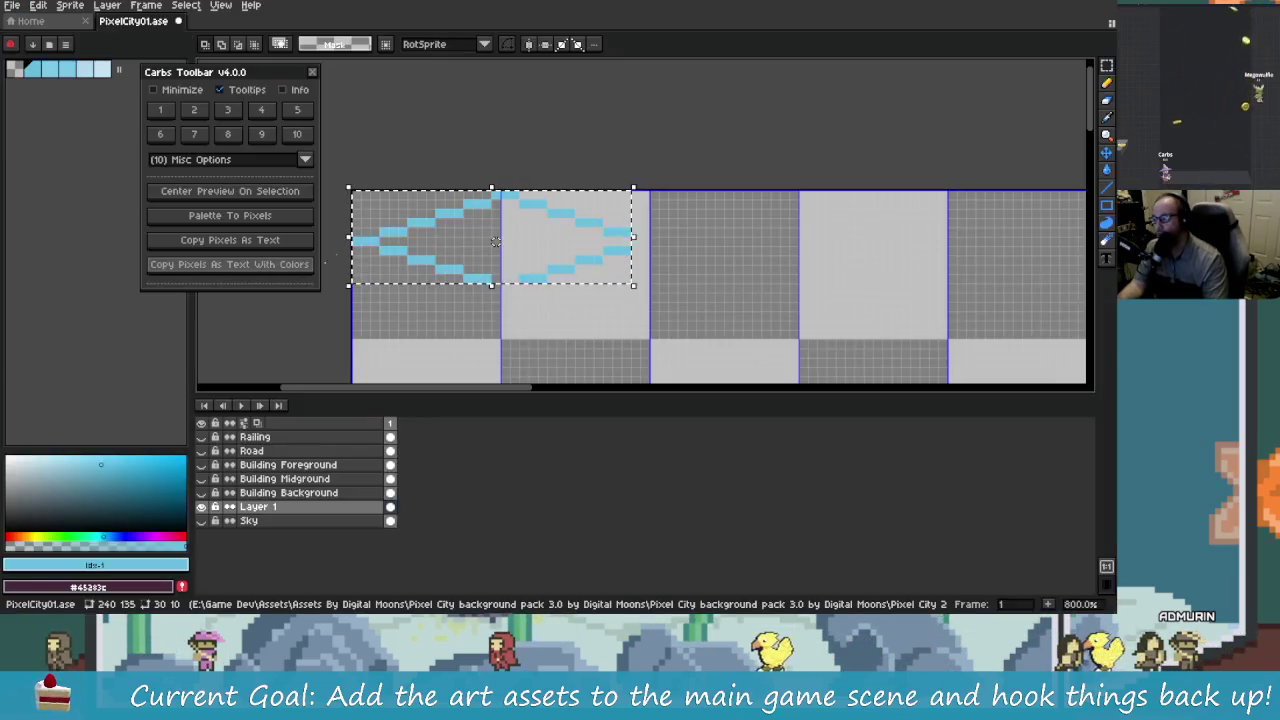
- Undo the blue diamond line art until Layer 1 is empty, then show the Home page
scroll(540, 279, down, 2)
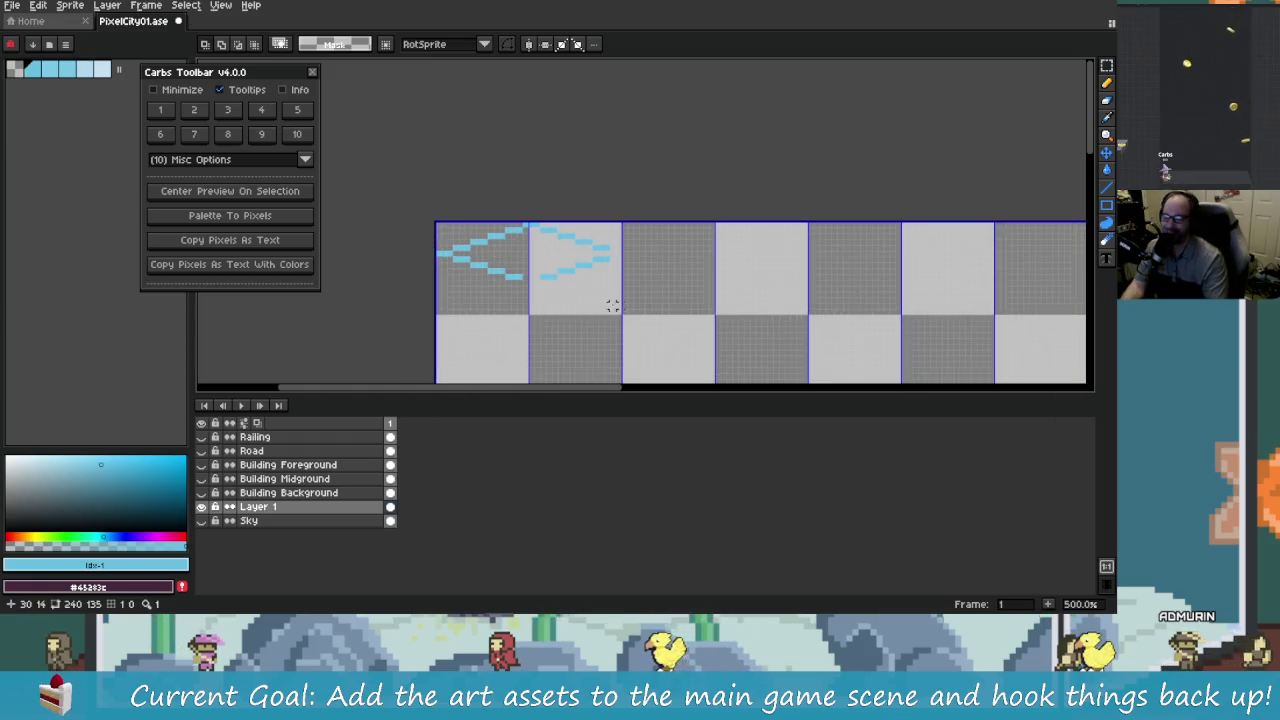
scroll(522, 264, down, 1)
key(ctrl+z)
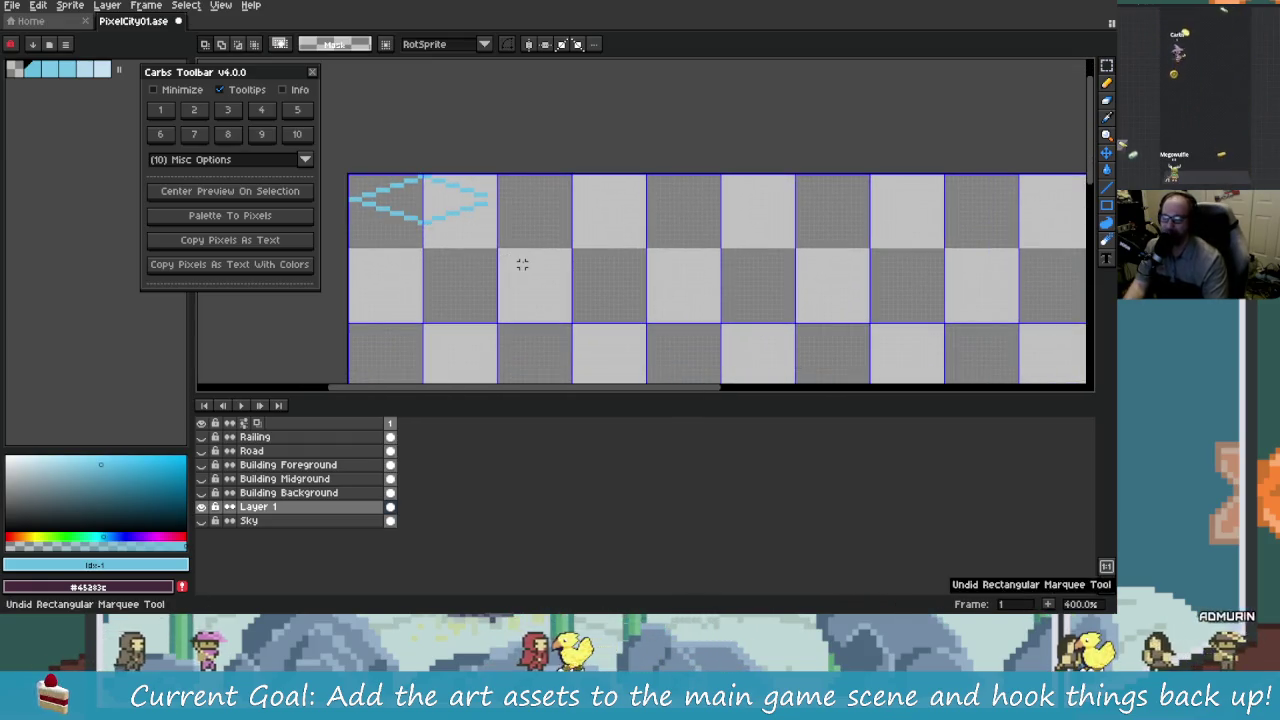
key(ctrl+z)
key(ctrl+z)
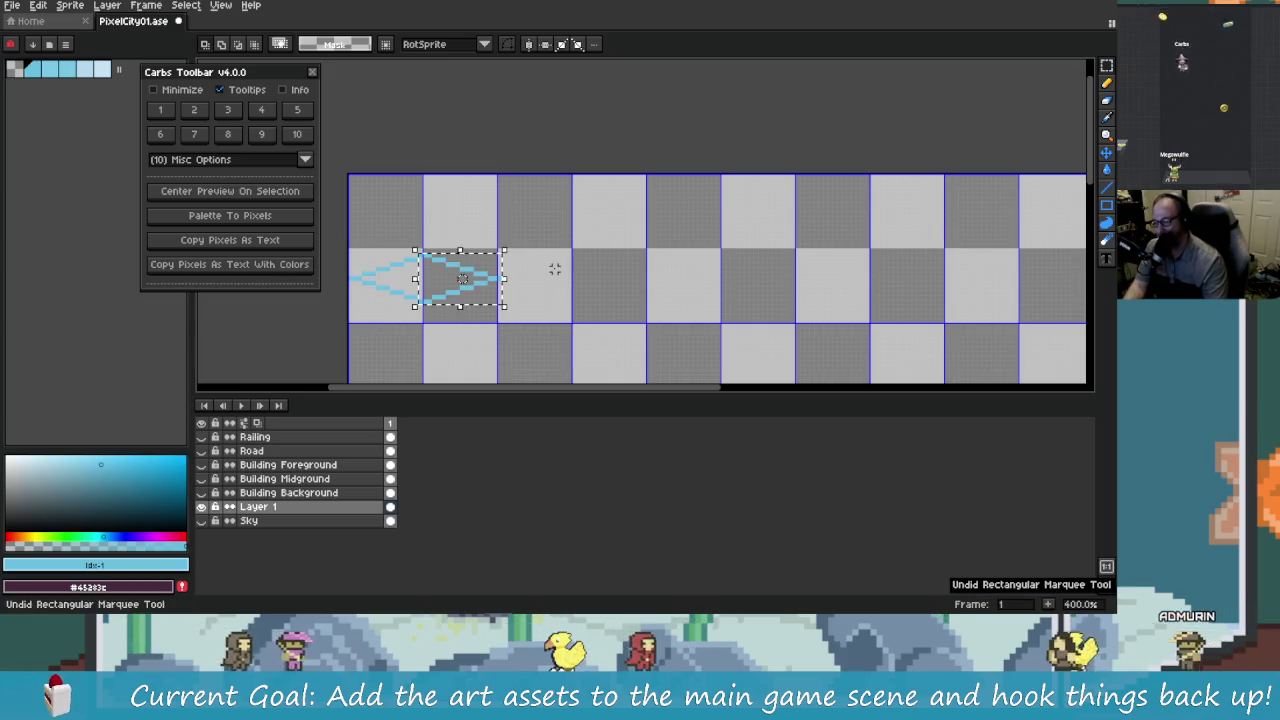
key(ctrl+z)
key(ctrl+z)
key(ctrl+z)
key(ctrl+z)
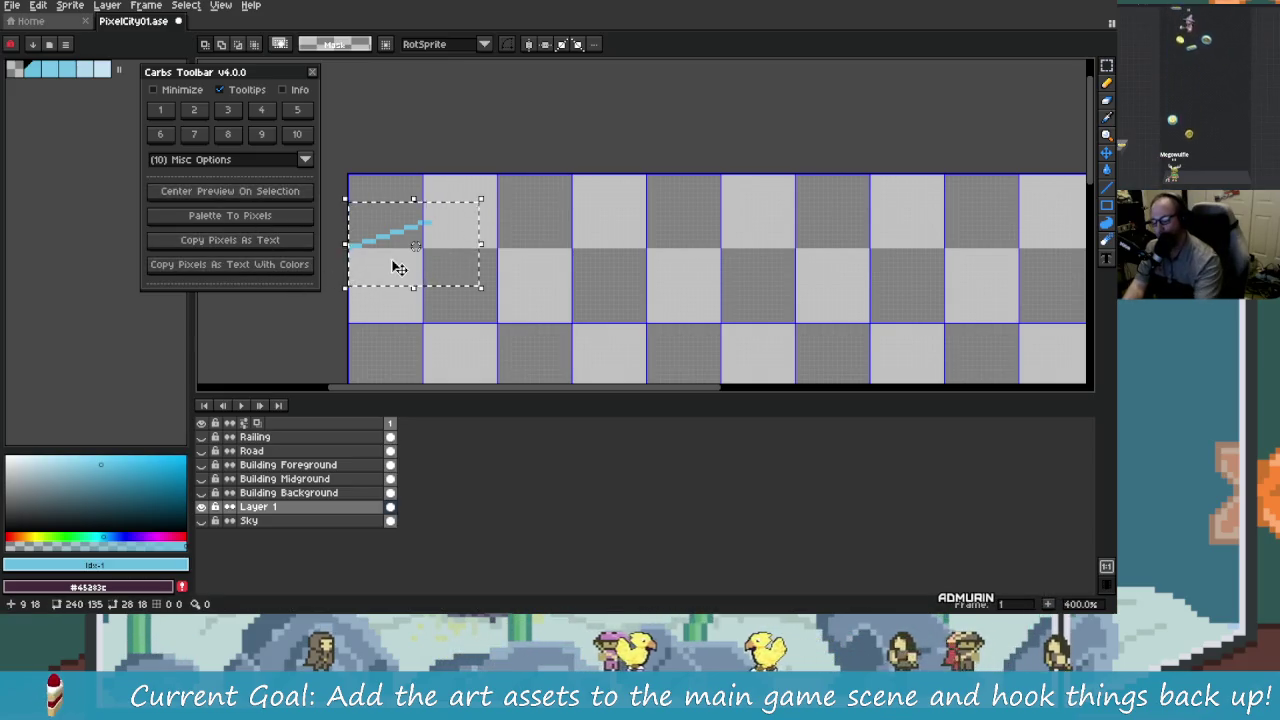
key(ctrl+z)
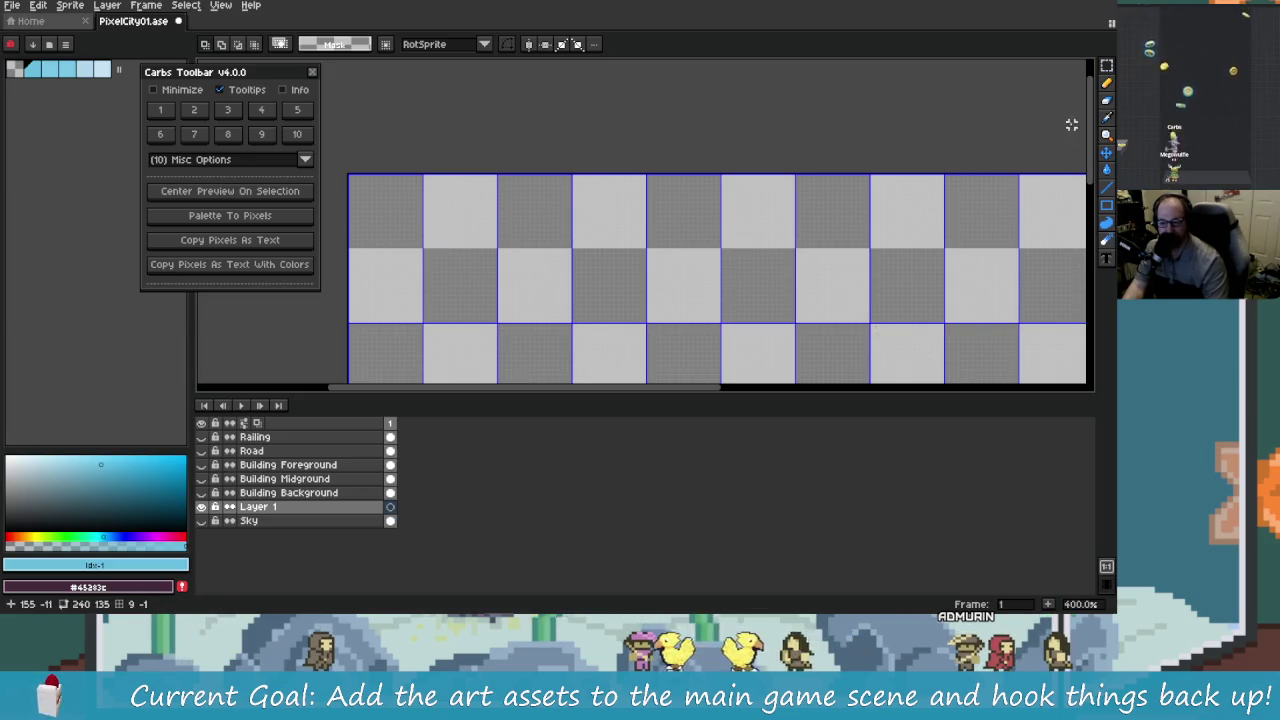
click(1107, 85)
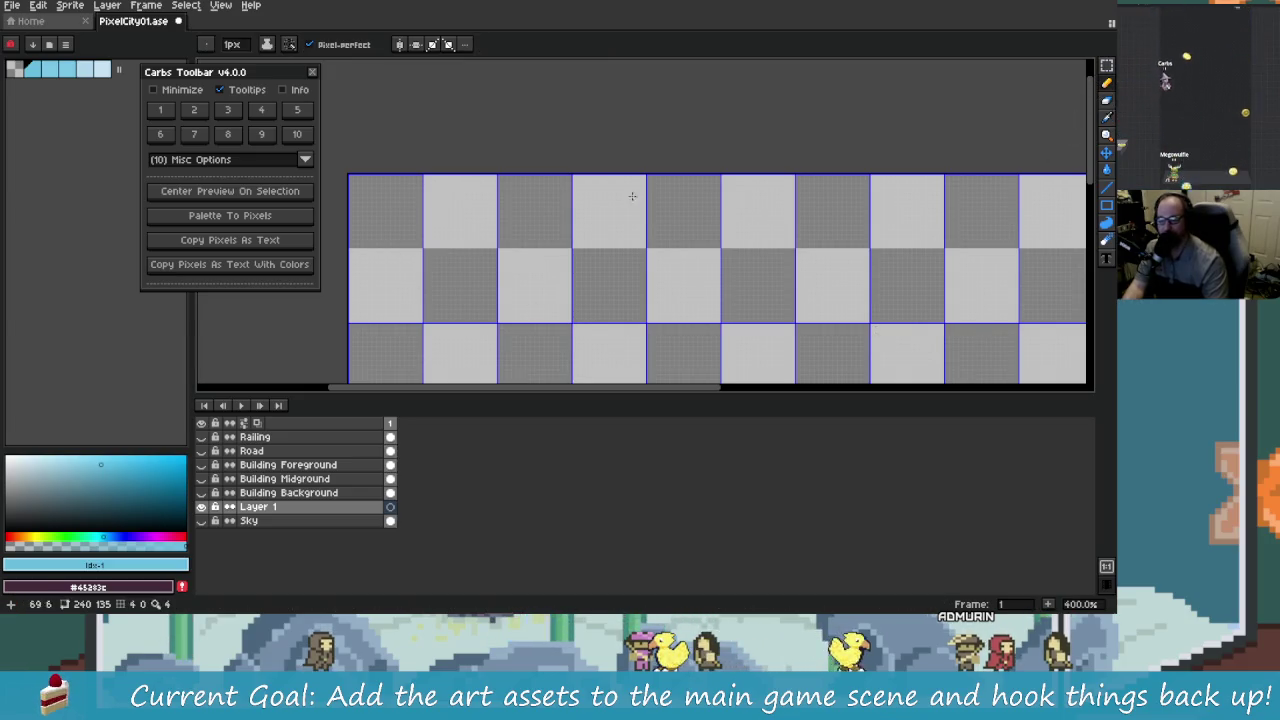
drag(510, 198, 539, 191)
click(58, 26)
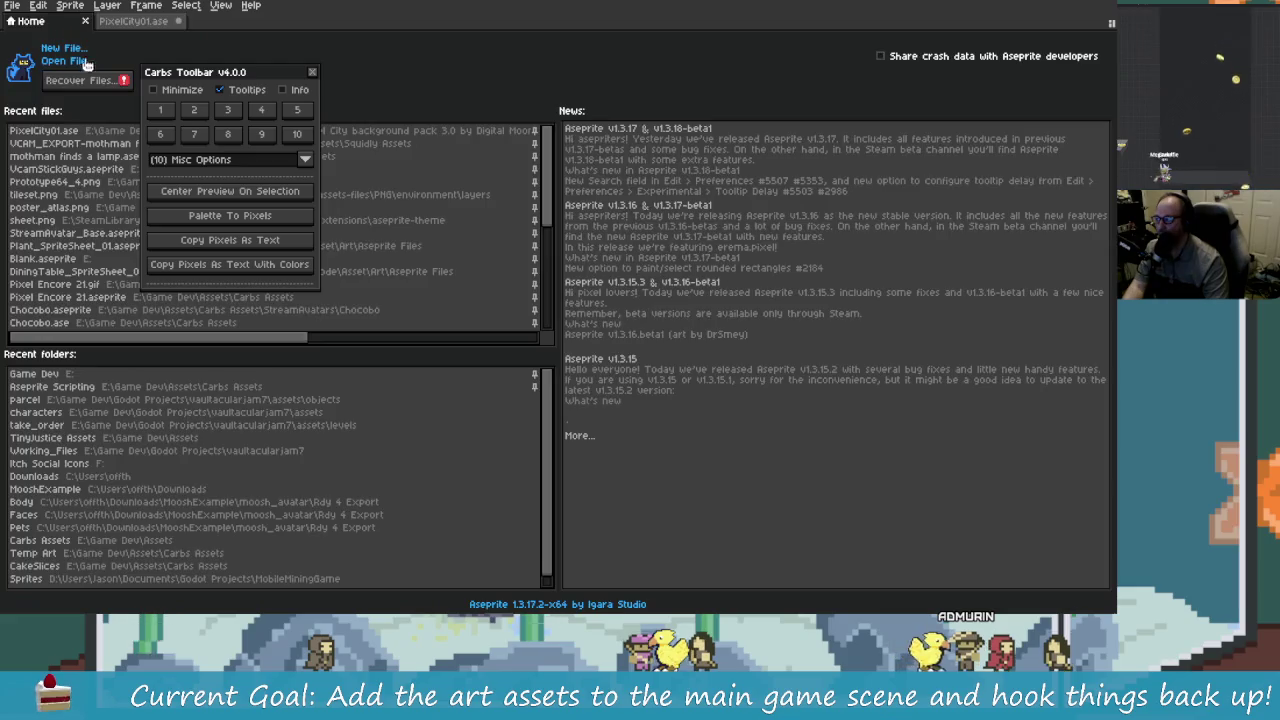
- Create a blank 128×128 sprite and pick the Gradient tool with palette colour 31
click(72, 50)
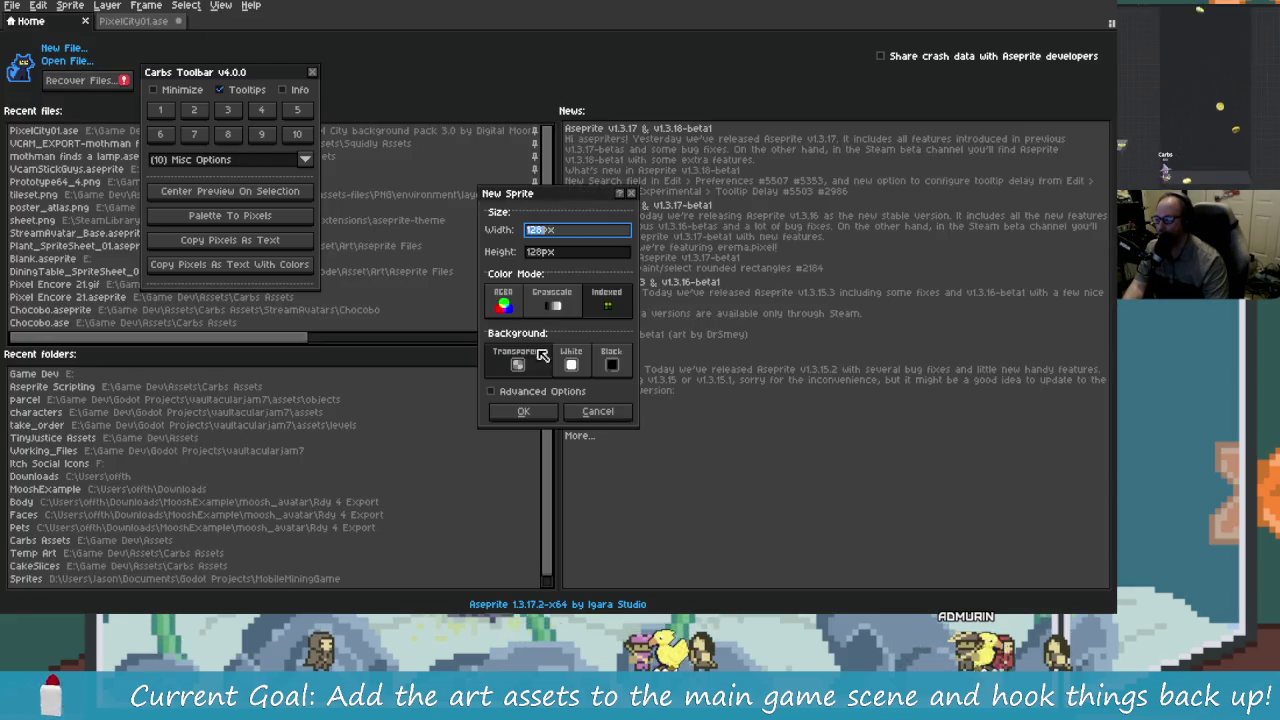
click(548, 415)
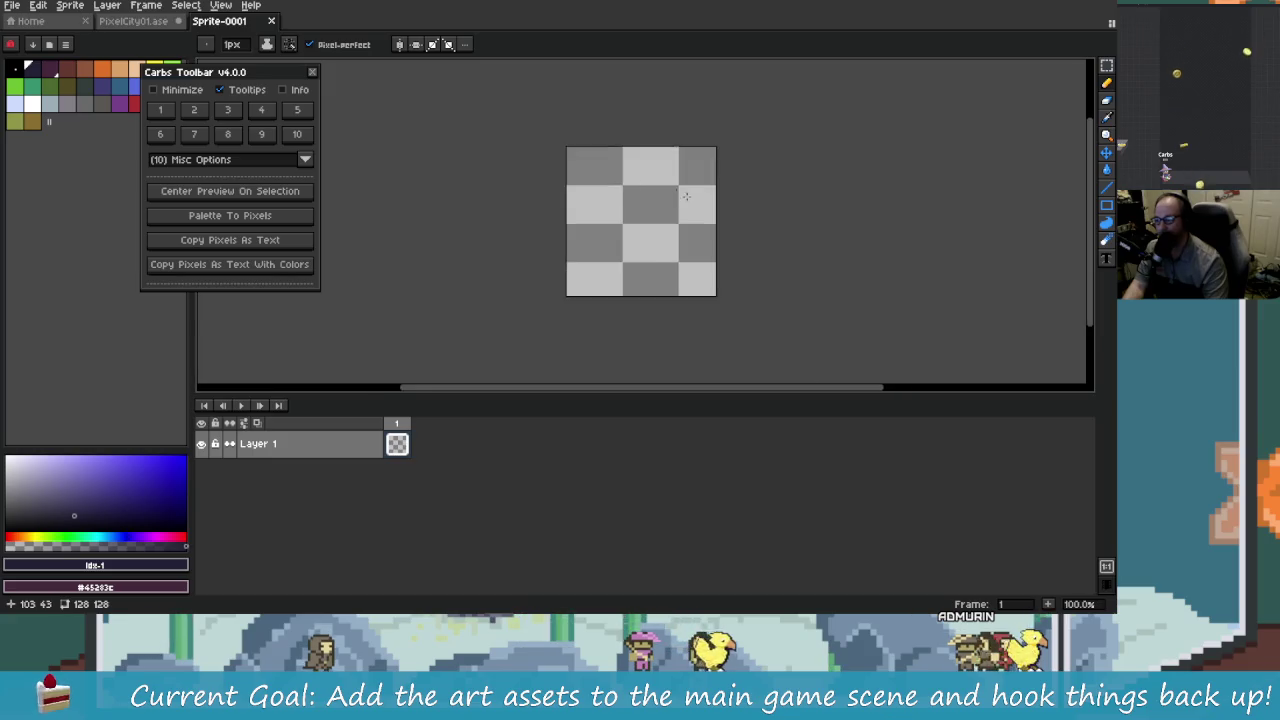
click(1106, 203)
click(1111, 225)
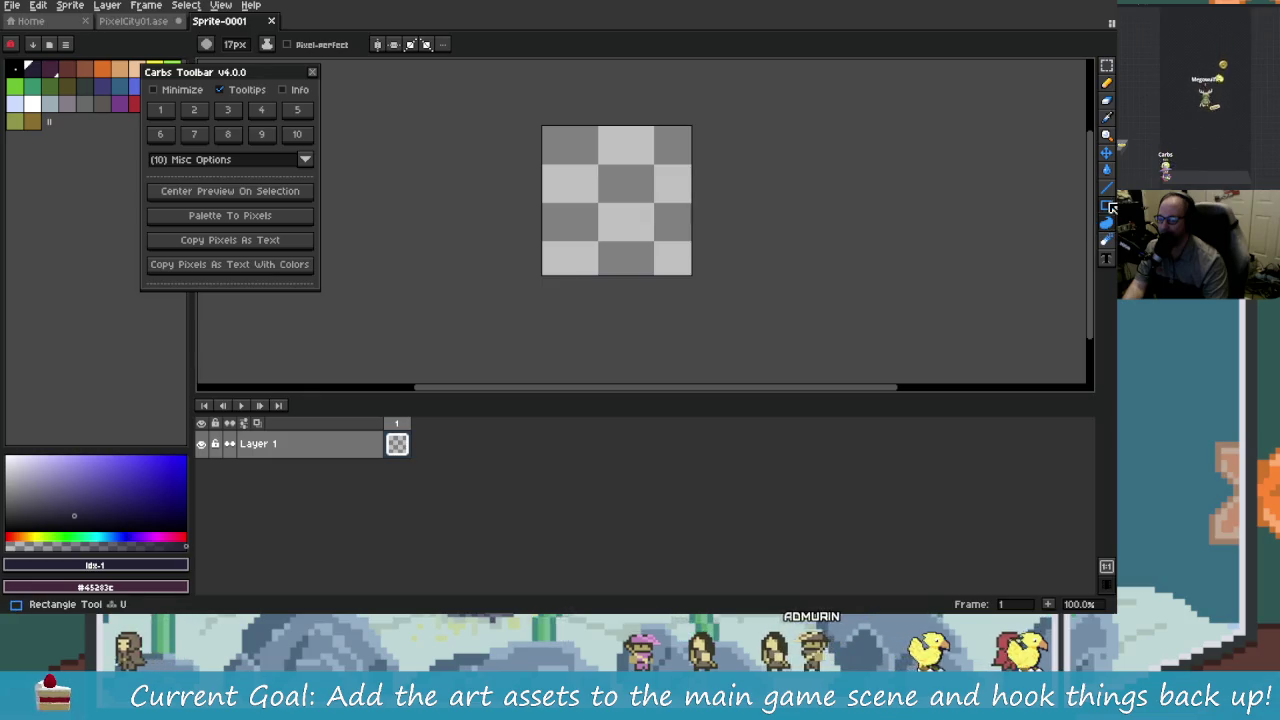
click(1106, 169)
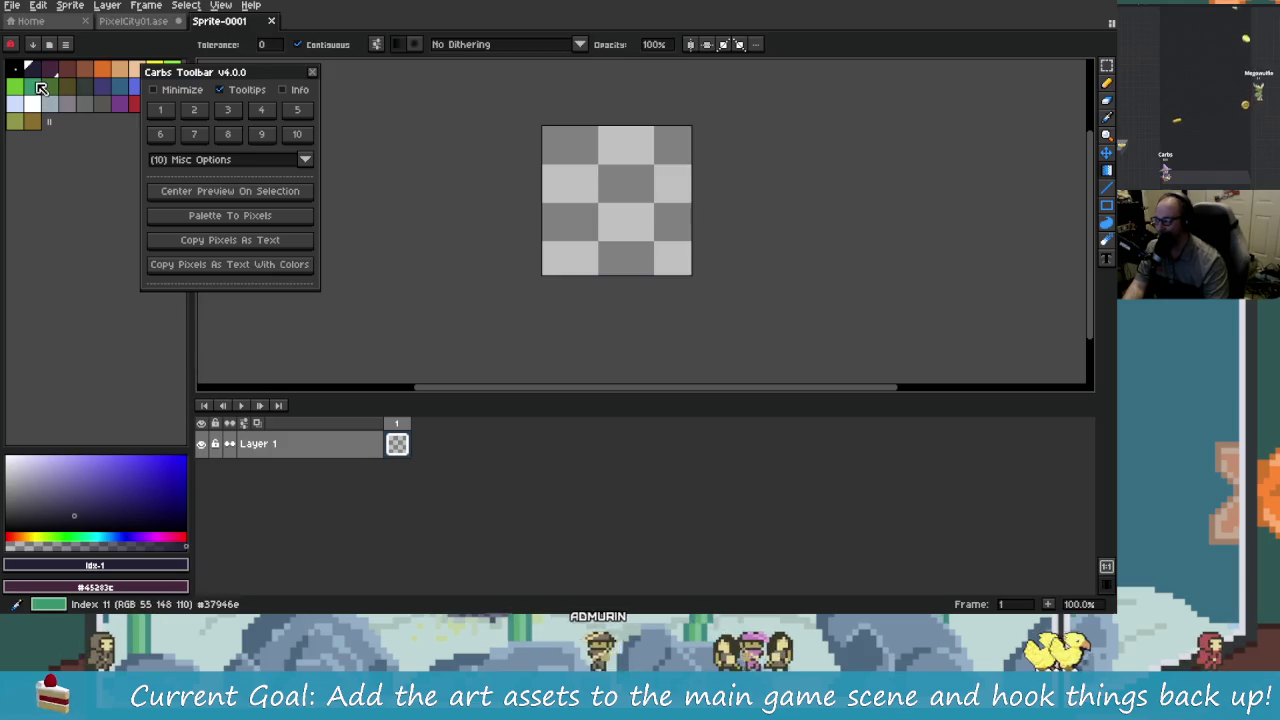
click(42, 121)
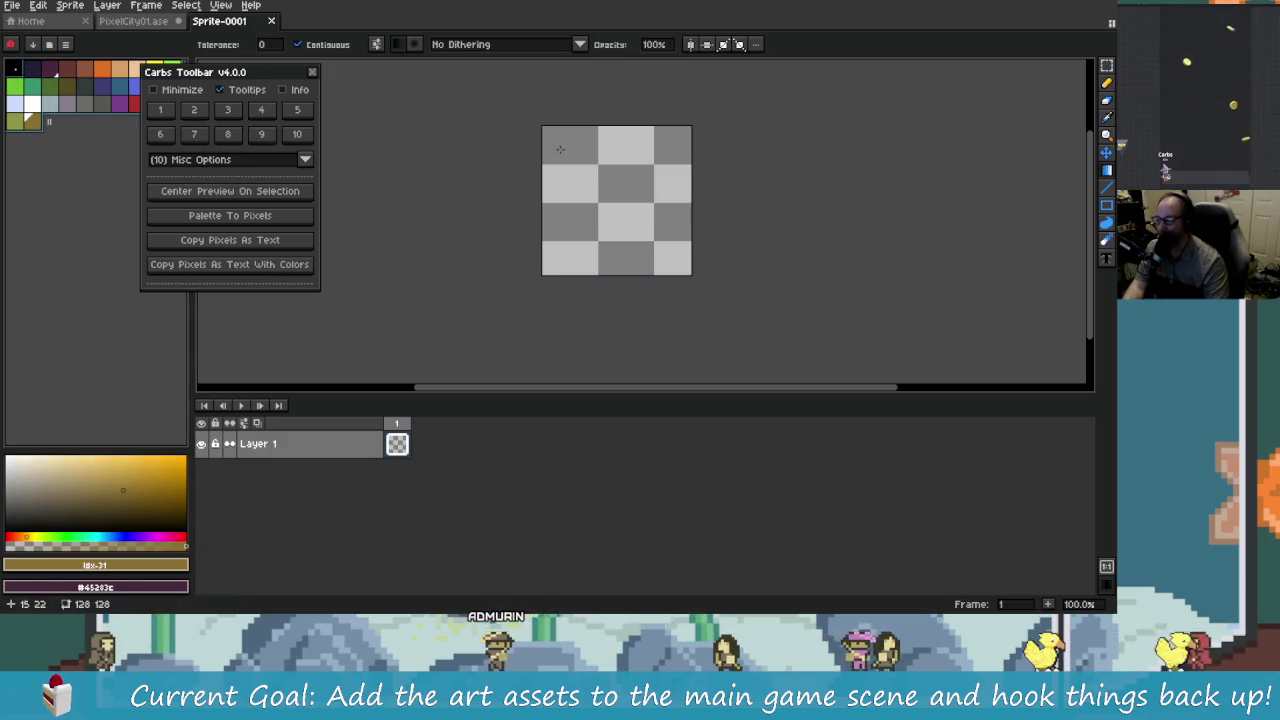
- Try a vertical gradient fill across the sprite, then undo it
scroll(619, 166, up, 2)
scroll(611, 149, down, 2)
scroll(600, 150, up, 1)
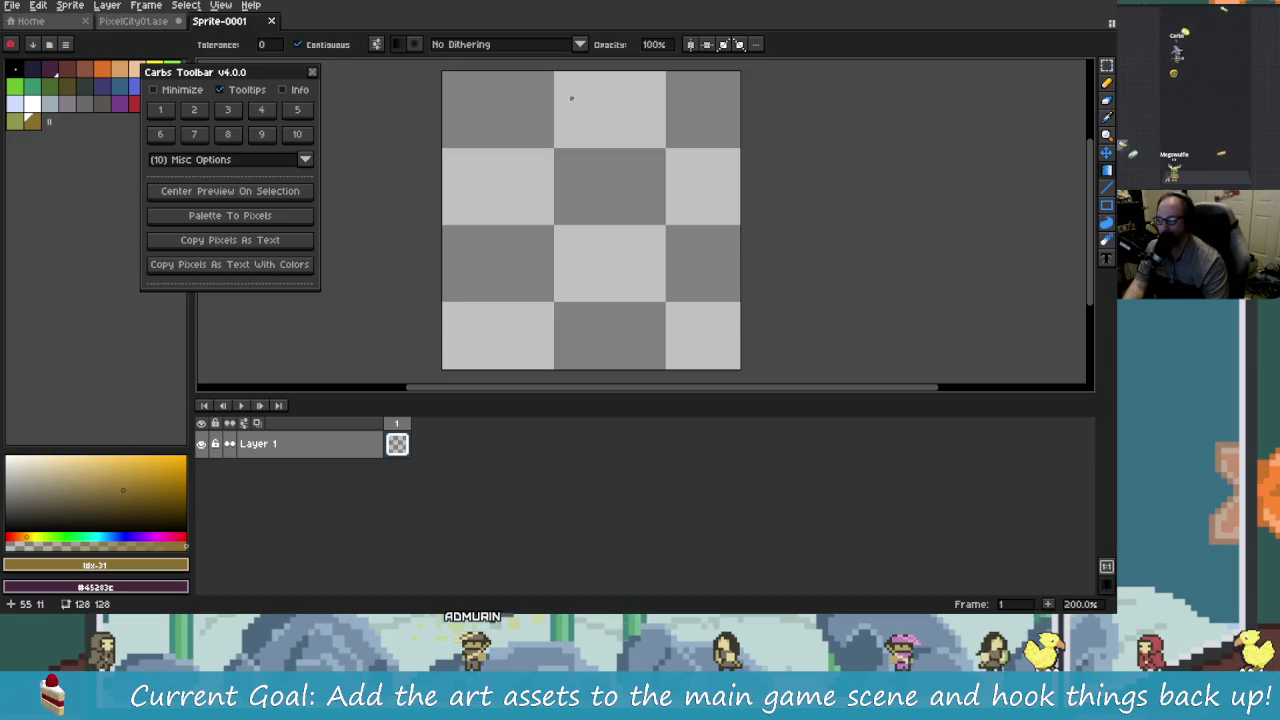
drag(585, 75, 590, 381)
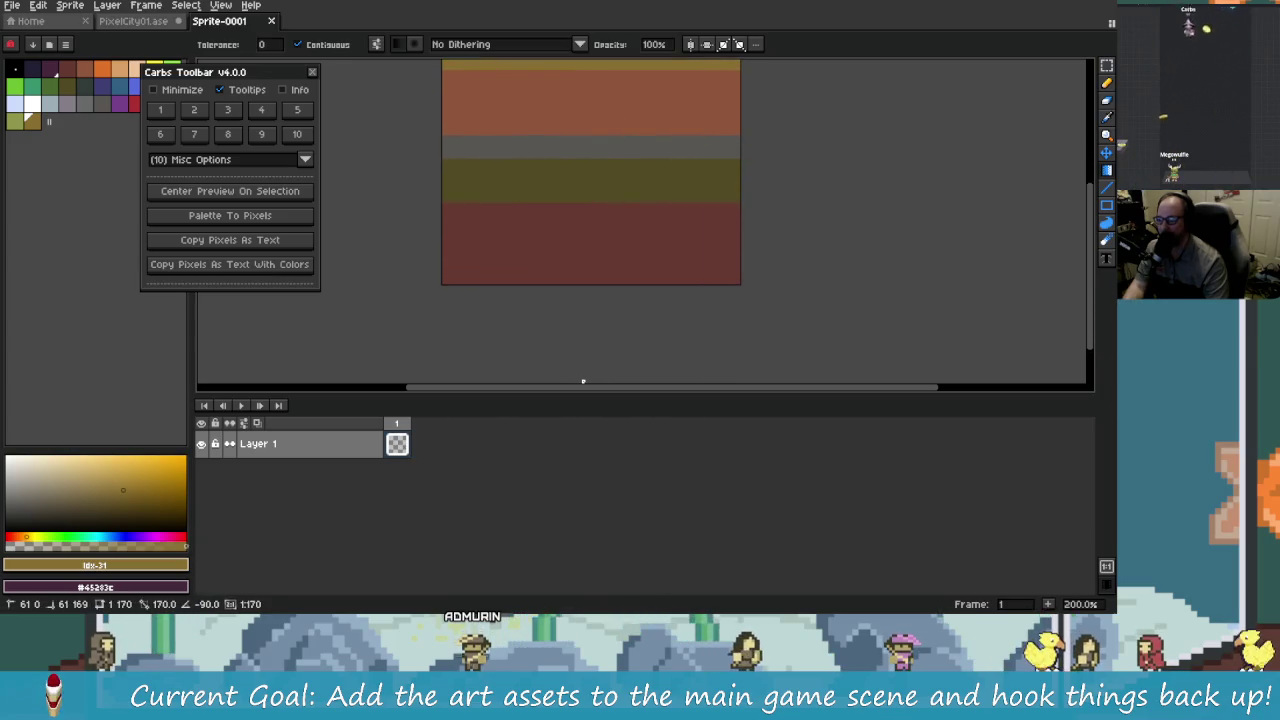
drag(645, 177, 649, 287)
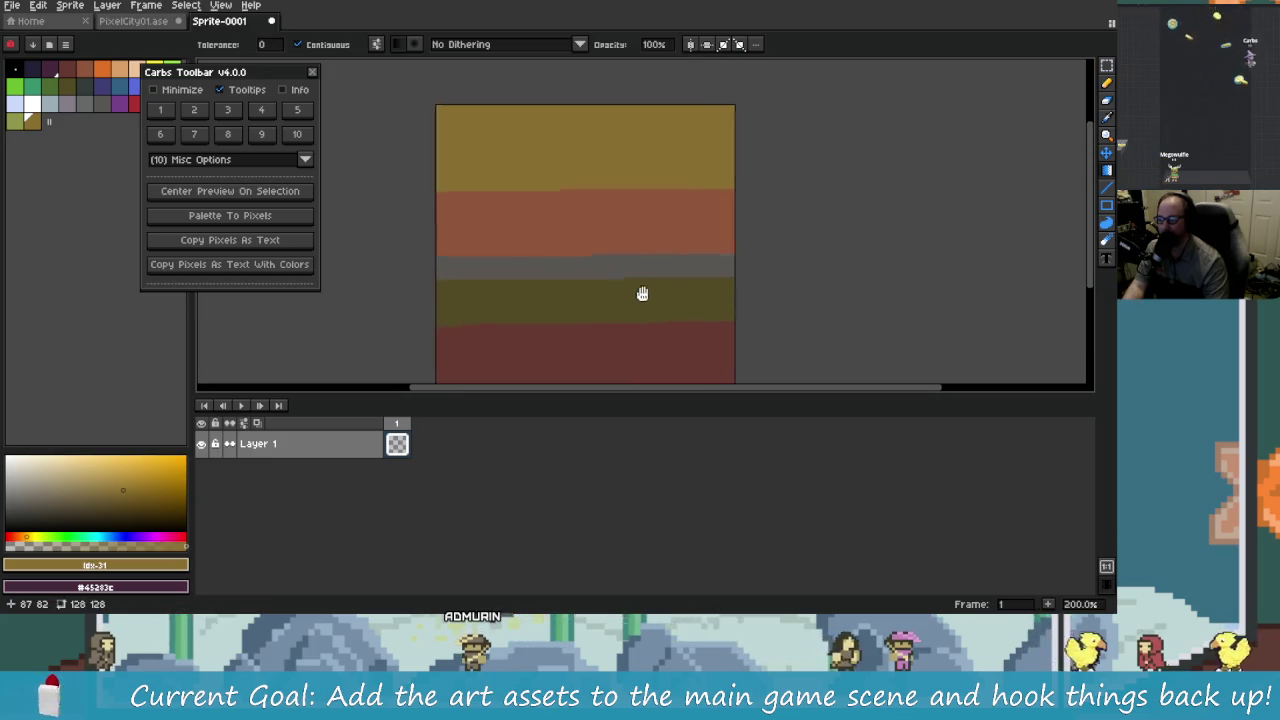
key(ctrl+z)
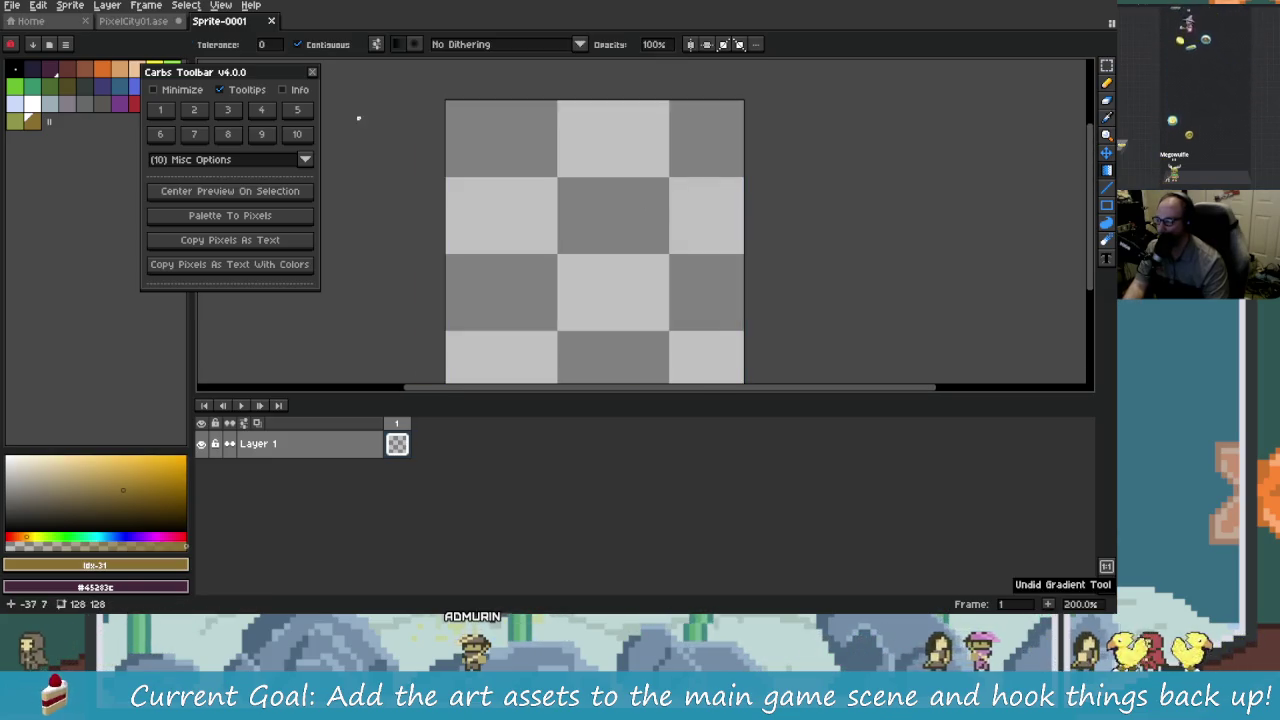
- Set gradient dithering to none, try a slanted yellow-to-purple gradient, and undo it
click(580, 46)
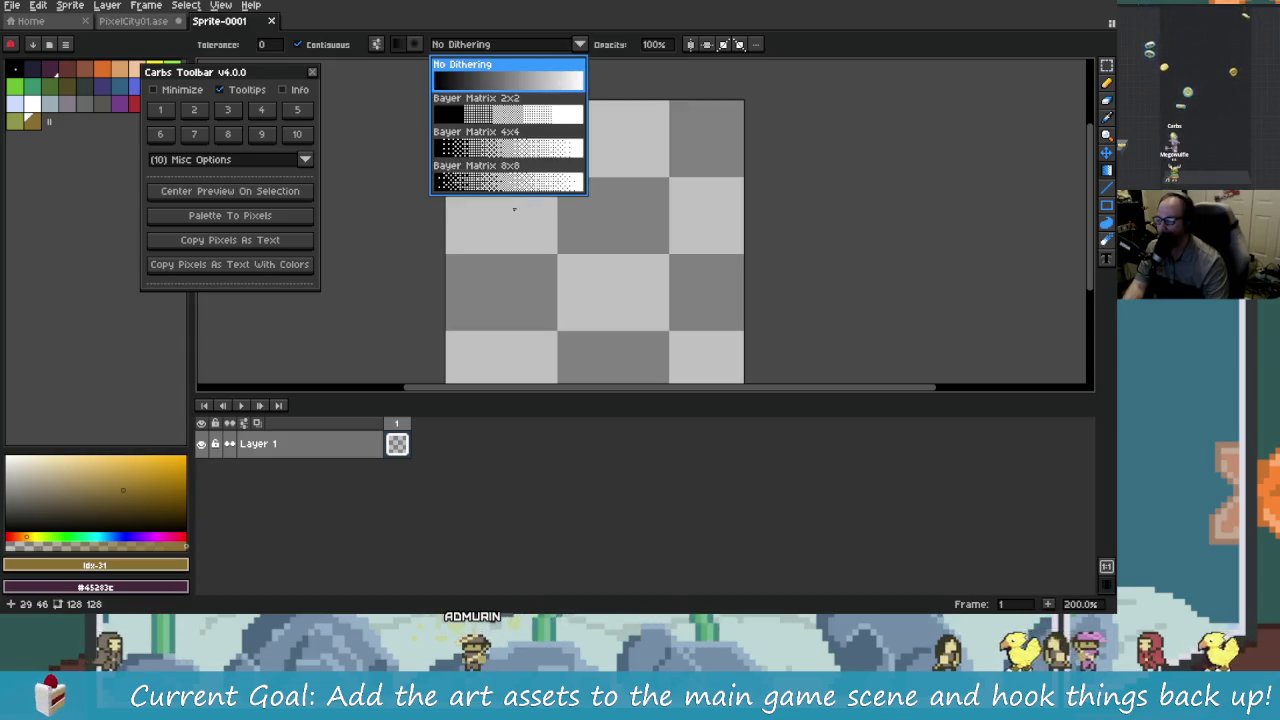
click(514, 209)
scroll(474, 150, down, 1)
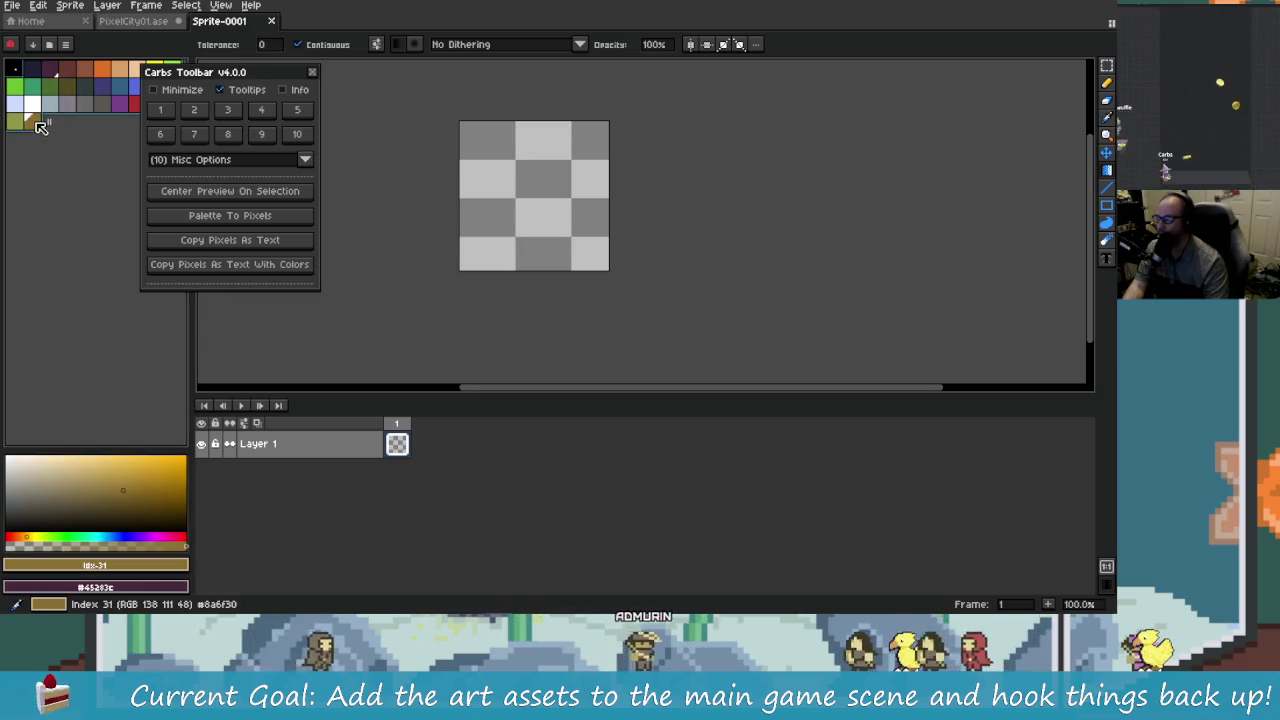
drag(533, 158, 506, 288)
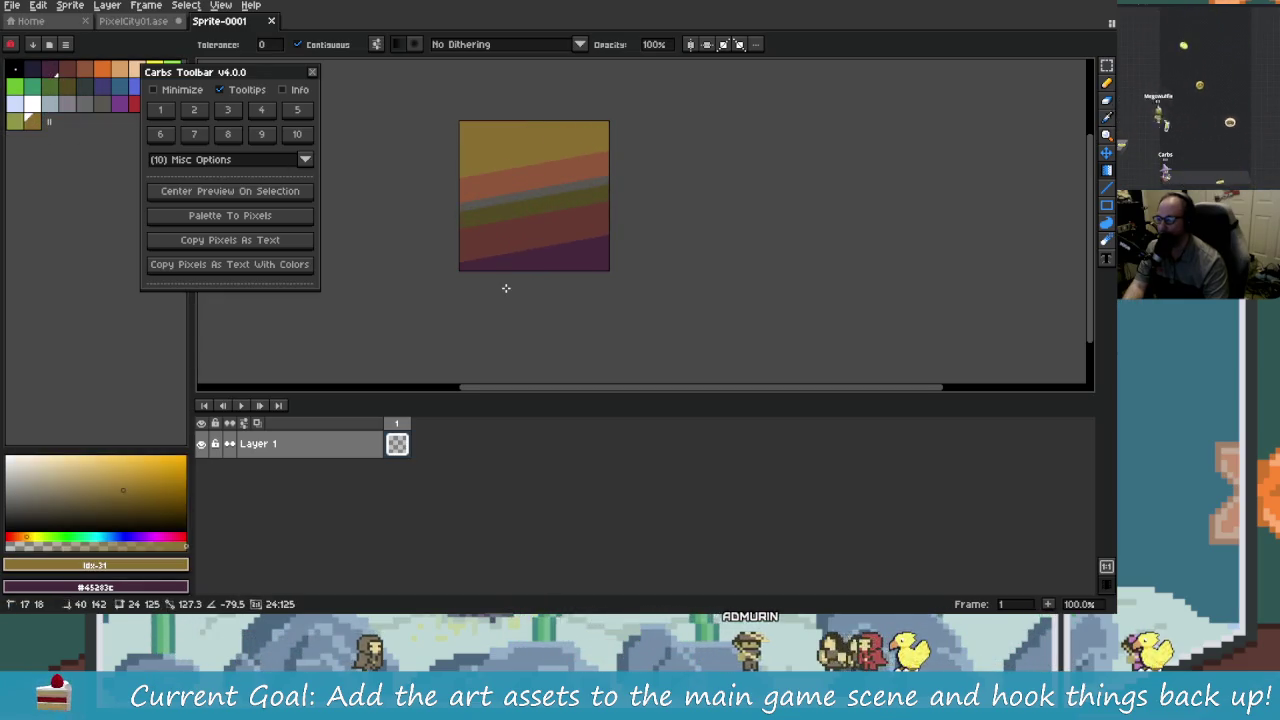
key(ctrl+z)
- Try orange and olive Idx-31 gradients on the sprite, undoing each one
drag(222, 77, 313, 82)
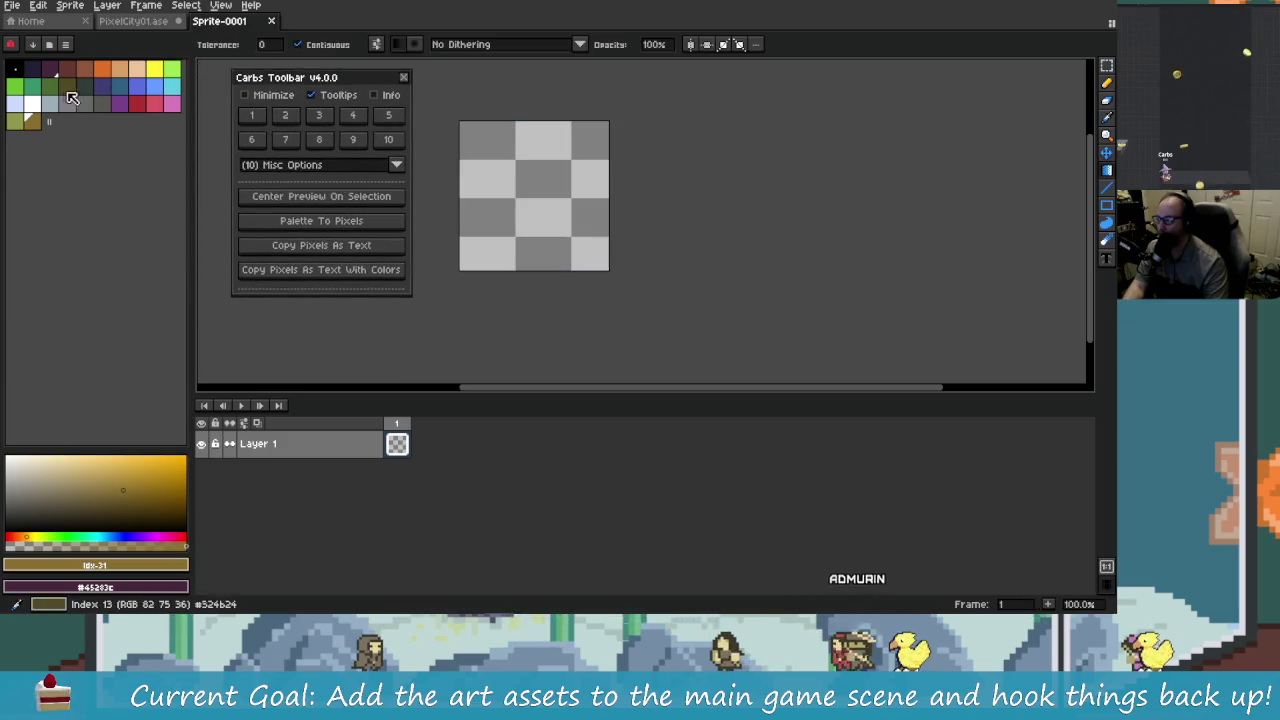
click(104, 69)
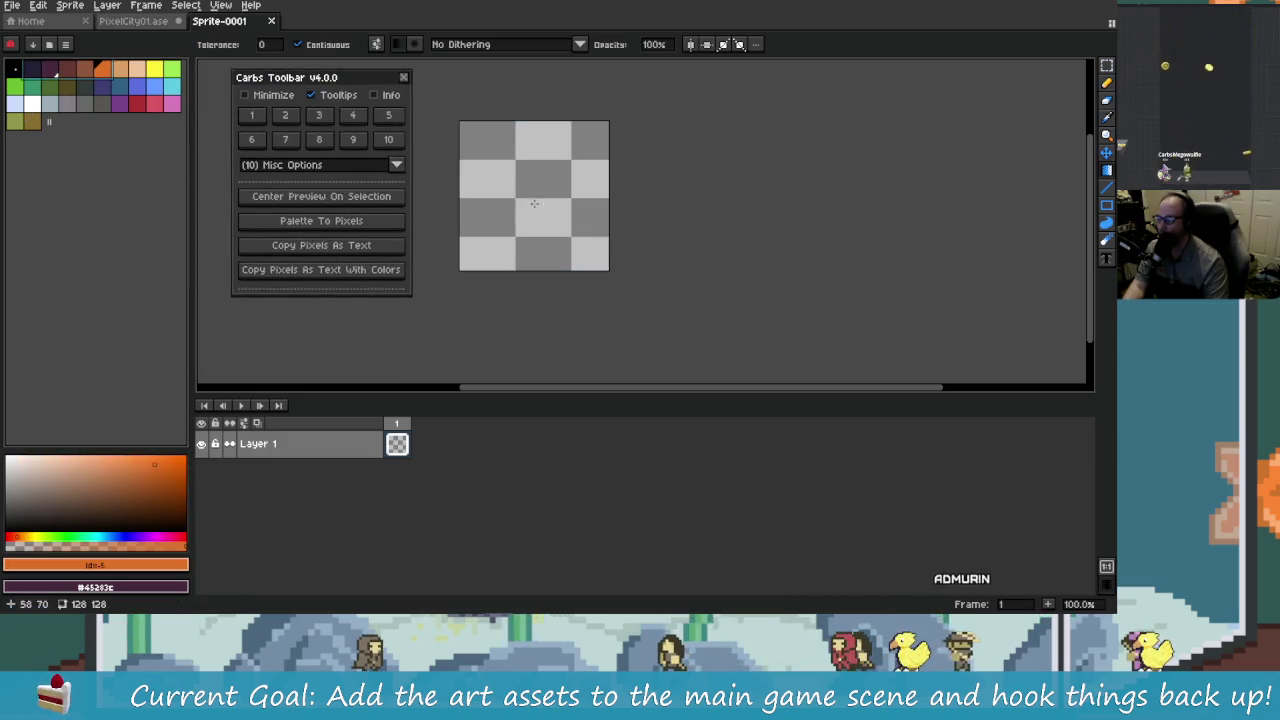
drag(534, 203, 526, 286)
key(ctrl+z)
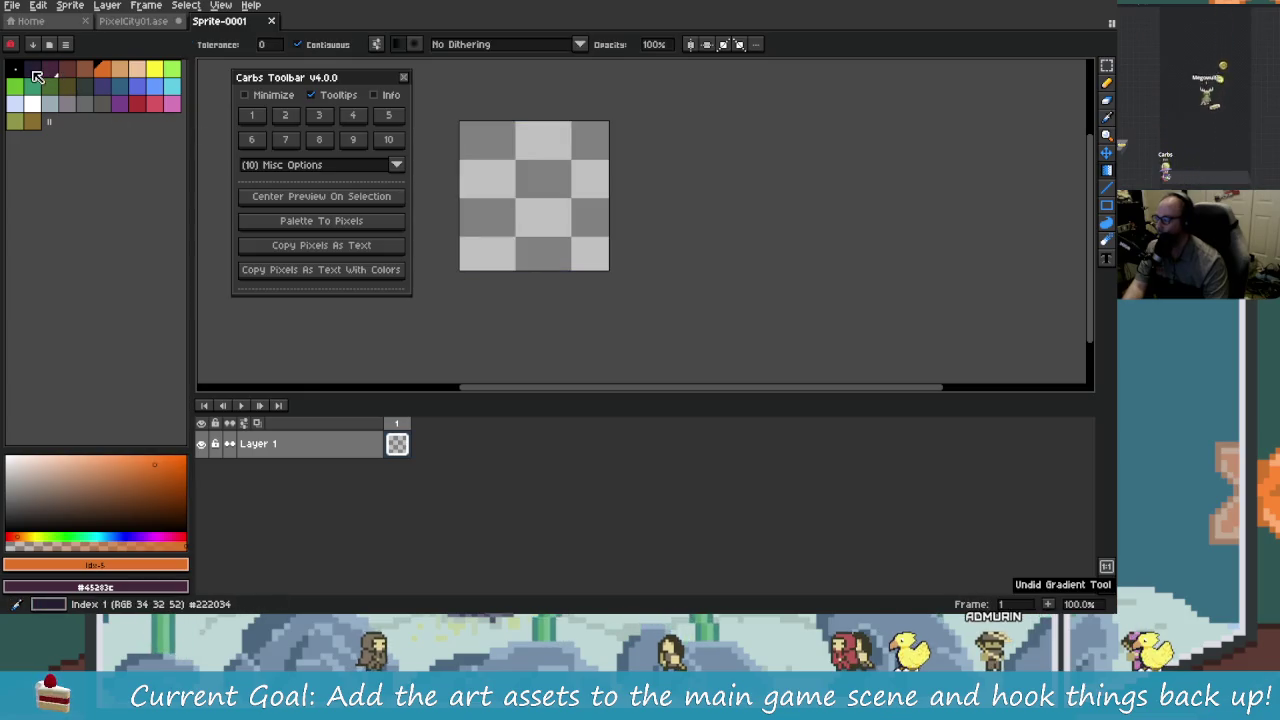
click(36, 121)
mouse_move(617, 210)
mouse_down()
mouse_move(536, 207)
mouse_move(550, 227)
mouse_up()
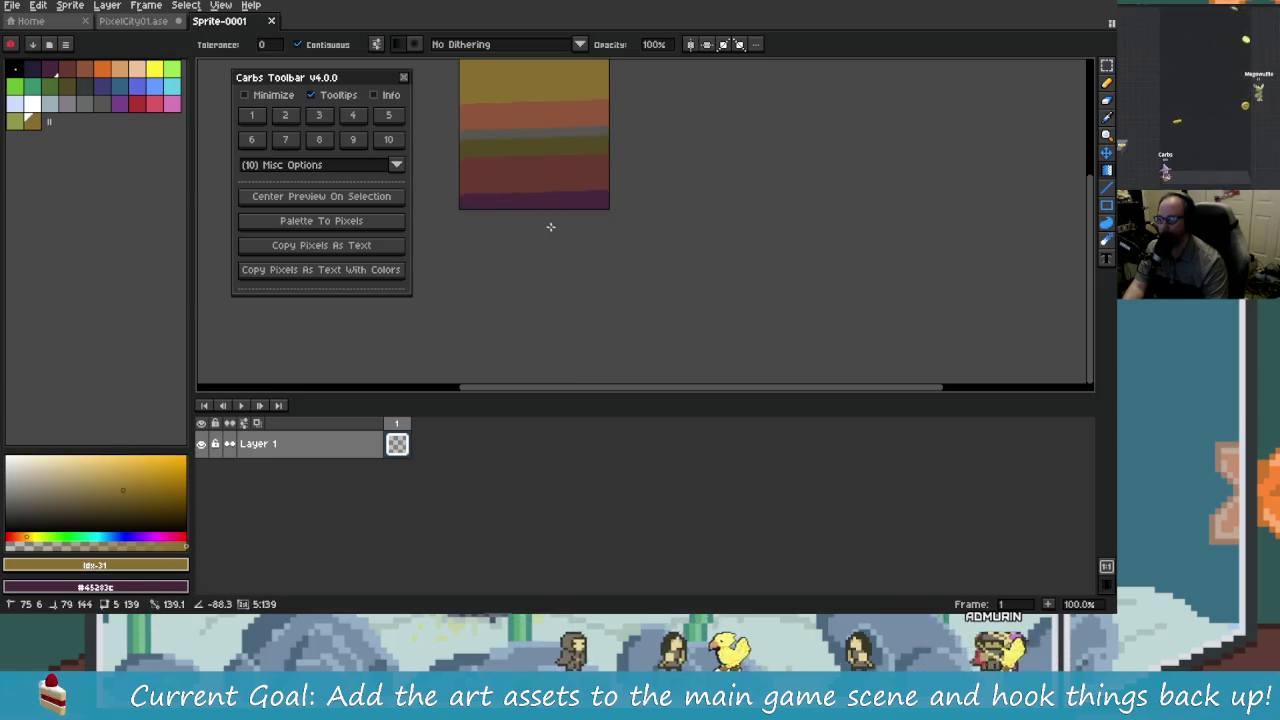
key(ctrl+z)
- Recentre the sprite in the view and bring up the palette list
scroll(566, 194, up, 2)
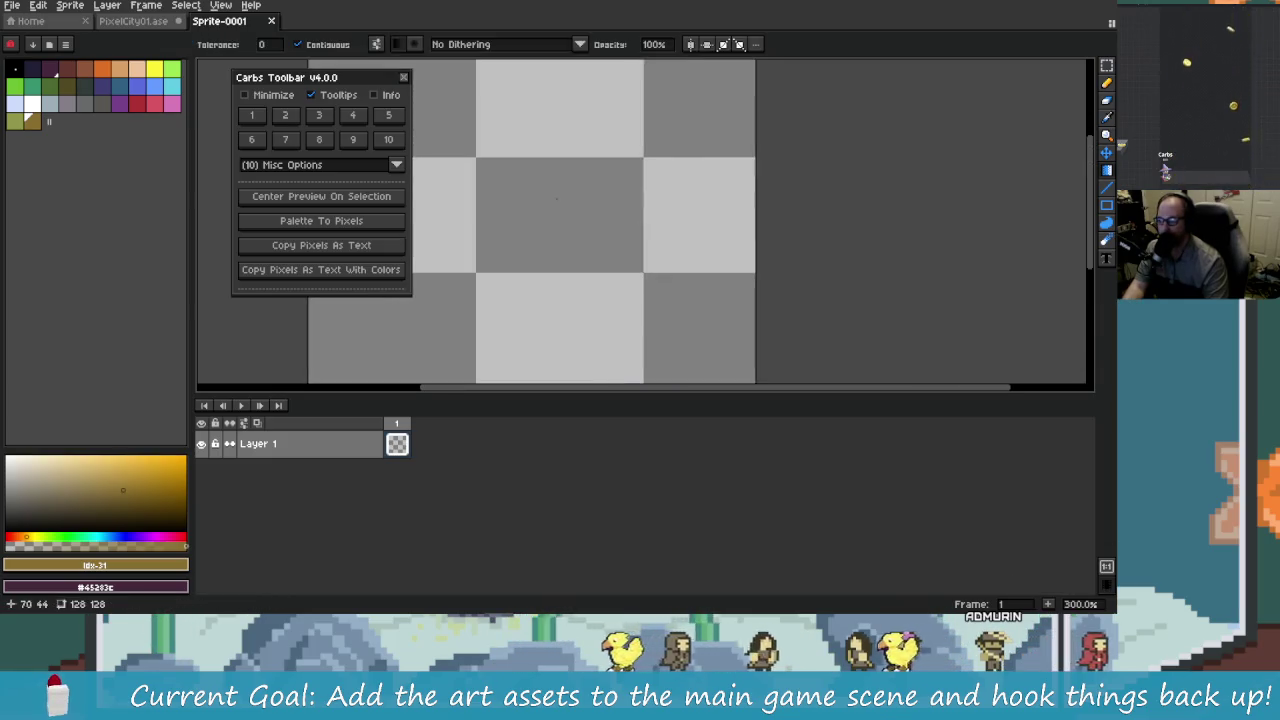
scroll(610, 205, down, 1)
mouse_move(610, 205)
mouse_down()
mouse_move(643, 172)
mouse_move(649, 123)
mouse_up()
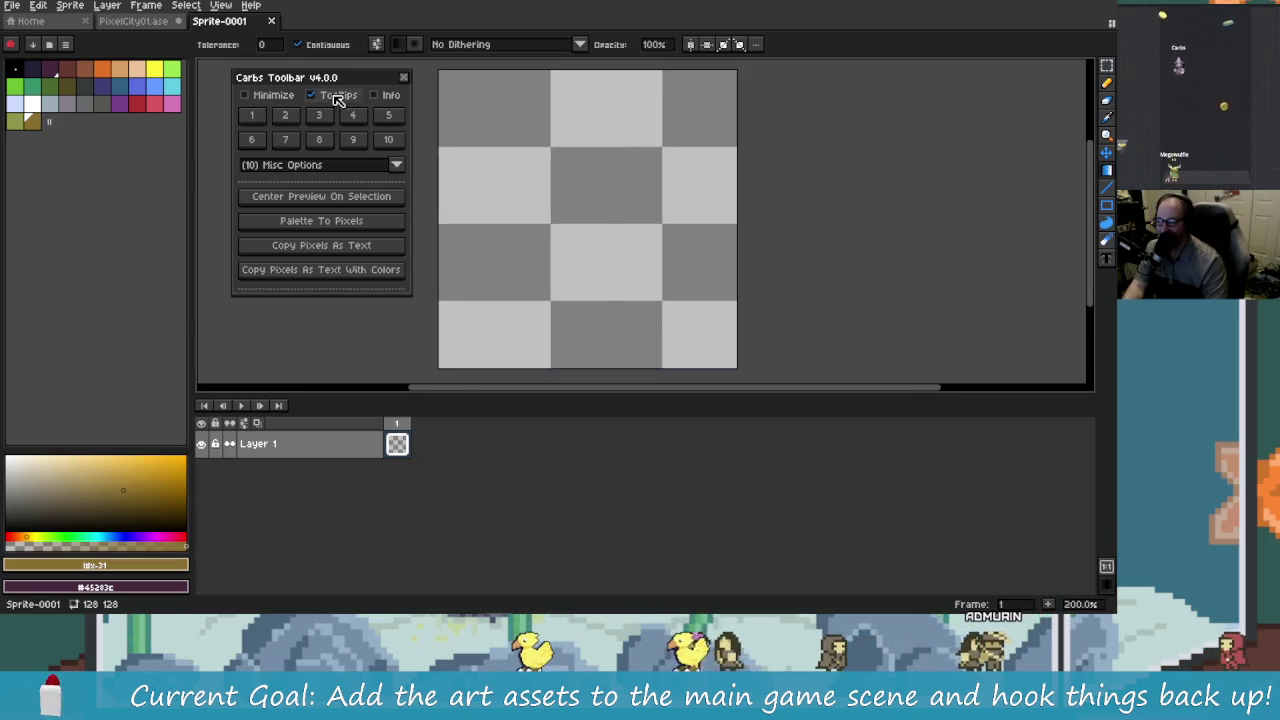
click(340, 221)
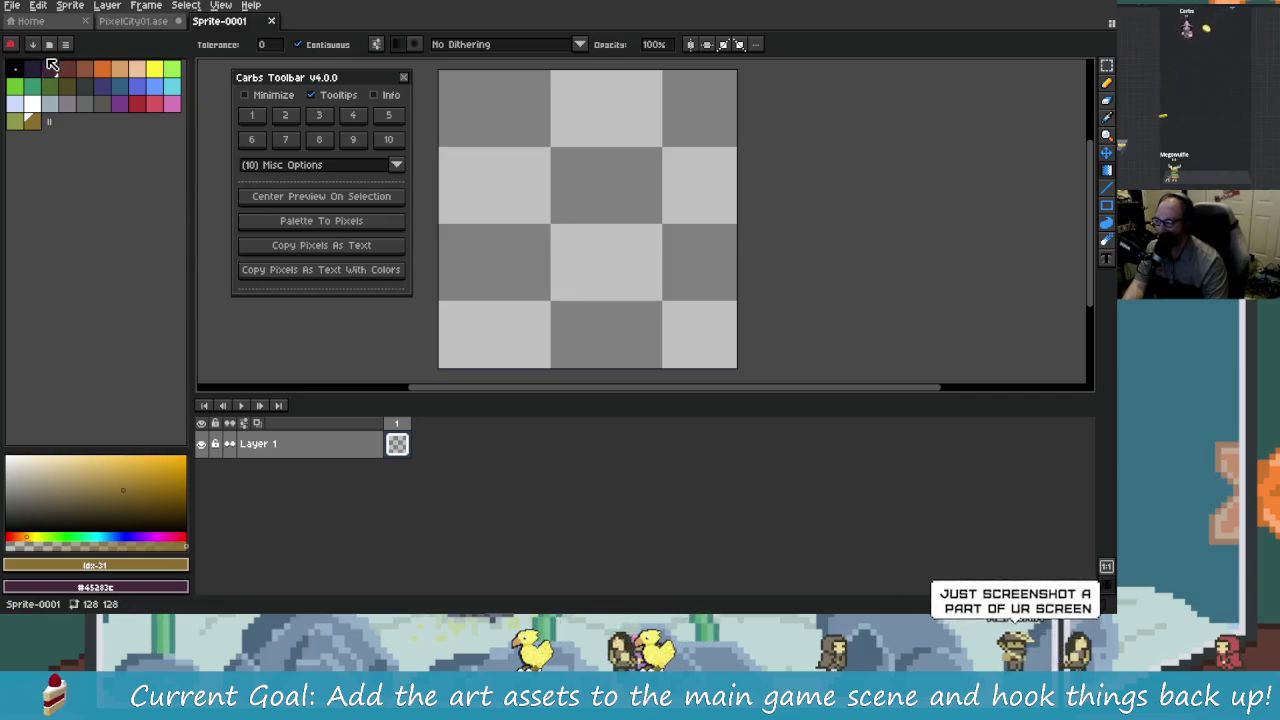
mouse_move(284, 264)
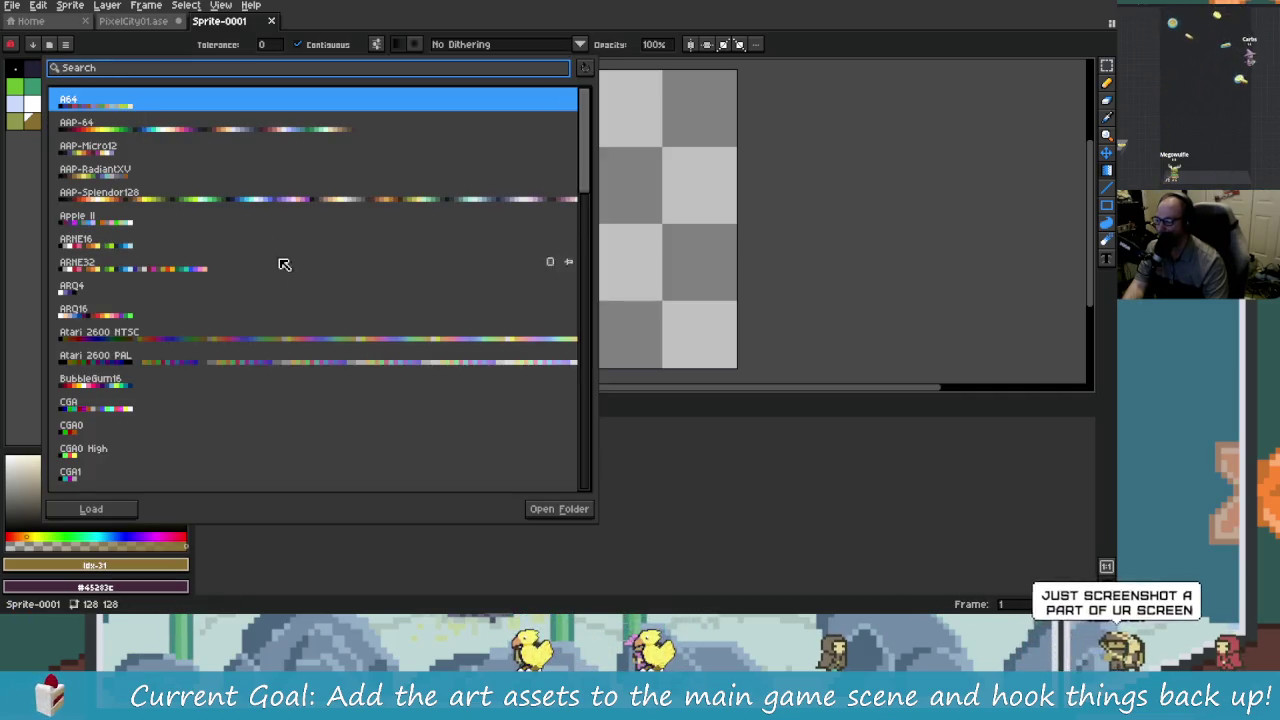
- Load the AAP-Splendor128 palette from the preset palette list
click(405, 212)
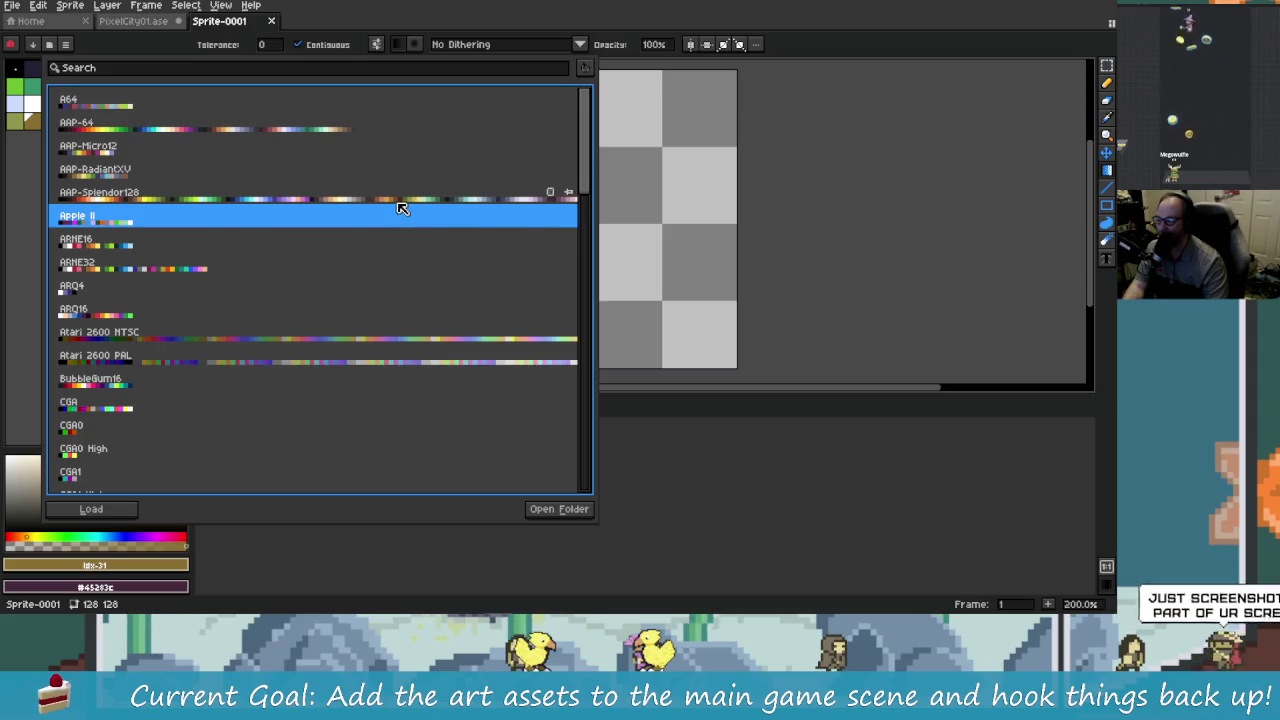
click(398, 202)
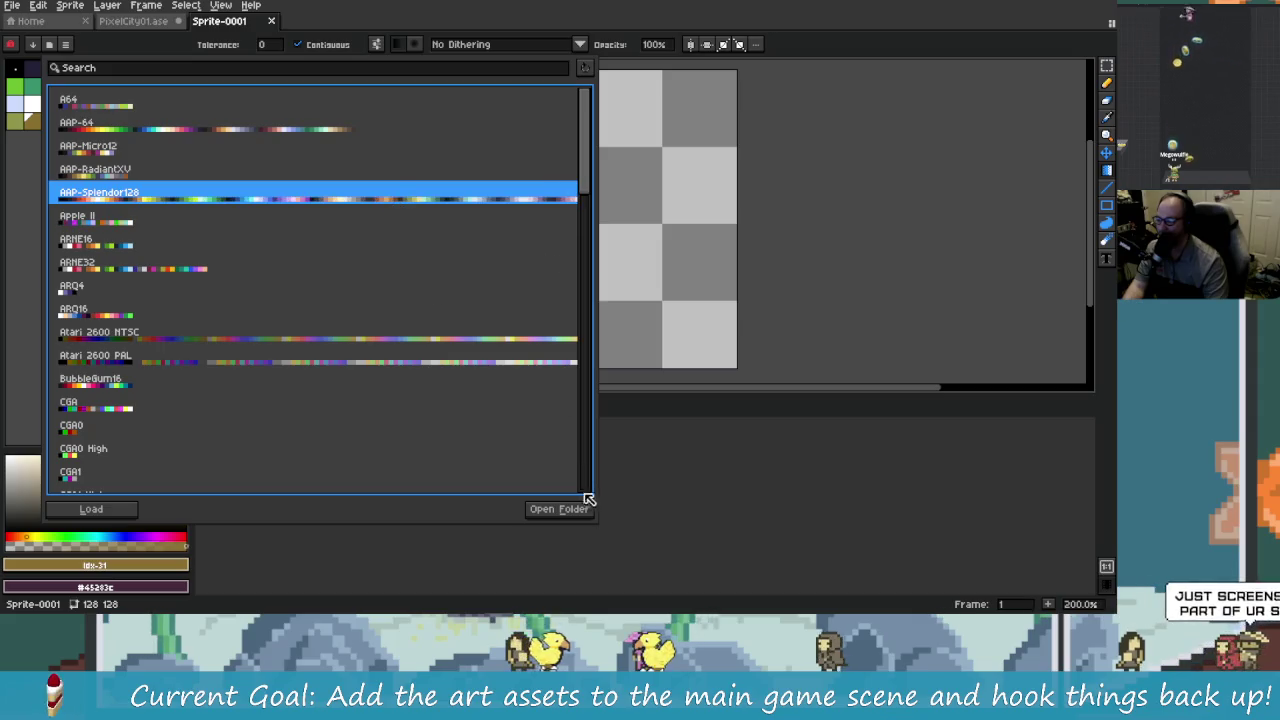
double_click(378, 203)
click(685, 474)
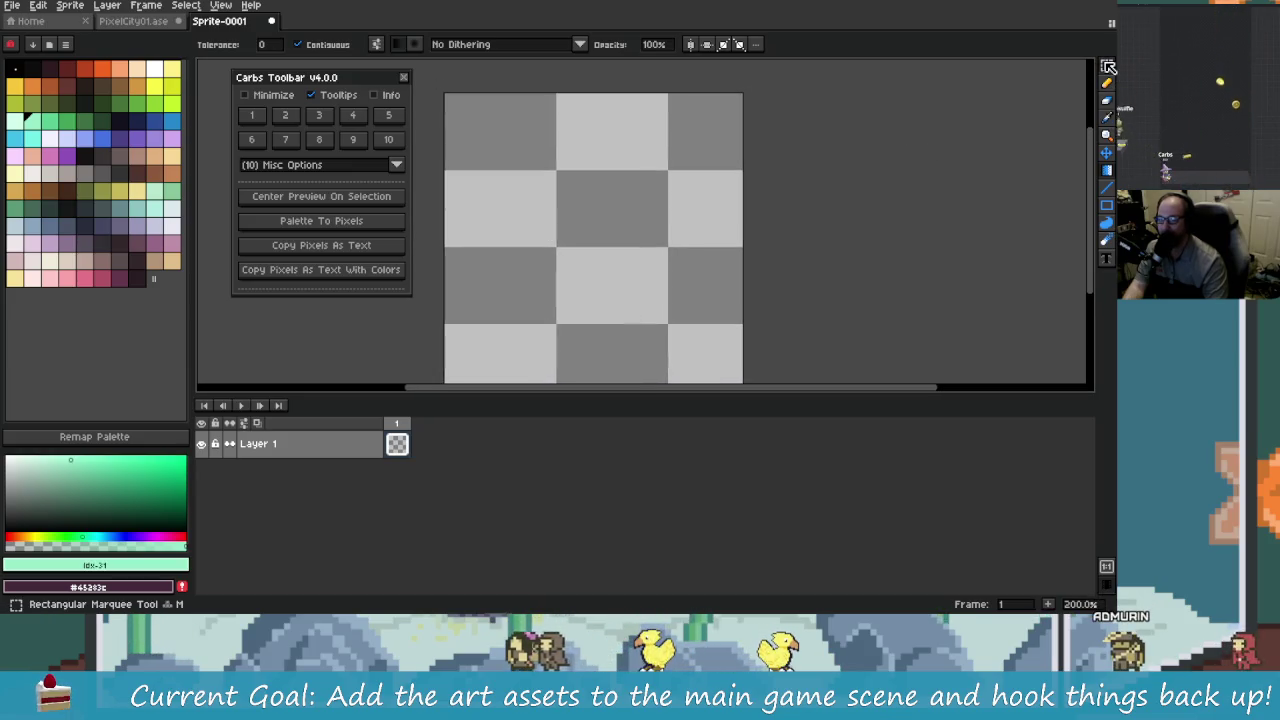
- Paint all 128 palette colours as a row along the sprite's top edge
click(1107, 66)
scroll(556, 153, down, 1)
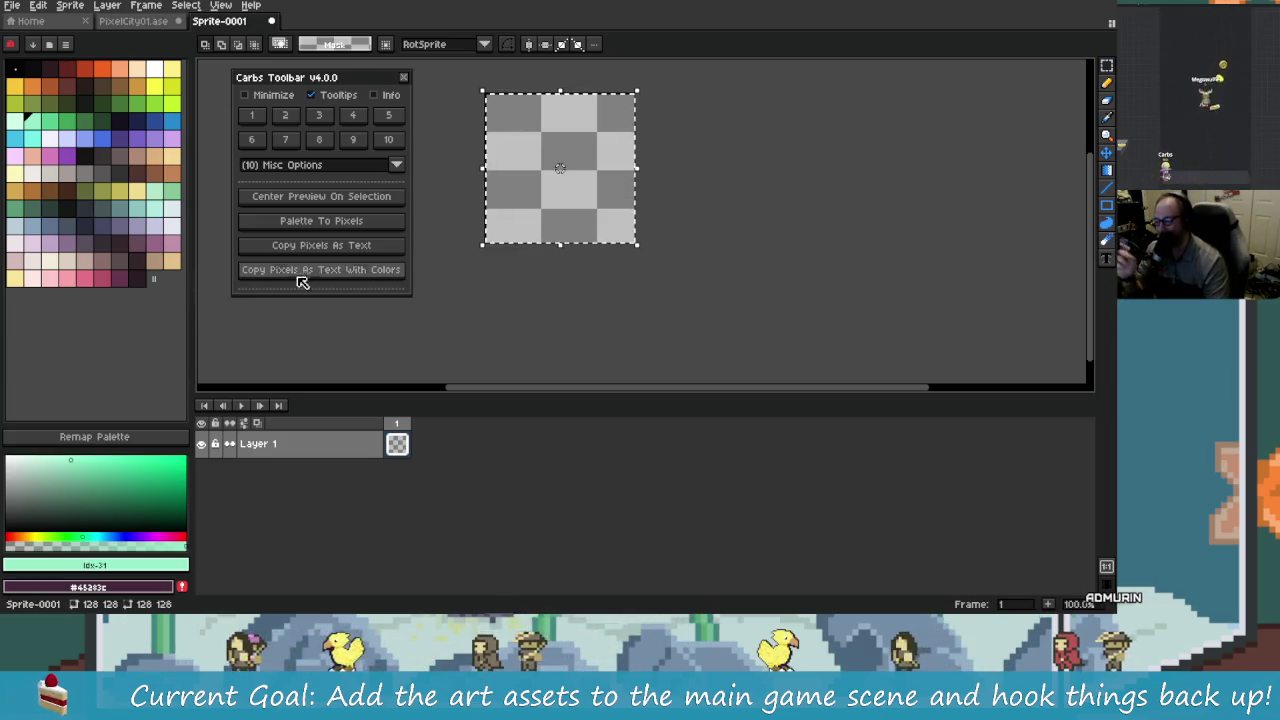
click(375, 224)
scroll(531, 117, up, 3)
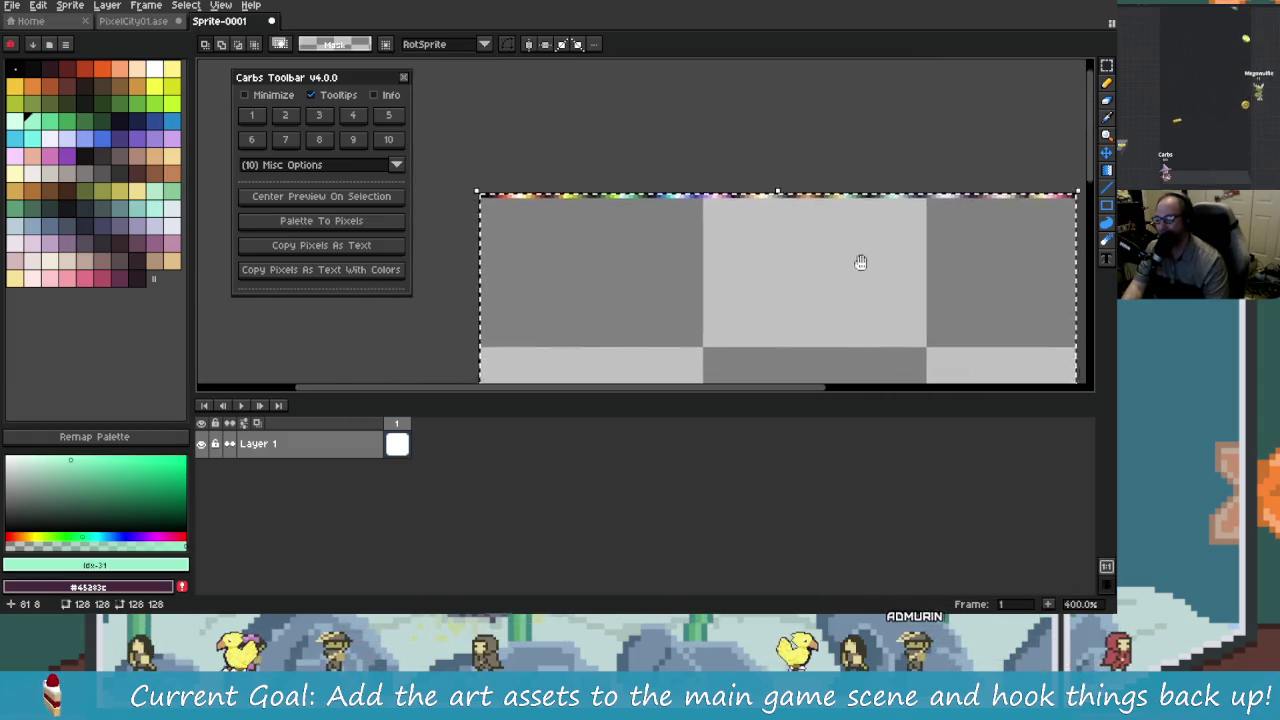
drag(788, 275, 737, 214)
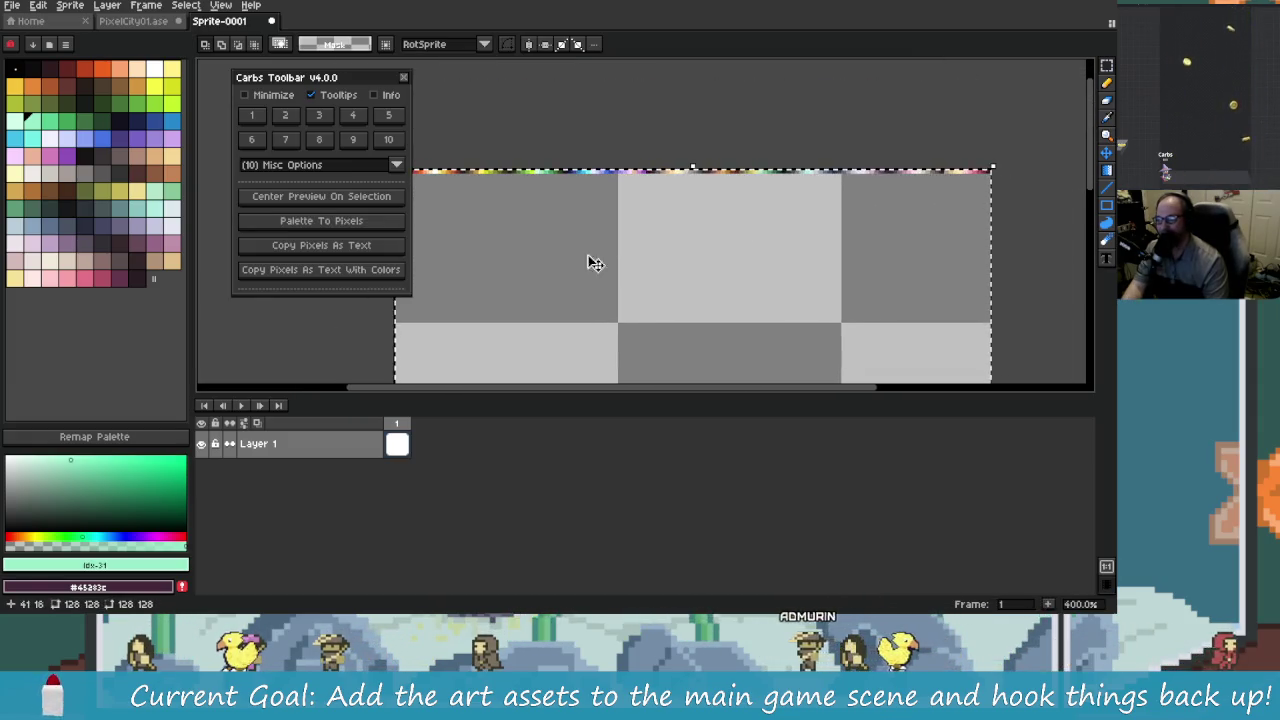
- Select a strip across the sprite's top and shrink-wrap it to the one-pixel colour row
drag(591, 263, 680, 274)
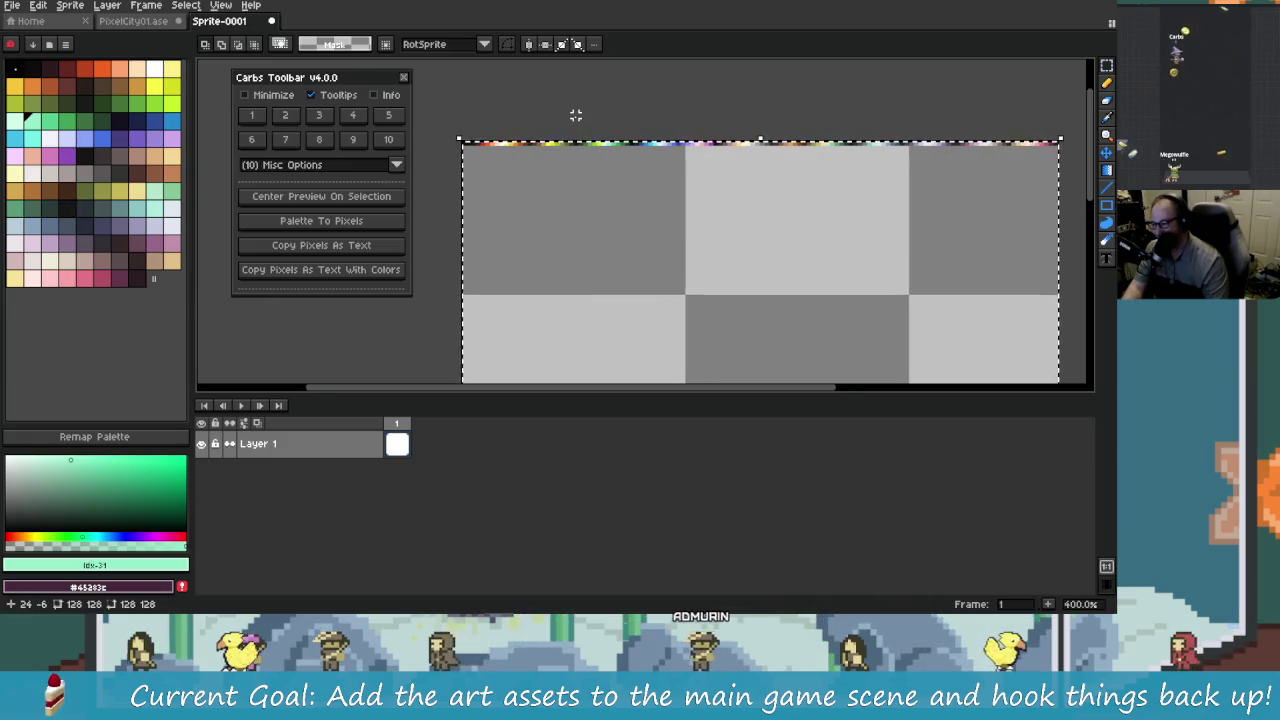
scroll(431, 110, down, 1)
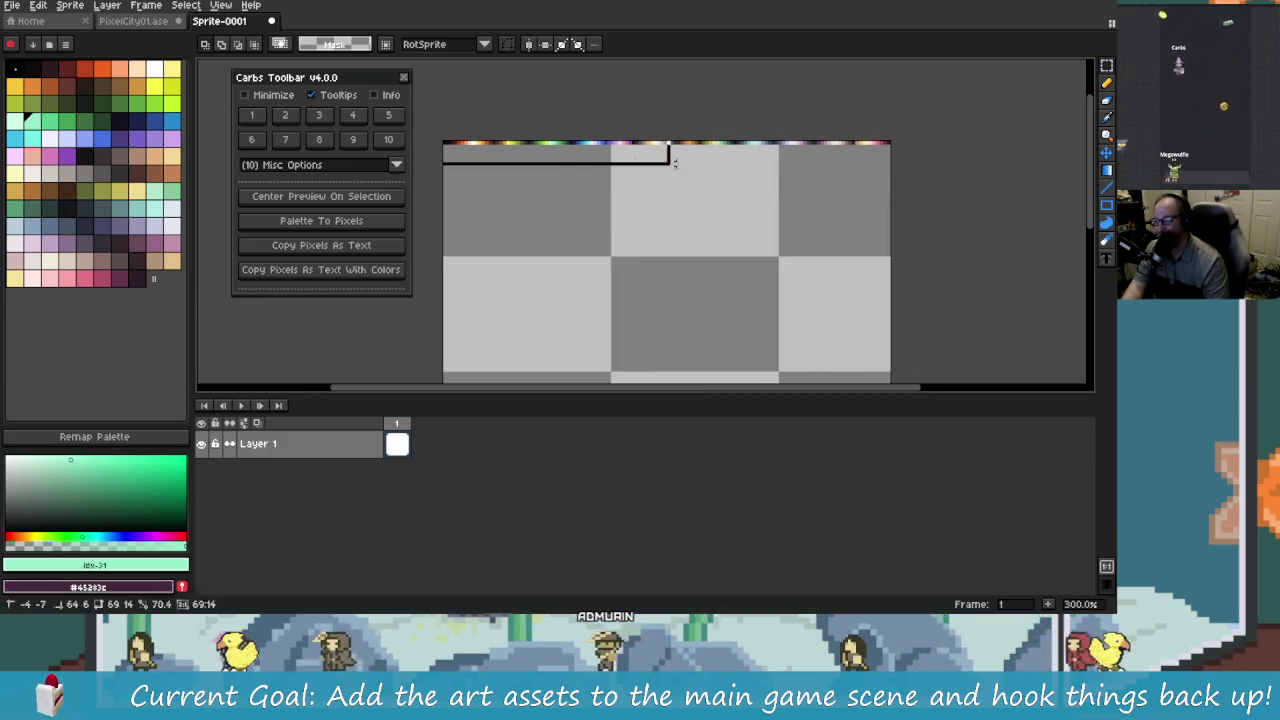
drag(675, 162, 892, 181)
click(285, 115)
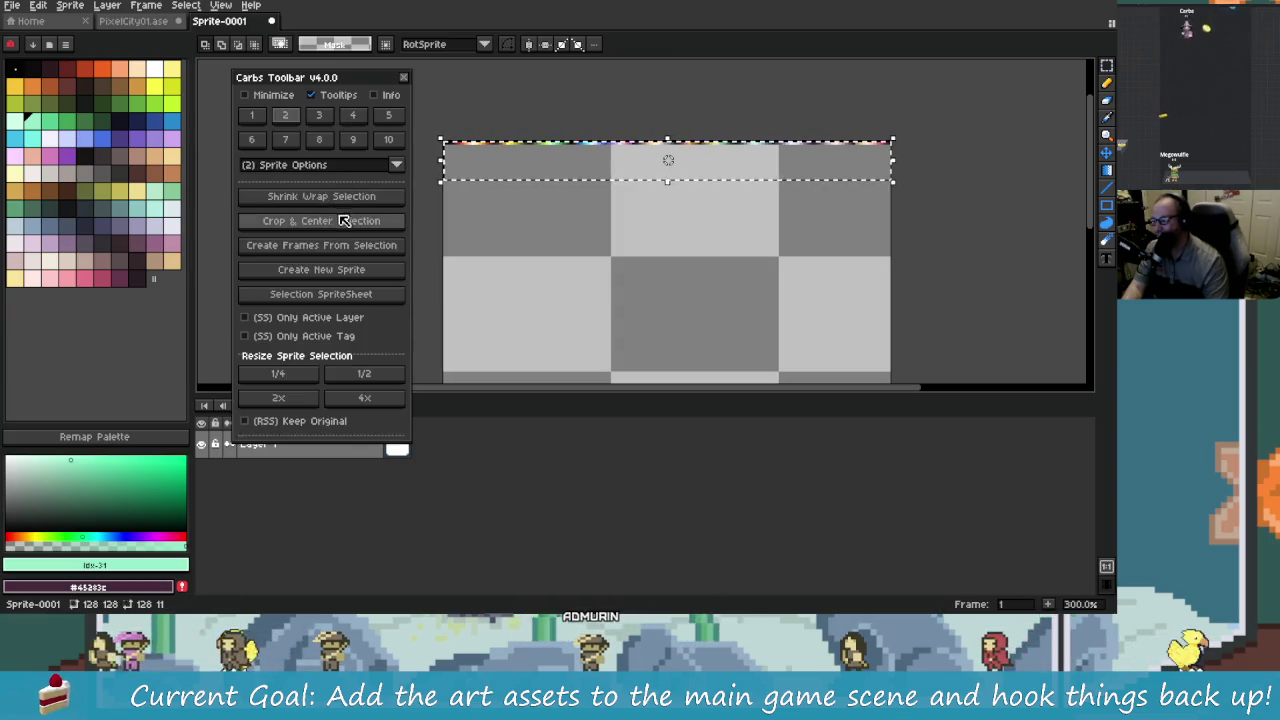
click(335, 196)
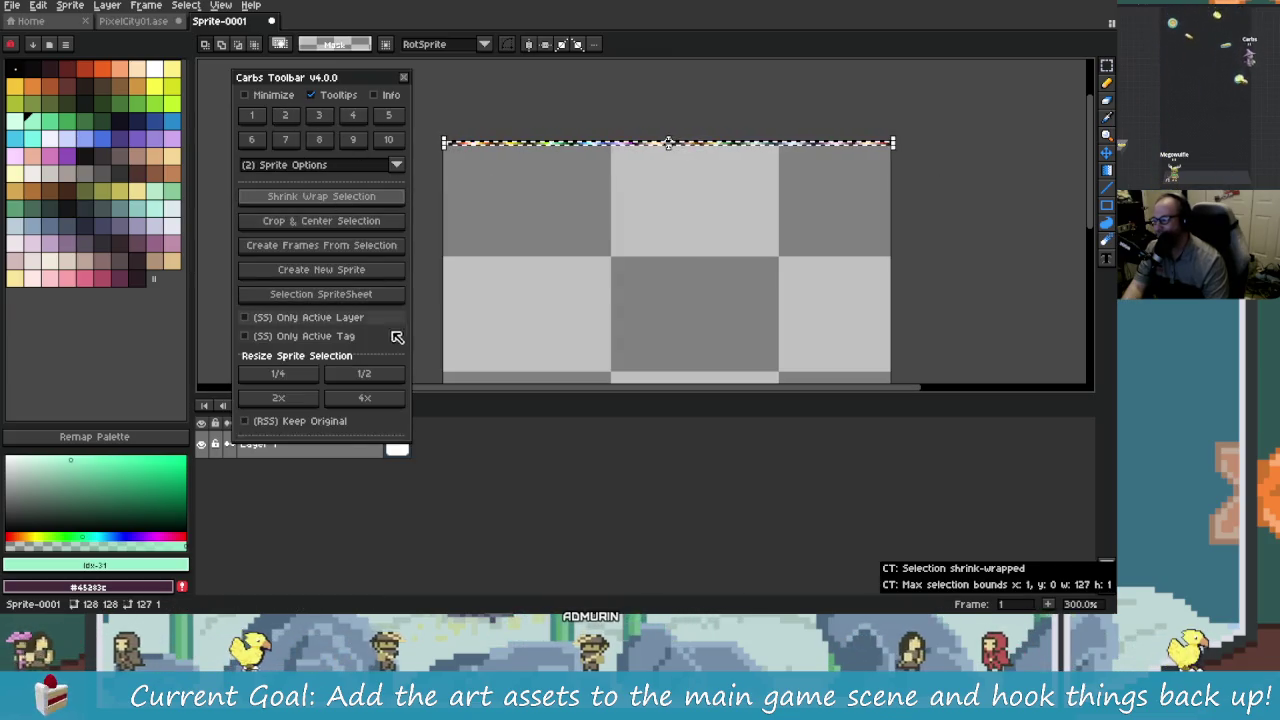
- Try expanding the canvas down by a pixel, undo it, and redo the shrink-wrapped selection
click(319, 139)
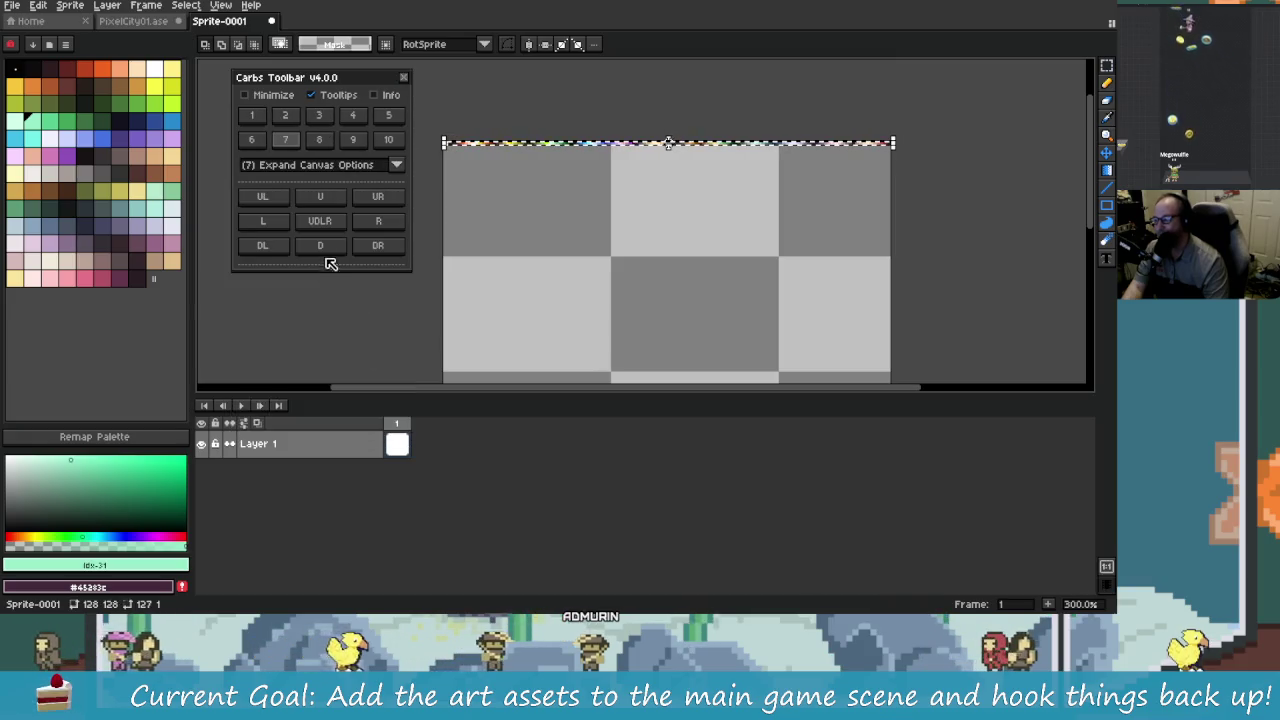
click(329, 252)
click(329, 252)
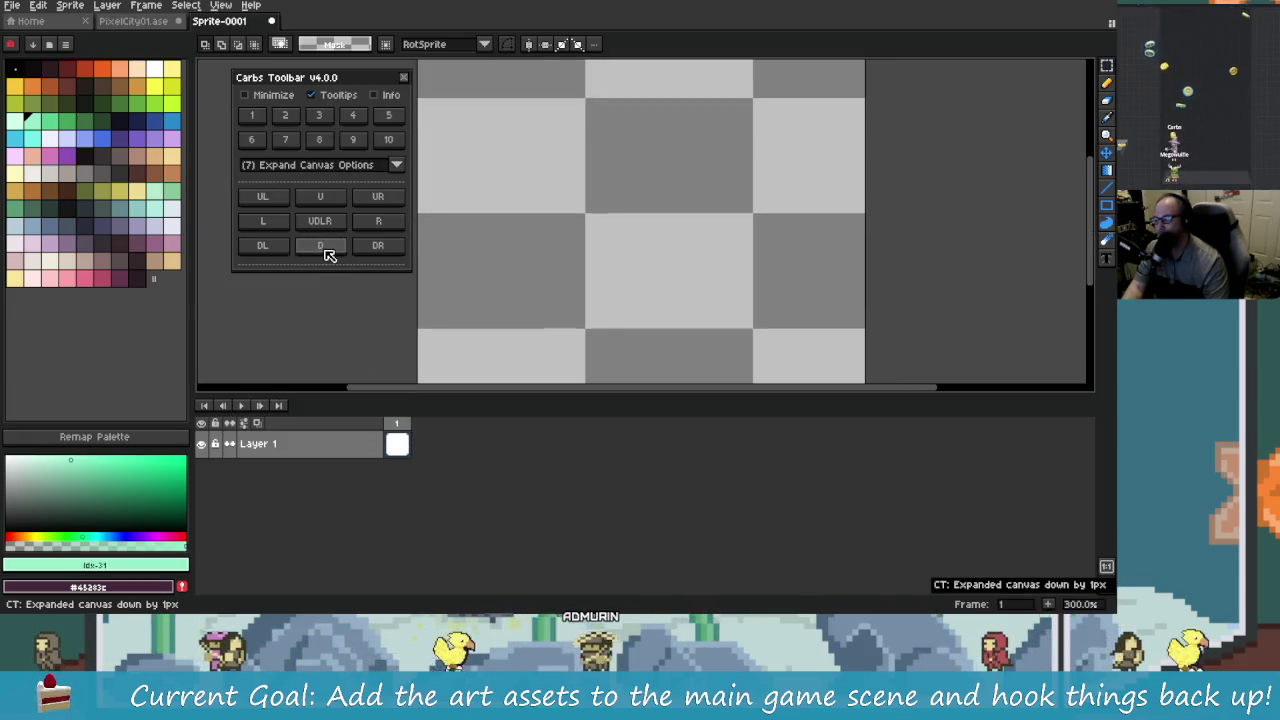
click(329, 253)
scroll(566, 217, up, 5)
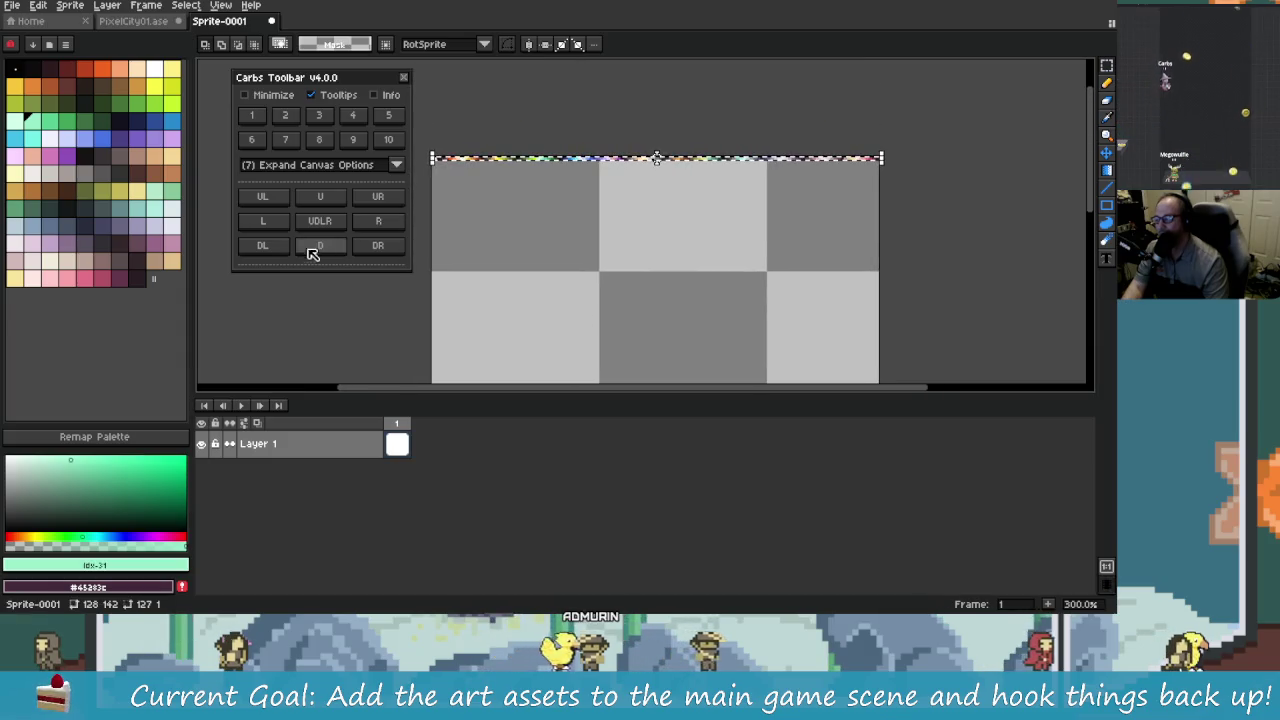
key(ctrl+z)
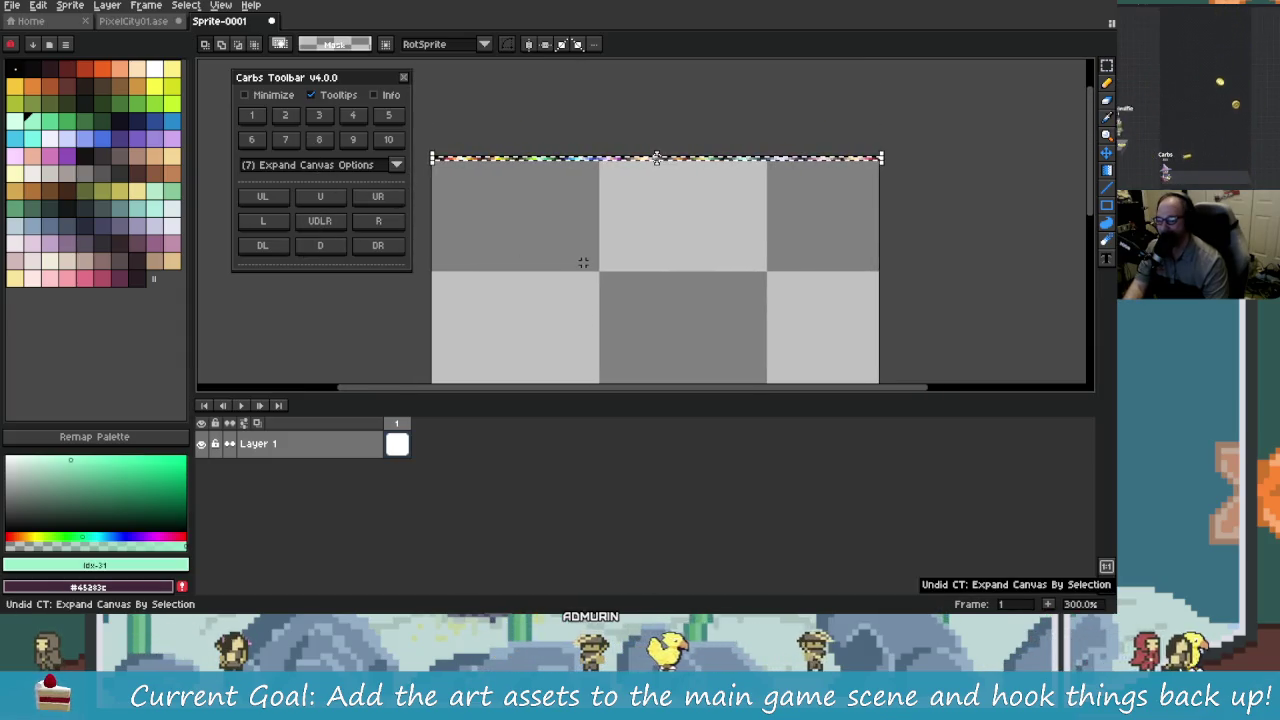
scroll(583, 262, down, 2)
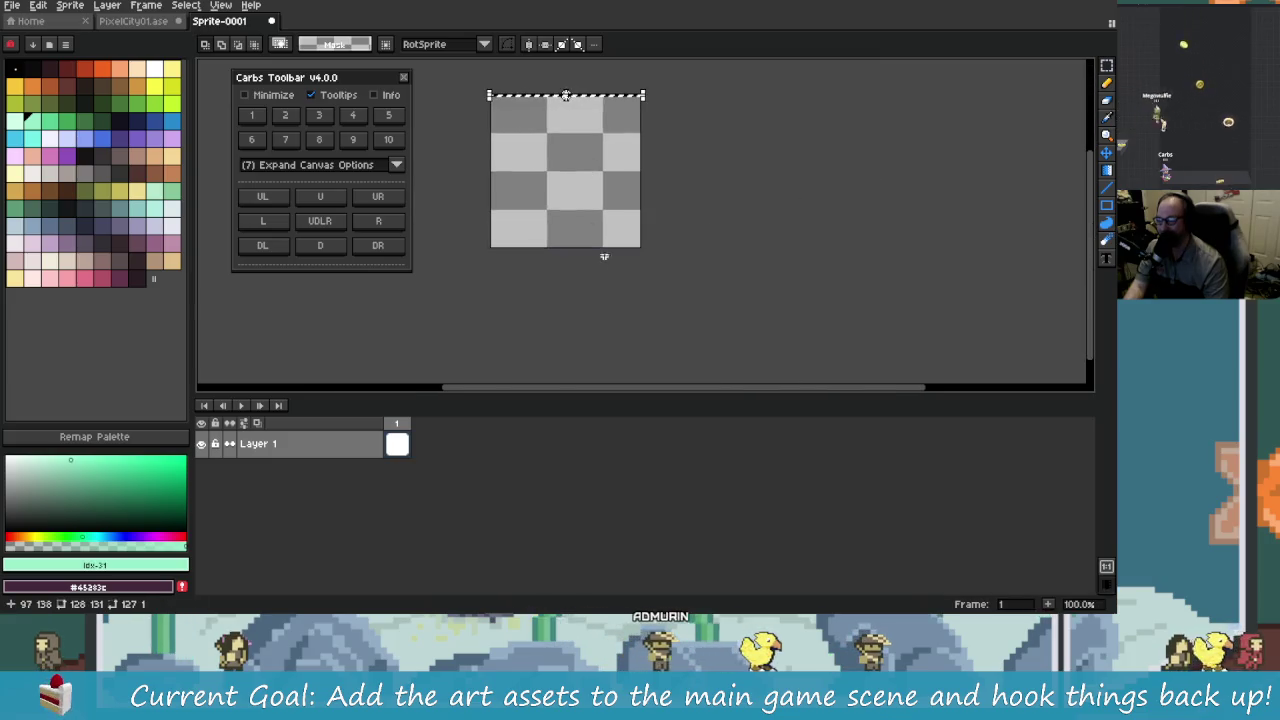
scroll(604, 211, up, 2)
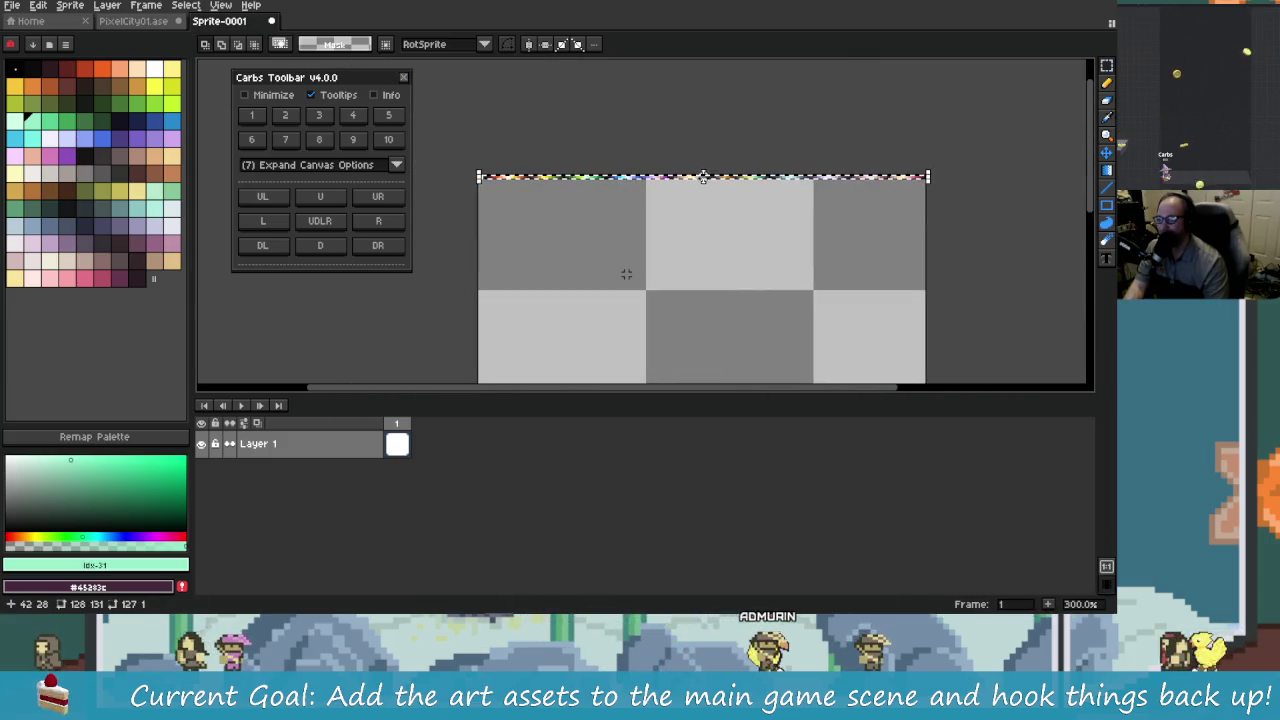
key(ctrl+z)
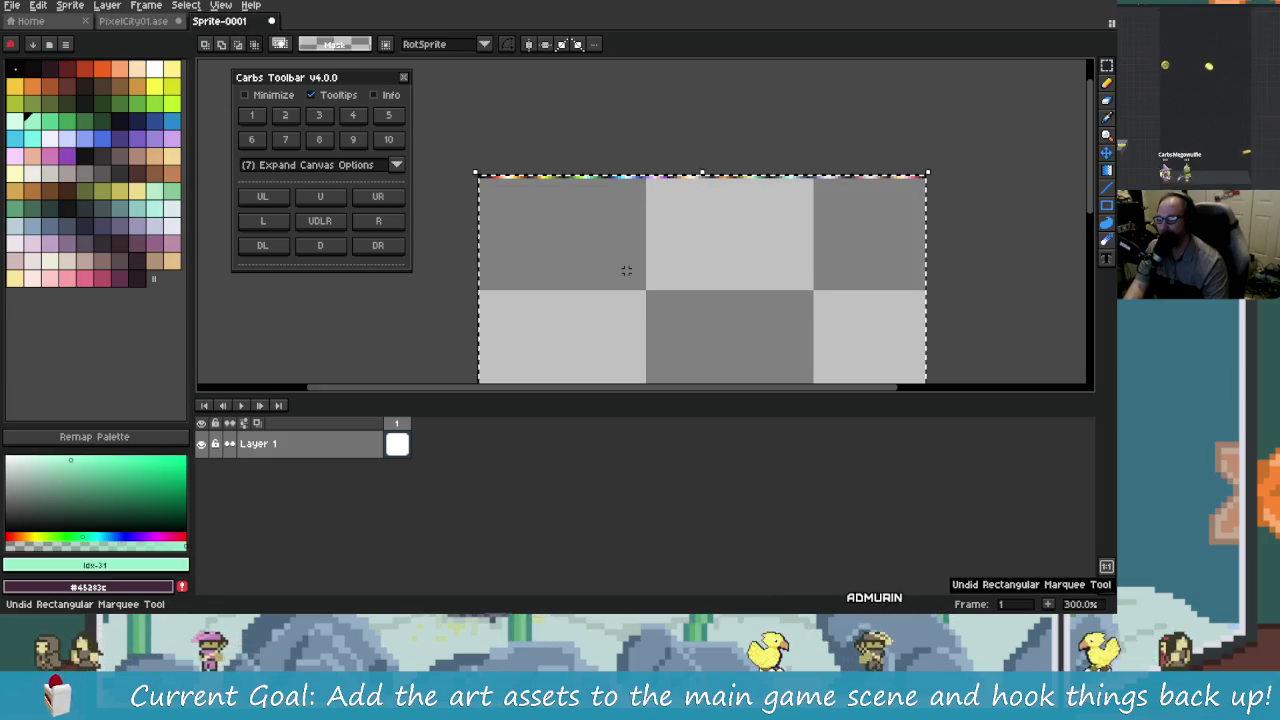
key(ctrl+y)
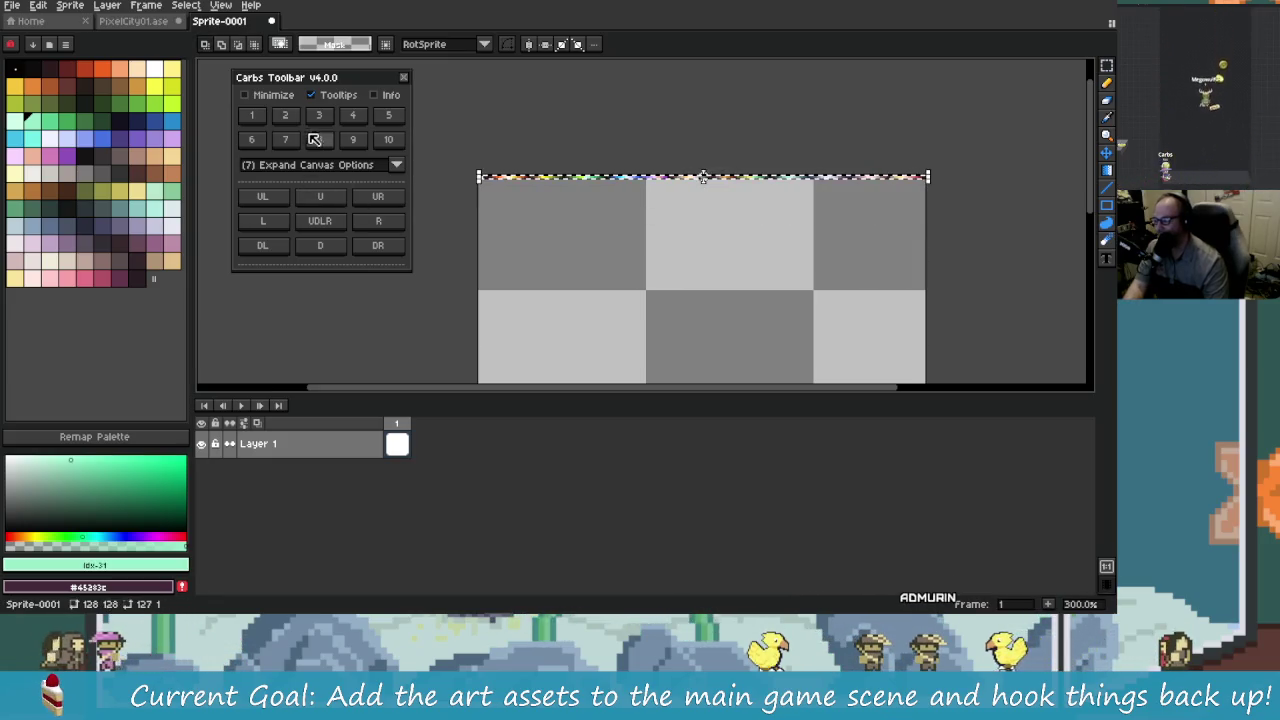
- Duplicate the colour strip downward row by row, with the selection following each copy
click(386, 117)
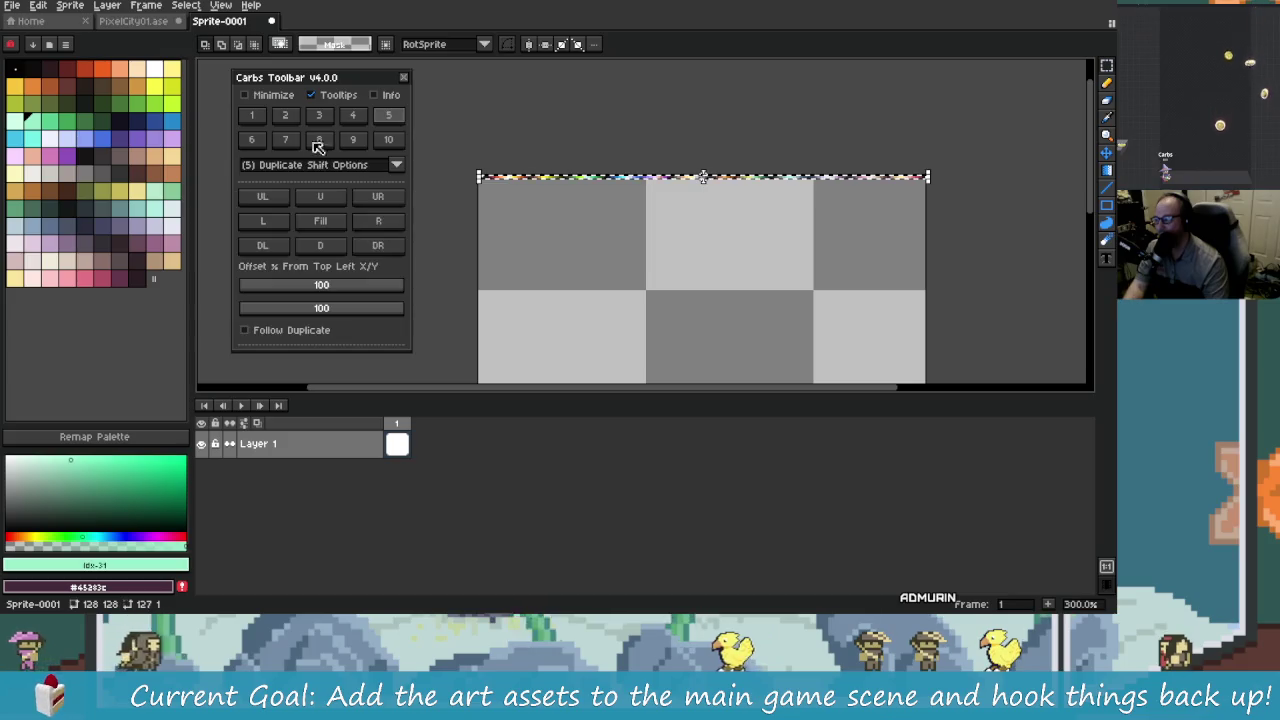
click(397, 166)
click(357, 230)
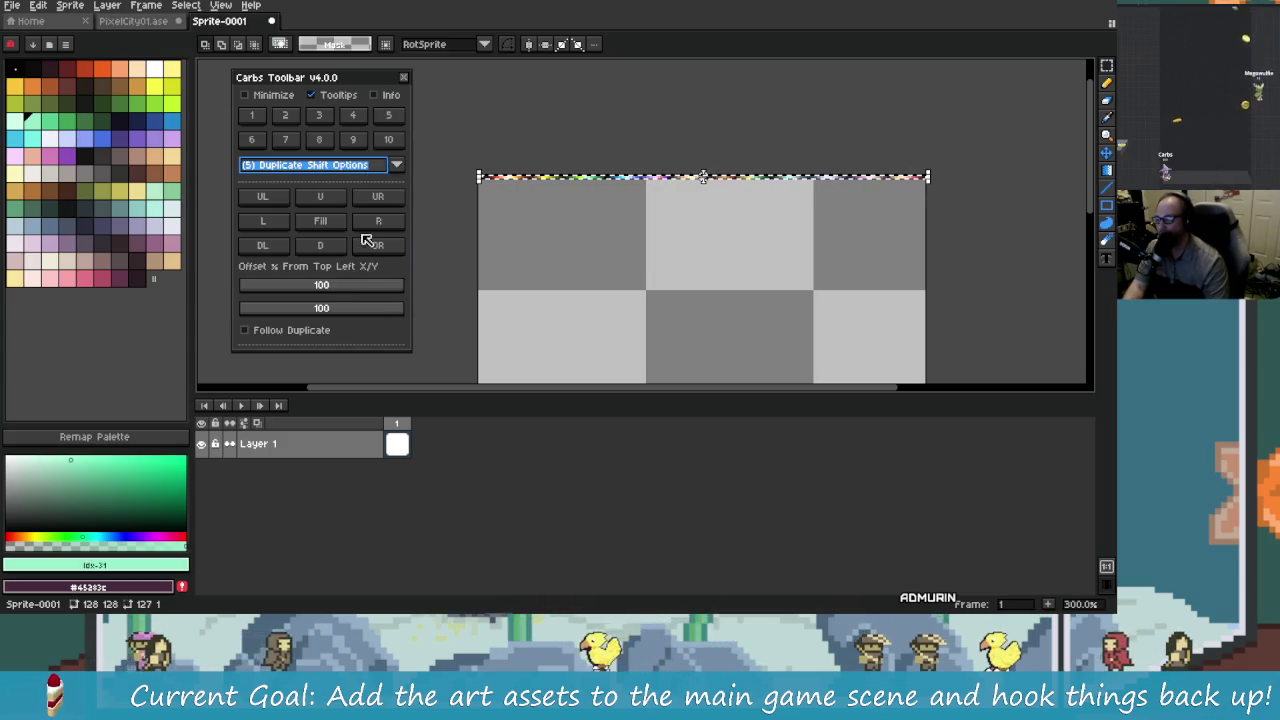
click(302, 334)
click(334, 248)
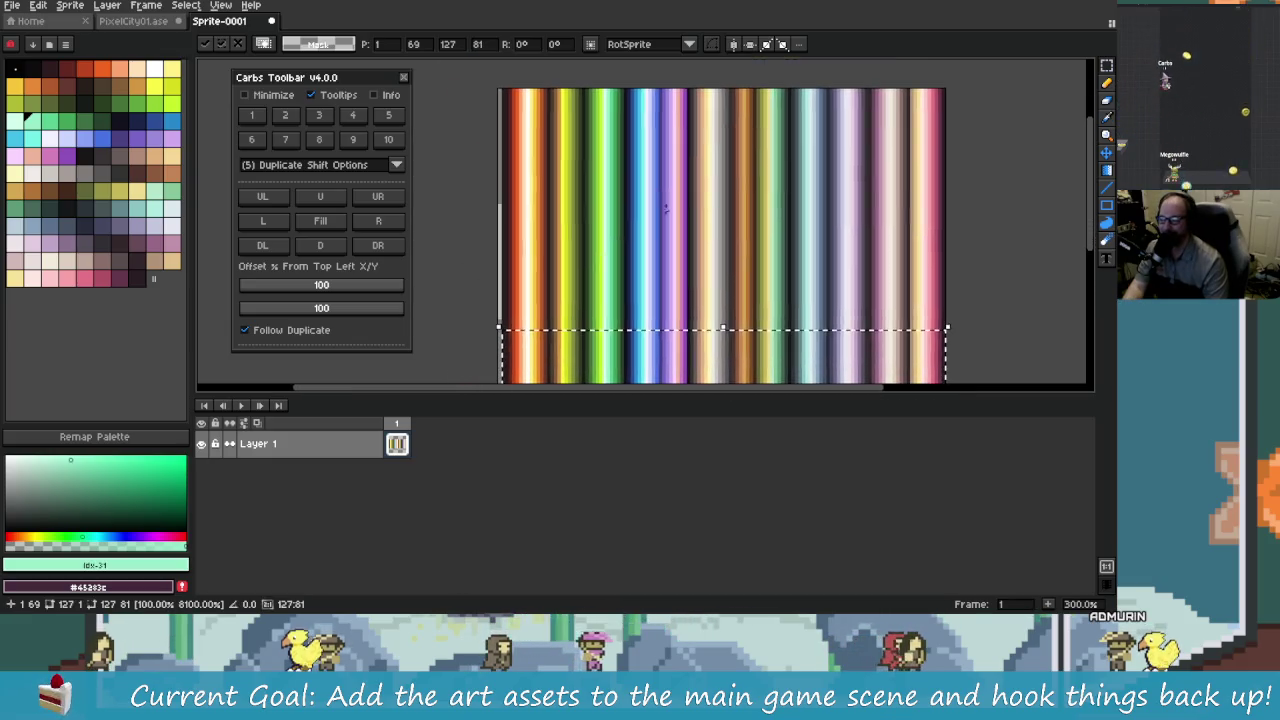
- Copy the striped sprite's pixels and colours as a text table, then switch to Sublime Text
drag(921, 194, 884, 108)
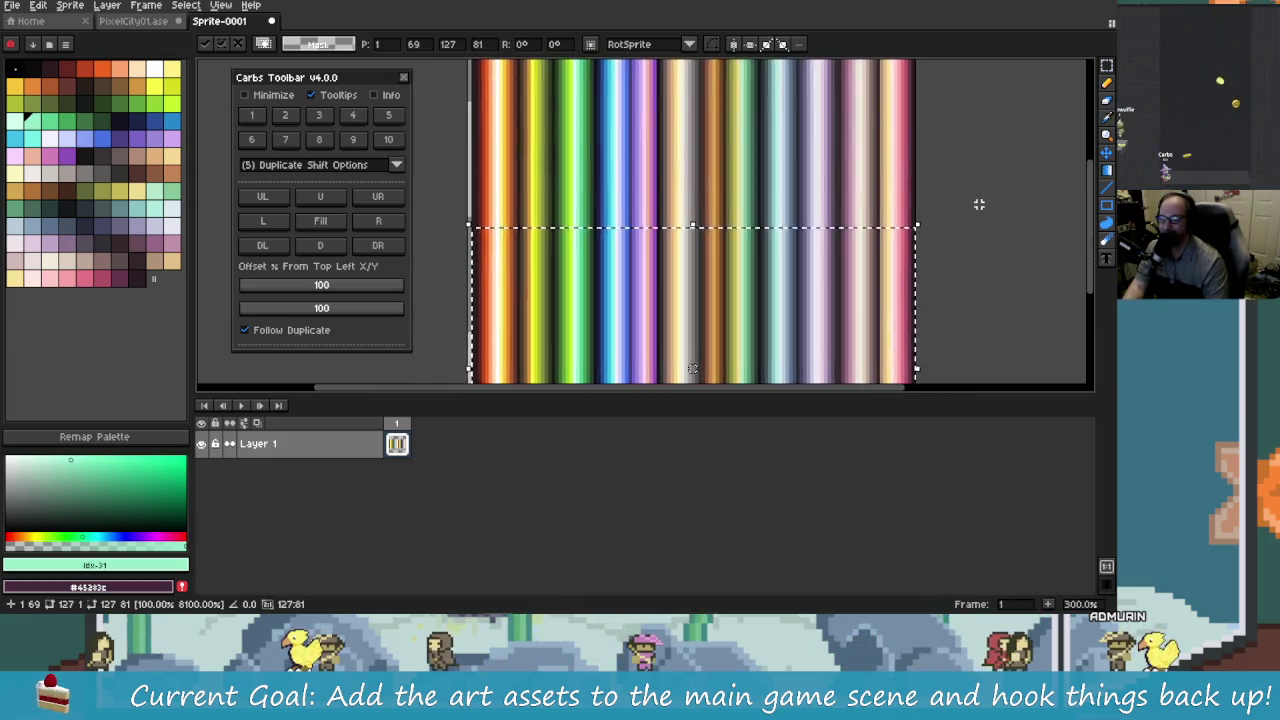
scroll(979, 204, down, 1)
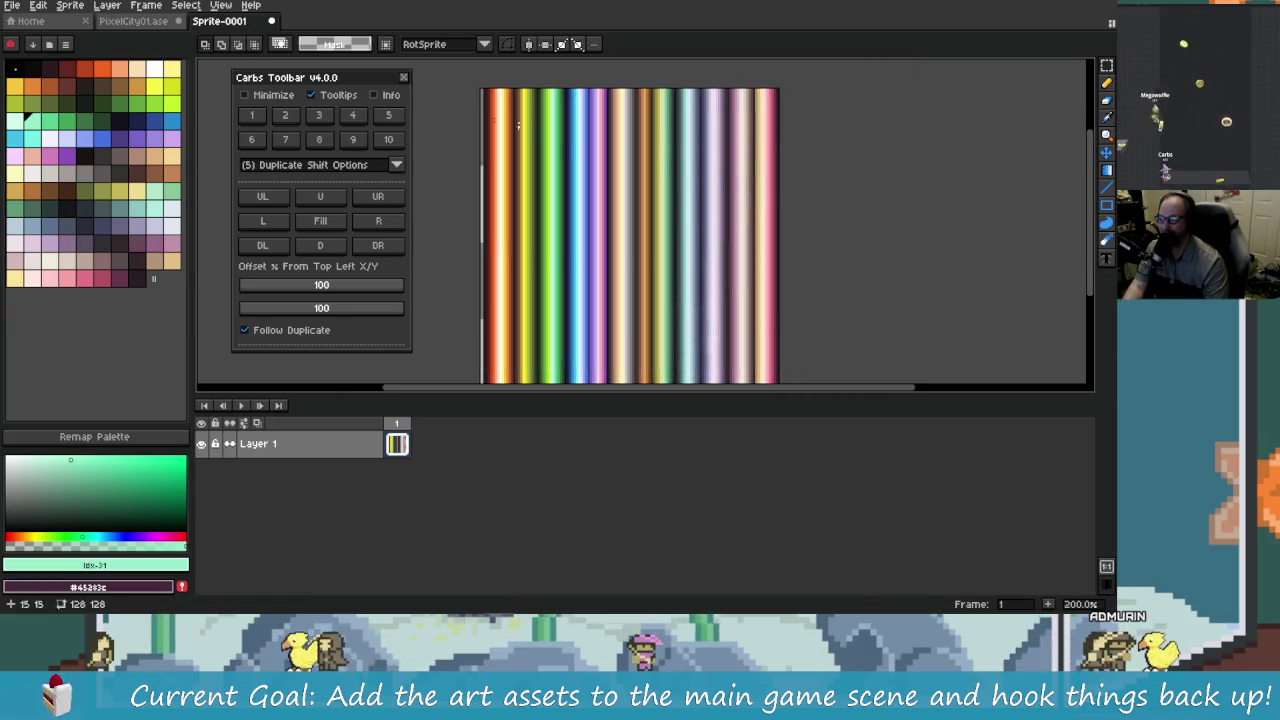
scroll(802, 379, down, 1)
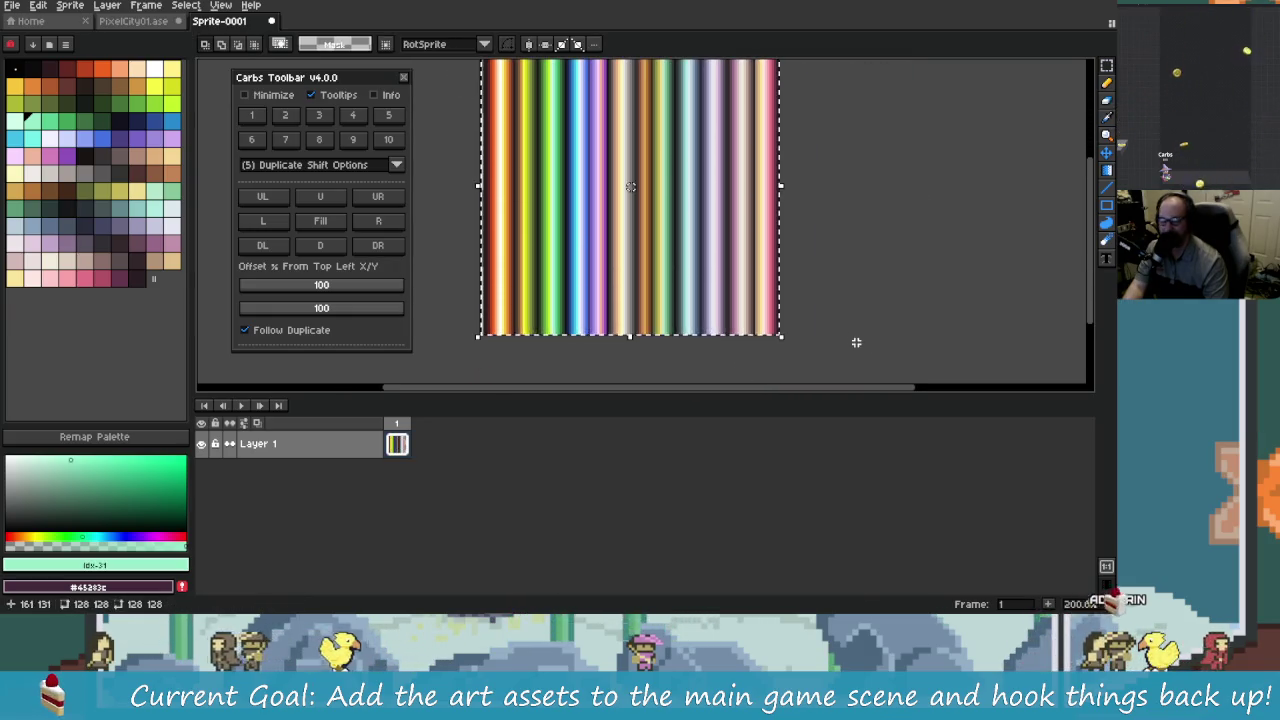
click(393, 142)
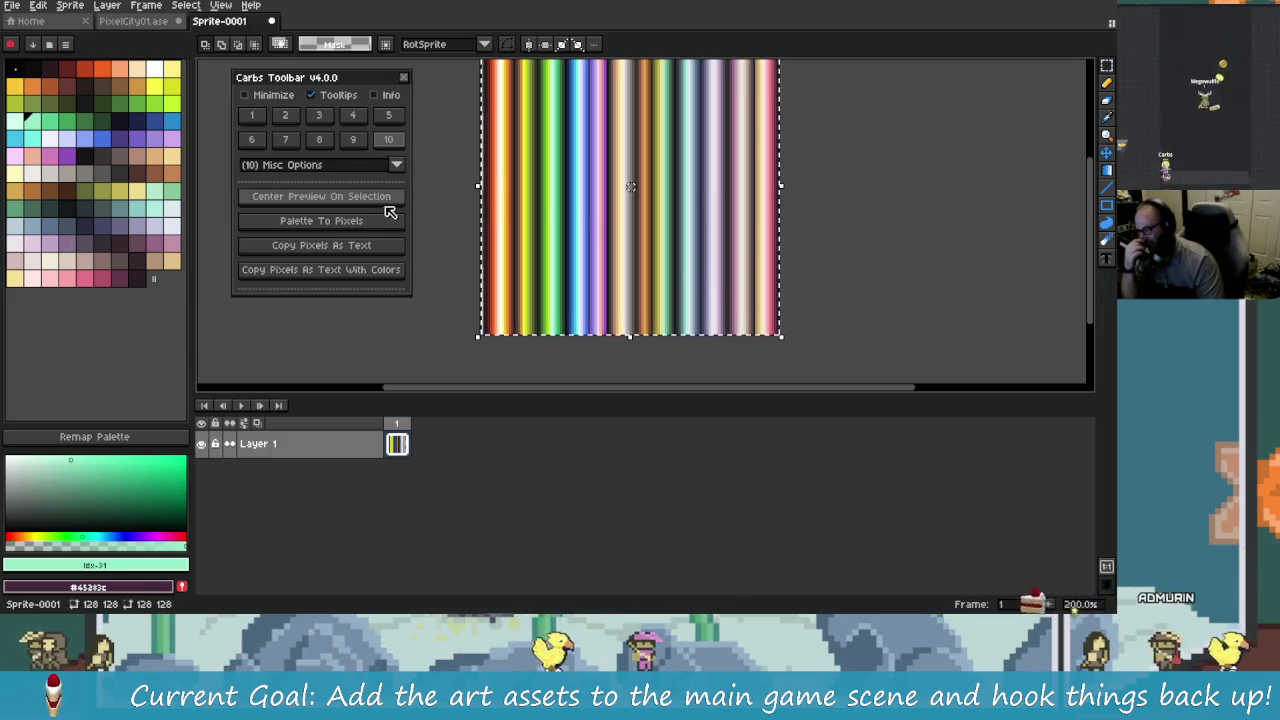
click(377, 275)
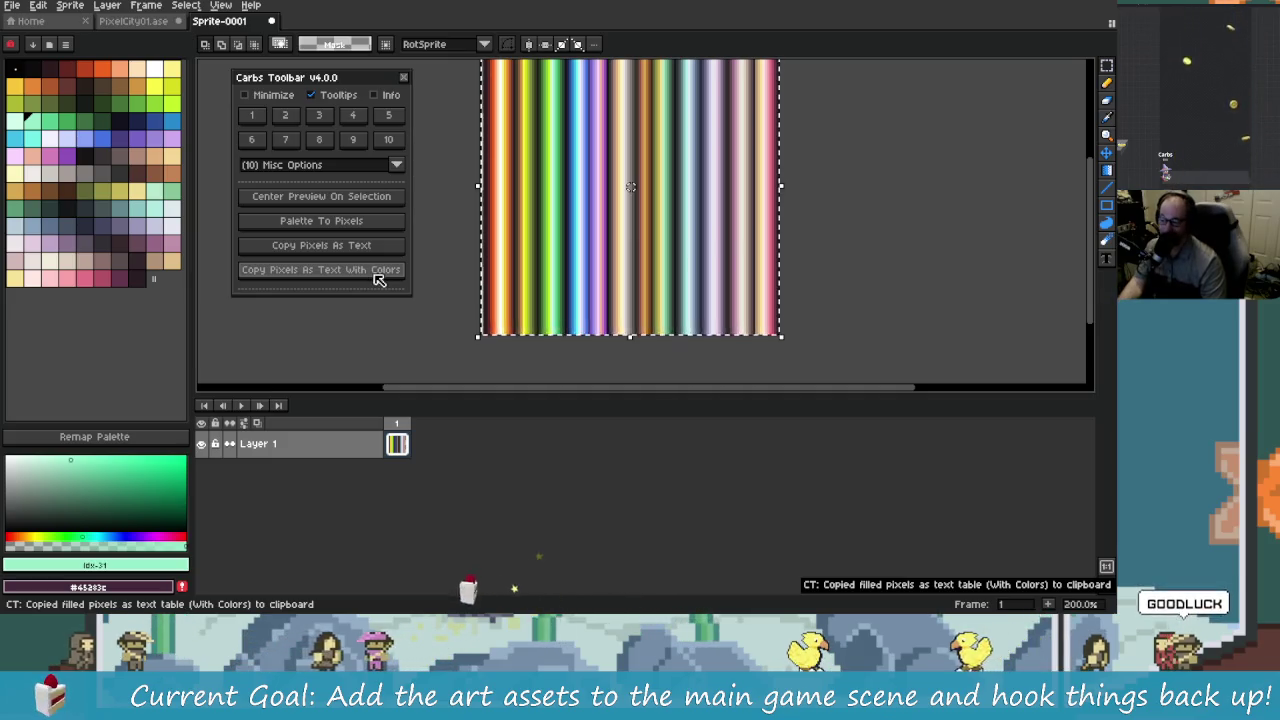
key(alt+Tab)
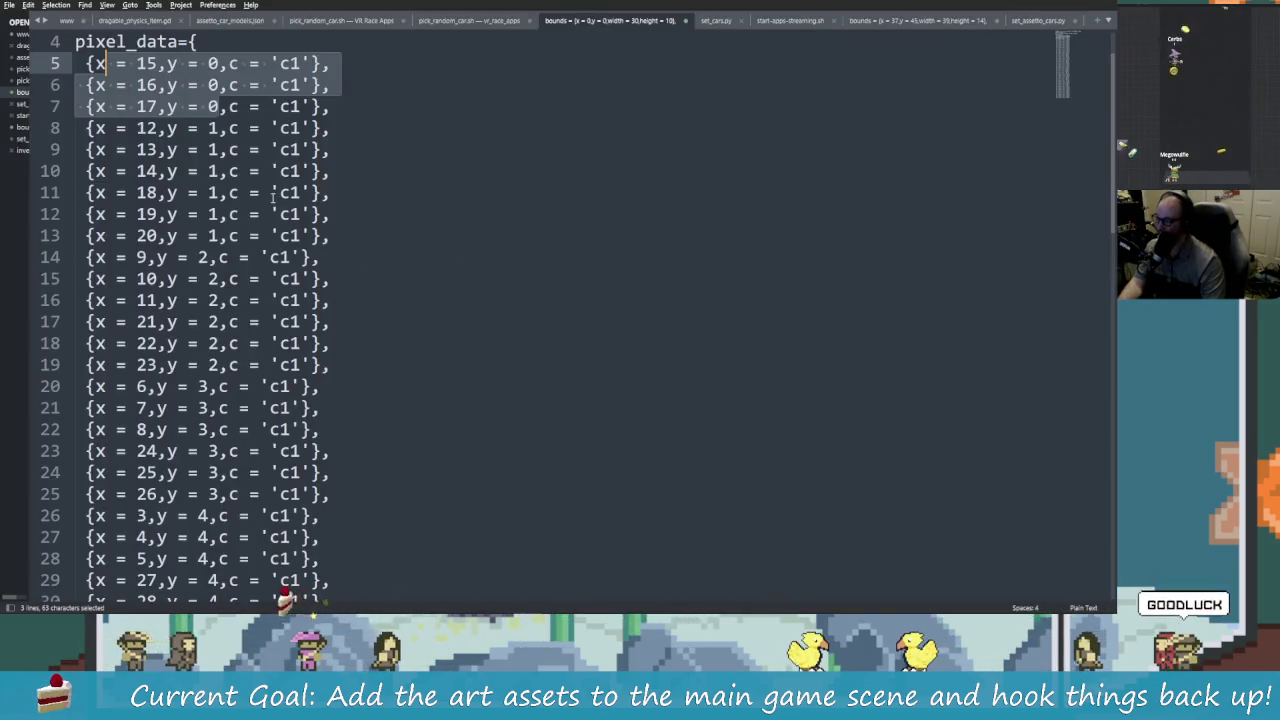
- Replace the file's contents with the pasted 128×128 pixel table and scroll through it
key(ctrl+a)
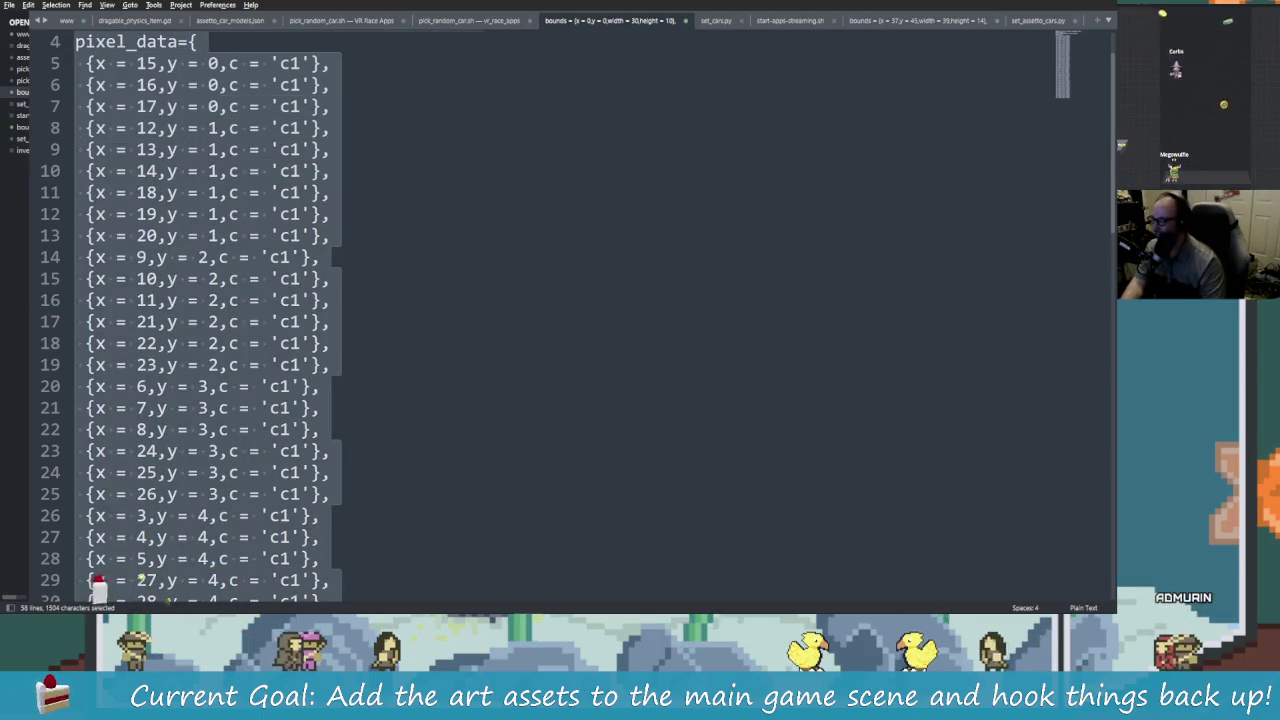
key(ctrl+v)
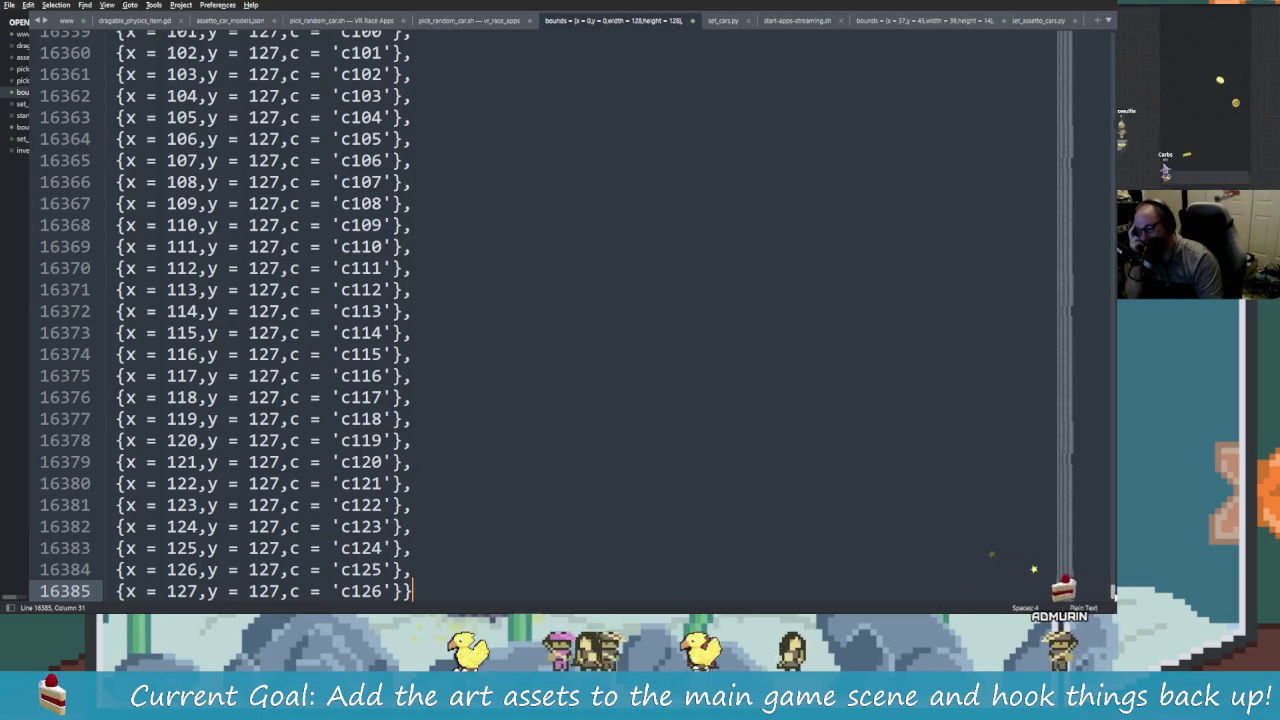
drag(1113, 595, 1108, 22)
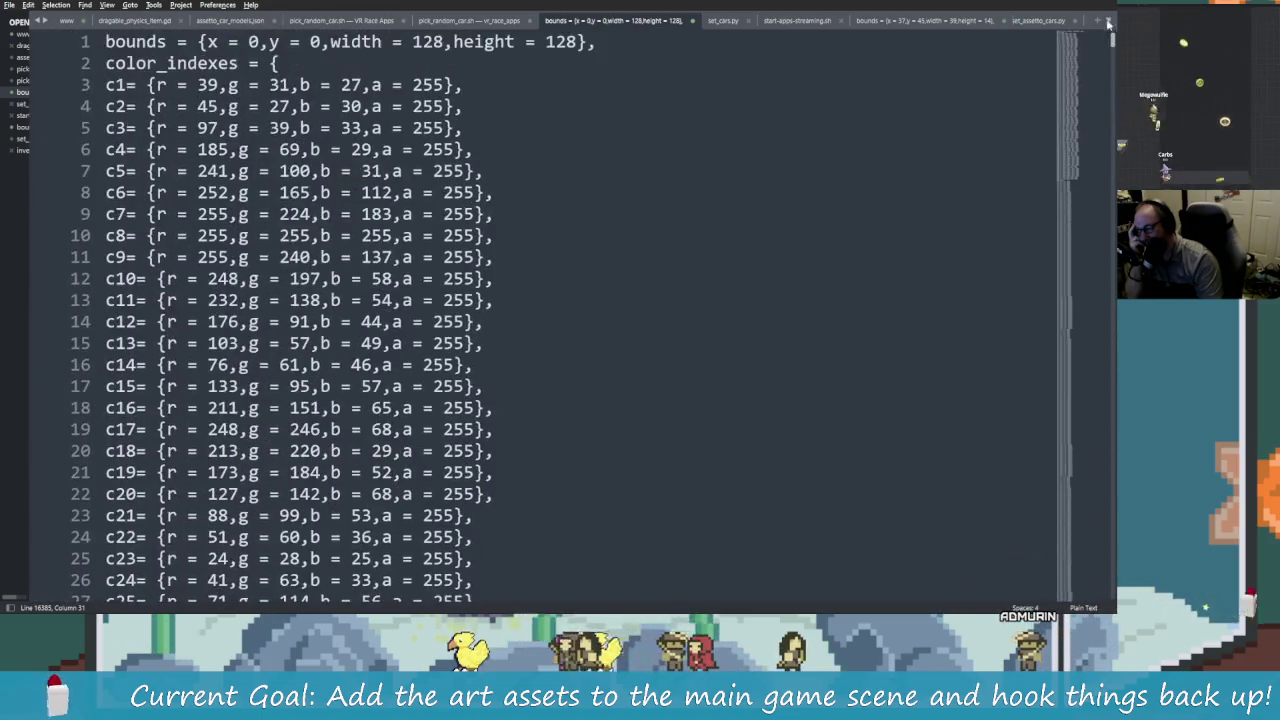
scroll(606, 325, down, 1)
scroll(606, 325, down, 6)
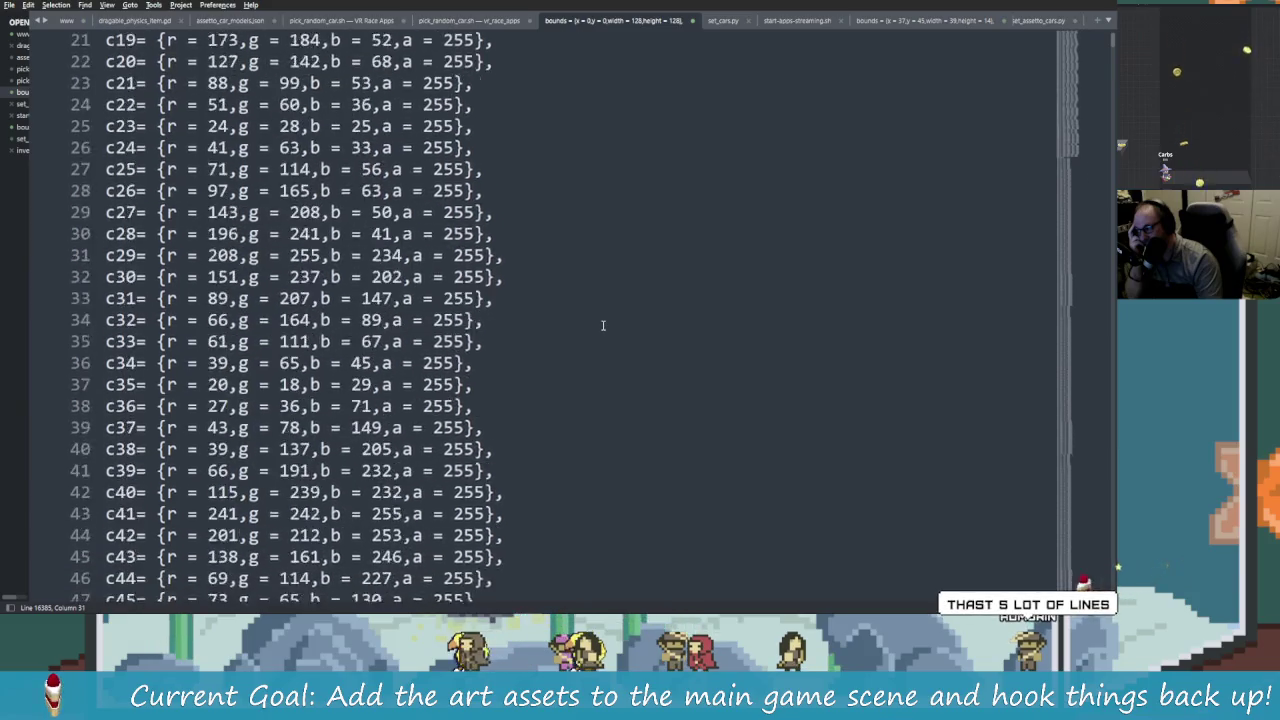
scroll(606, 325, down, 6)
scroll(606, 322, down, 6)
scroll(606, 322, down, 6)
scroll(606, 322, down, 5)
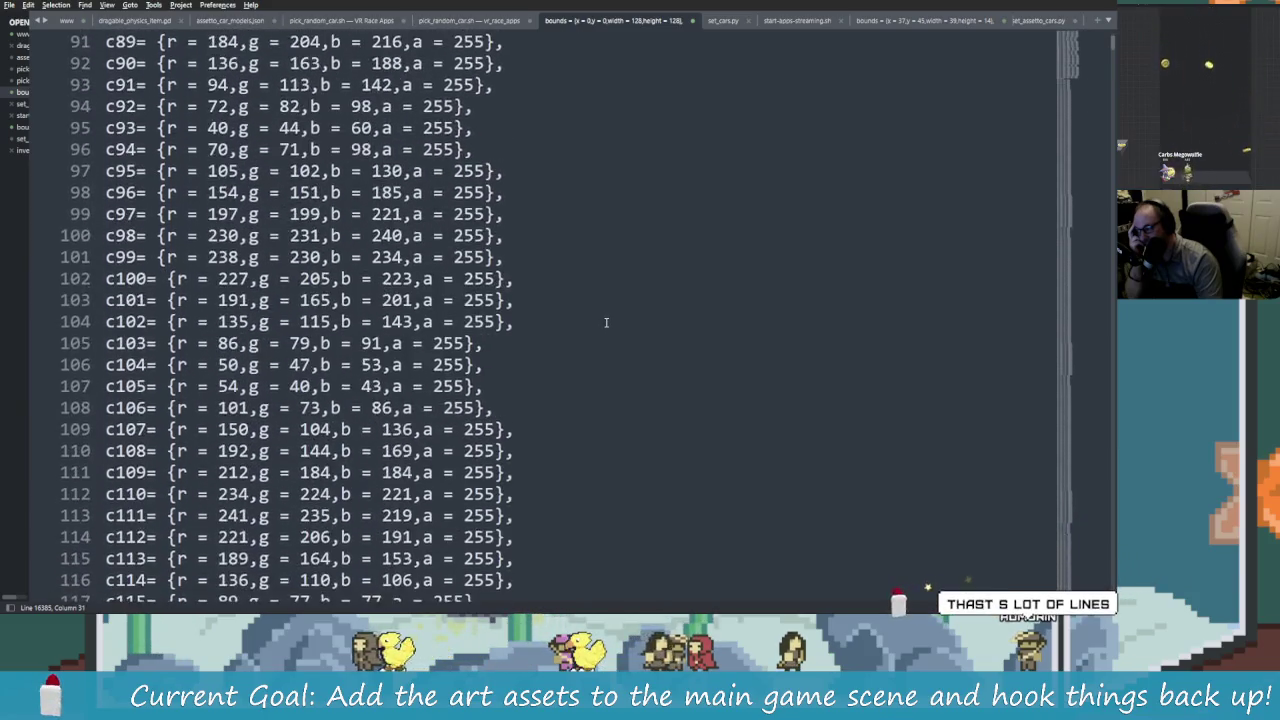
scroll(605, 321, down, 6)
scroll(604, 320, down, 5)
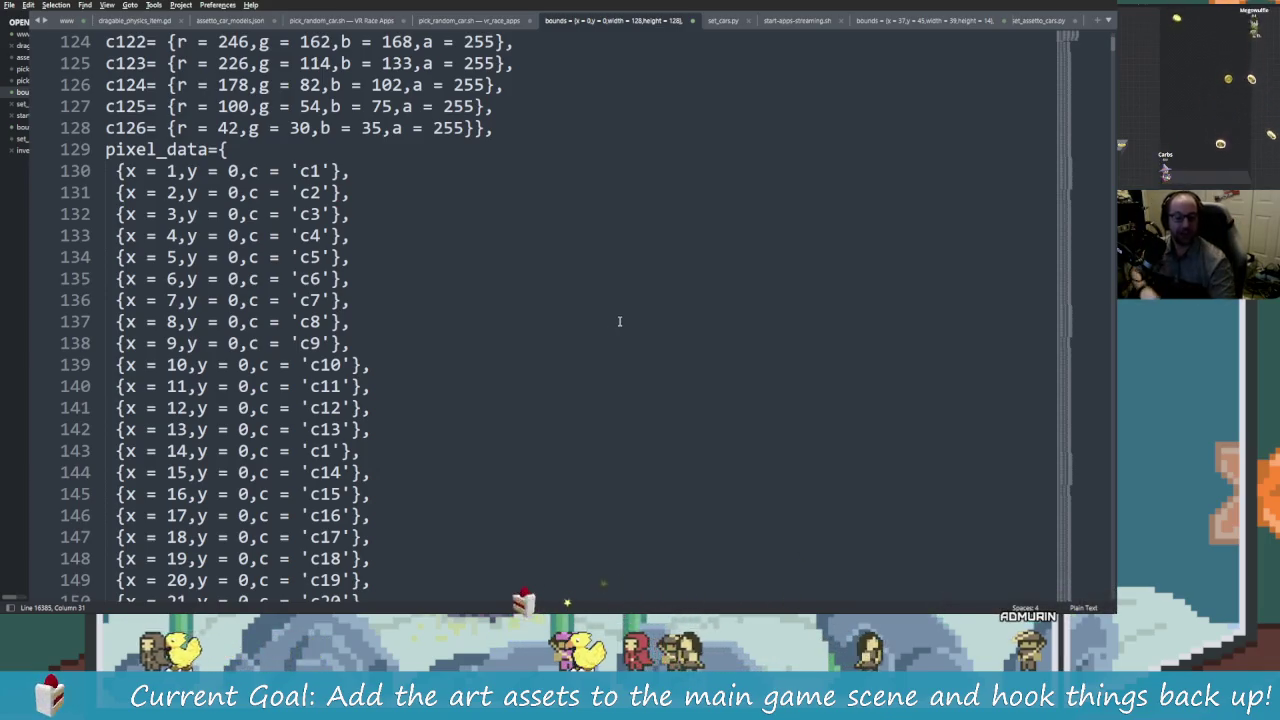
- Review the table's end, with the last entry at line 16385
drag(1092, 83, 1090, 590)
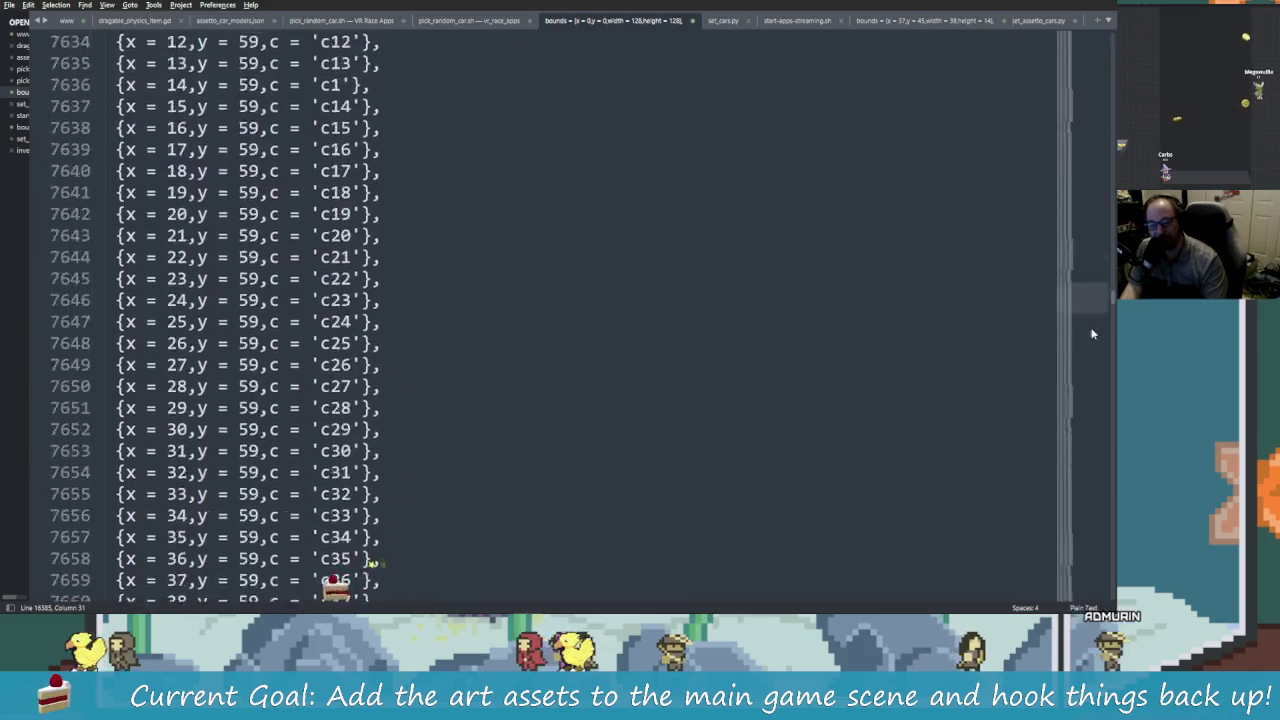
scroll(703, 397, up, 2)
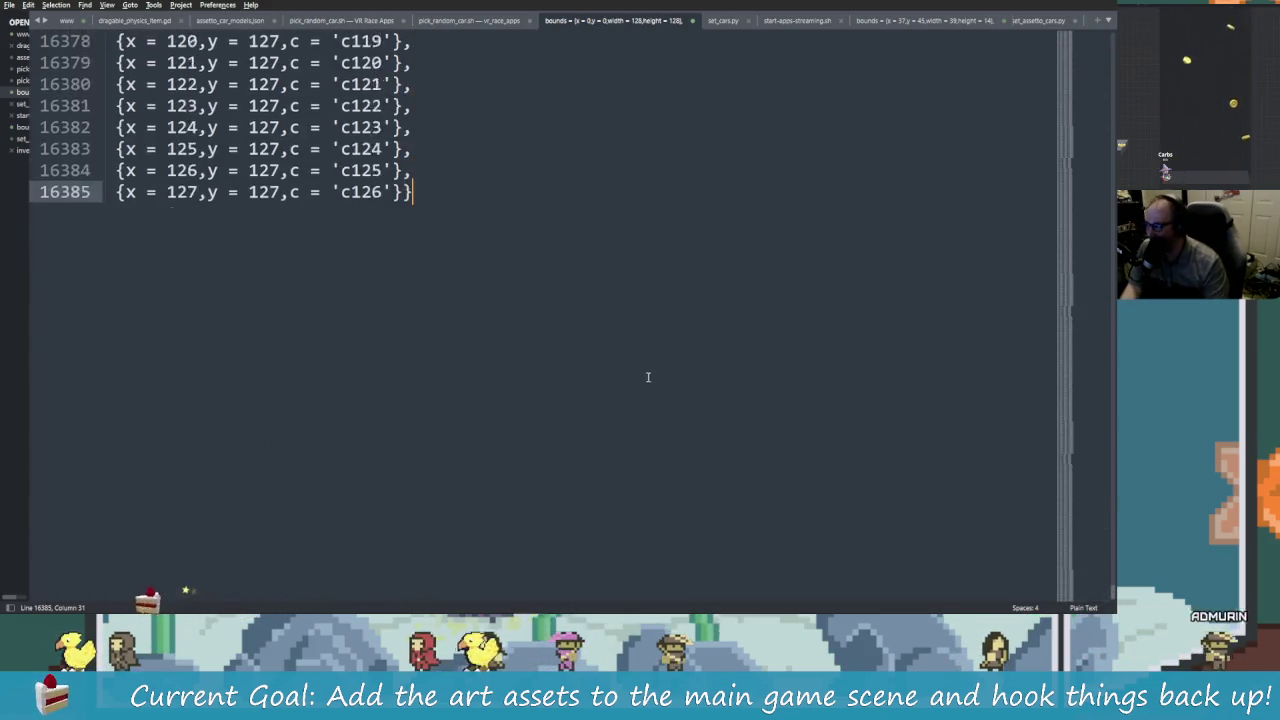
scroll(649, 374, up, 2)
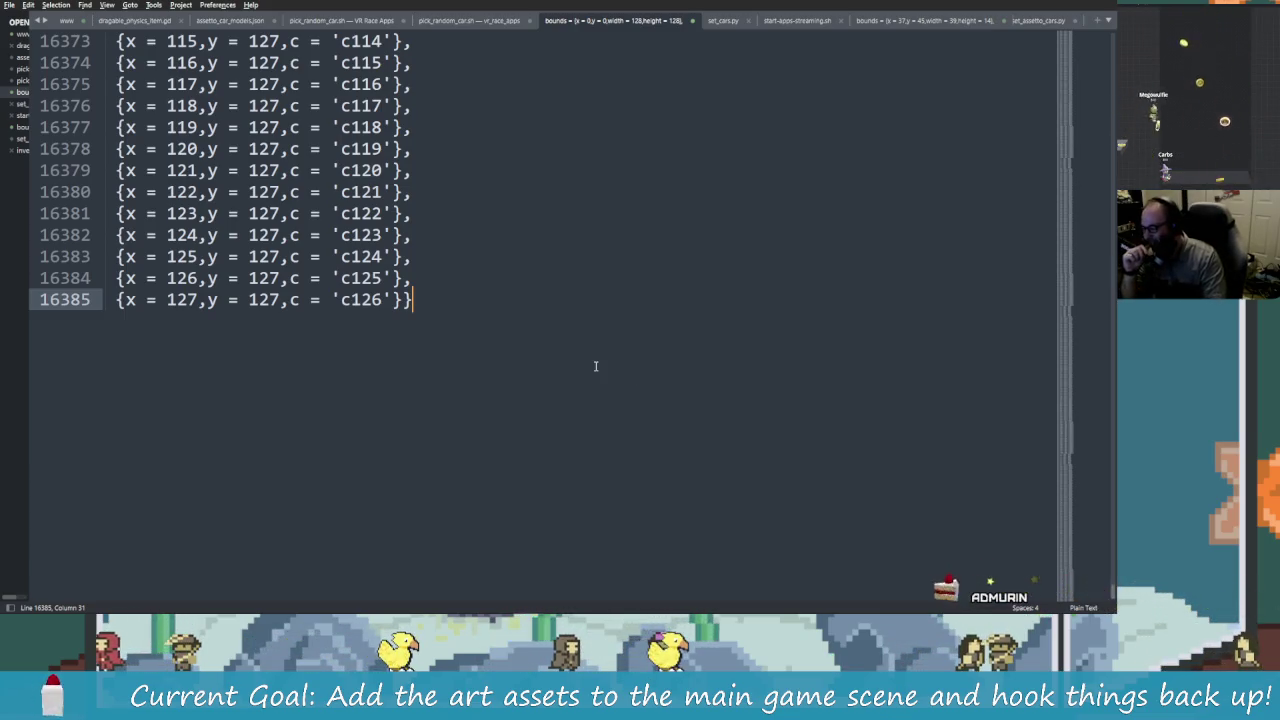
scroll(604, 361, down, 1)
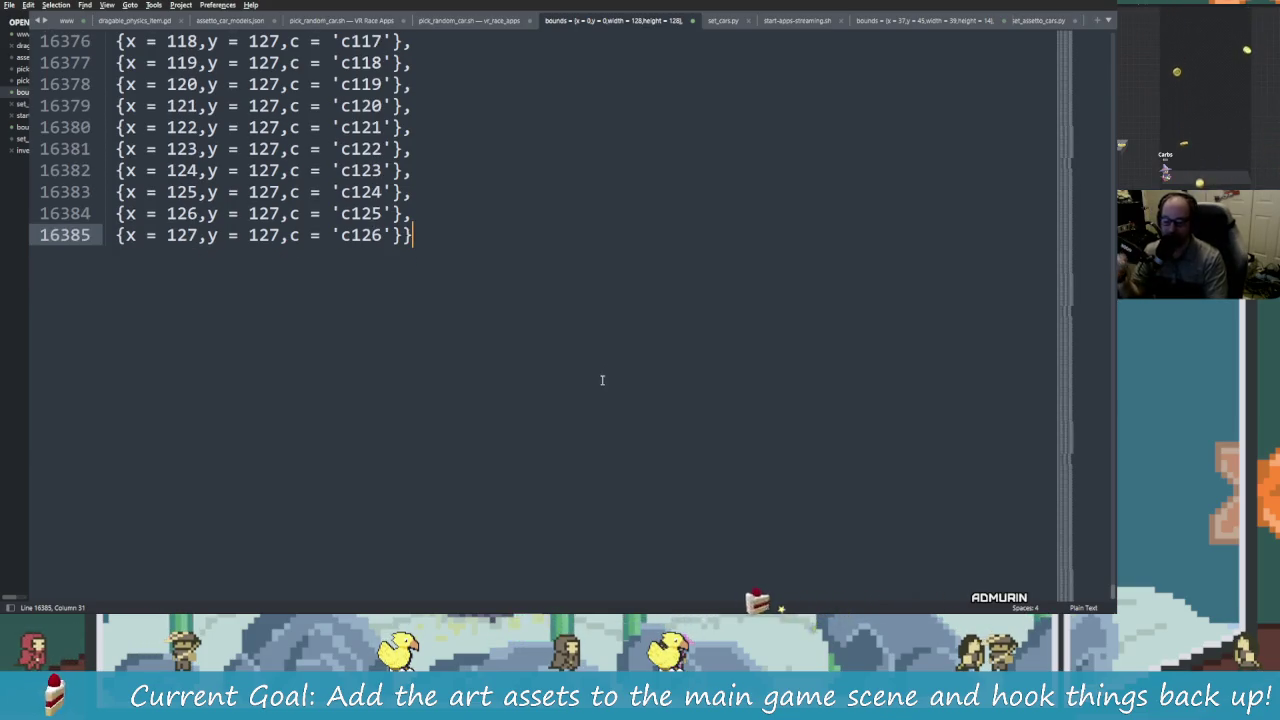
scroll(600, 370, up, 2)
- Return to the top to inspect colour c1's values, then bring JetBrains Rider to the front
mouse_move(1085, 595)
mouse_down()
mouse_move(1099, 330)
mouse_move(1067, 18)
mouse_up()
click(396, 147)
key(Up)
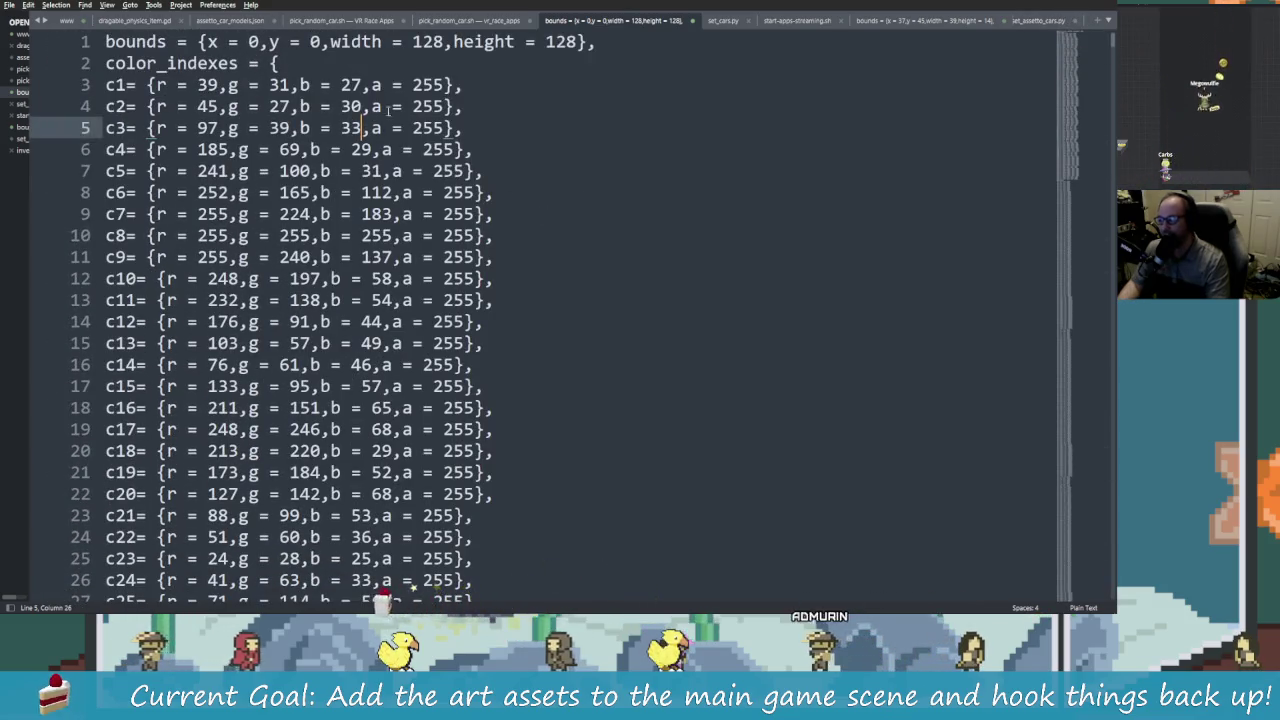
key(Up)
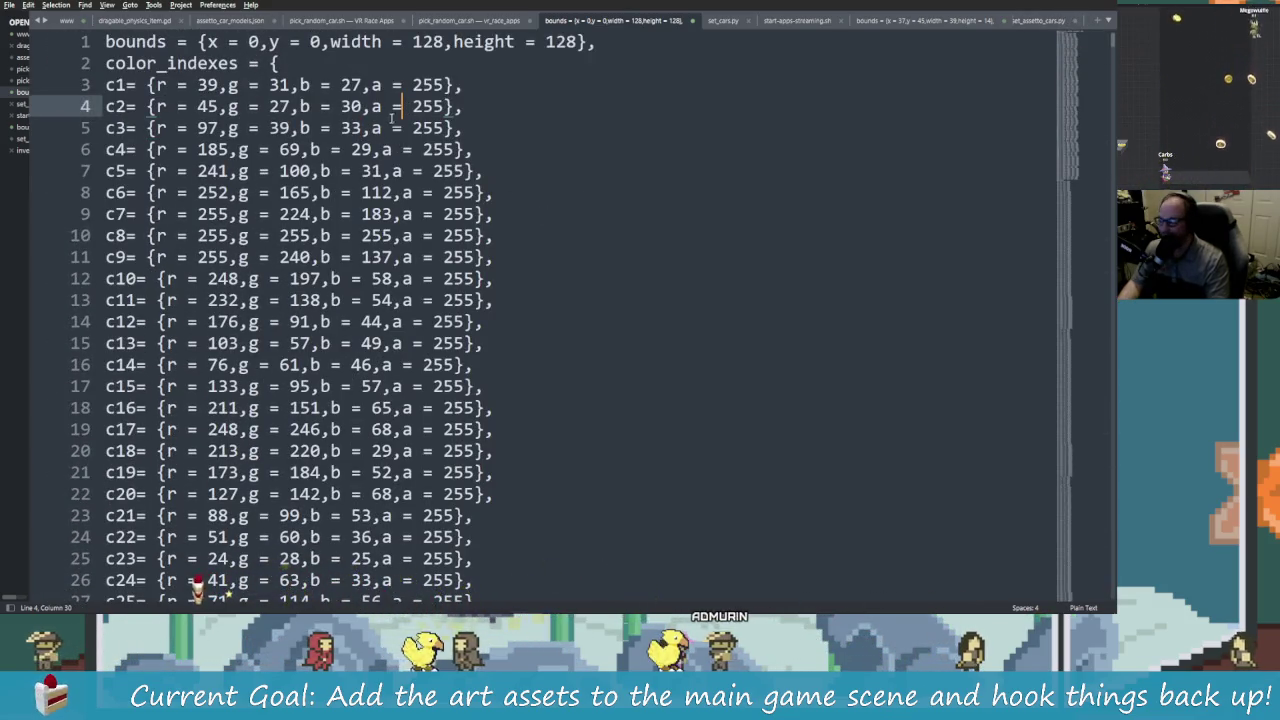
triple_click(185, 88)
click(186, 86)
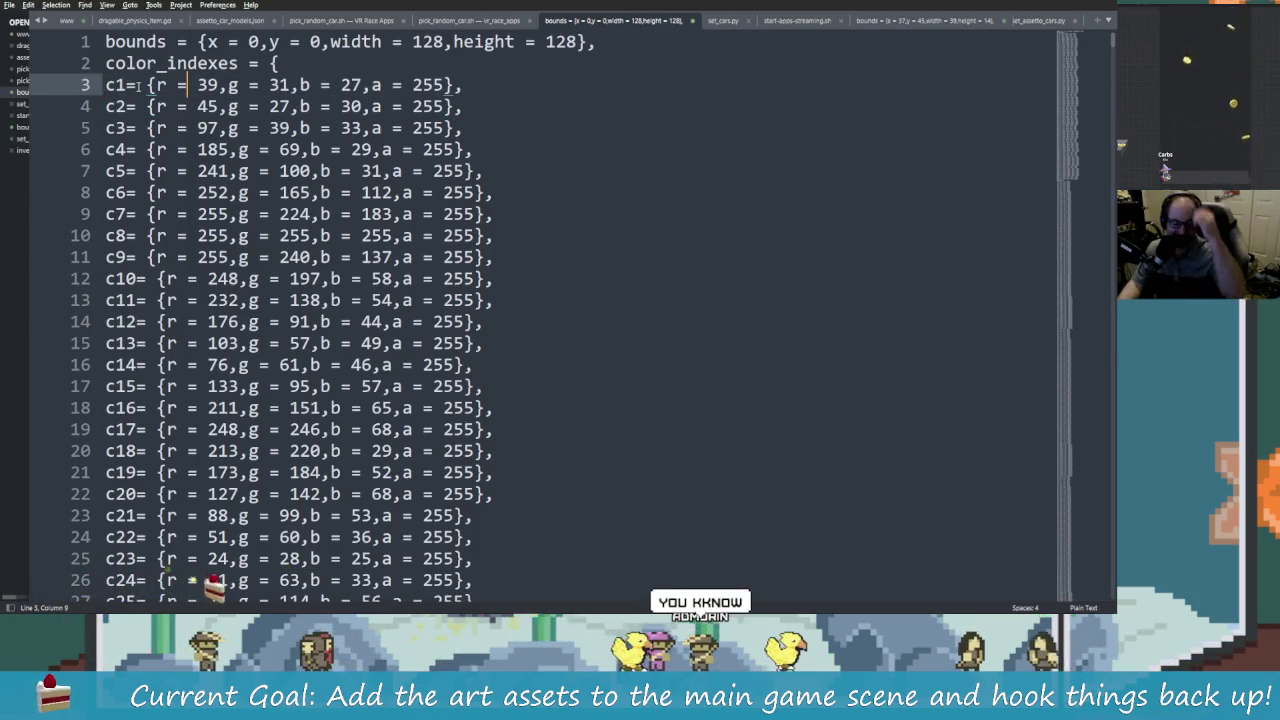
key(alt+Tab)
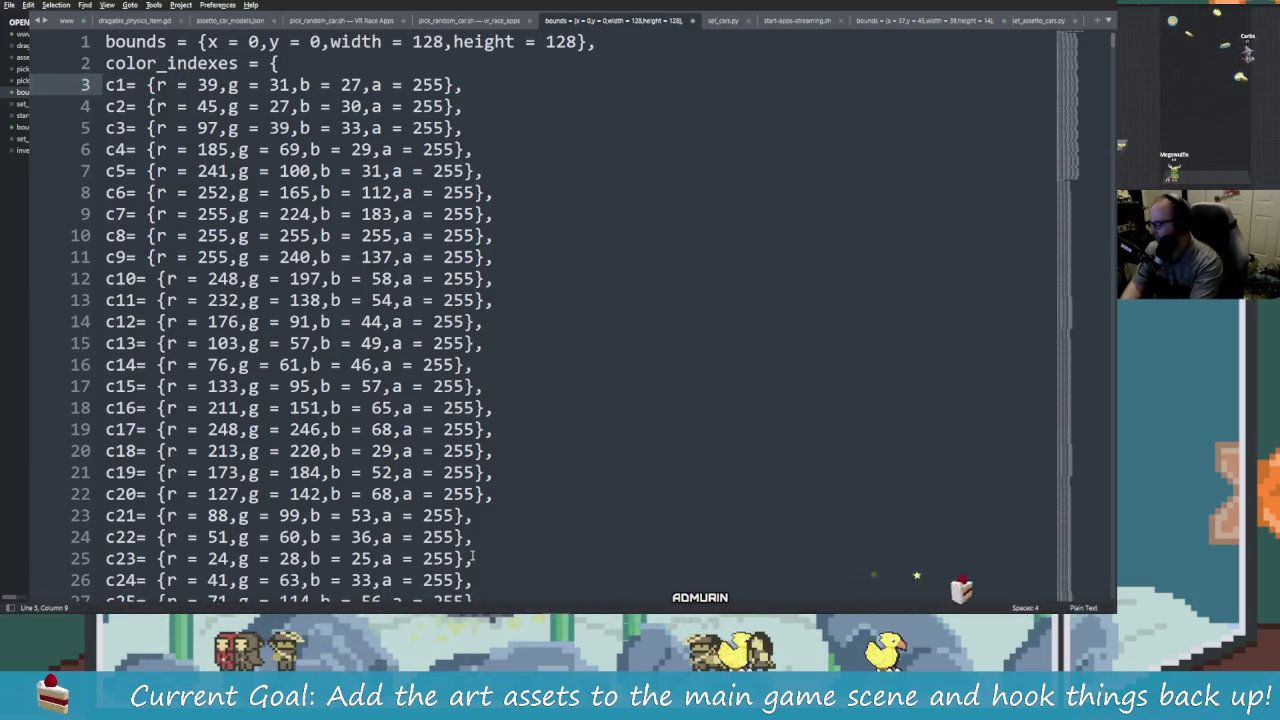
key(alt+Tab)
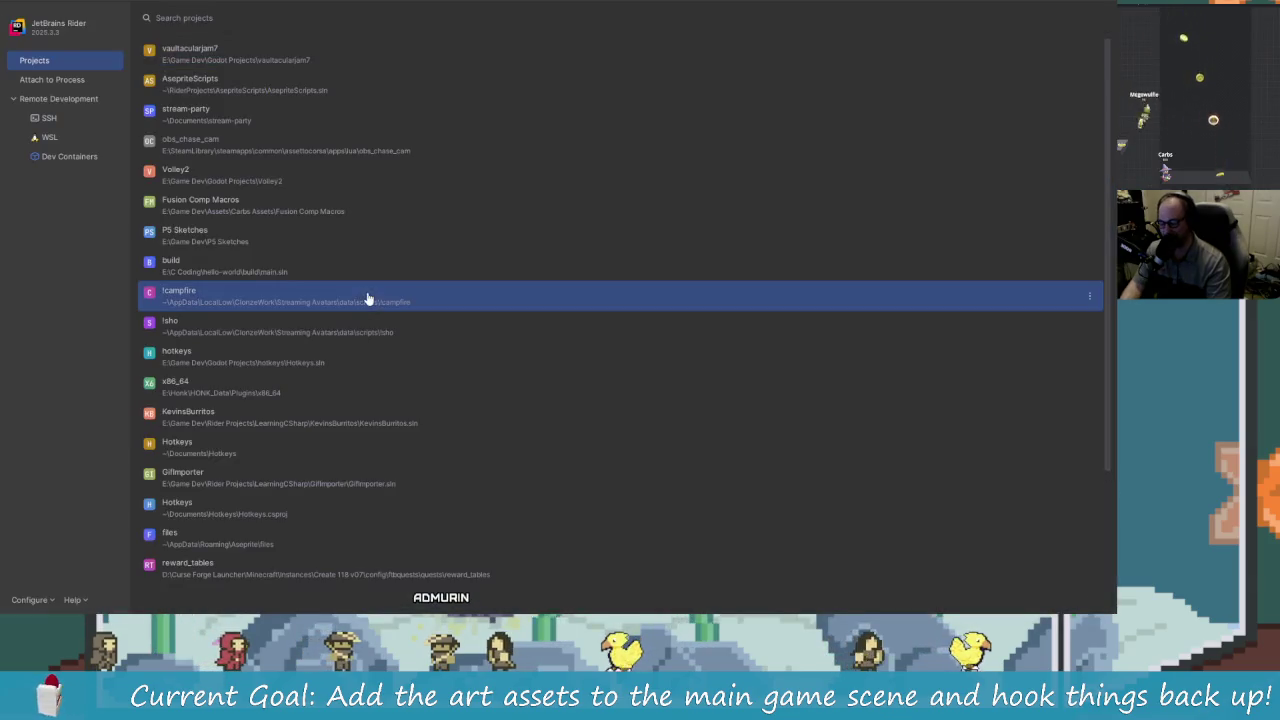
- Open the AsepriteScripts solution in Rider and start a project-wide search
key(alt+Tab)
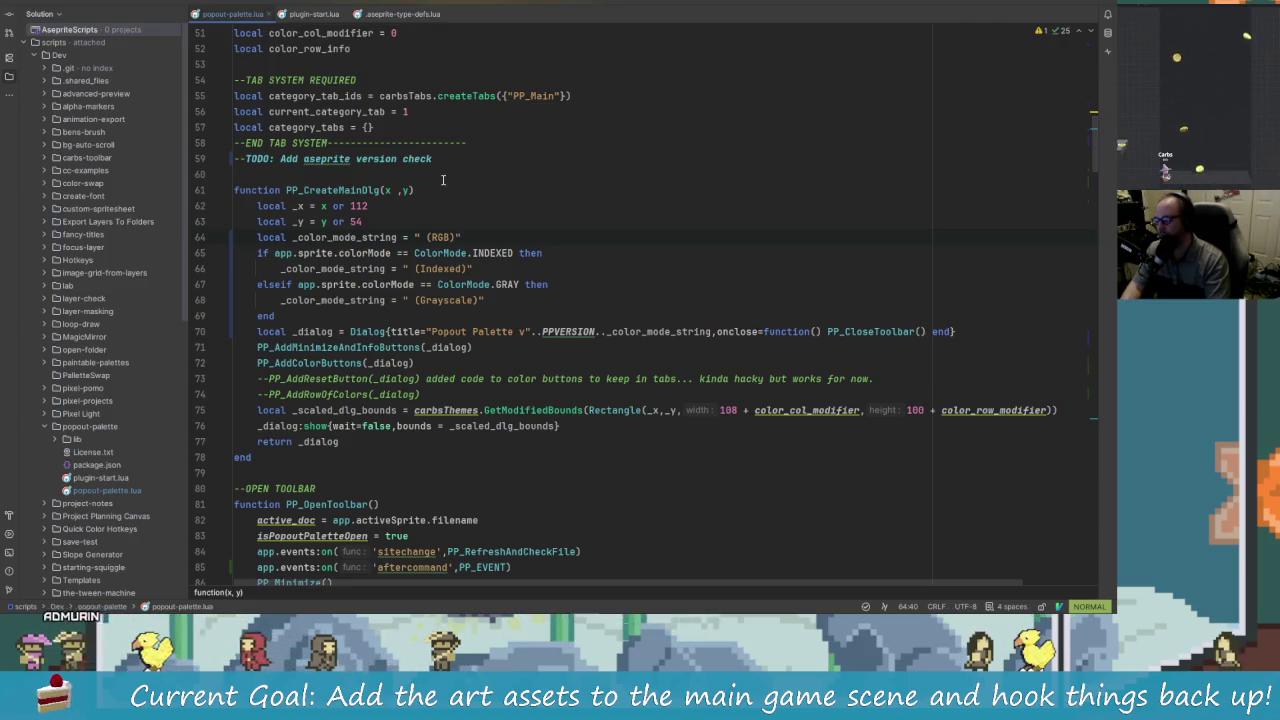
key(ctrl+t)
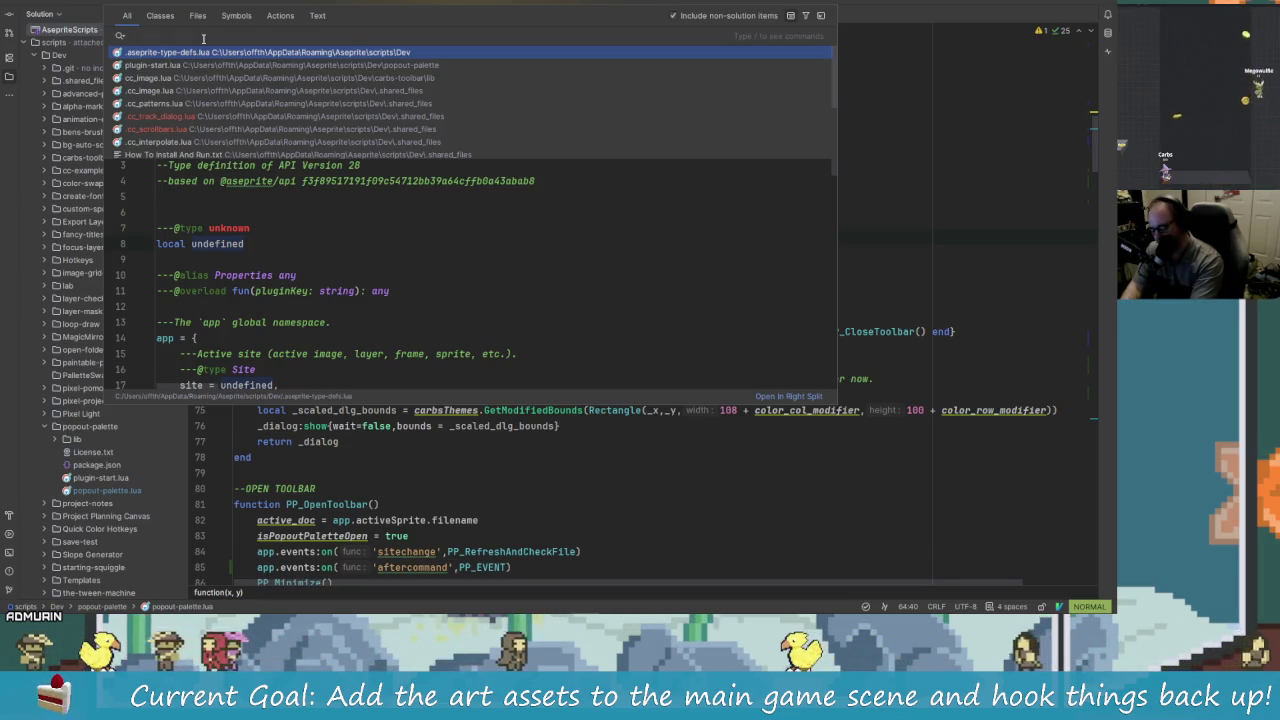
- Open carbs-toolbar.lua from the 'Carbs' search results and scroll through it
text(Carbs)
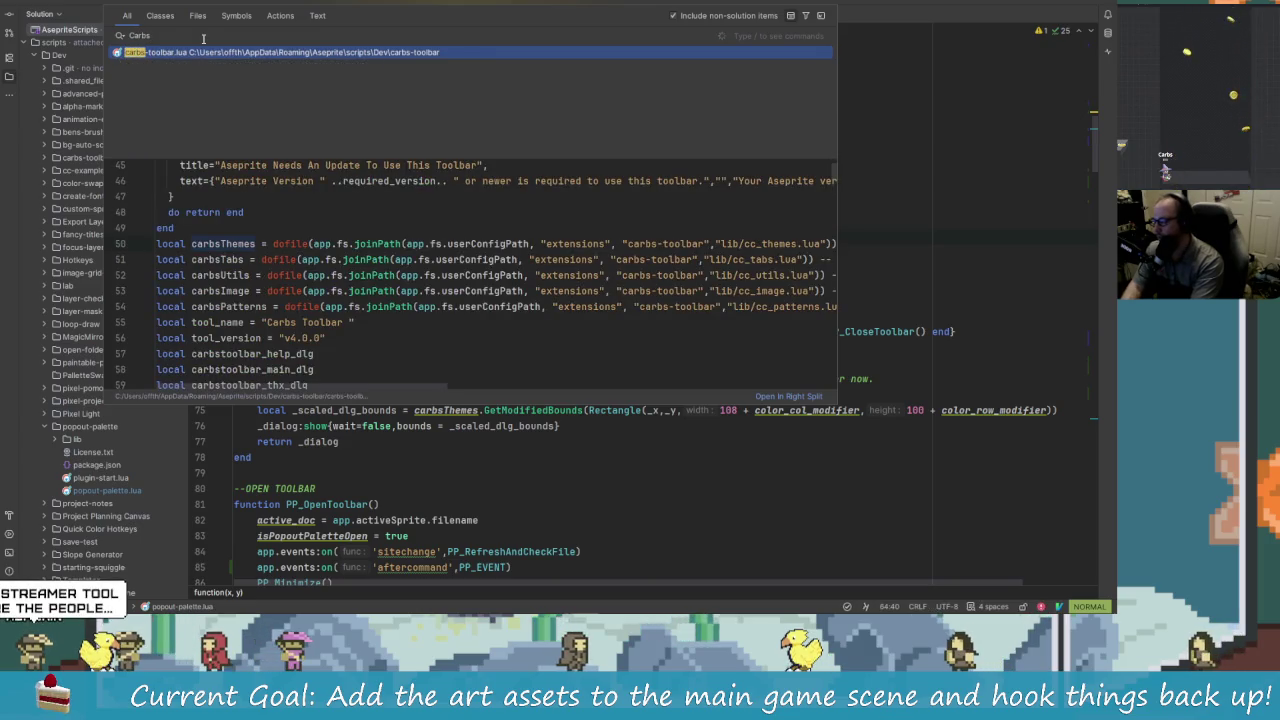
key(Return)
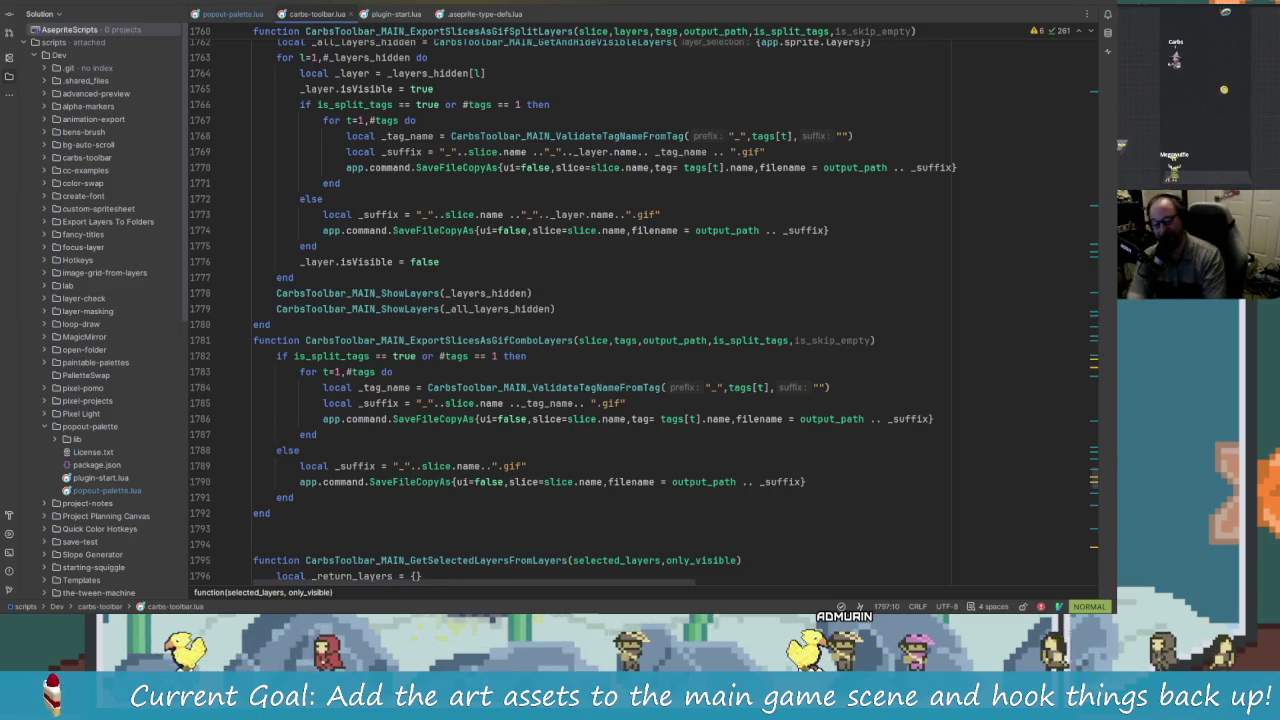
scroll(995, 436, down, 5)
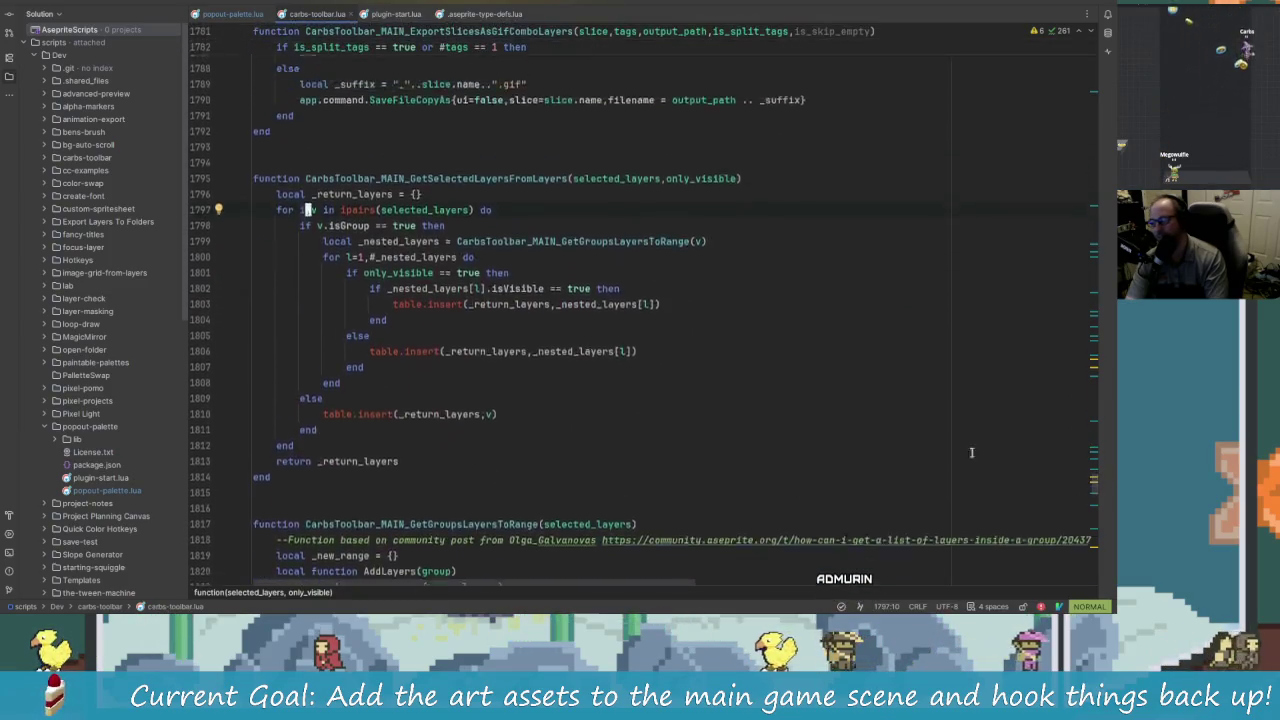
scroll(950, 440, up, 1)
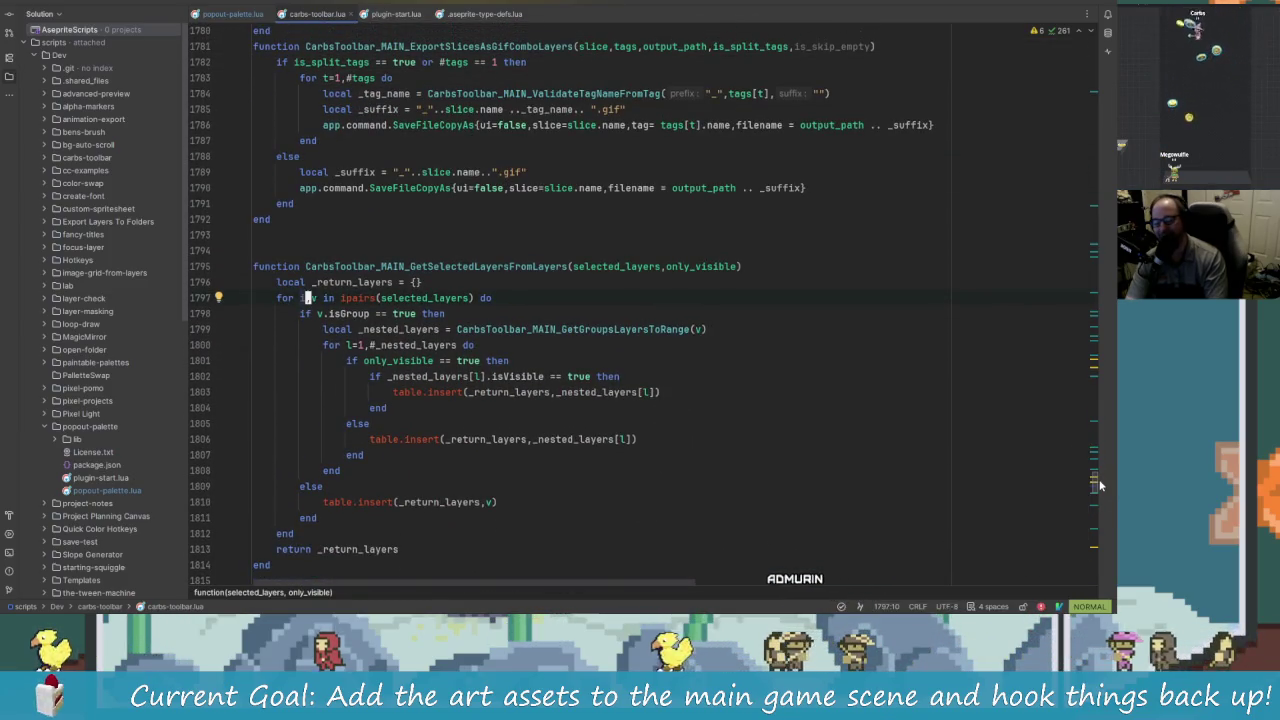
scroll(920, 423, up, 20)
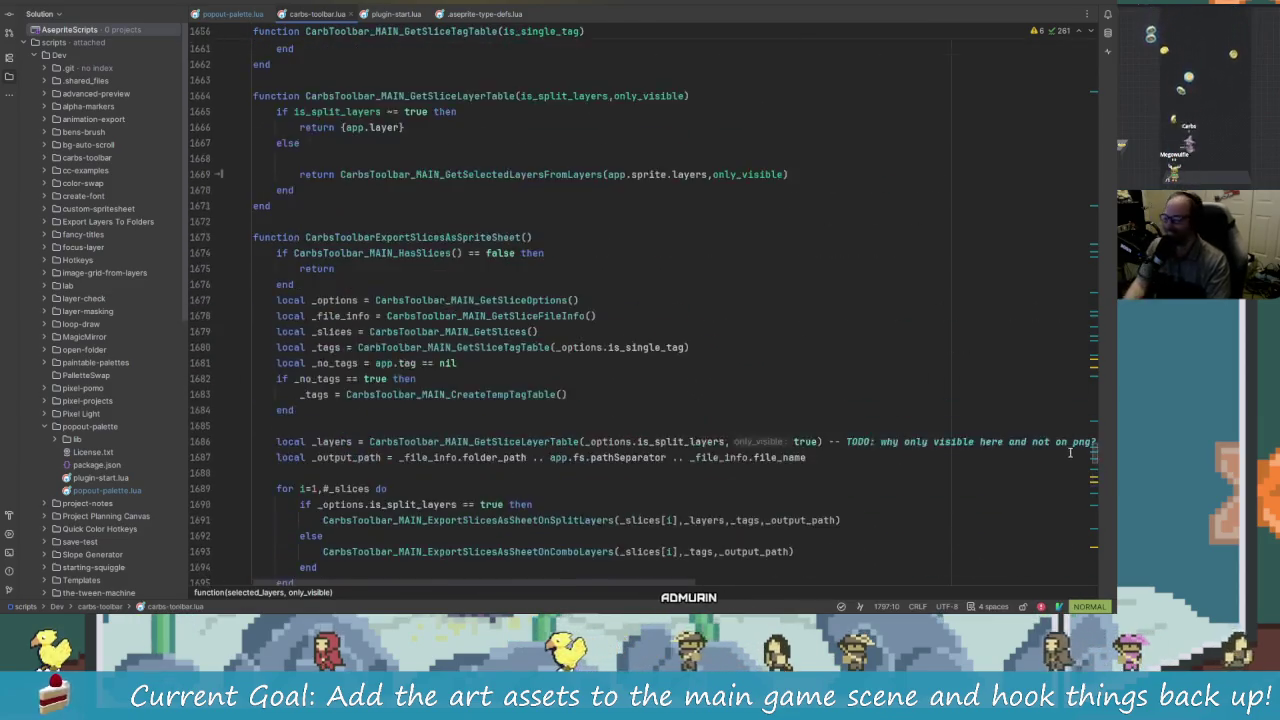
scroll(920, 423, up, 14)
- Vim-search the script for 'Copy', cycle through matches, then select carbs-toolbar.lua in its folder
click(575, 314)
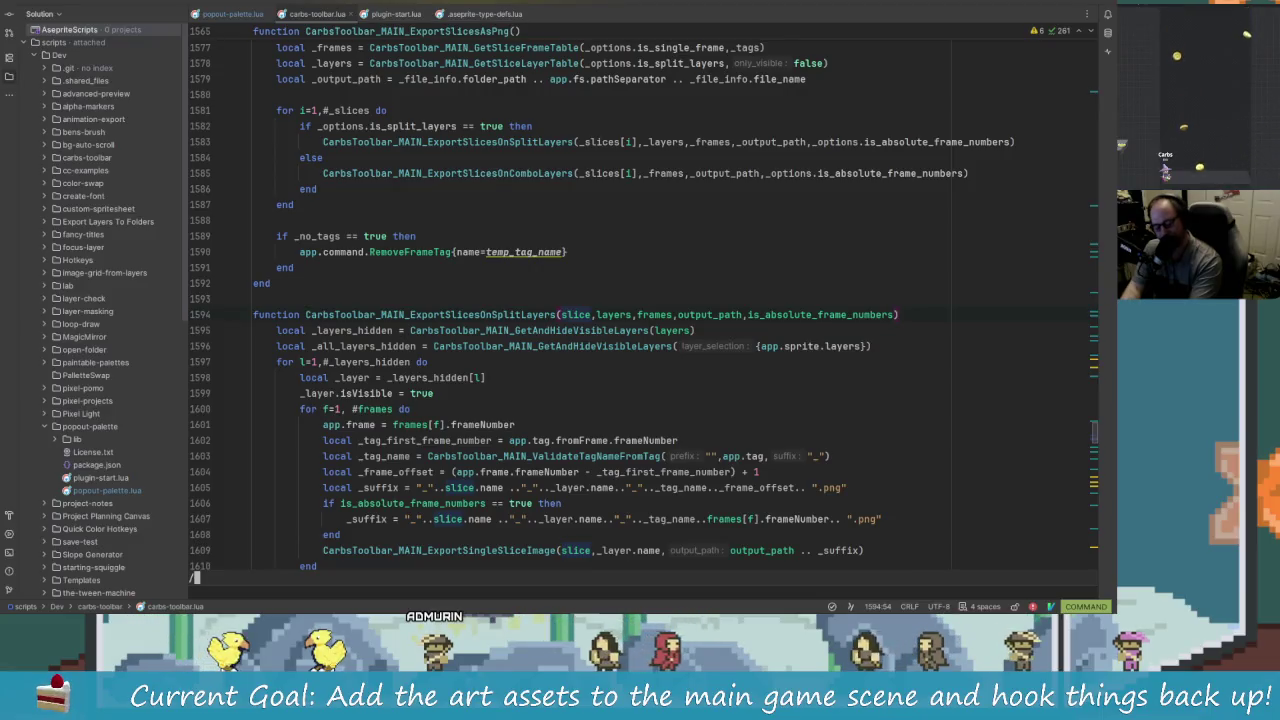
text(/copy)
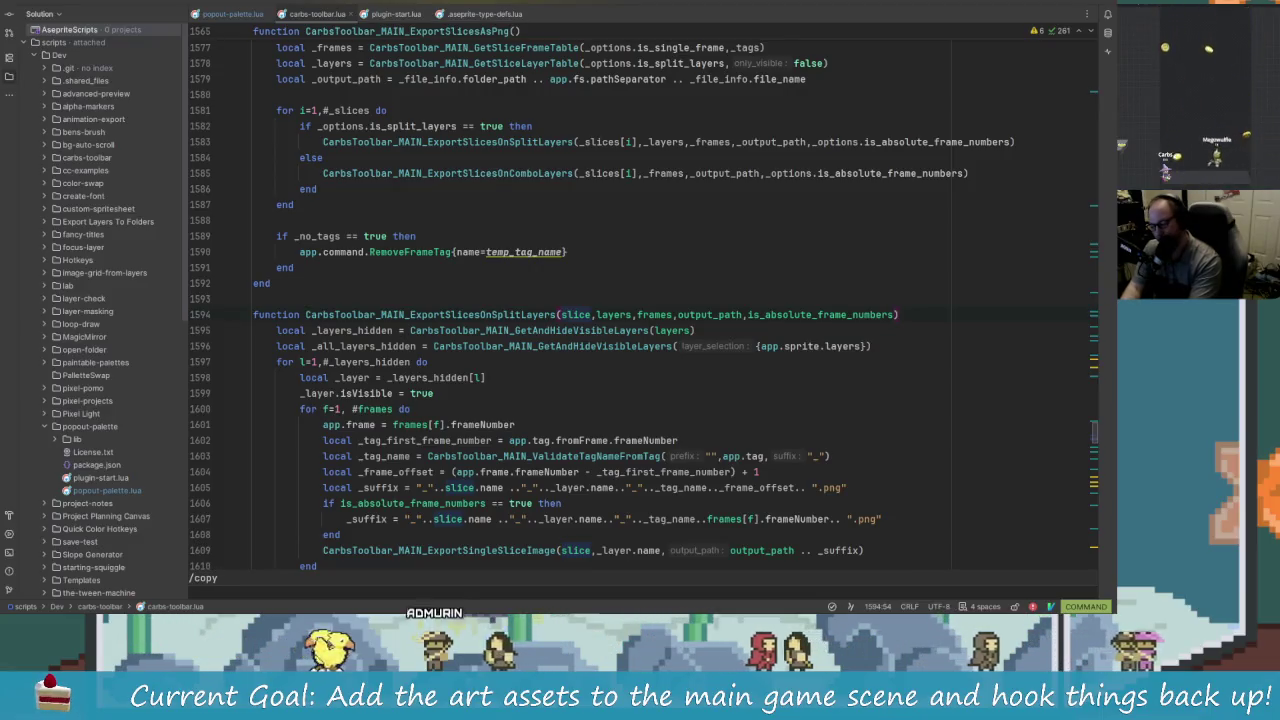
text(Pix)
key(Escape)
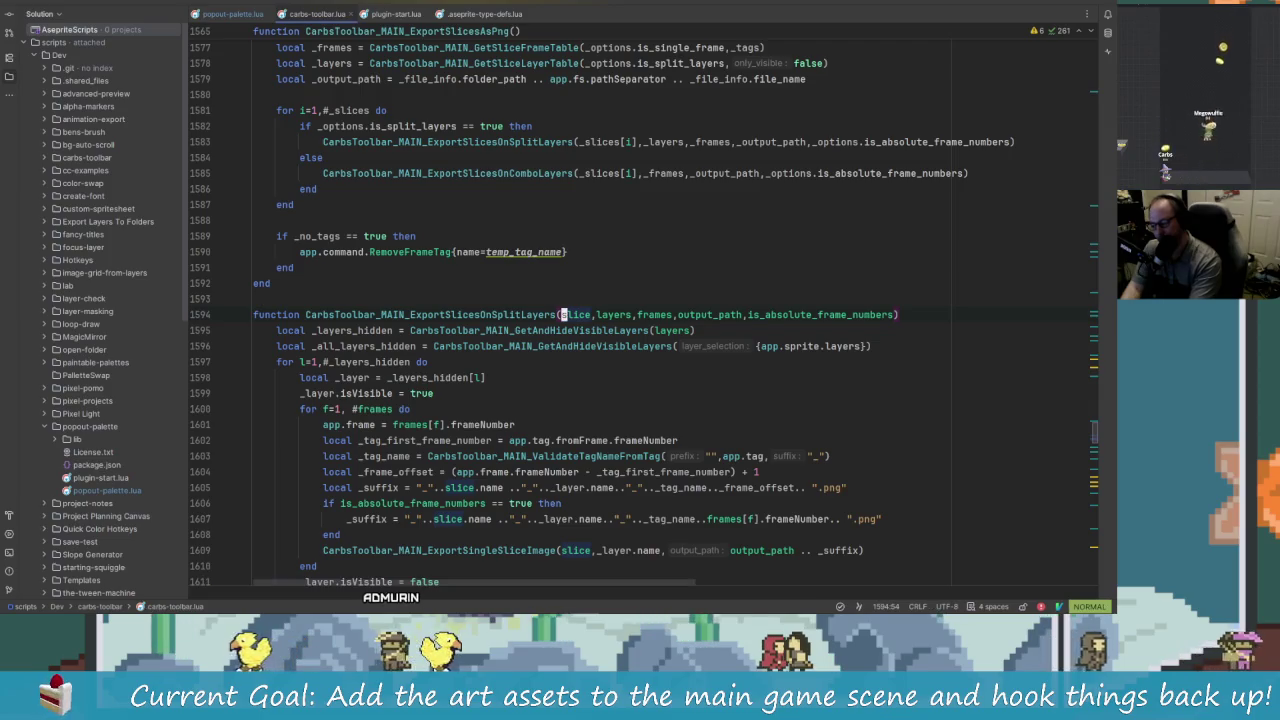
text(/c)
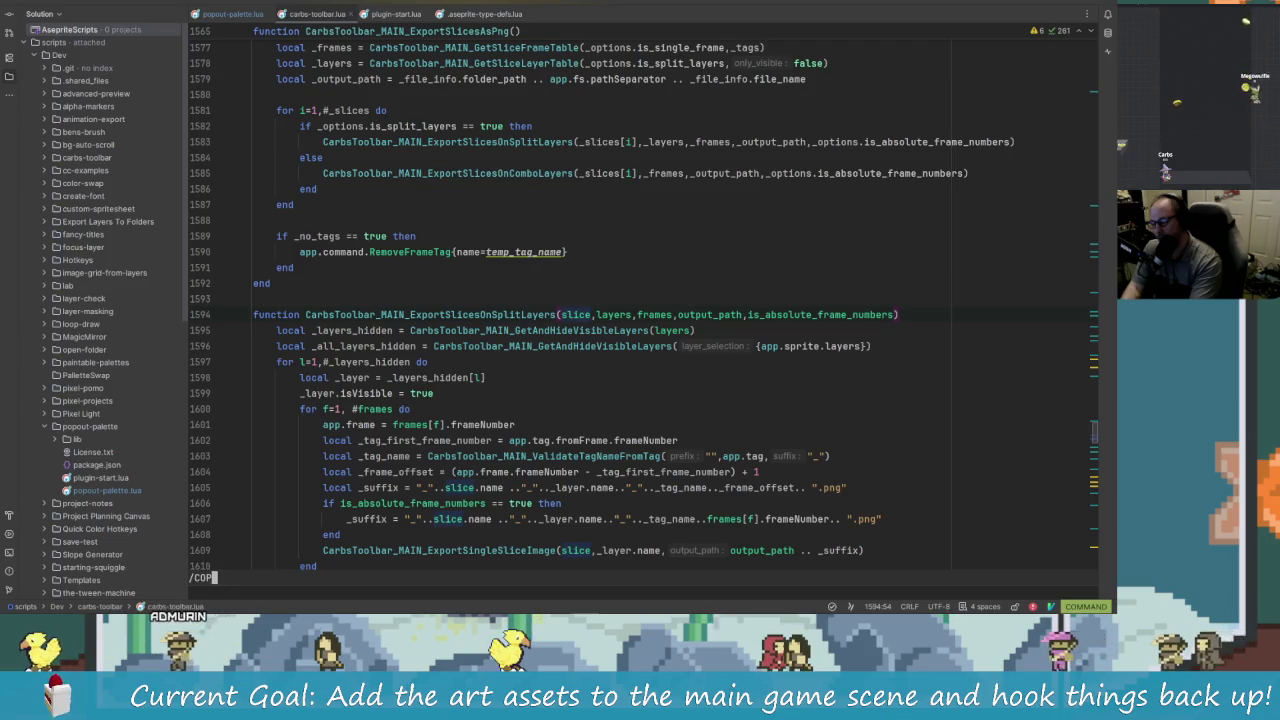
key(Return)
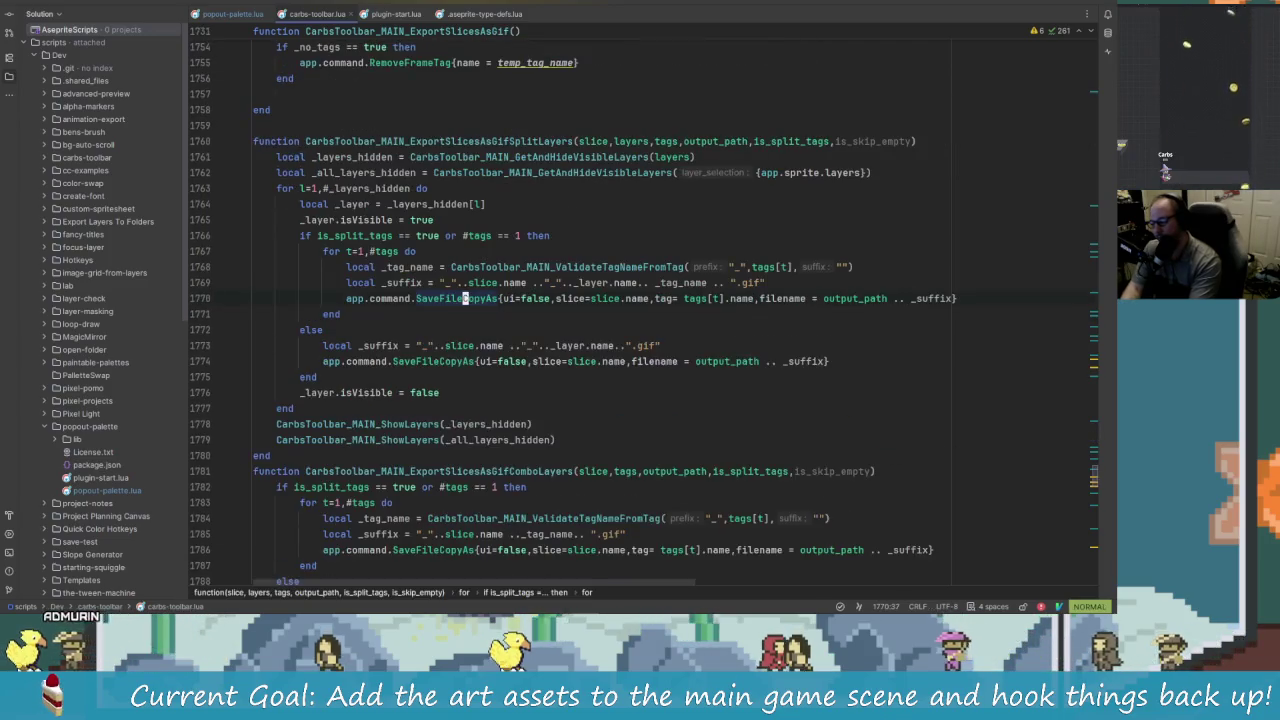
key(n)
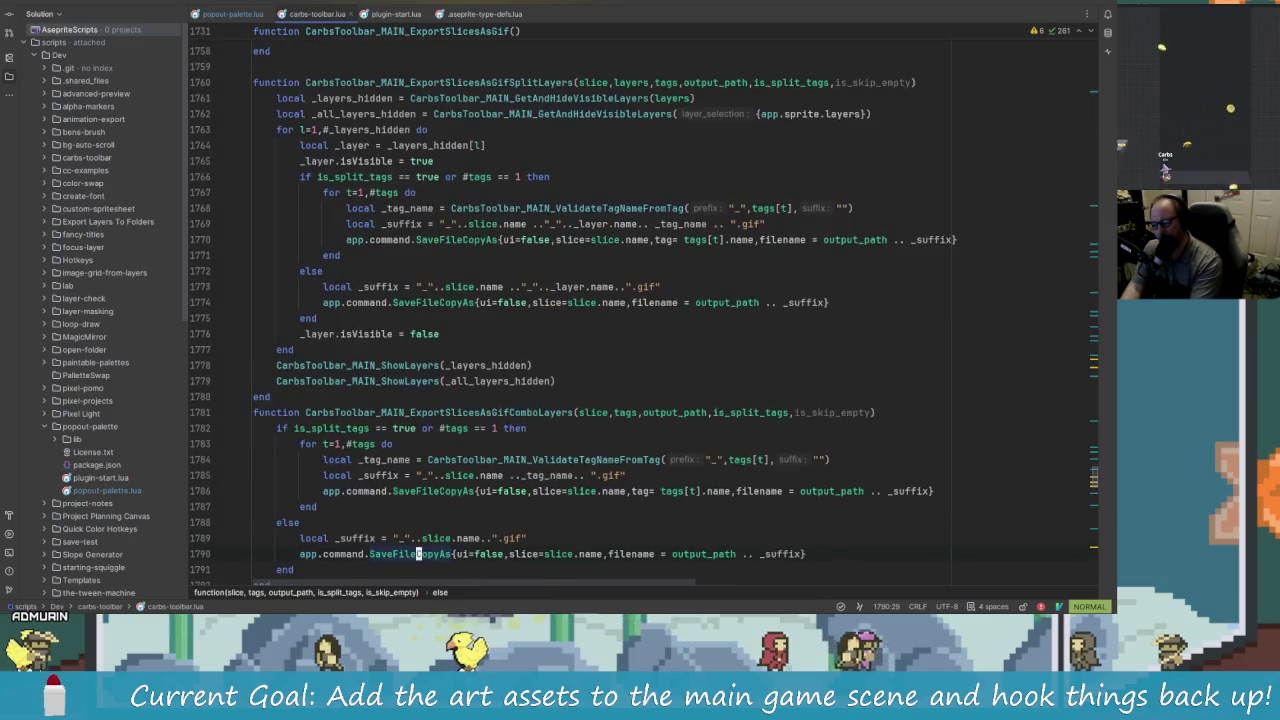
key(n)
key(n)
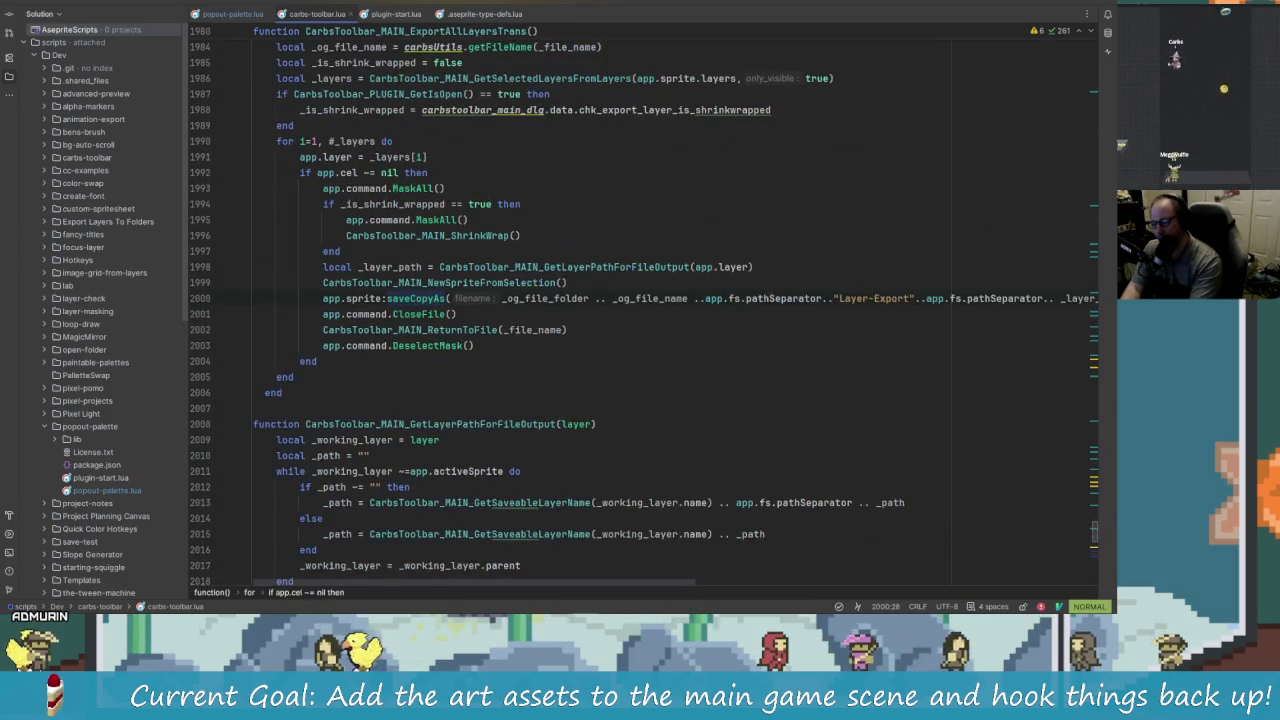
key(n)
key(n)
key(n)
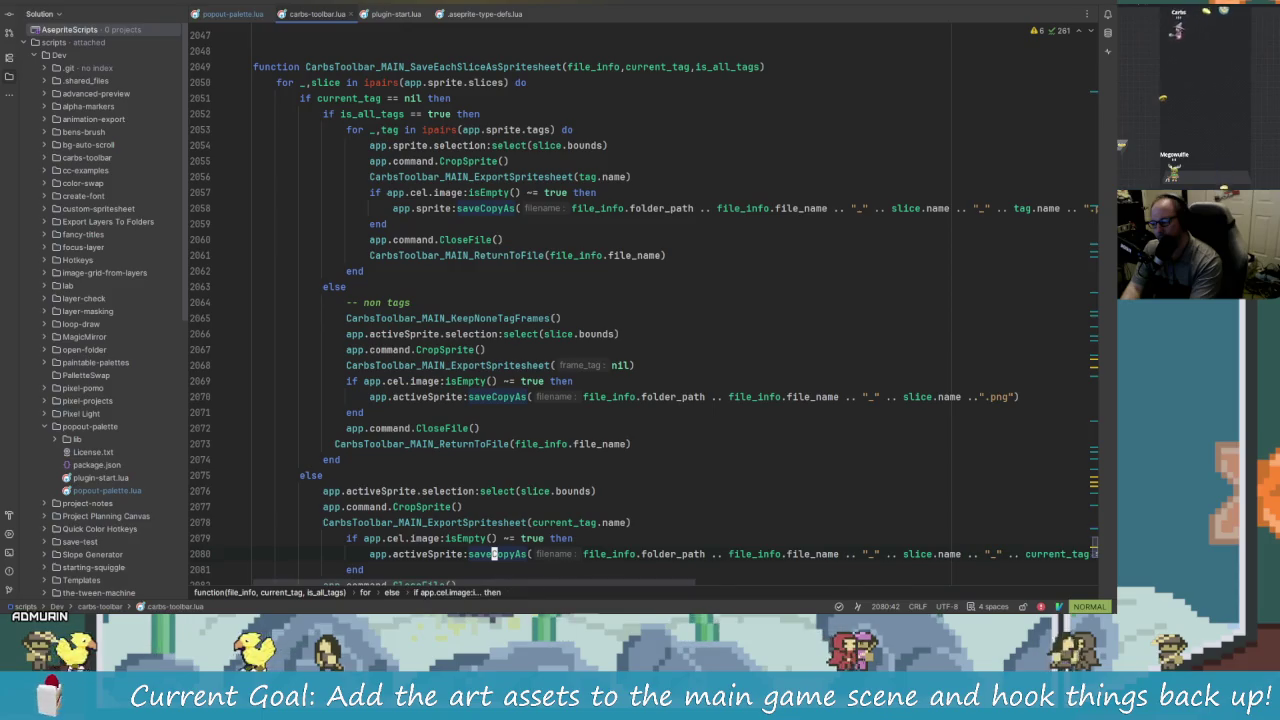
key(n)
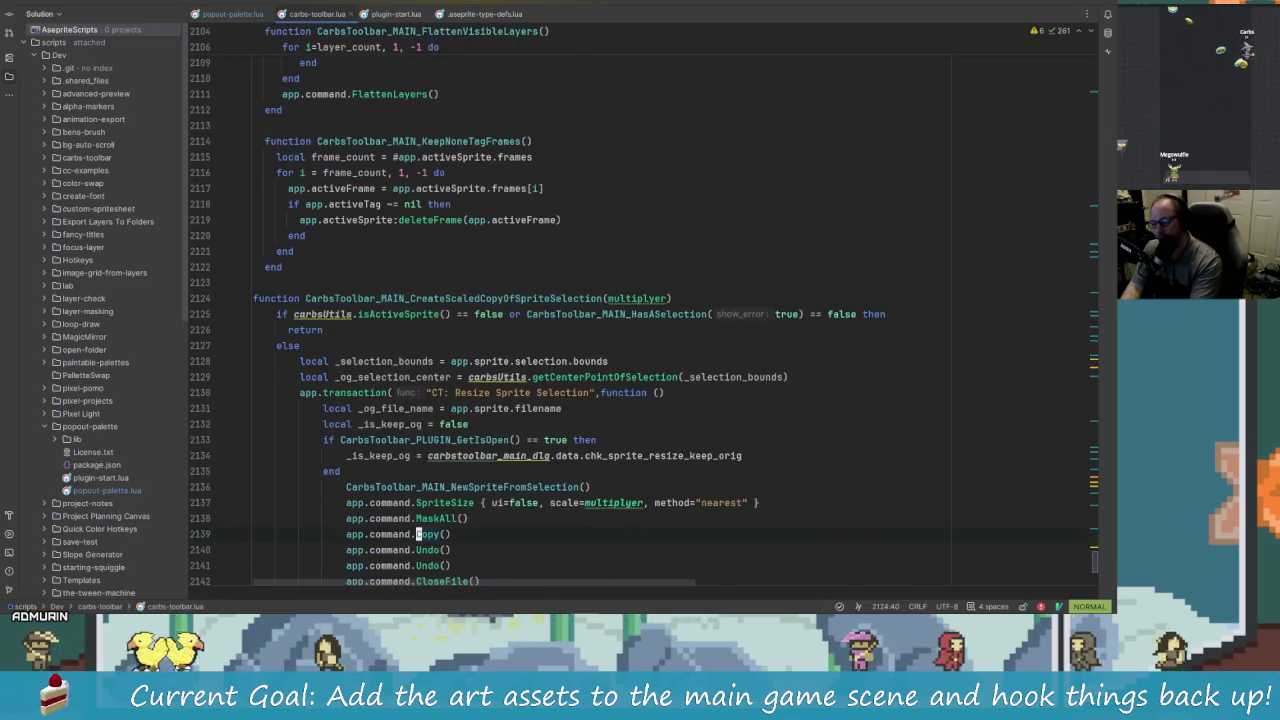
key(n)
key(n)
key(n)
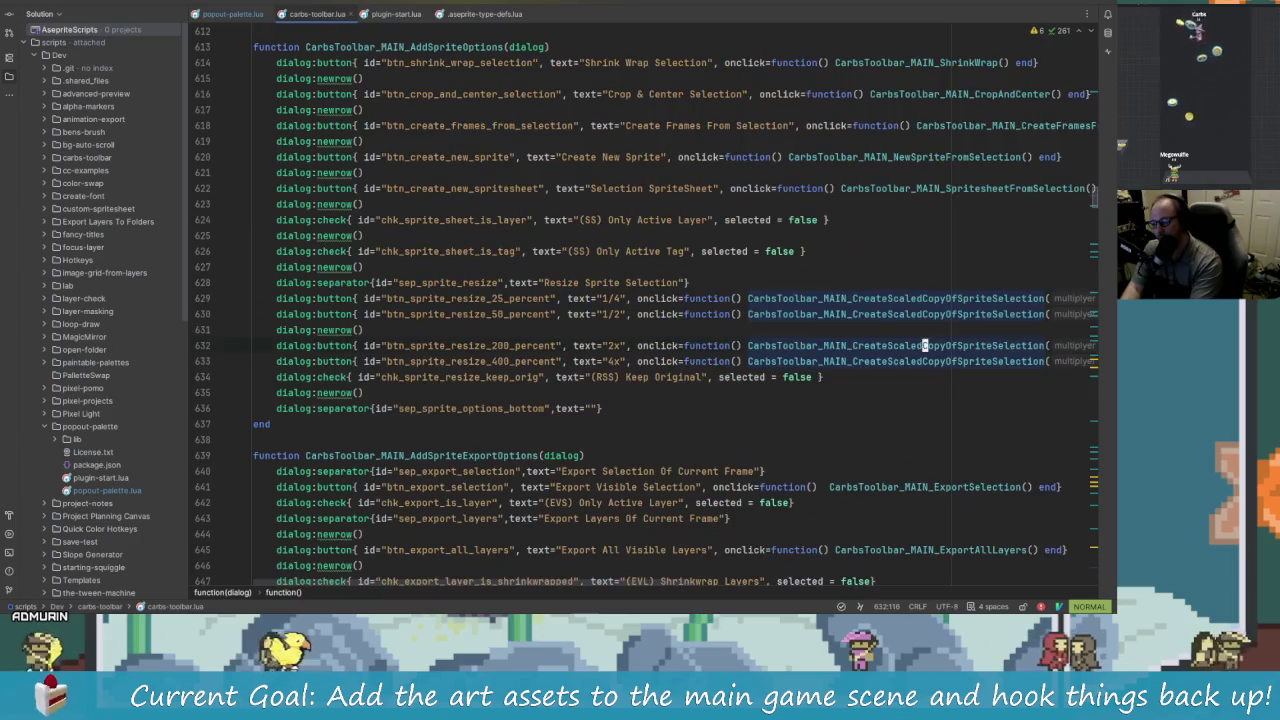
mouse_move(86, 424)
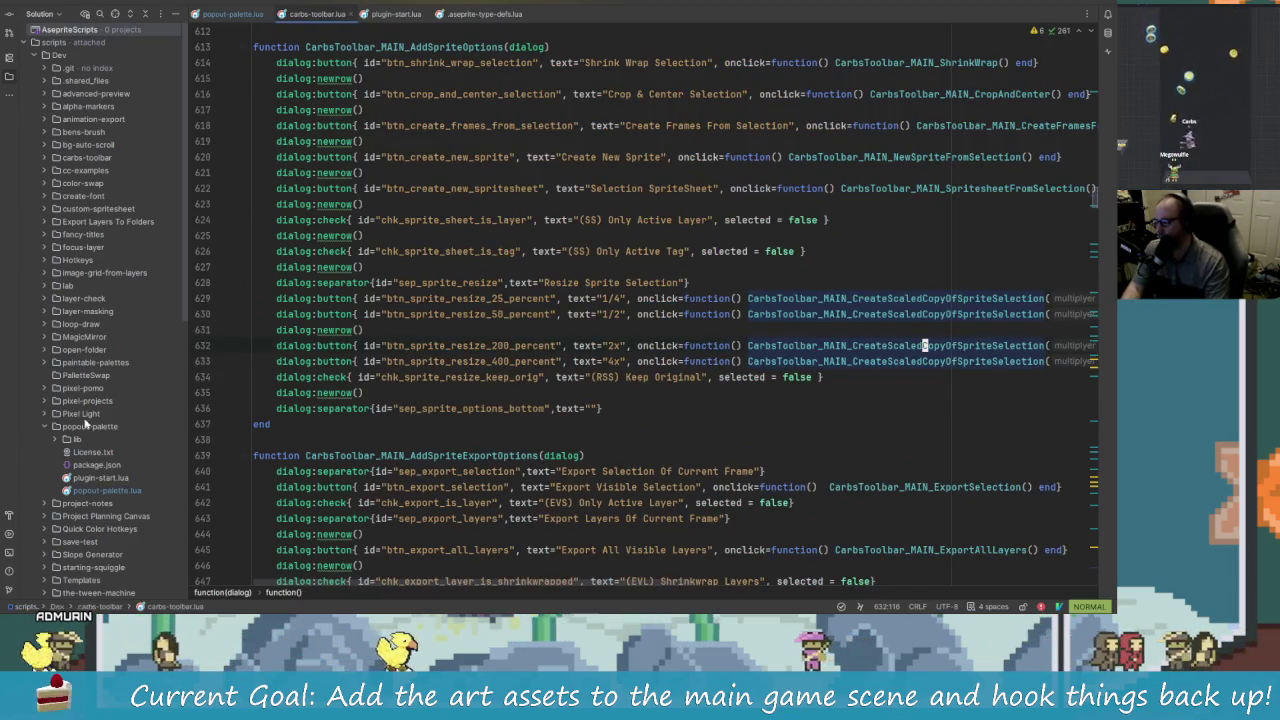
click(44, 157)
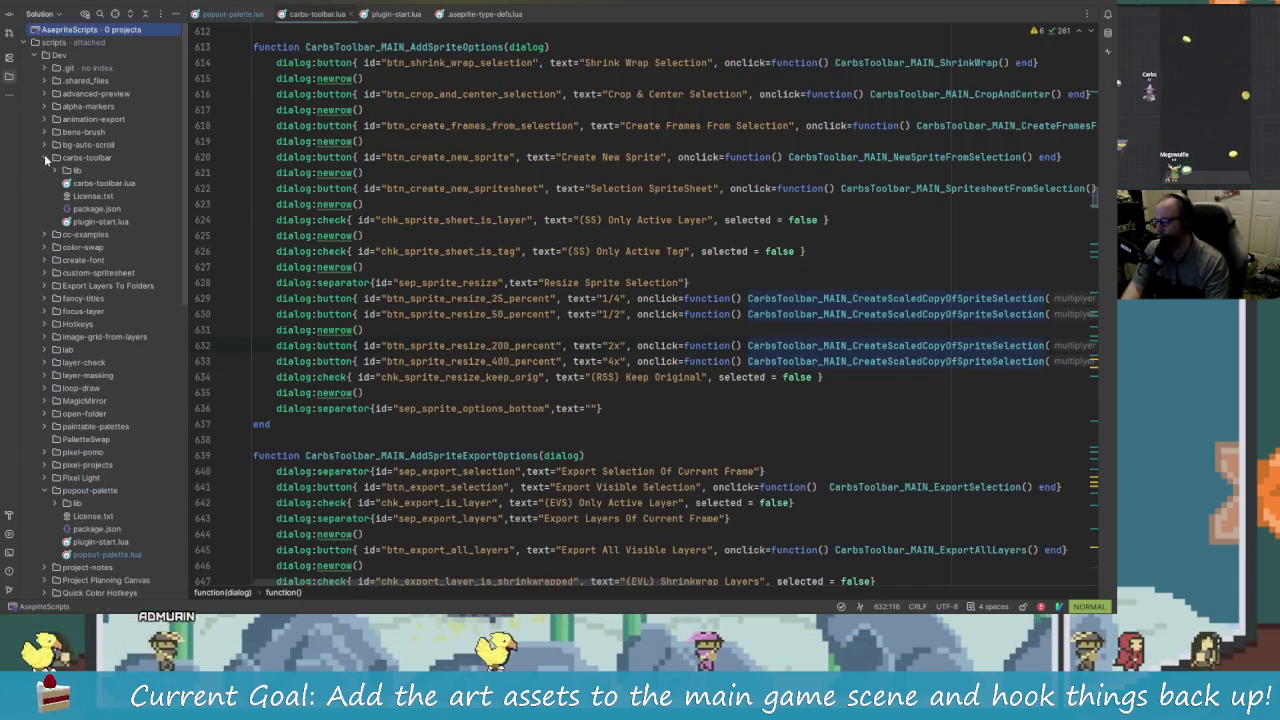
click(80, 183)
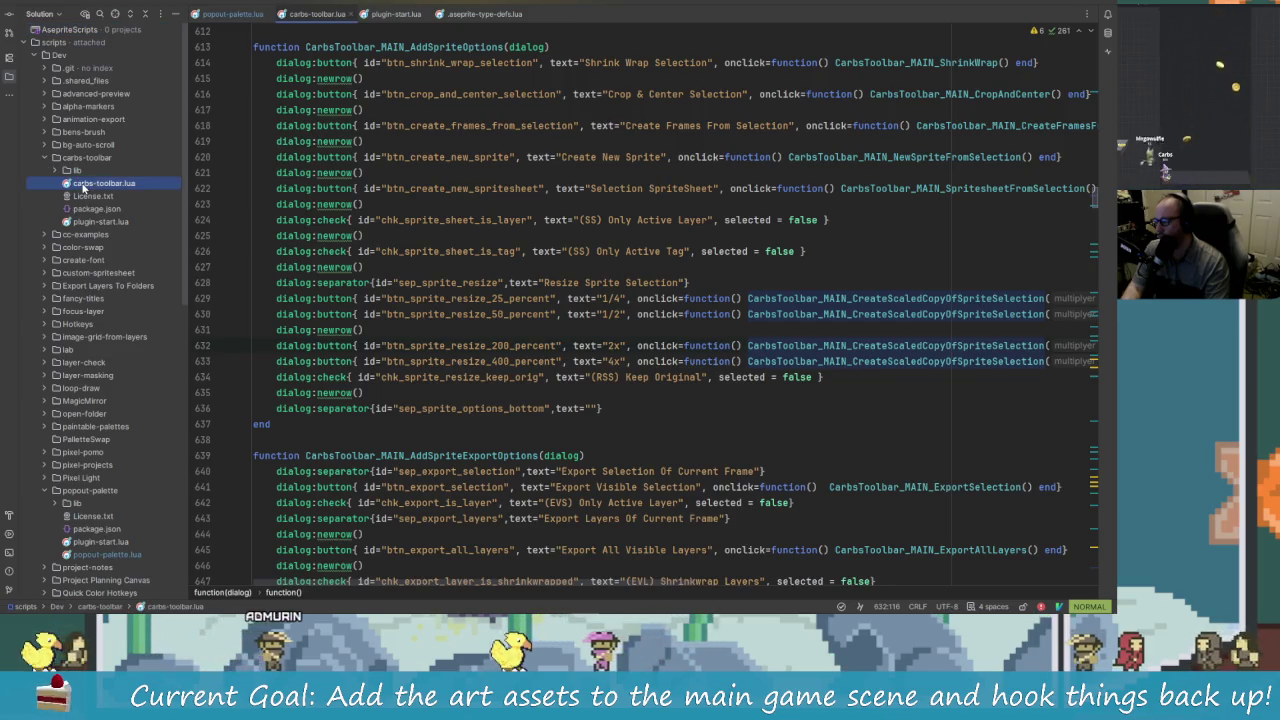
- Open plugin-start.lua from the carbs-toolbar folder
double_click(100, 221)
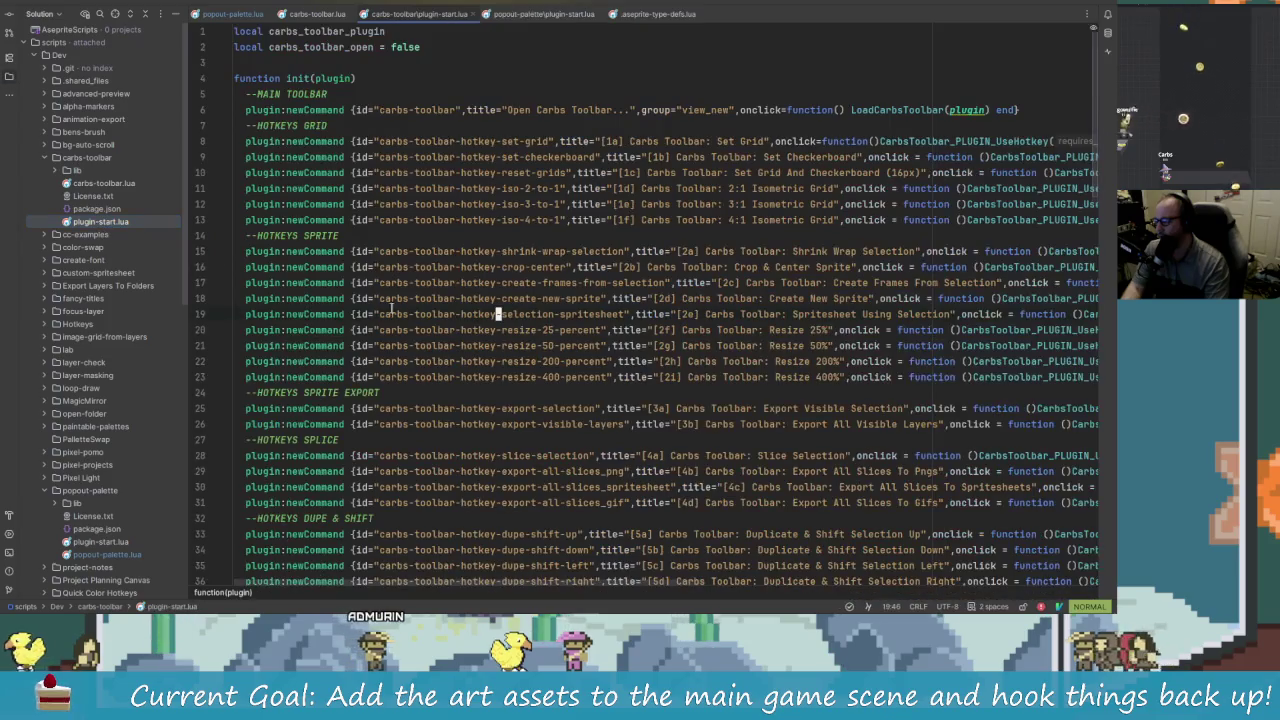
scroll(690, 586, right, 2)
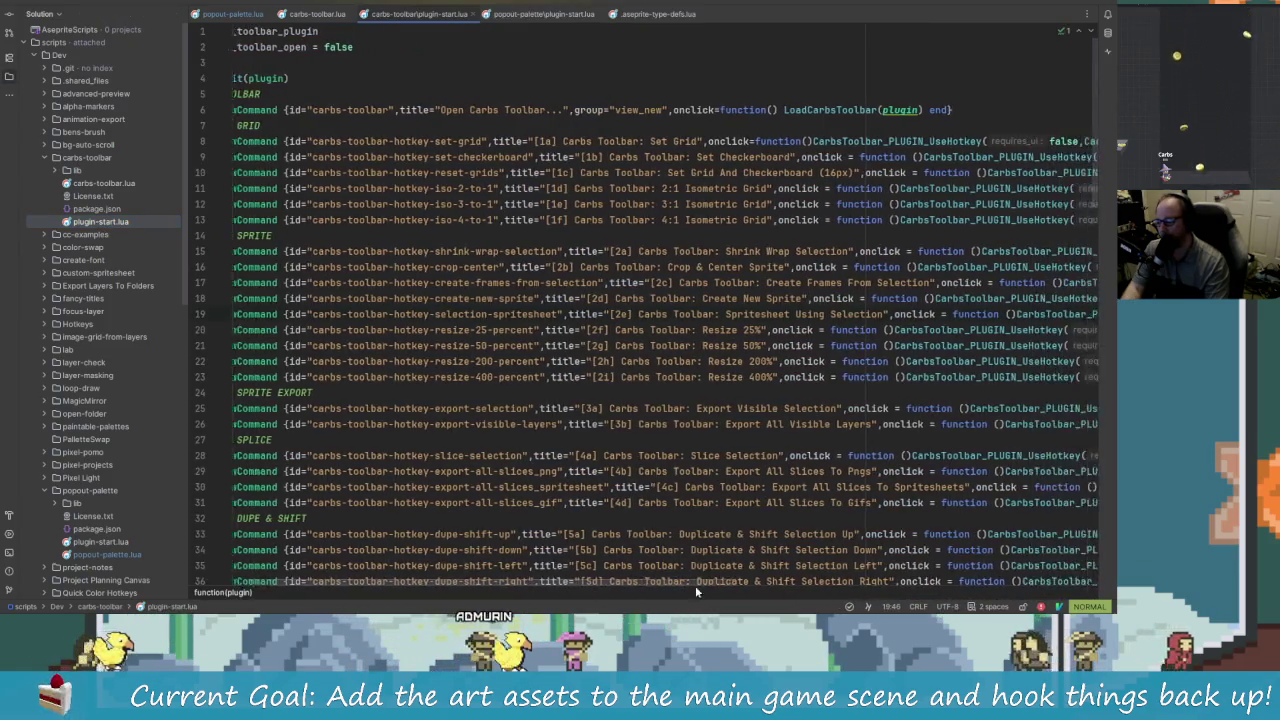
scroll(760, 590, right, 3)
scroll(808, 596, right, 3)
scroll(780, 520, right, 2)
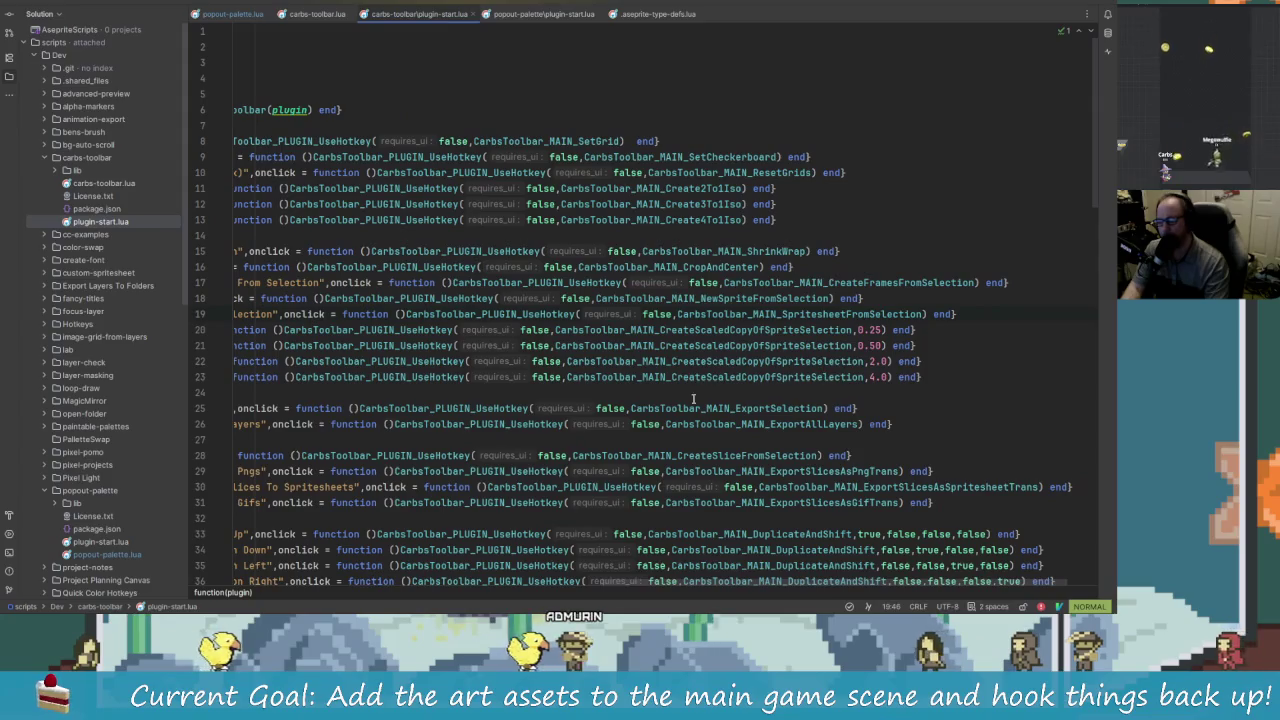
- Go from the line-76 call to the CarbsToolbar_MAIN_CopyPixelCordsWithDataToClipboard definition
scroll(708, 385, down, 3)
scroll(708, 385, down, 1)
scroll(740, 392, down, 2)
scroll(775, 400, down, 3)
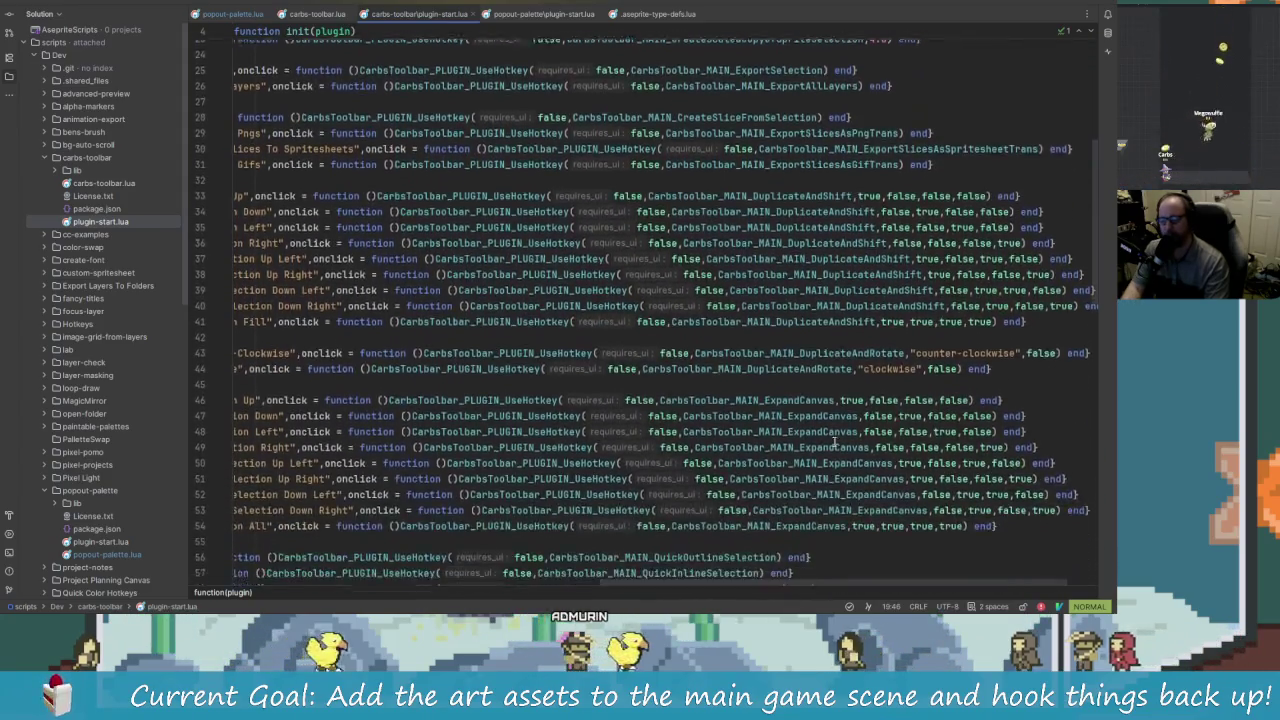
scroll(810, 407, down, 2)
scroll(825, 405, down, 4)
scroll(850, 404, down, 3)
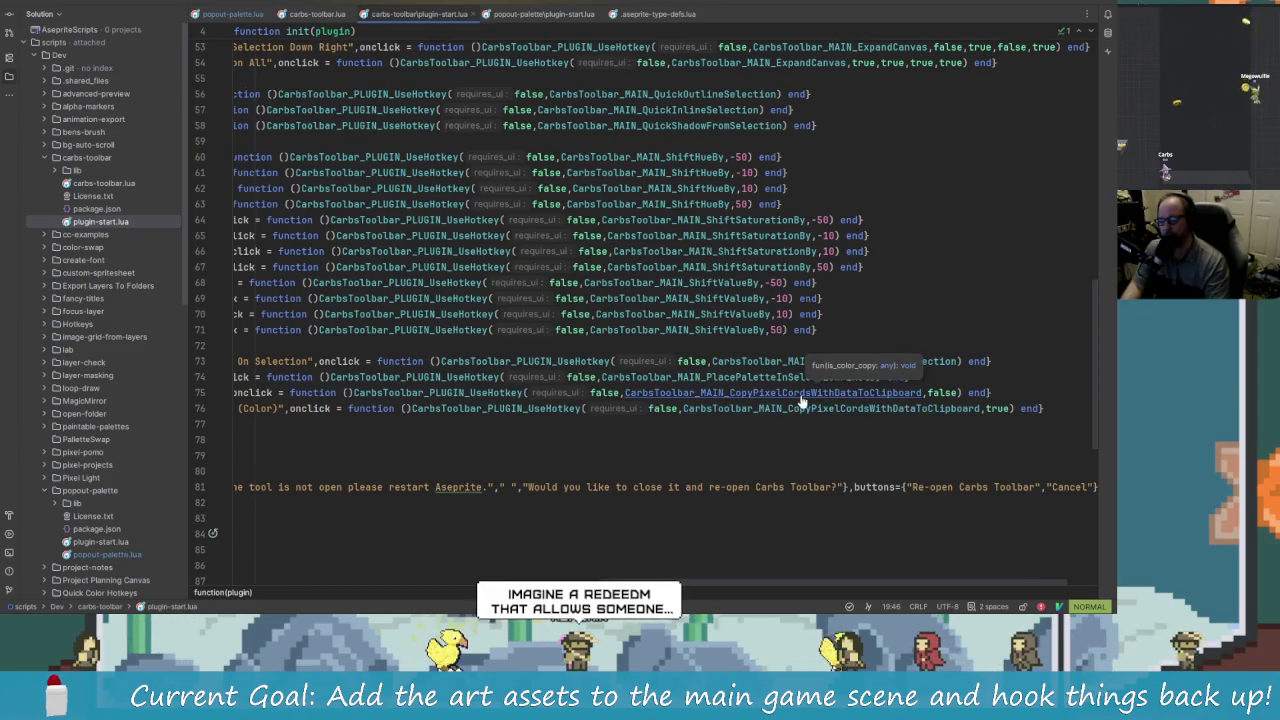
click(833, 408)
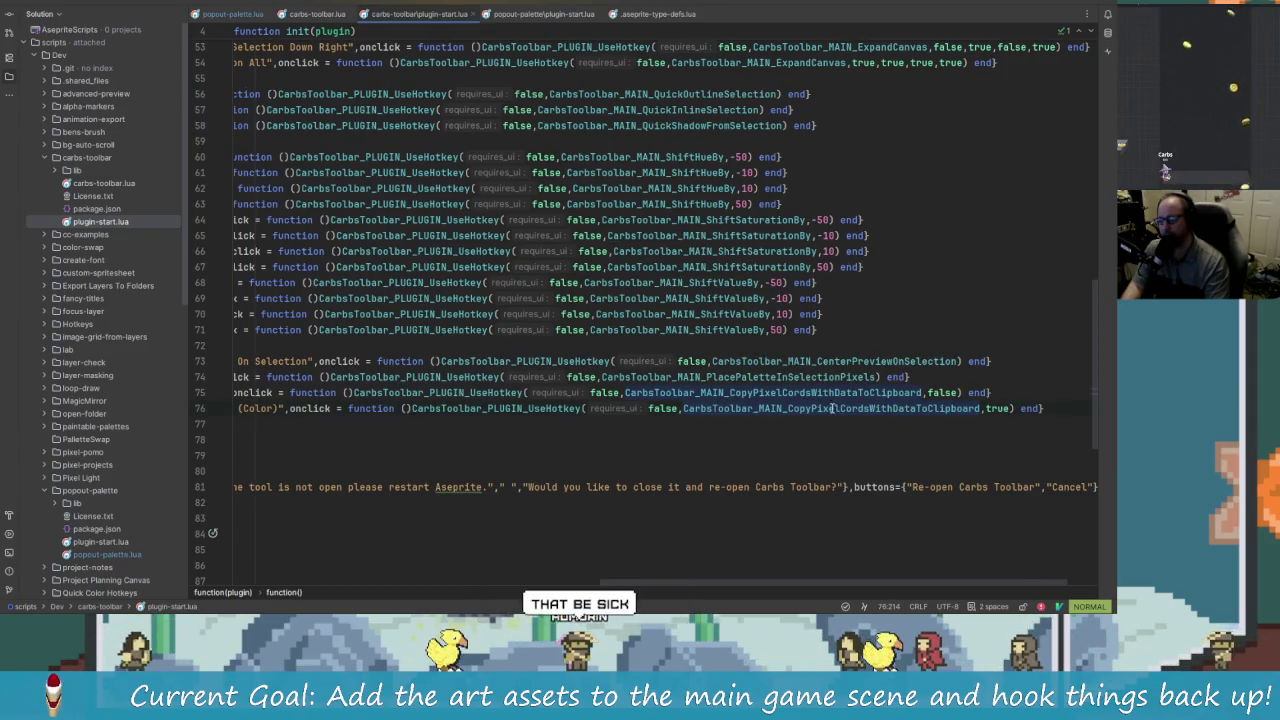
ctrl+click(815, 408)
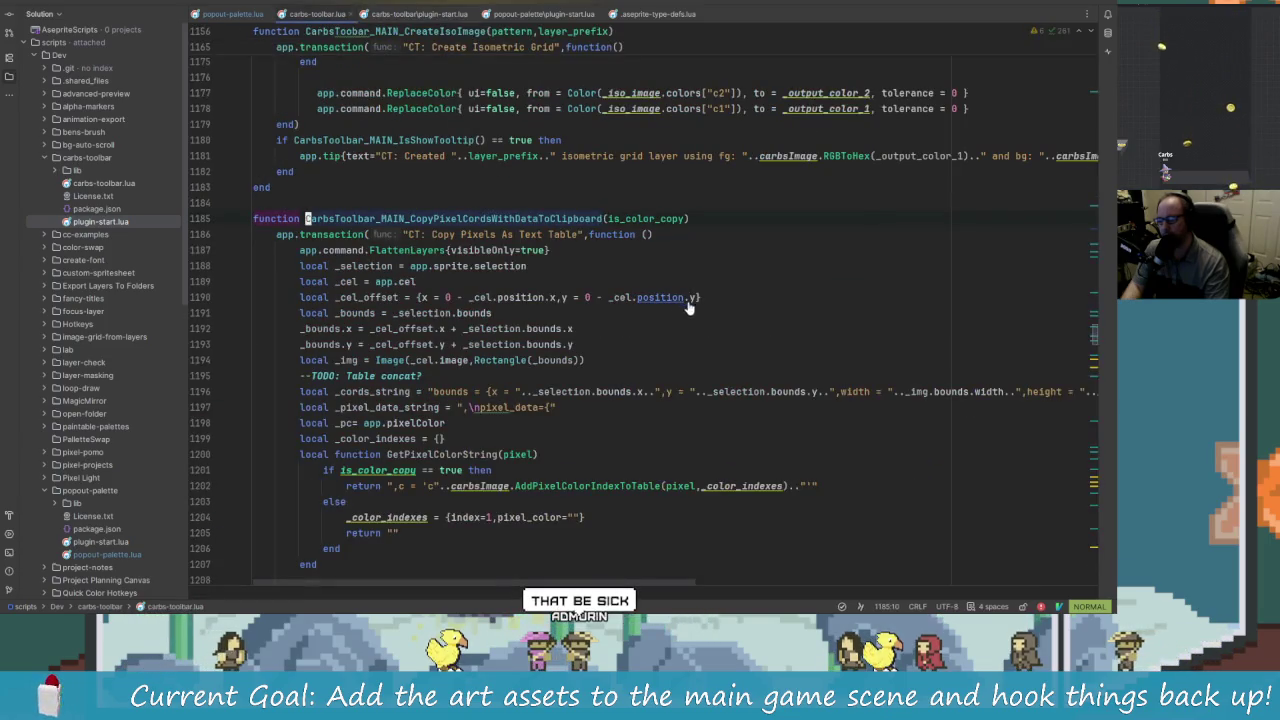
- Read through the pixel-copy function, clearing stray selections on lines 1229 and 1223
scroll(460, 297, down, 2)
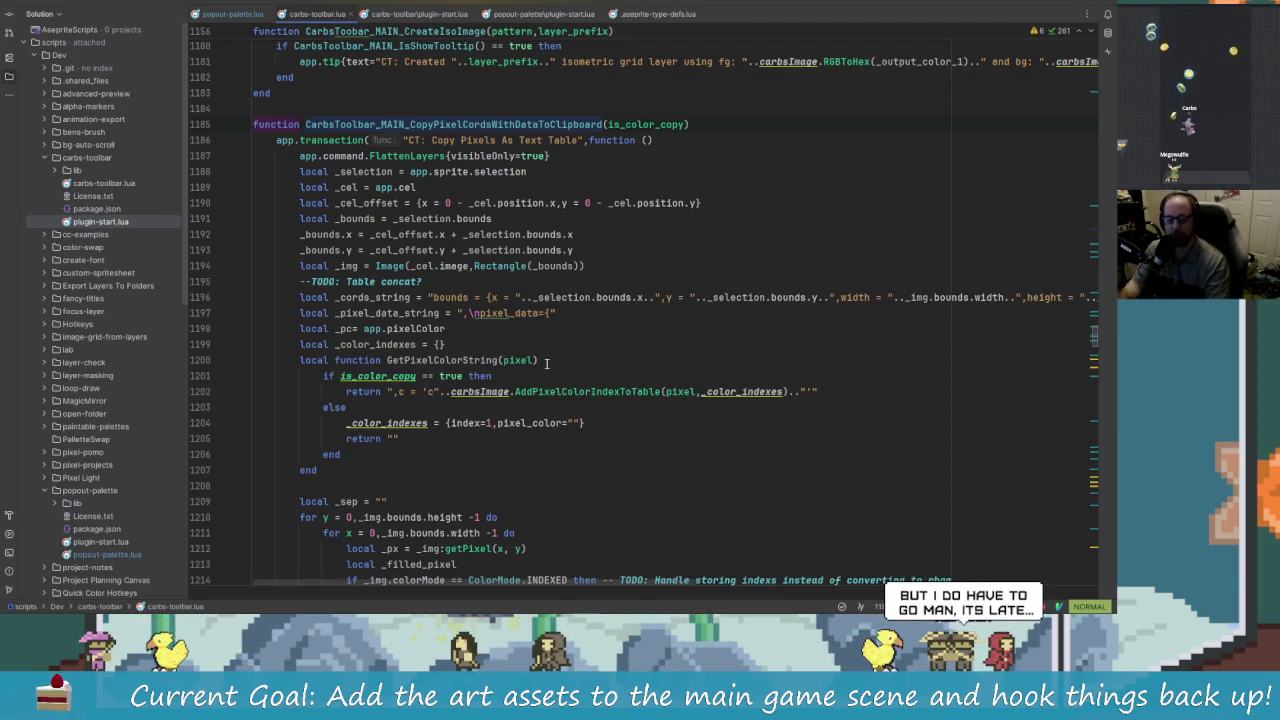
scroll(540, 355, up, 3)
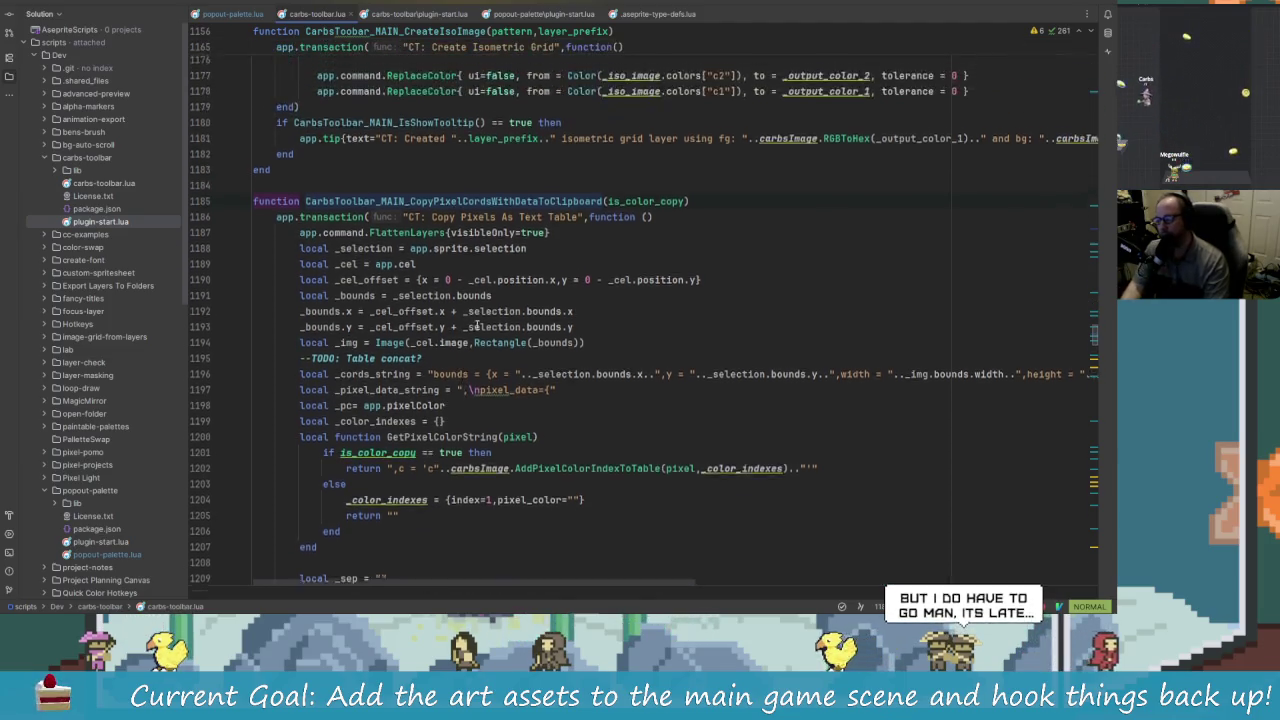
scroll(530, 350, down, 3)
scroll(514, 342, down, 2)
scroll(514, 342, down, 2)
scroll(500, 340, down, 1)
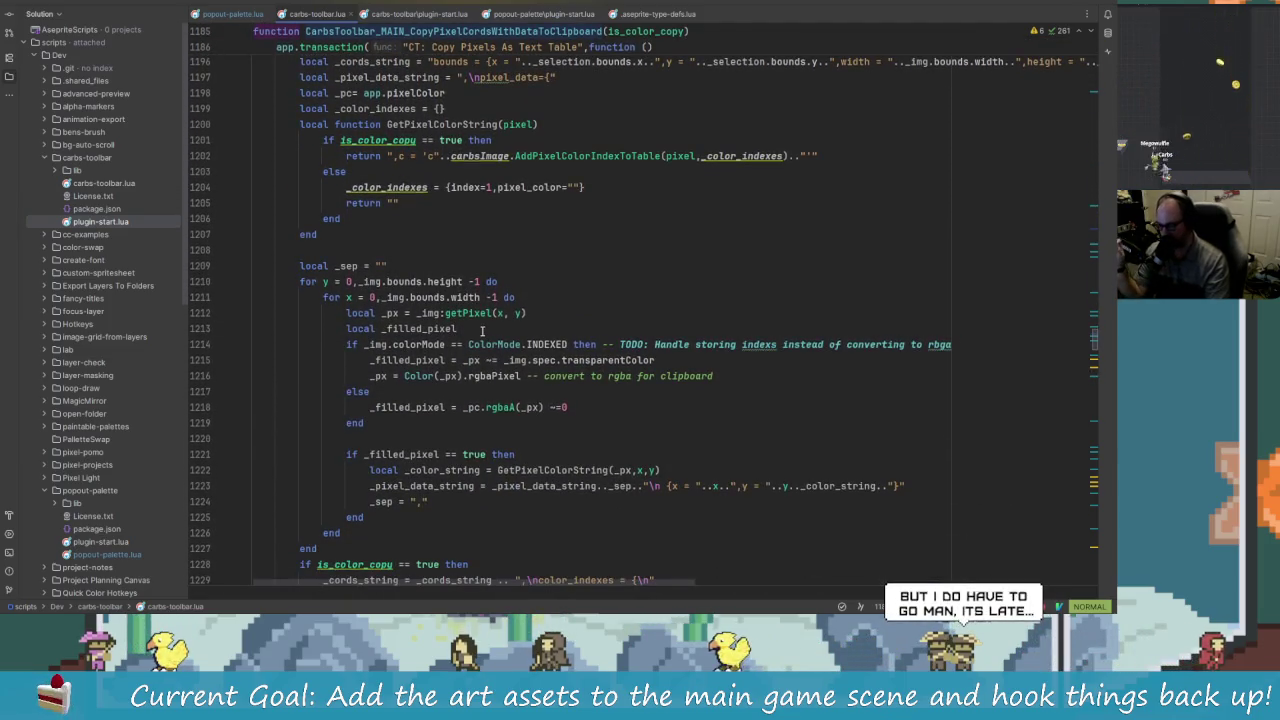
scroll(475, 335, down, 2)
scroll(475, 335, down, 2)
scroll(477, 315, down, 2)
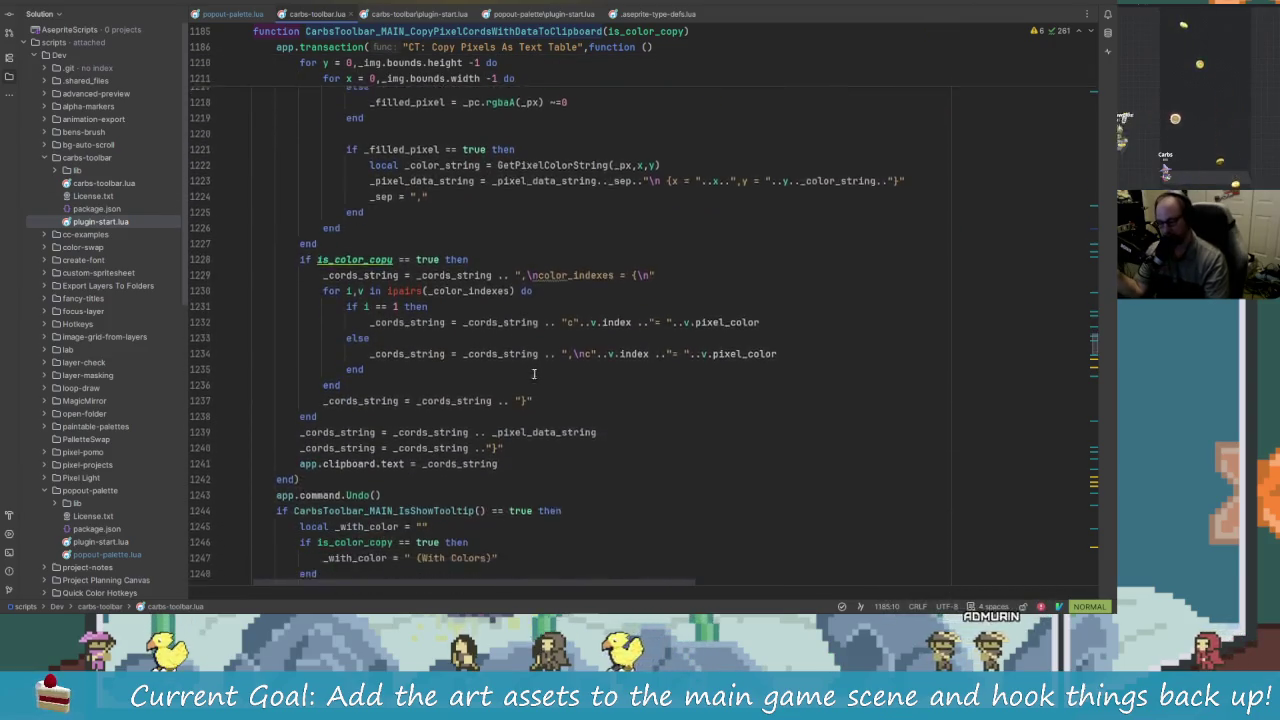
scroll(479, 295, down, 3)
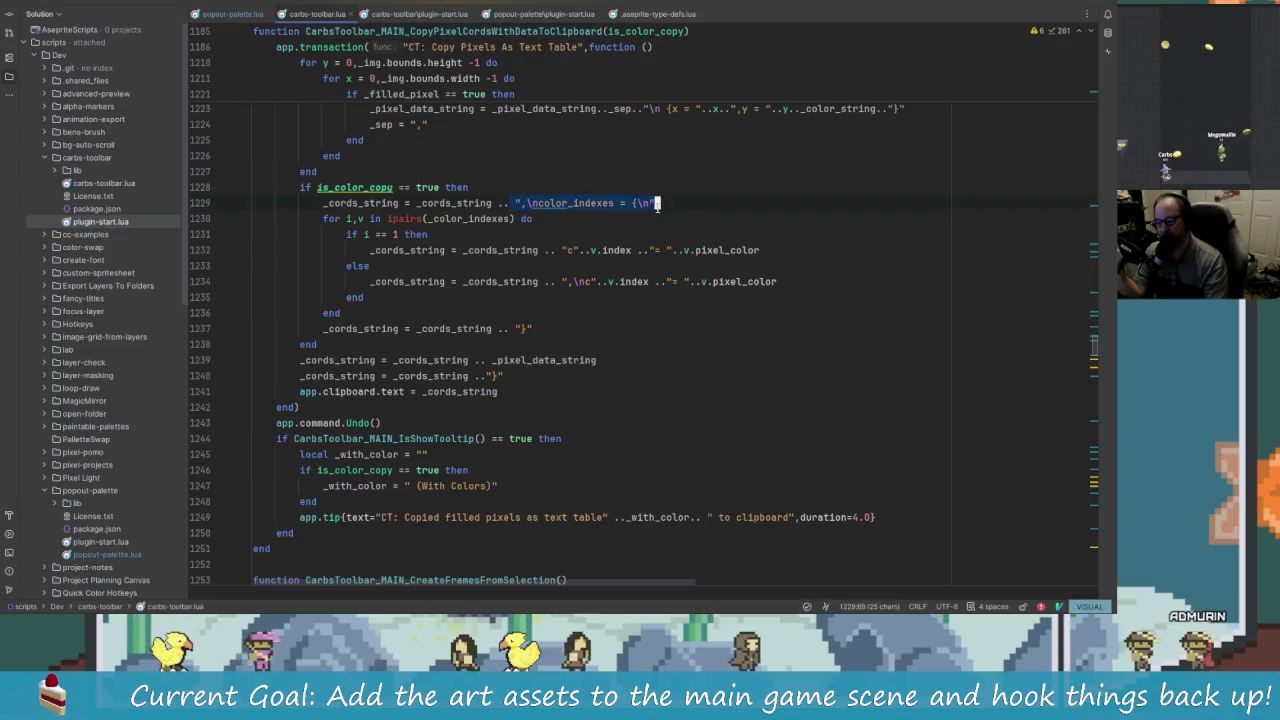
key(Escape)
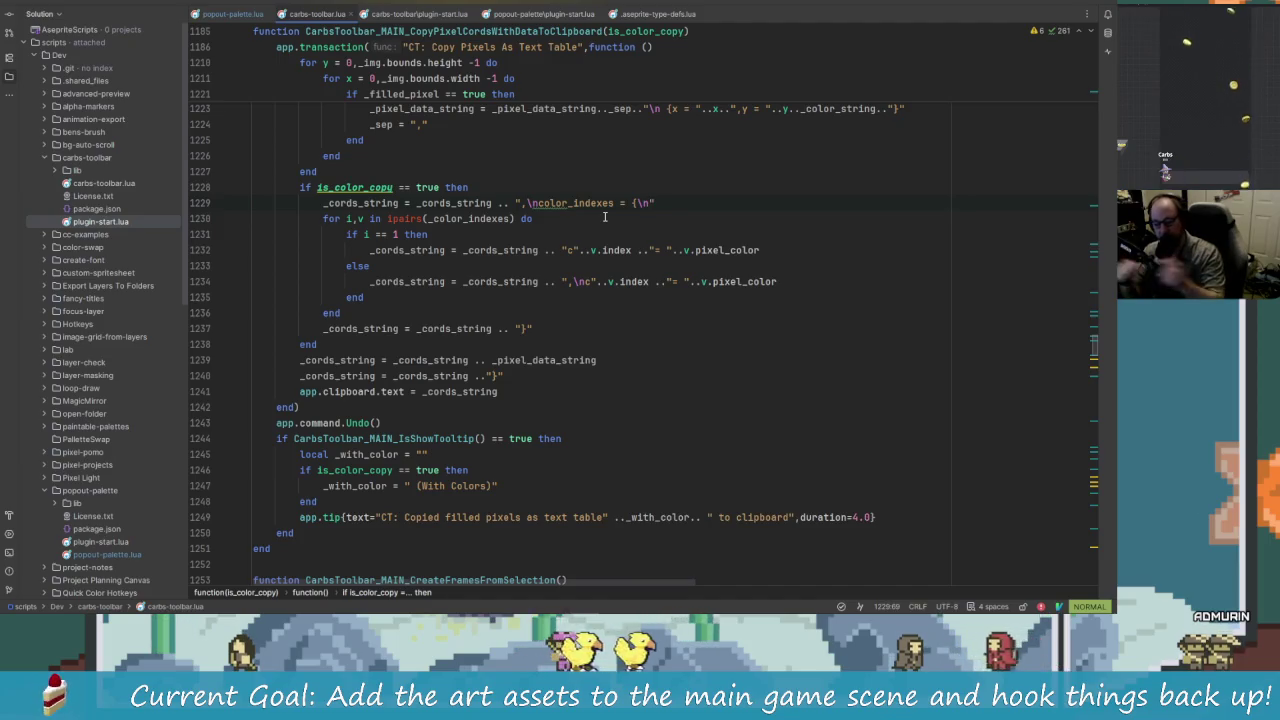
scroll(630, 213, up, 2)
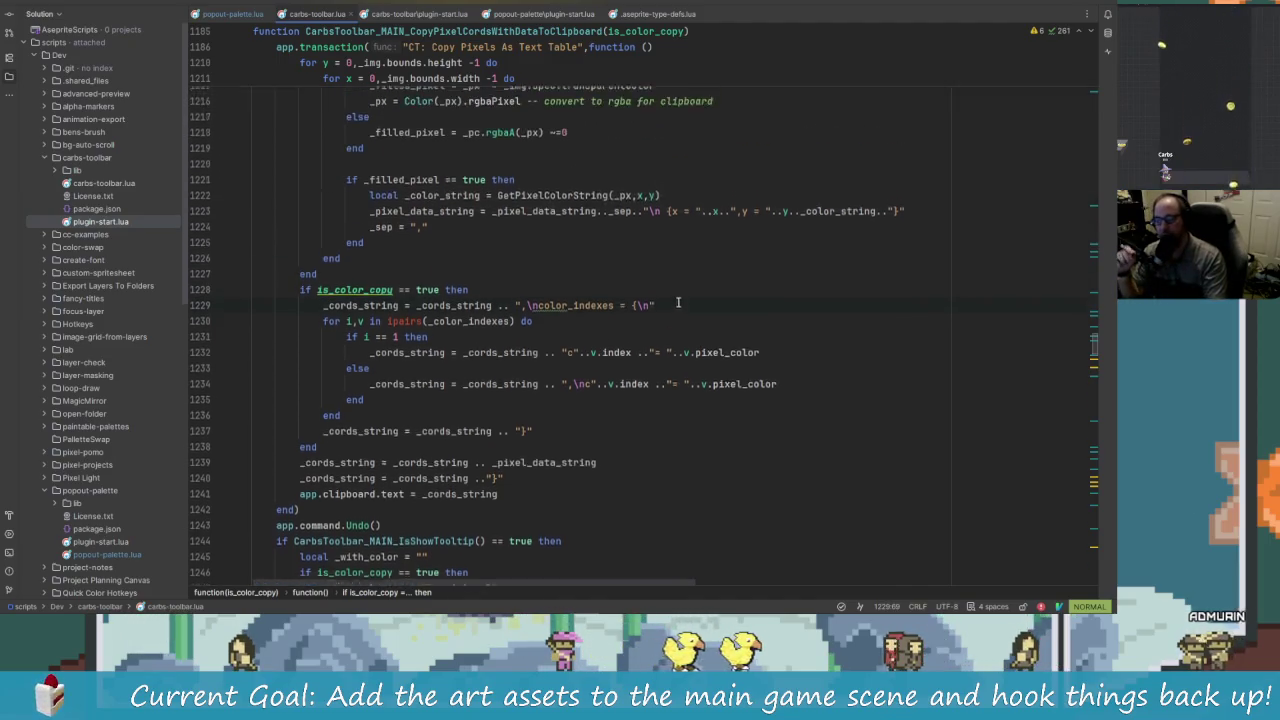
scroll(600, 456, up, 3)
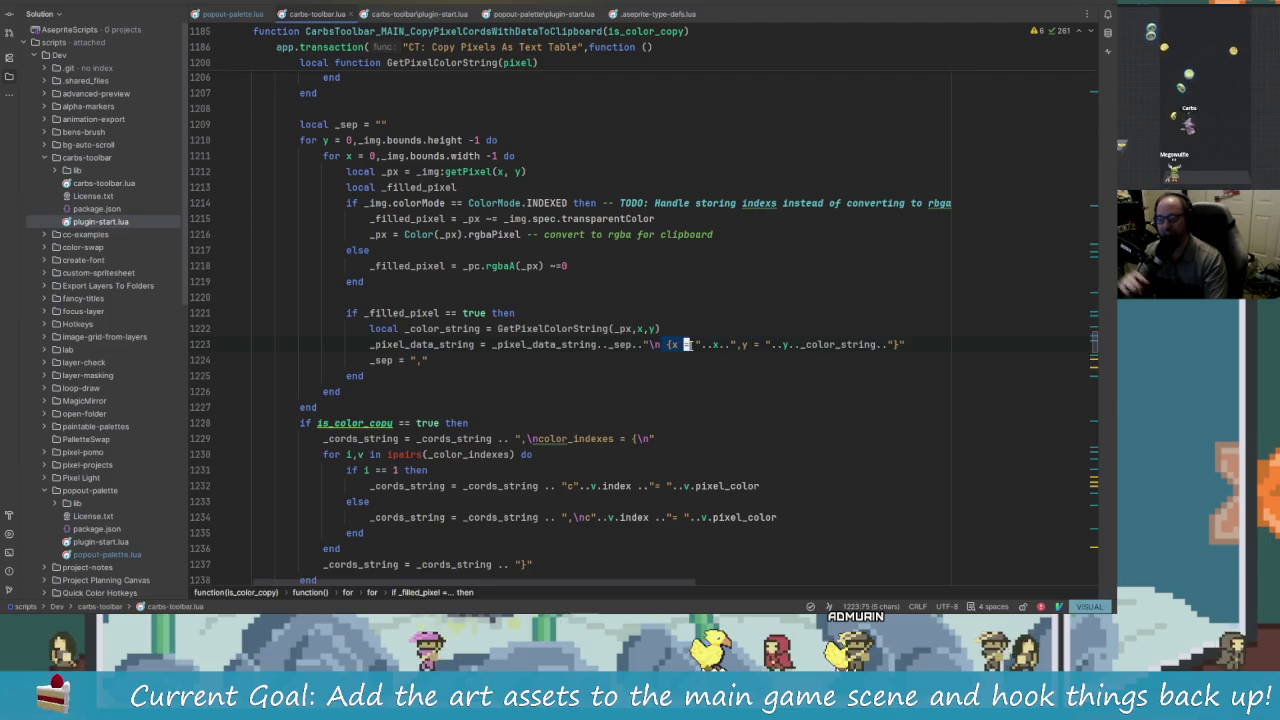
click(688, 344)
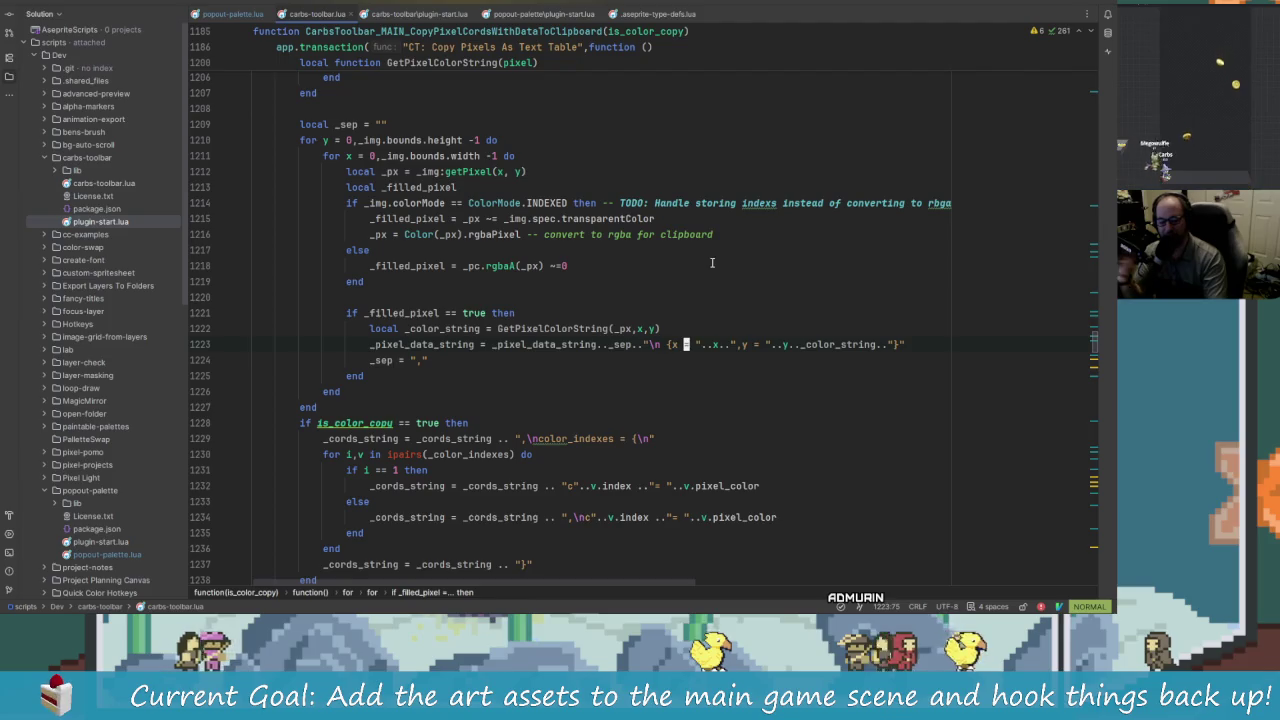
- Review the rest of the function, then switch to the Sublime Text window
scroll(668, 354, up, 2)
scroll(620, 400, up, 6)
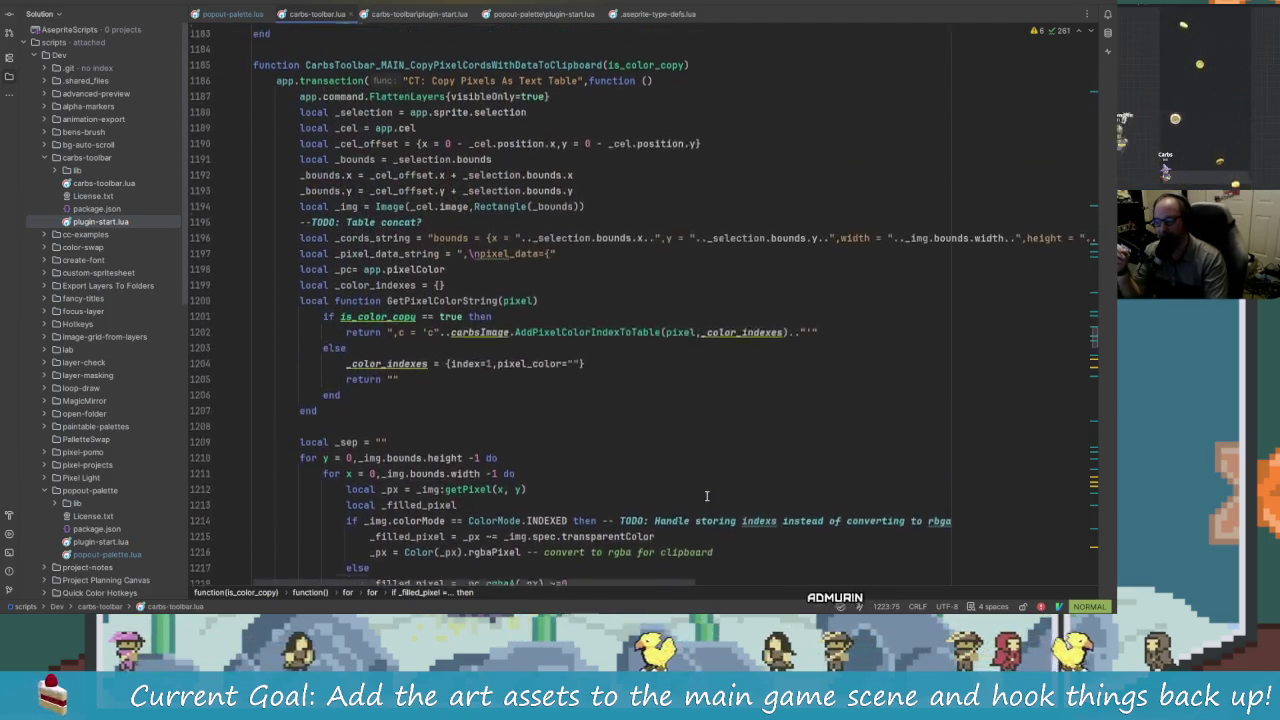
scroll(593, 429, down, 2)
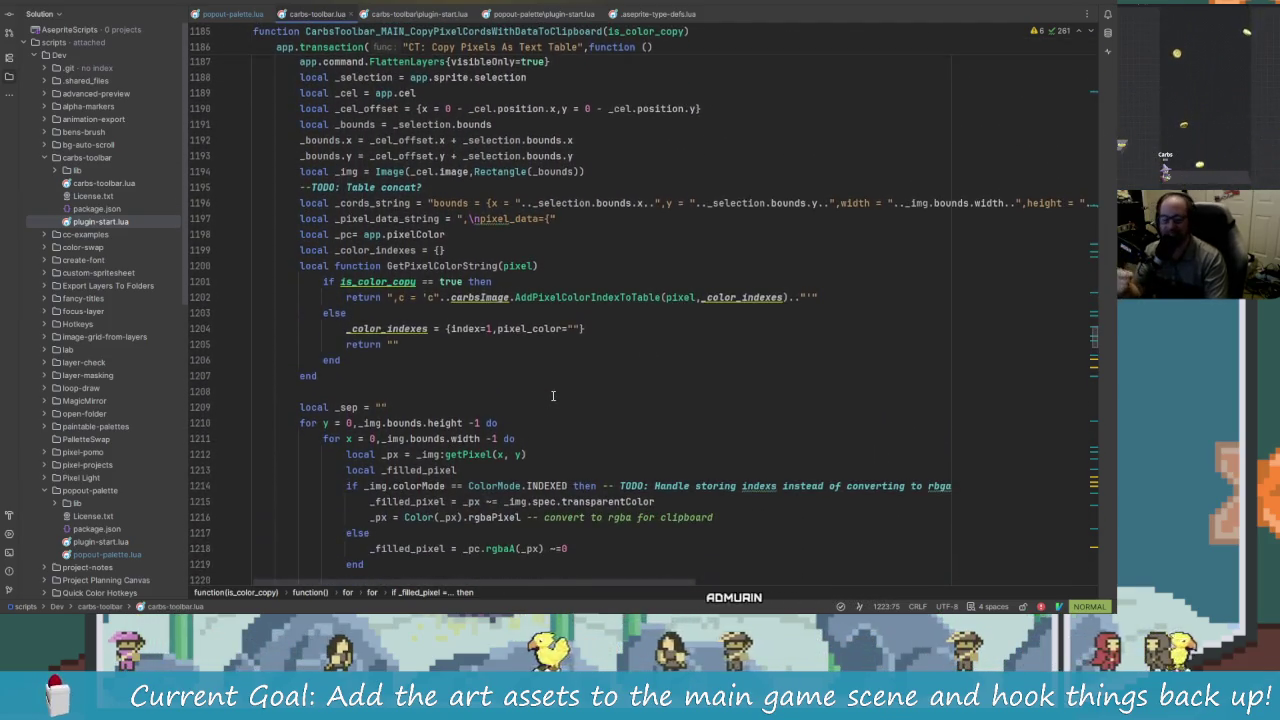
scroll(552, 396, down, 3)
scroll(551, 380, down, 2)
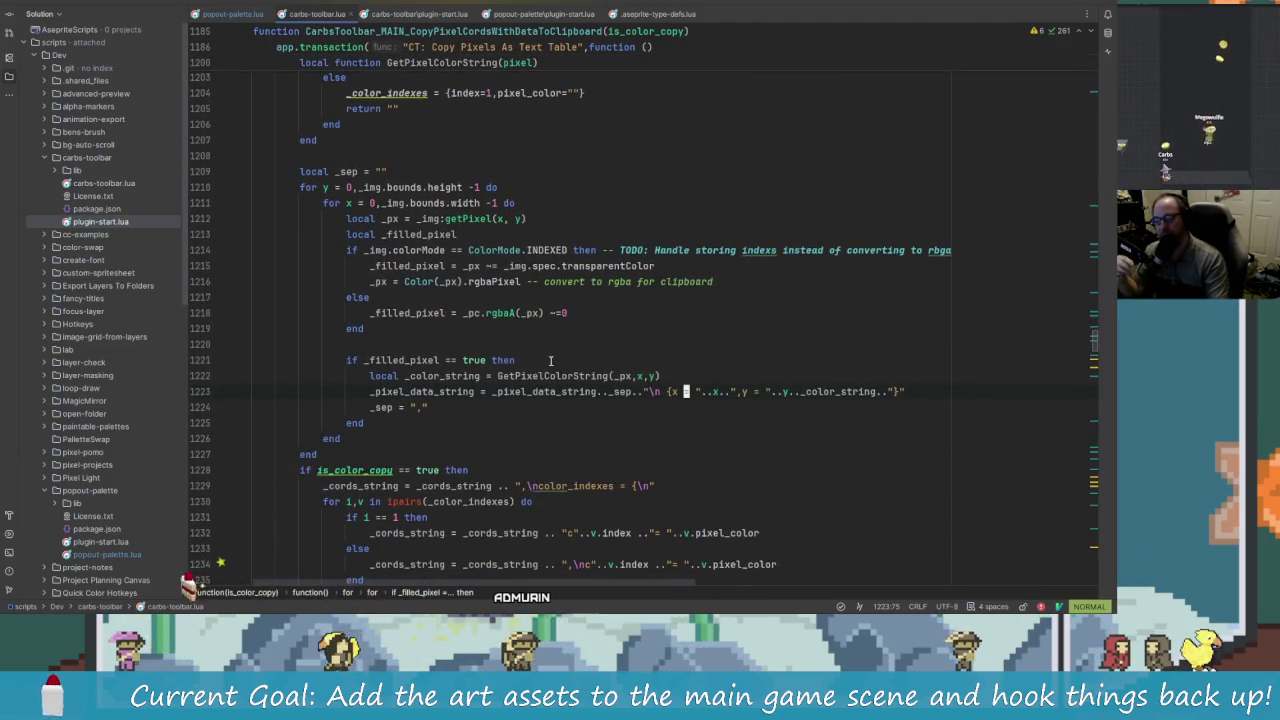
scroll(548, 370, down, 2)
scroll(540, 400, down, 2)
scroll(528, 440, down, 3)
scroll(515, 485, down, 1)
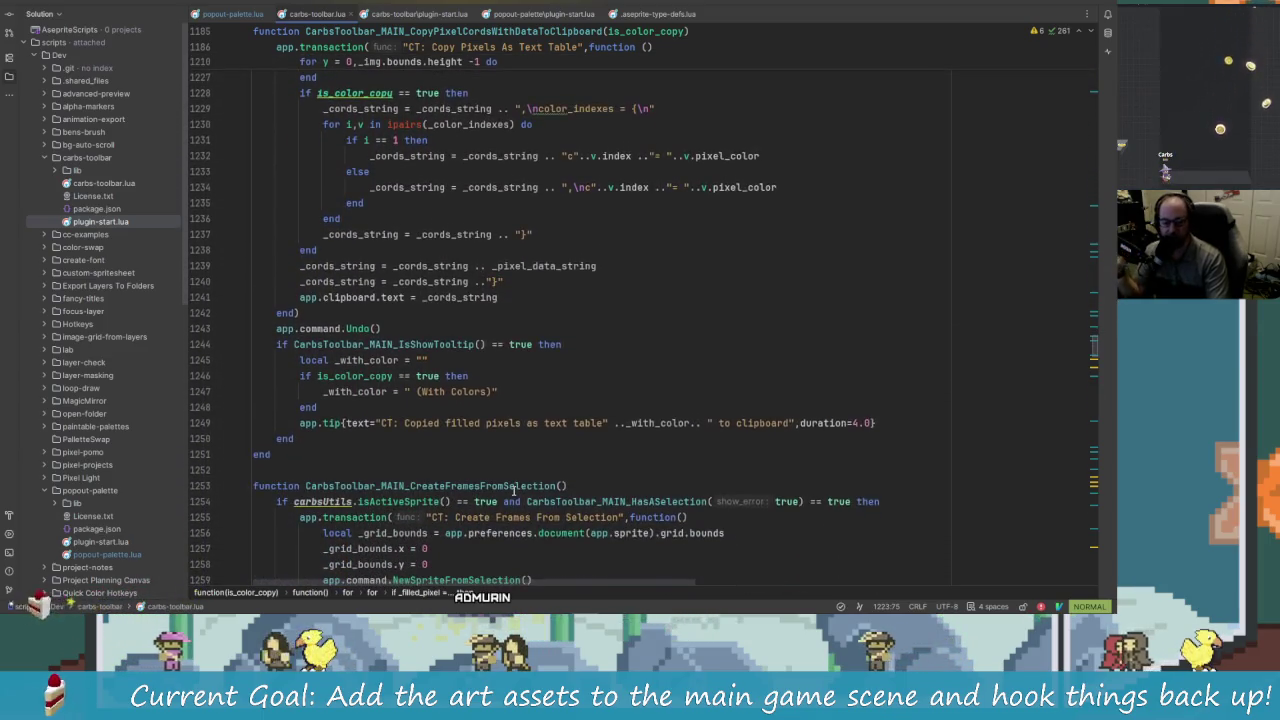
scroll(510, 480, down, 2)
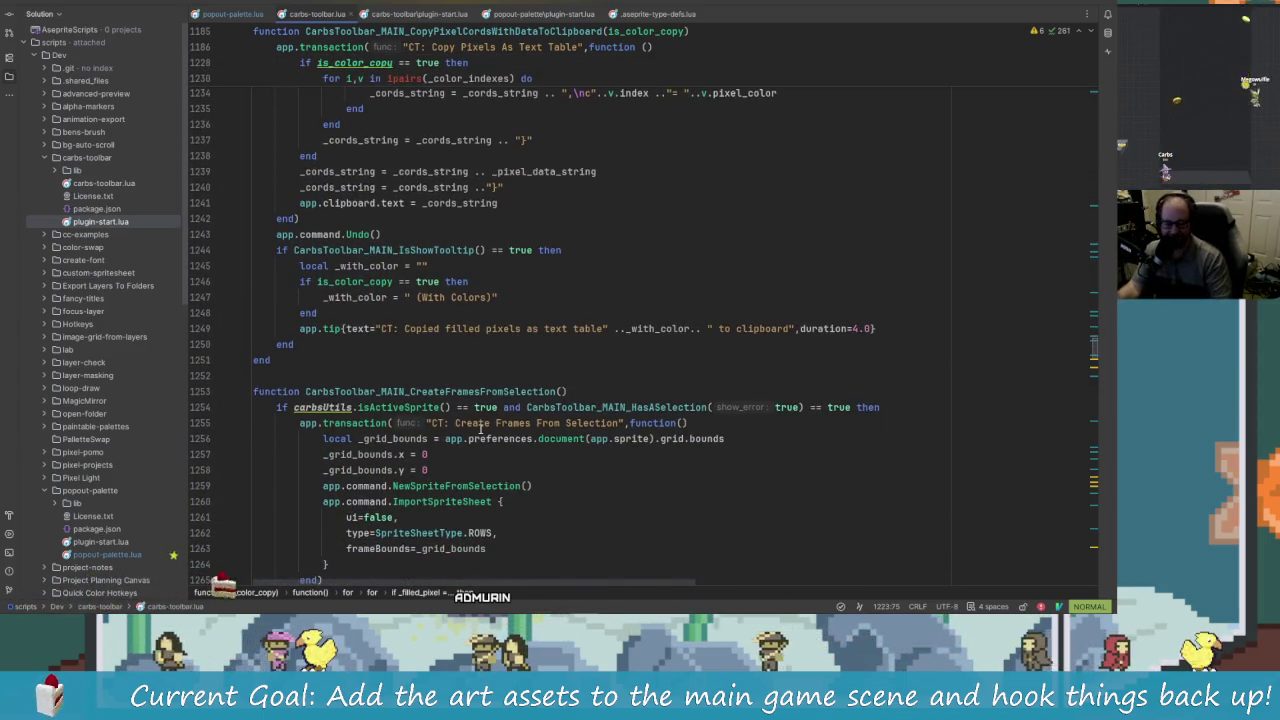
scroll(480, 428, up, 3)
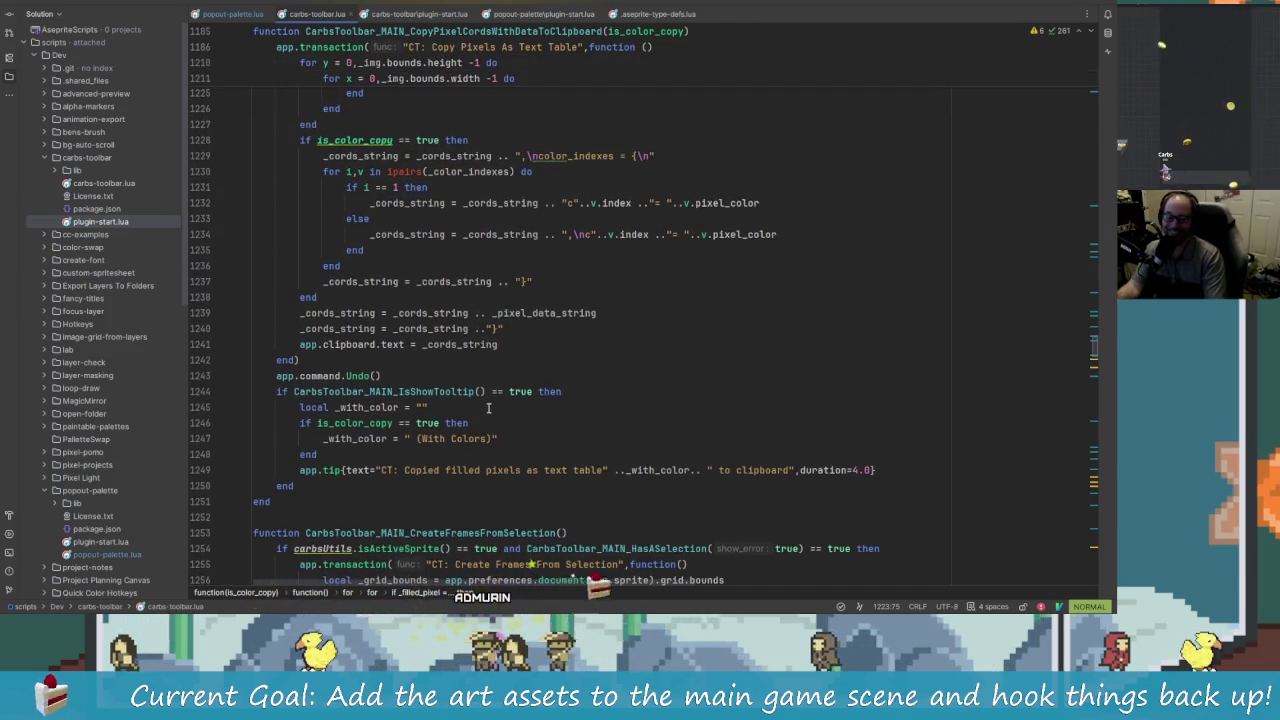
key(alt+Tab)
key(alt+Tab)
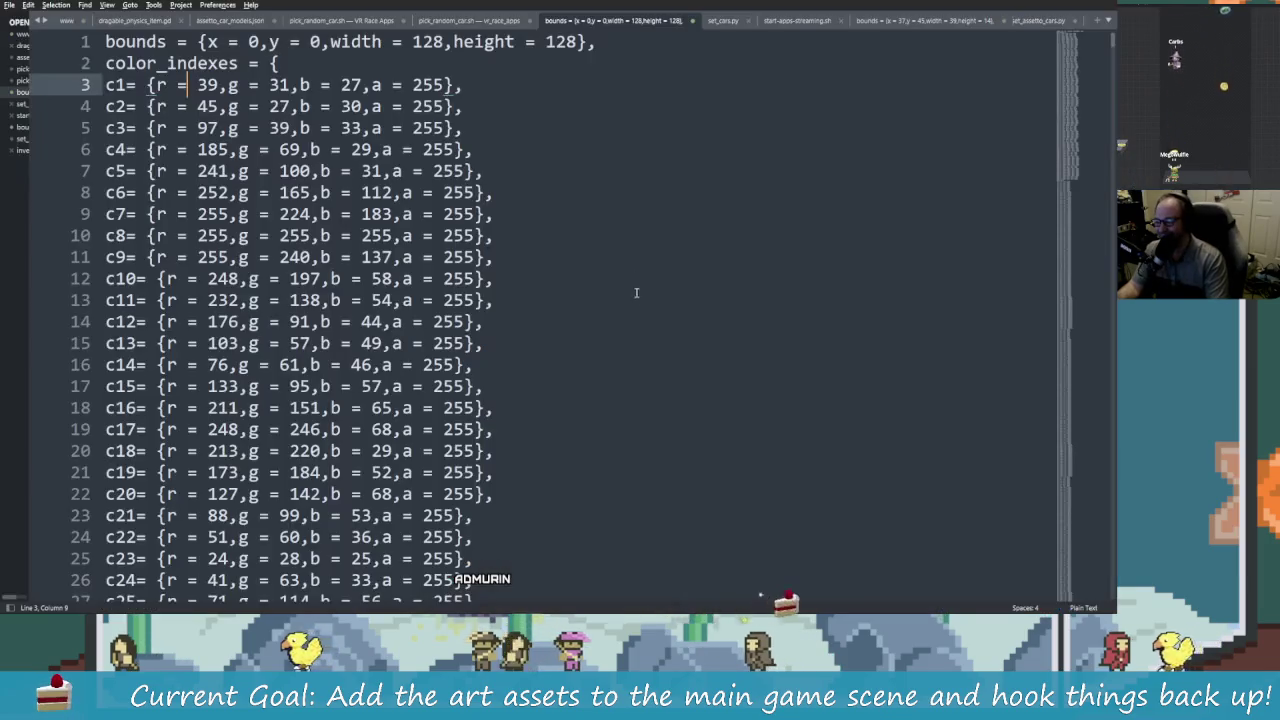
- Scroll to the end of the pasted pixel list at line 16385
click(500, 320)
scroll(1073, 167, down, 3)
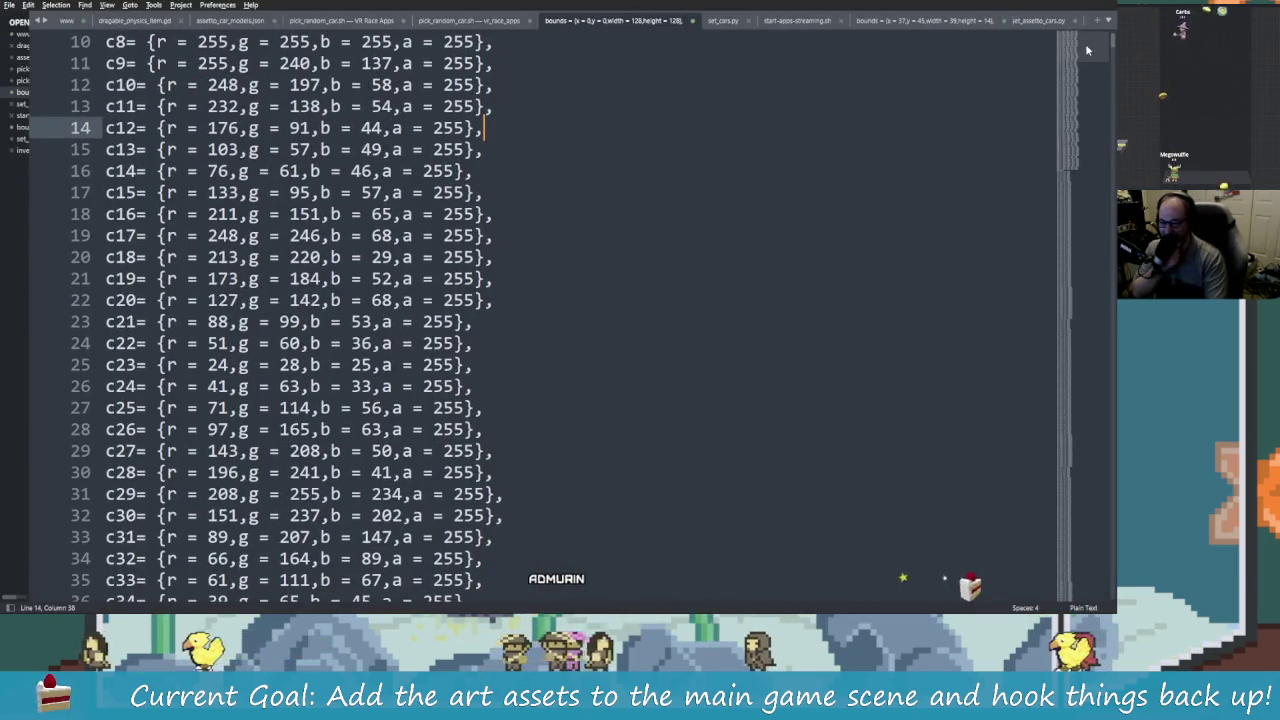
drag(1073, 167, 1080, 600)
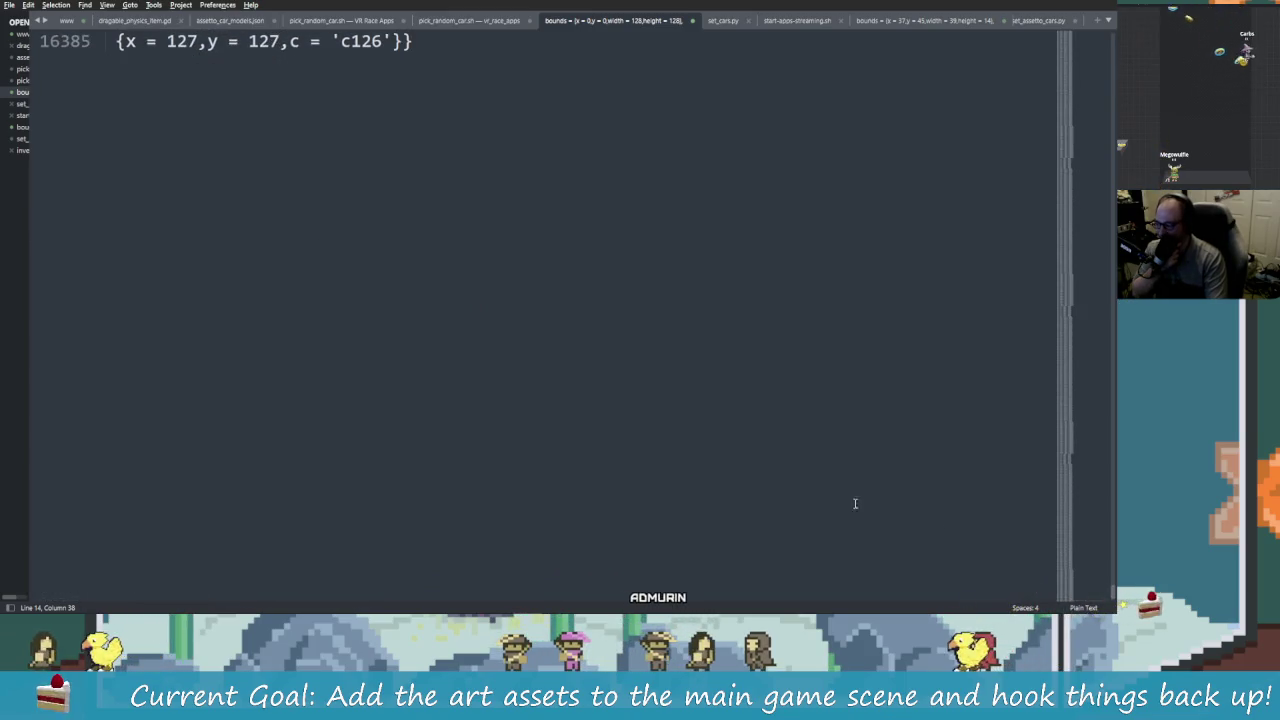
scroll(771, 463, up, 5)
scroll(771, 463, up, 2)
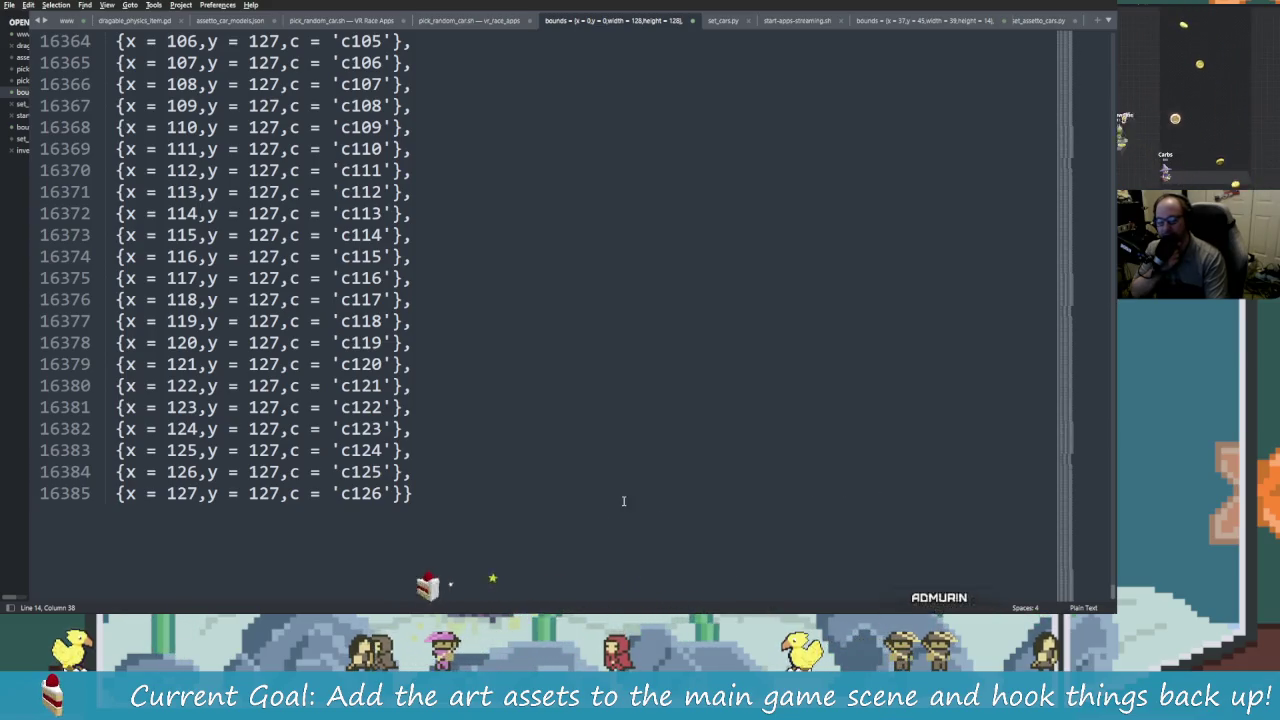
click(421, 487)
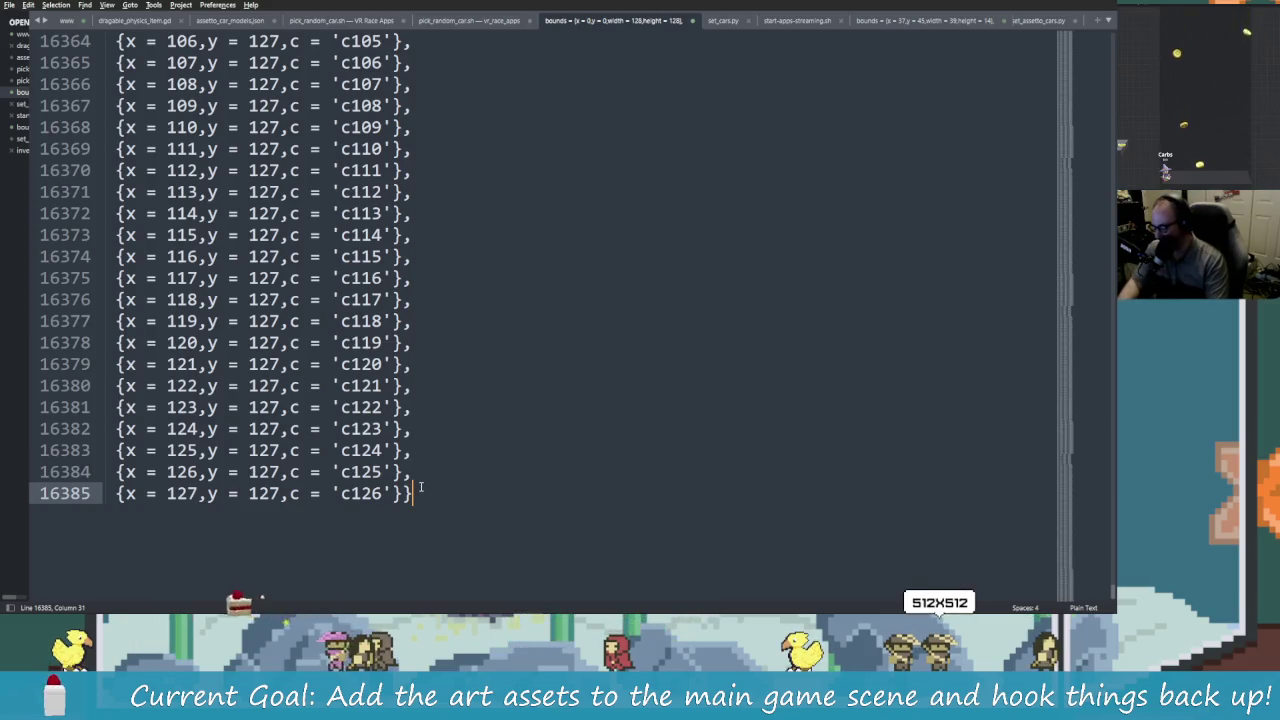
- Cut all the pixel text and bring up the window switcher
key(ctrl+a)
key(ctrl+x)
key(alt+Tab)
- In Aseprite, select the whole sprite and dismiss the Canvas Size dialog unchanged
key(alt+Tab)
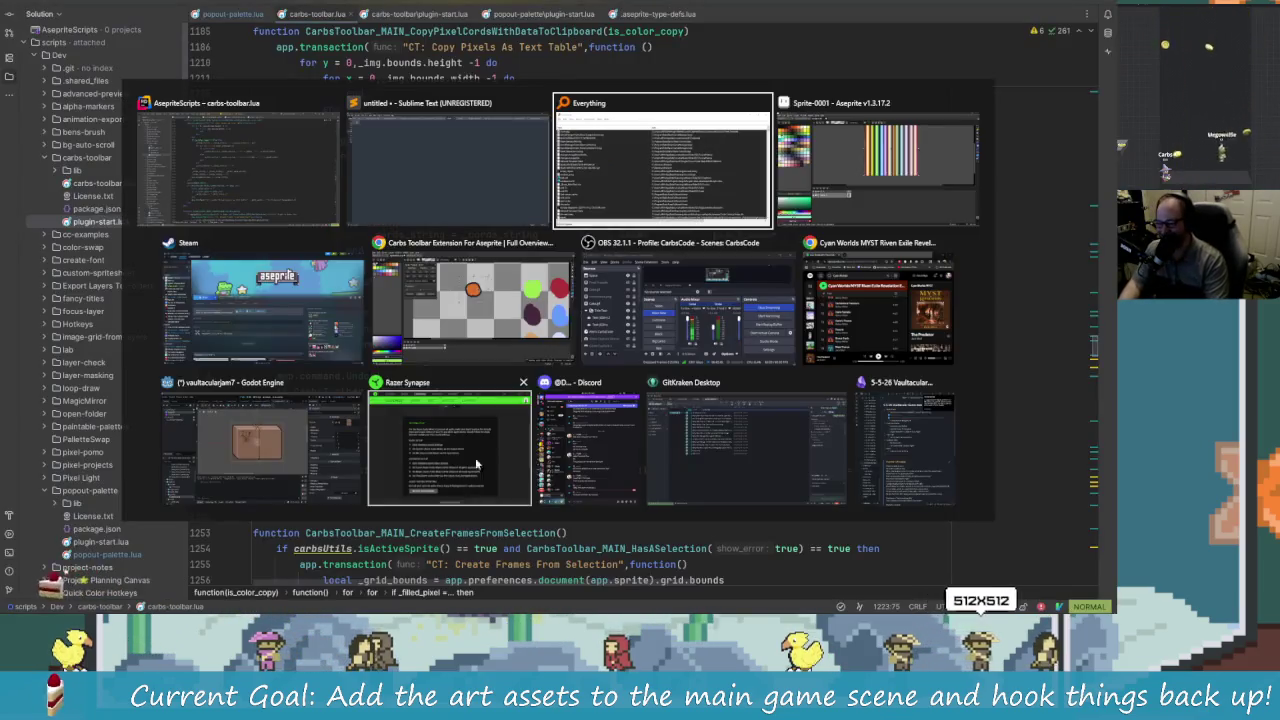
key(alt+Tab)
key(ctrl+a)
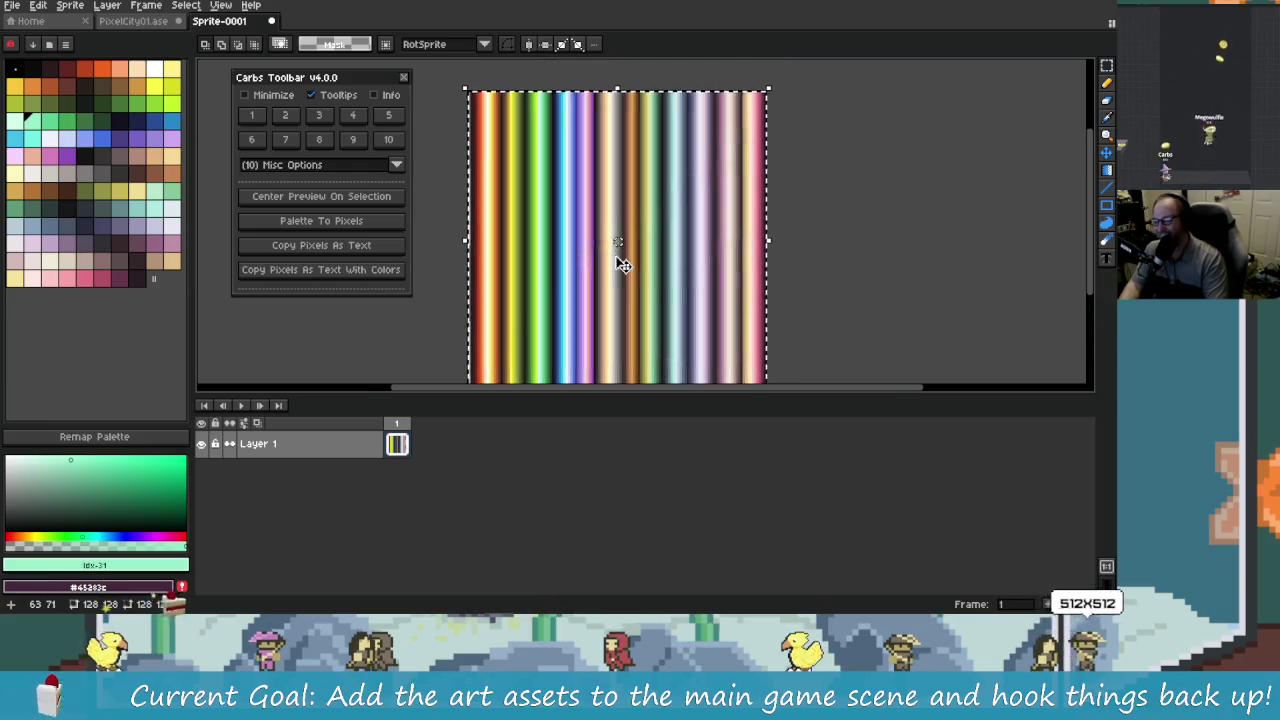
scroll(700, 275, down, 4)
scroll(746, 280, up, 2)
key(ctrl+alt+c)
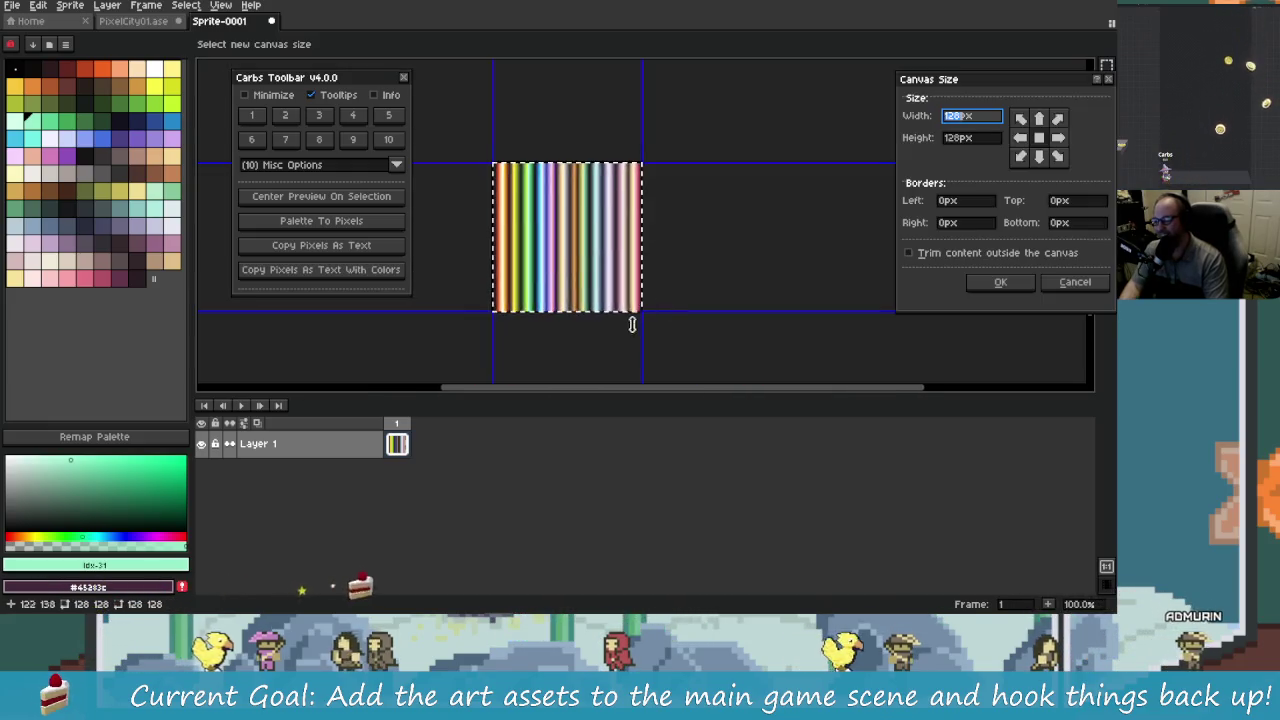
click(1075, 282)
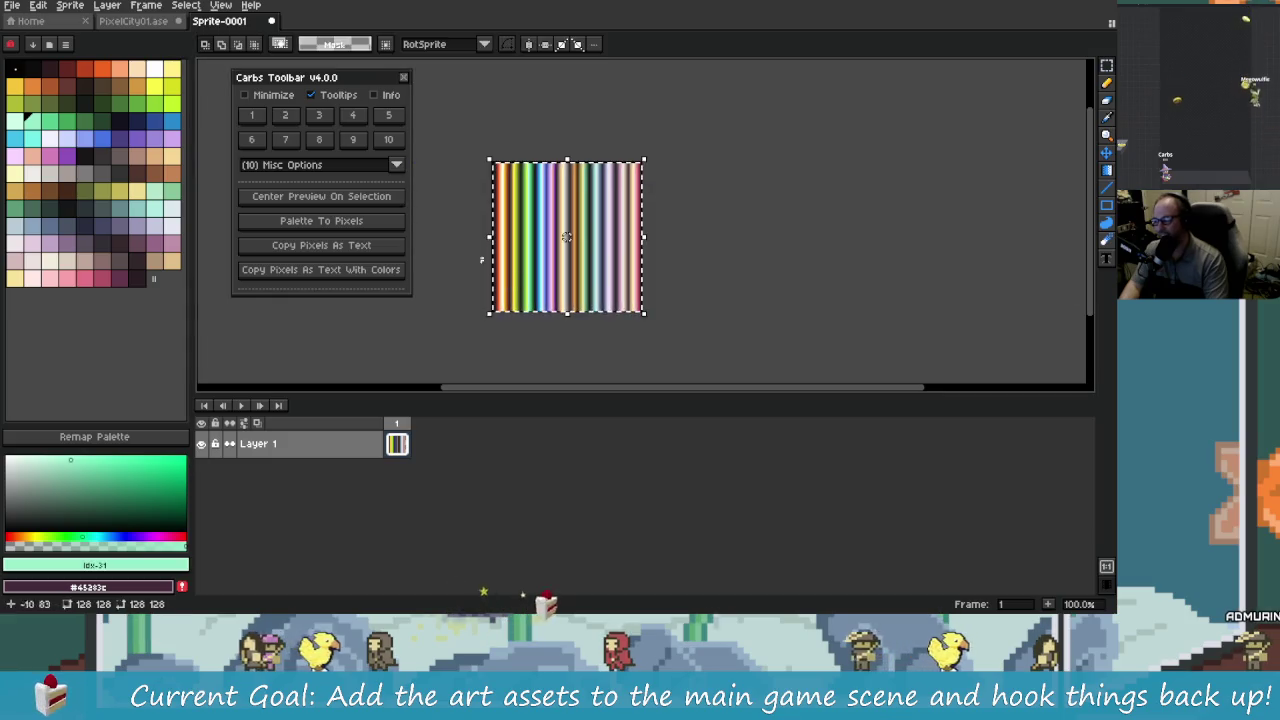
- Try Carbs Toolbar's 128px down and right canvas expansions, undoing back to 128×128
click(290, 140)
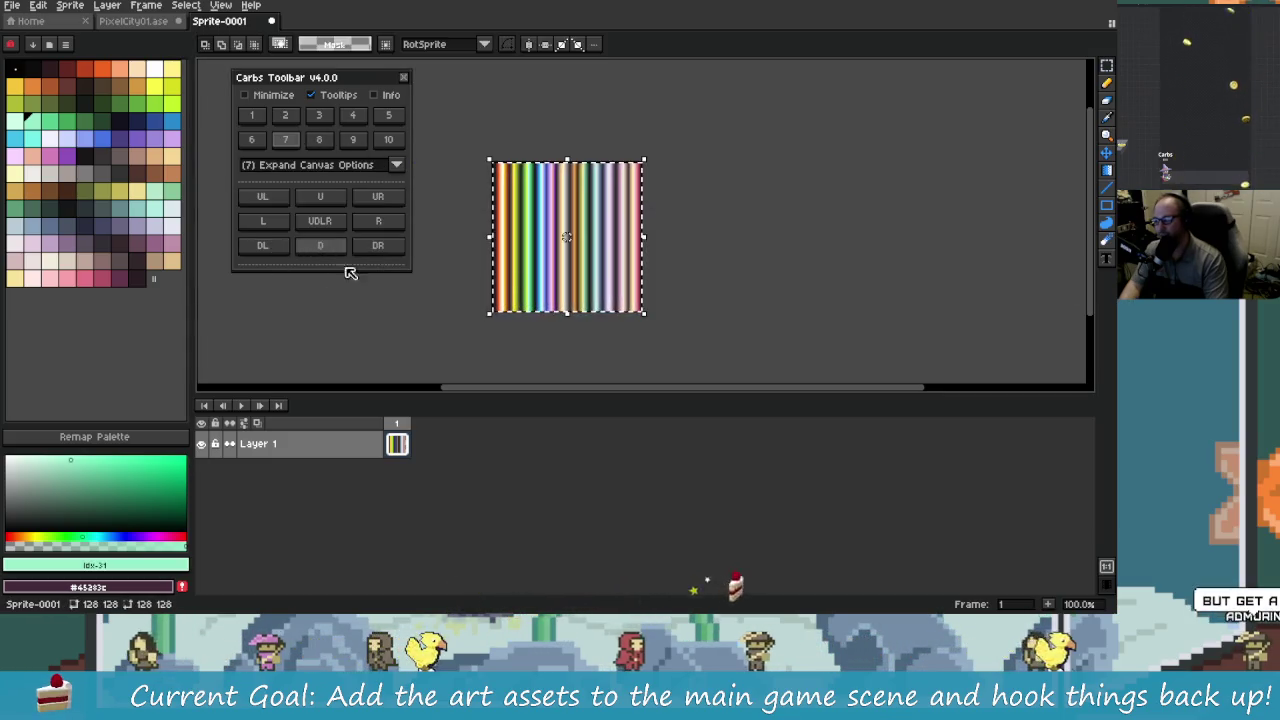
click(322, 246)
click(378, 220)
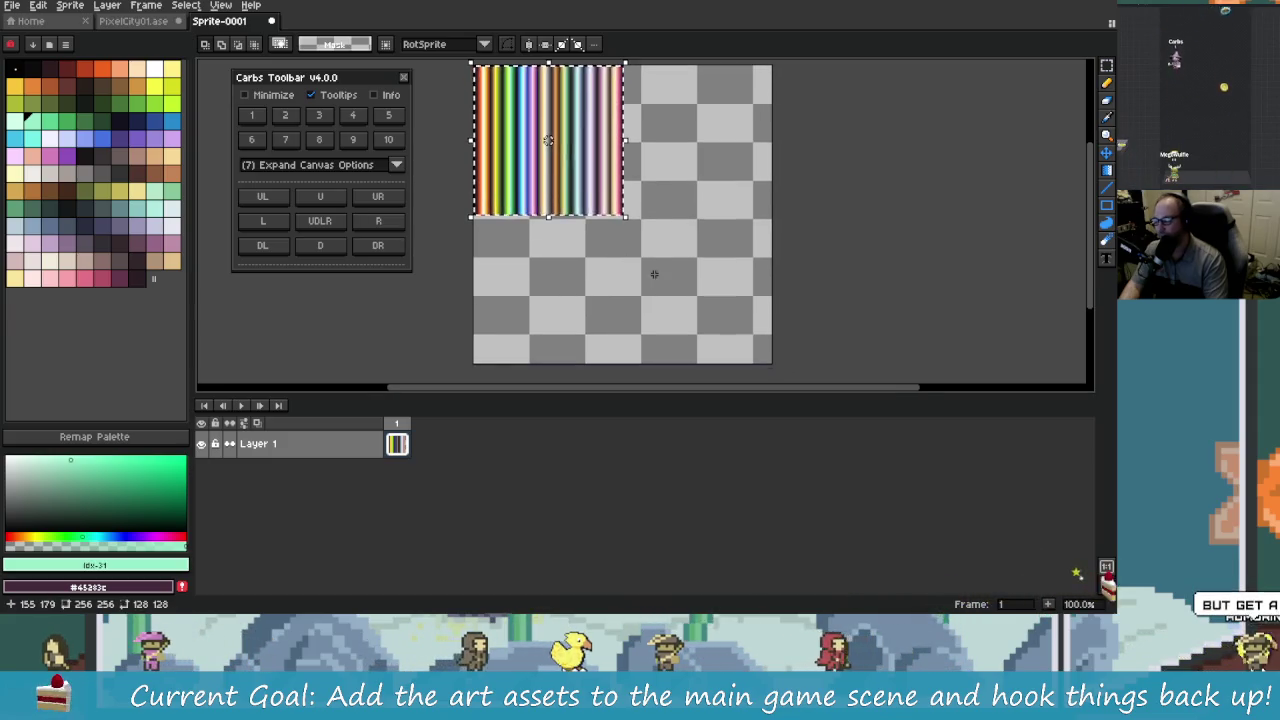
click(378, 220)
click(320, 245)
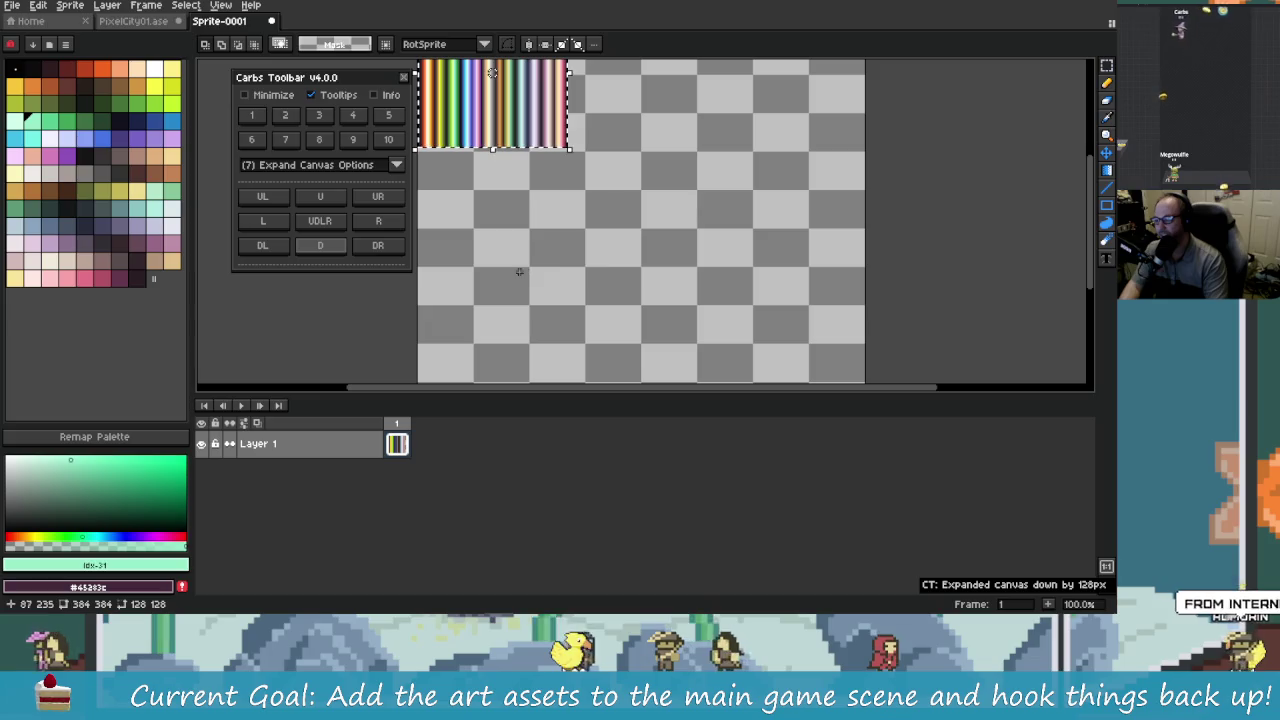
key(ctrl+z)
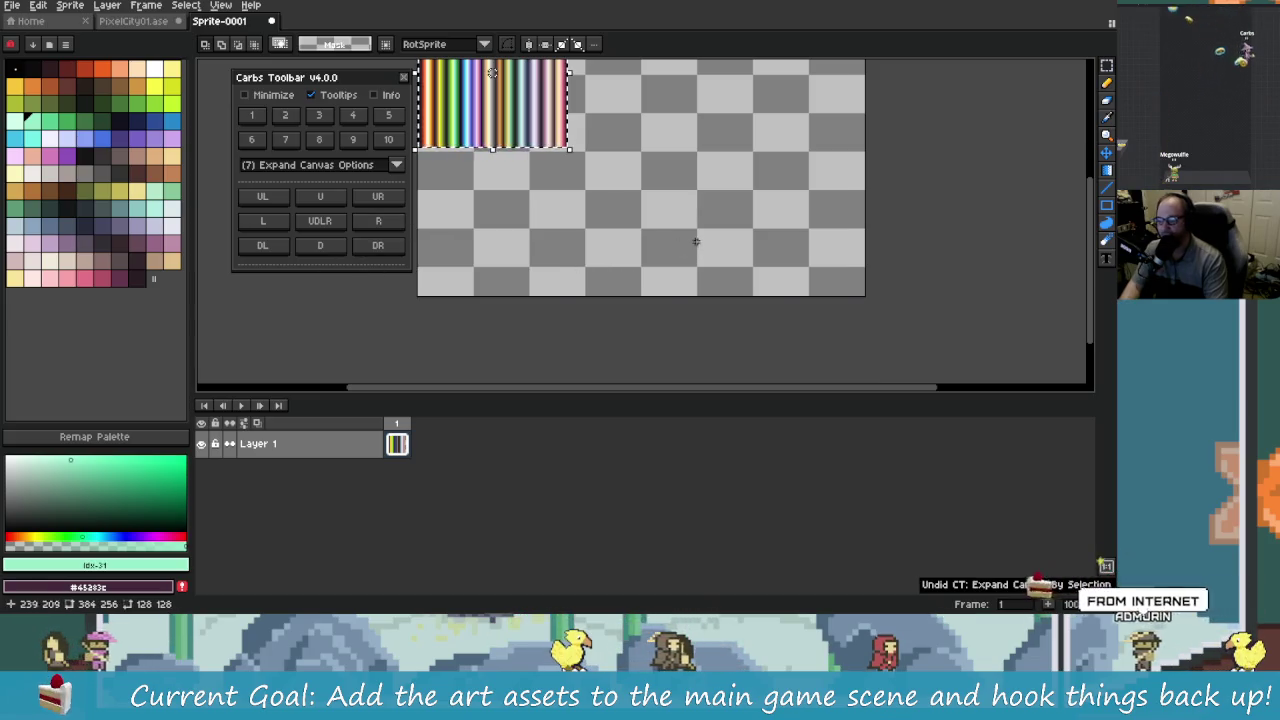
key(ctrl+z)
key(ctrl+z)
key(ctrl+z)
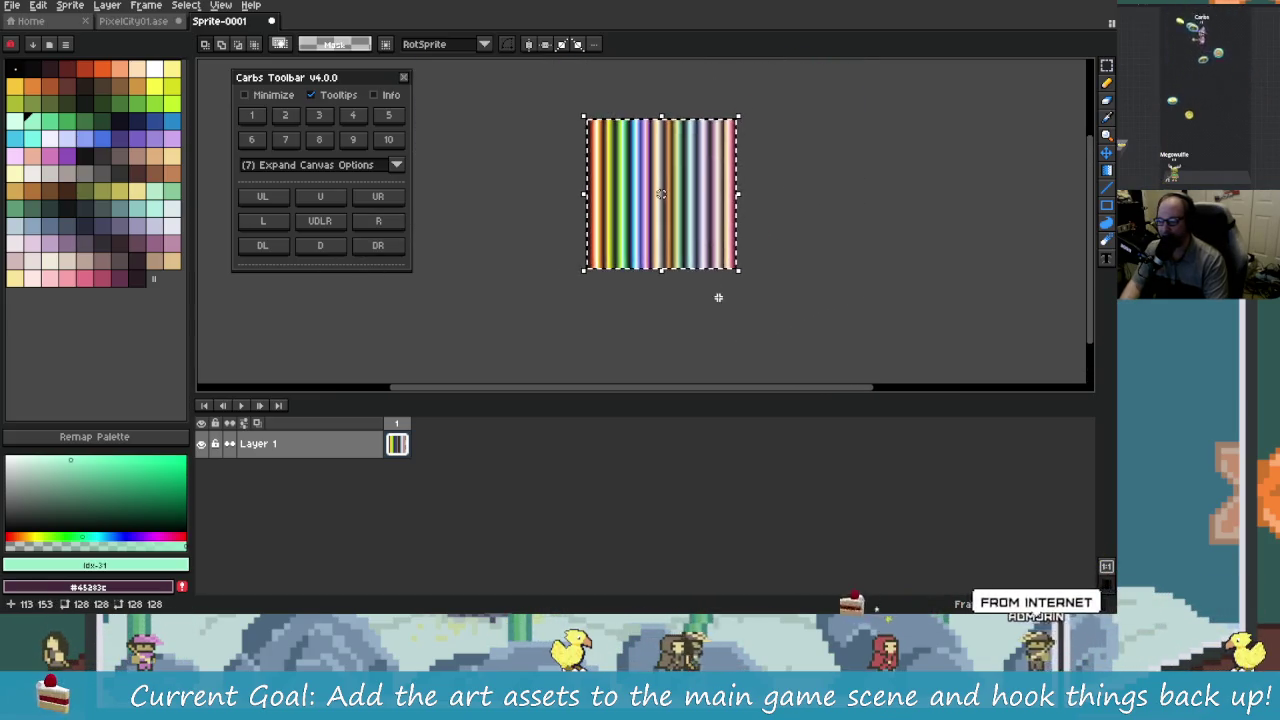
click(326, 250)
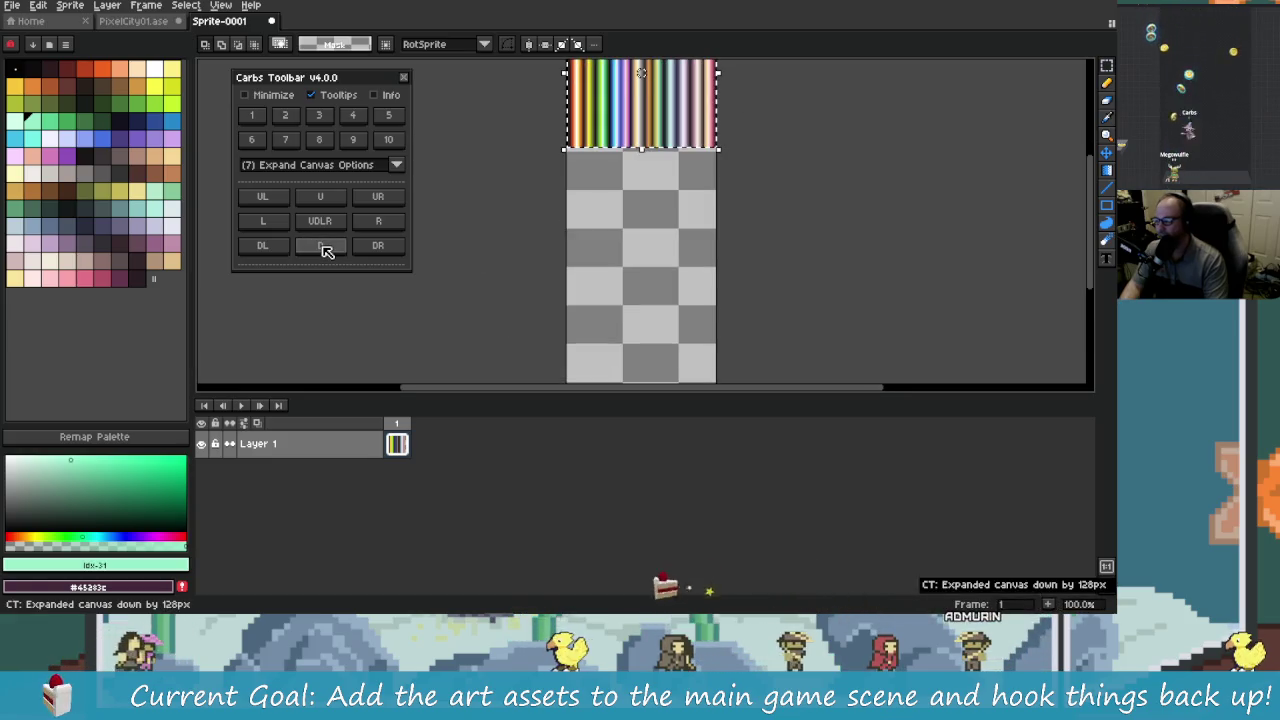
key(ctrl+z)
- Expand the canvas 128px on all sides to 640×640 and delete the striped sprite
click(332, 223)
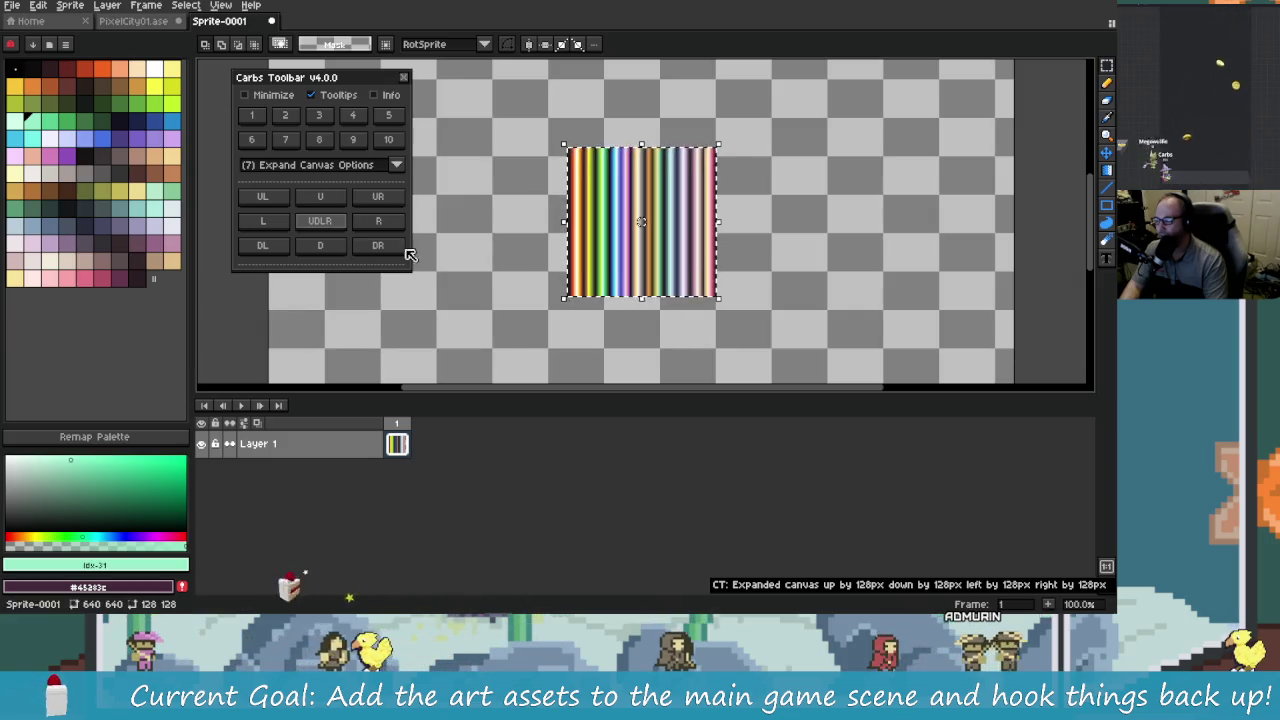
scroll(512, 292, down, 1)
mouse_move(560, 312)
mouse_down()
mouse_move(617, 313)
mouse_move(576, 296)
mouse_up()
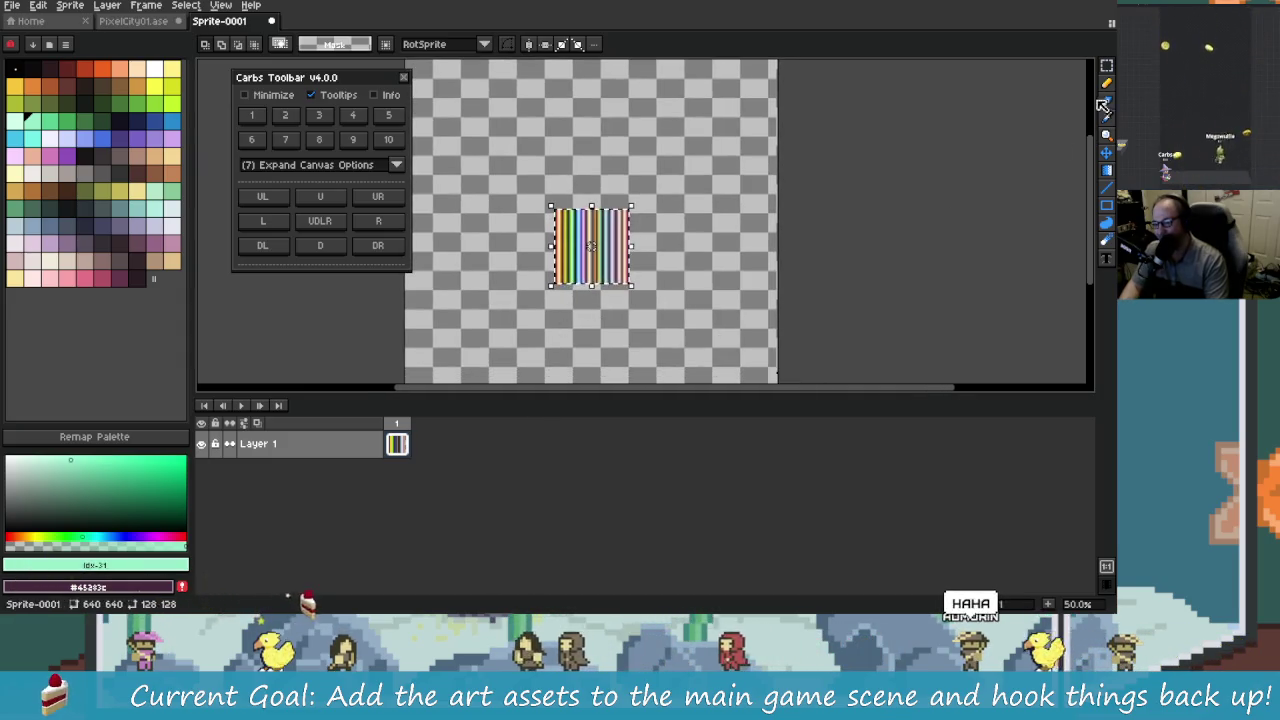
drag(513, 184, 650, 320)
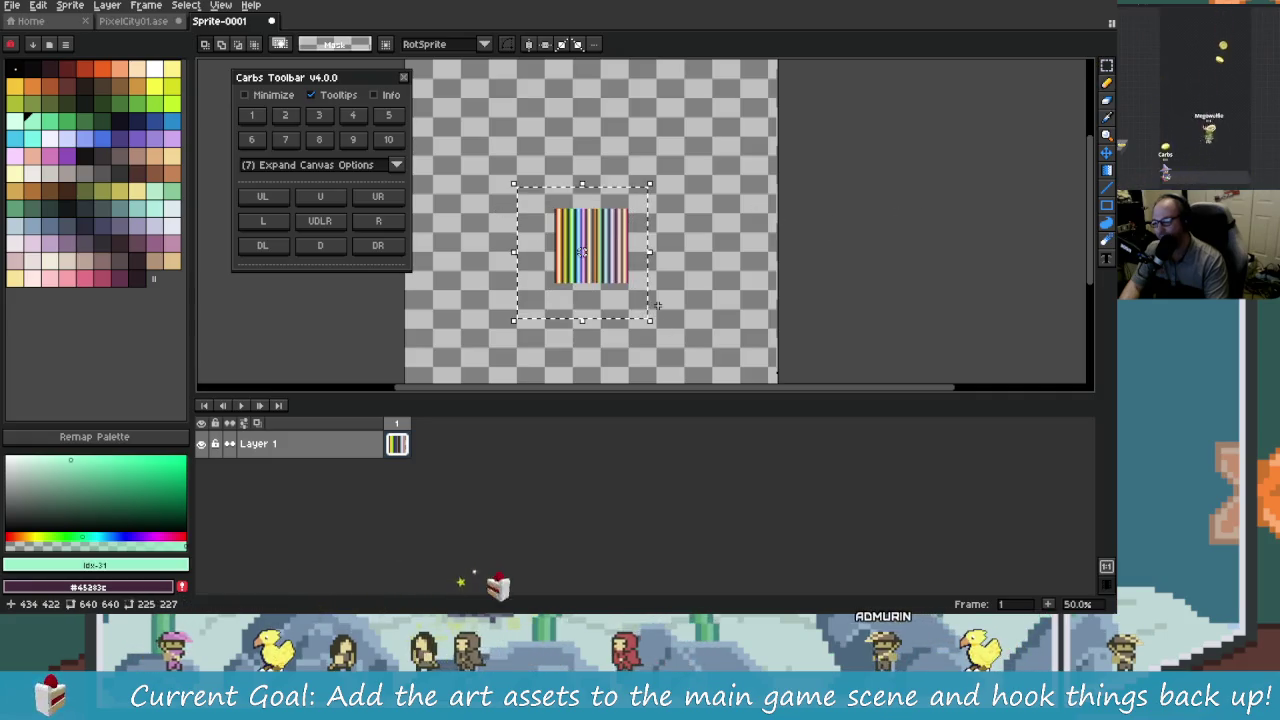
key(Delete)
- Snip a screenshot of the Steam Aseprite page, then return to Aseprite
key(alt+Tab)
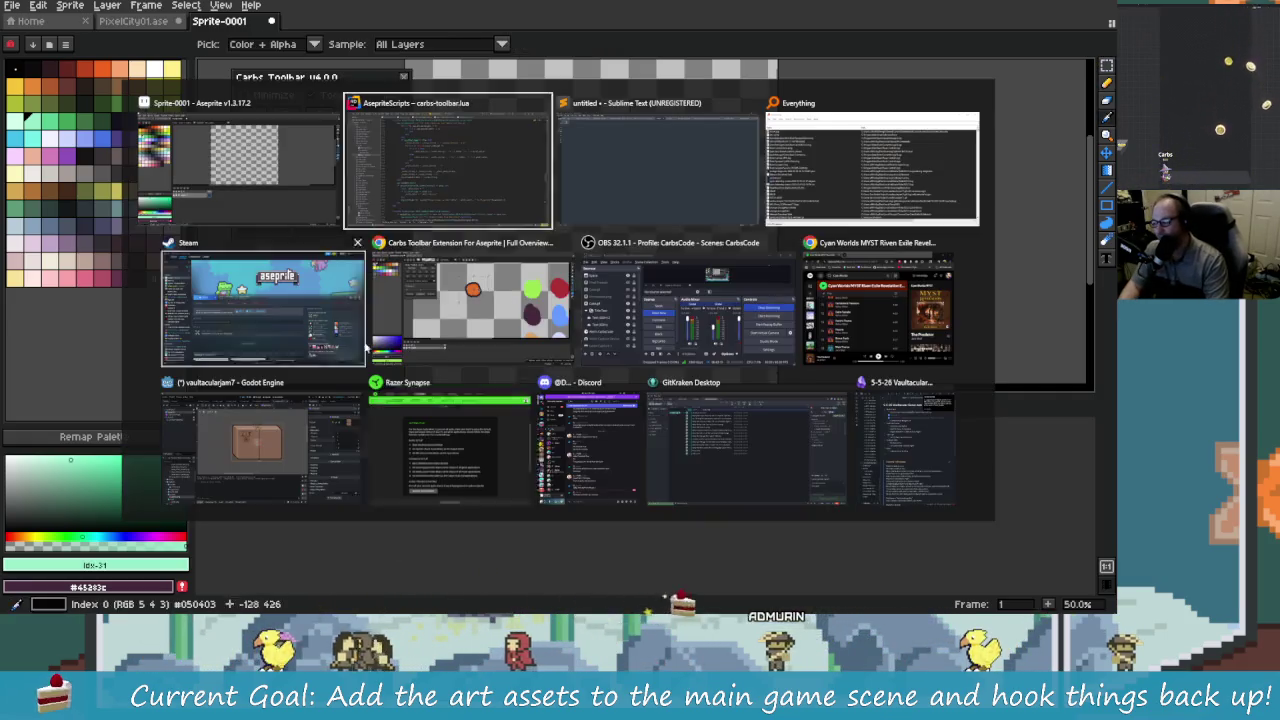
key(Tab)
key(Tab)
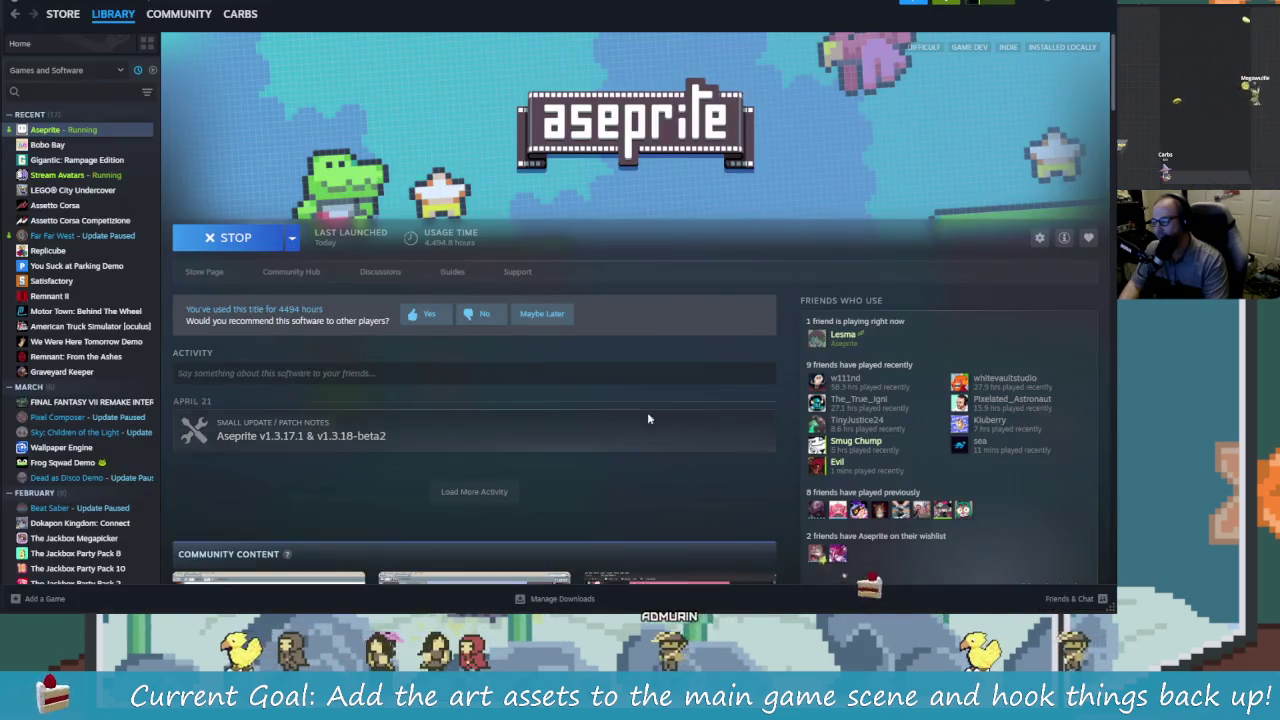
key(super)
text(snipp)
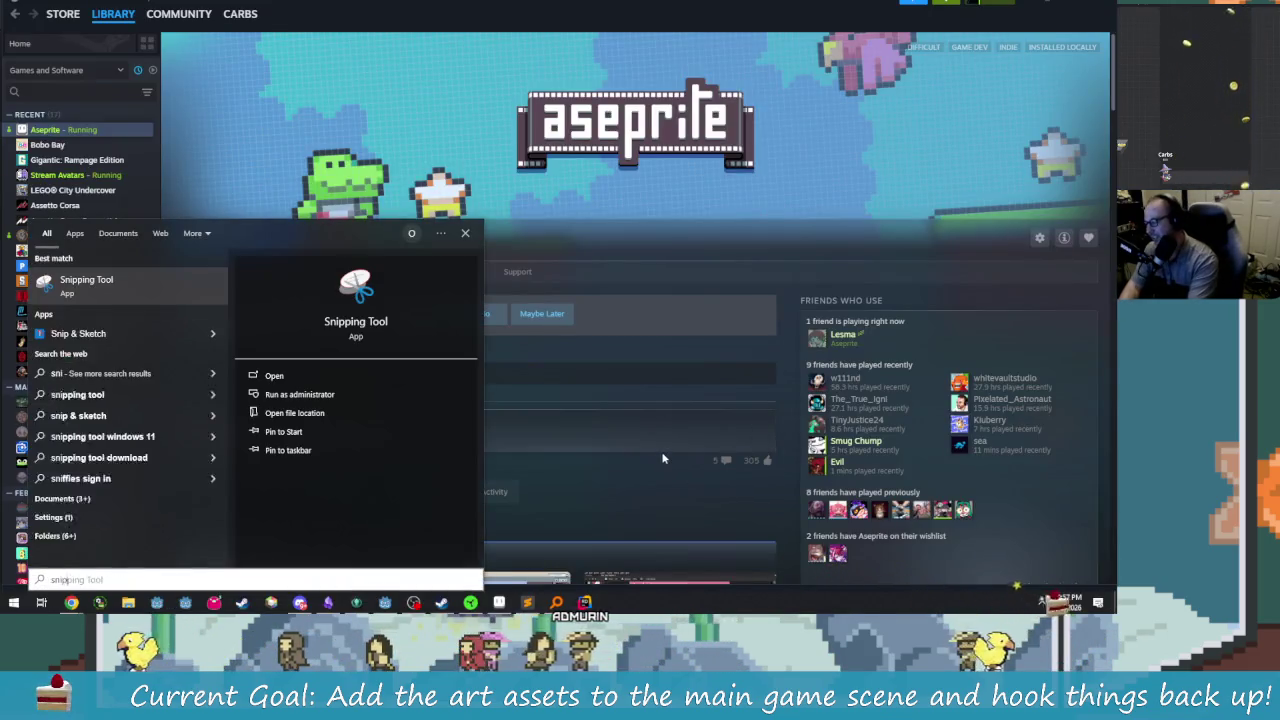
key(Return)
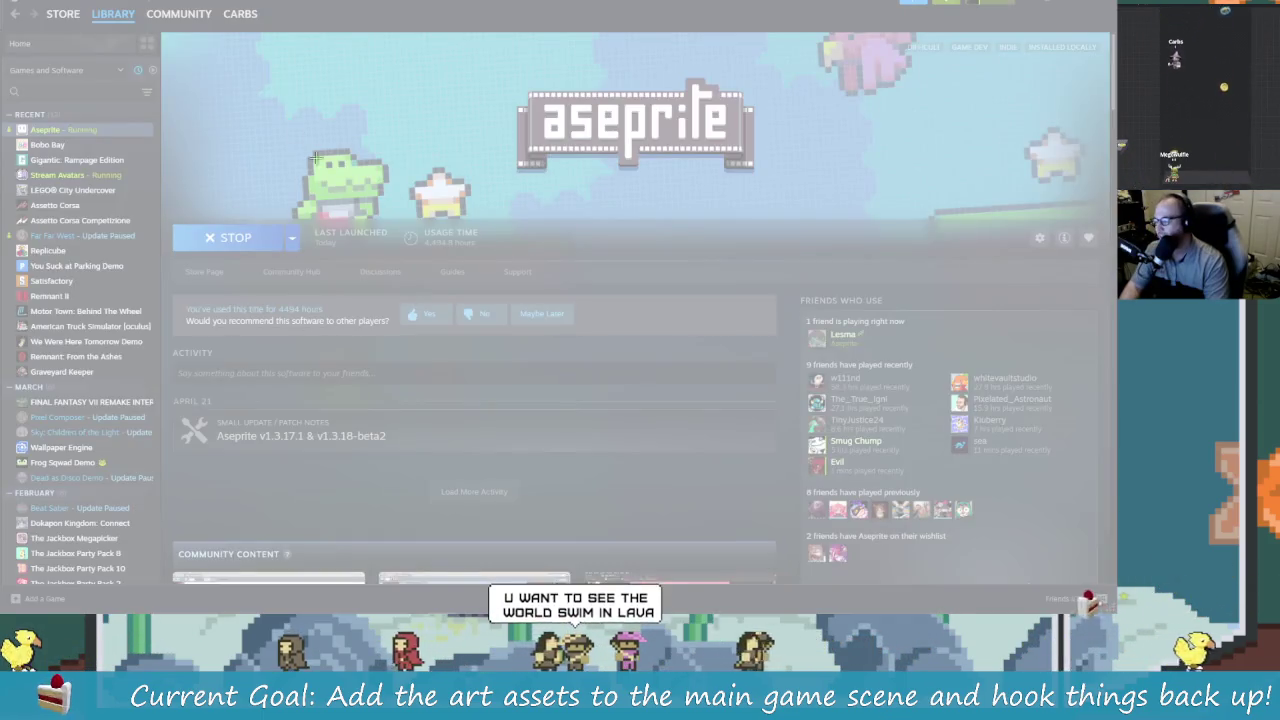
drag(236, 55, 1008, 598)
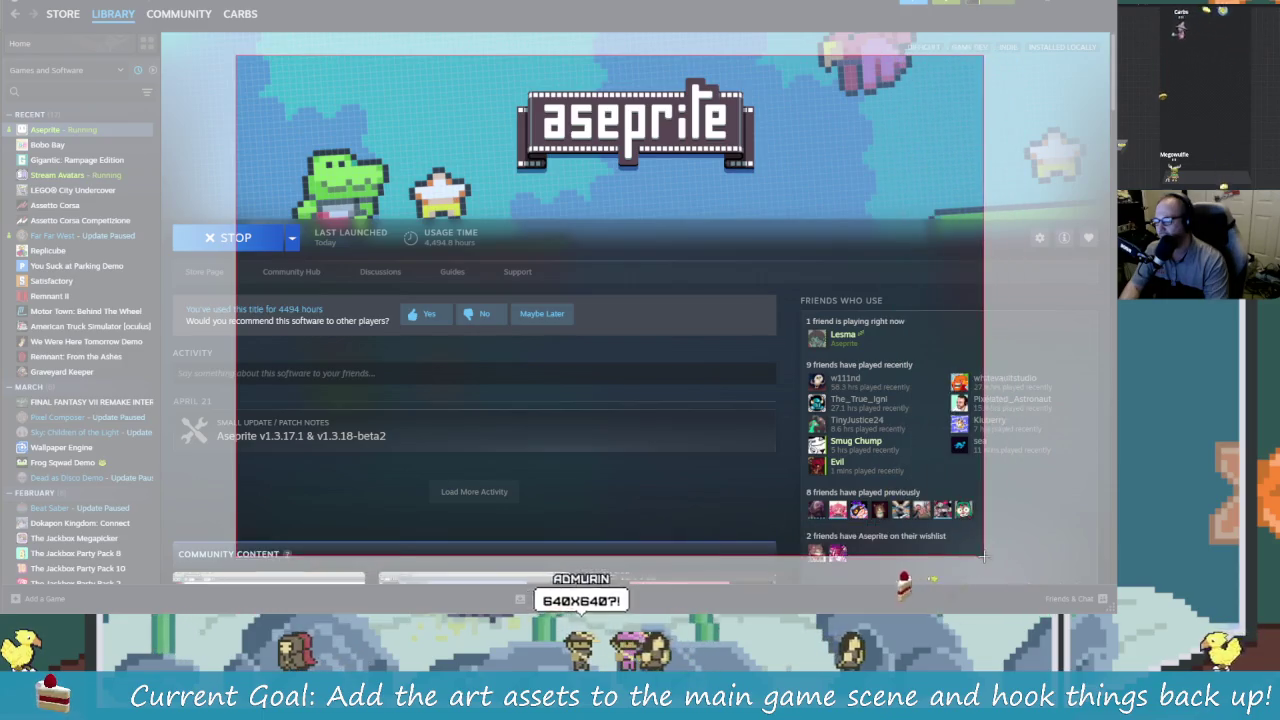
key(alt+Tab)
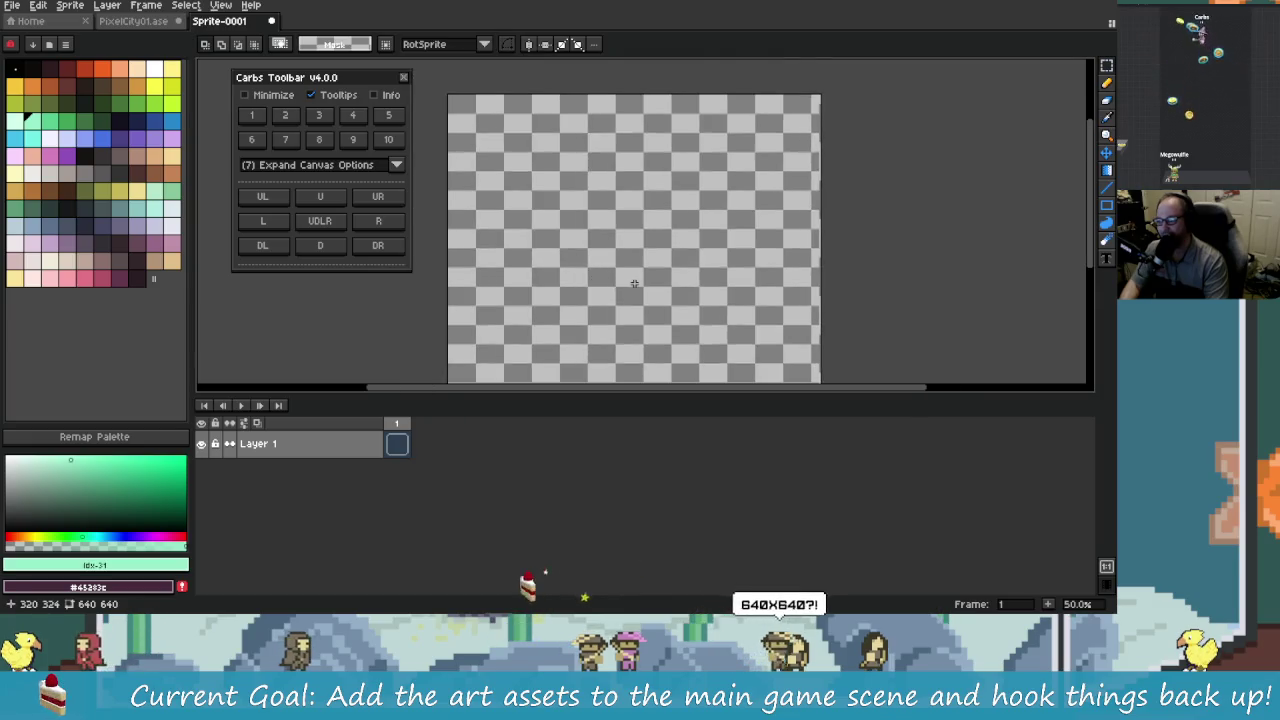
- Discard the first paste and switch the sprite's colour mode to RGB Color
key(ctrl+v)
mouse_move(675, 316)
mouse_down()
mouse_move(846, 326)
mouse_move(654, 274)
mouse_up()
key(Escape)
scroll(544, 243, down, 1)
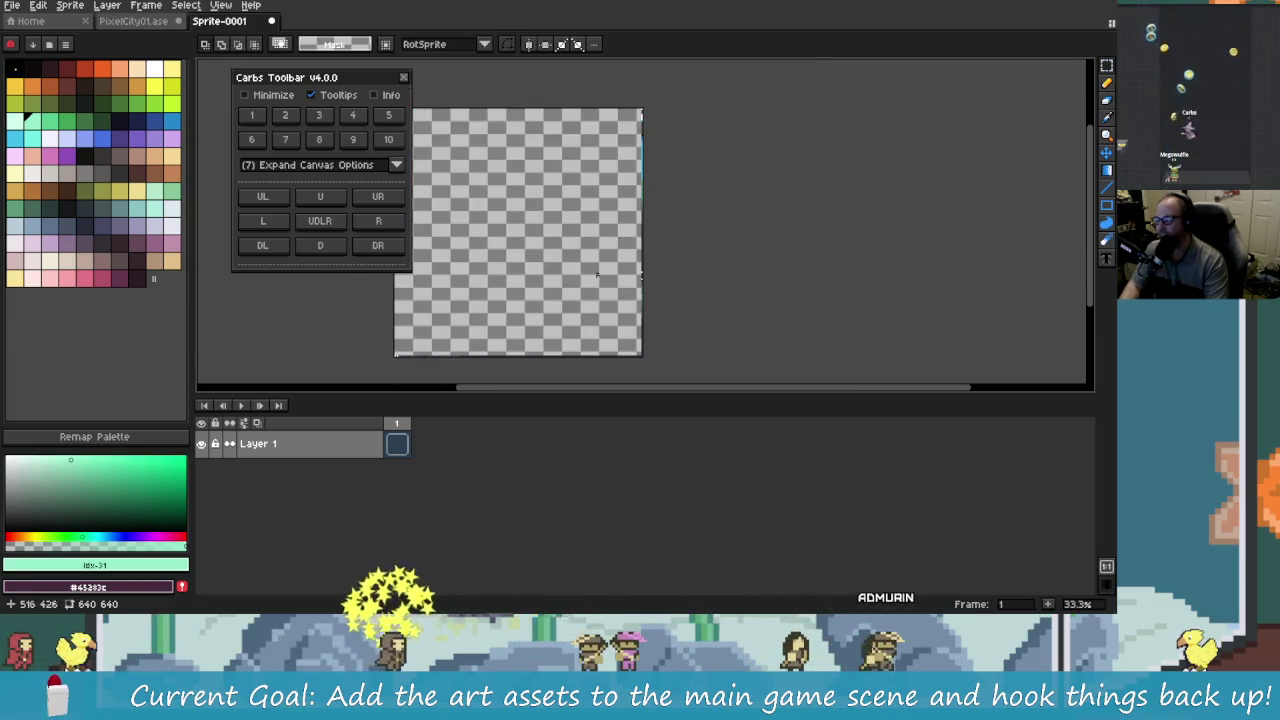
click(97, 6)
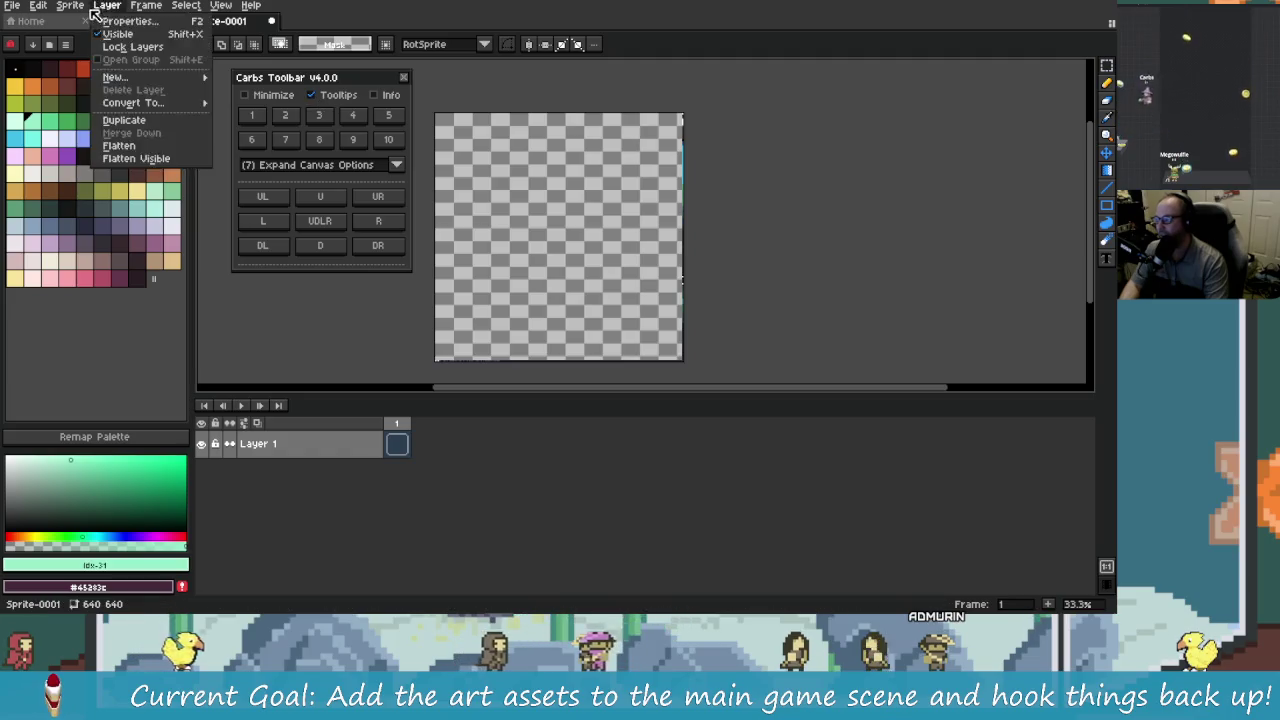
click(100, 6)
mouse_move(92, 34)
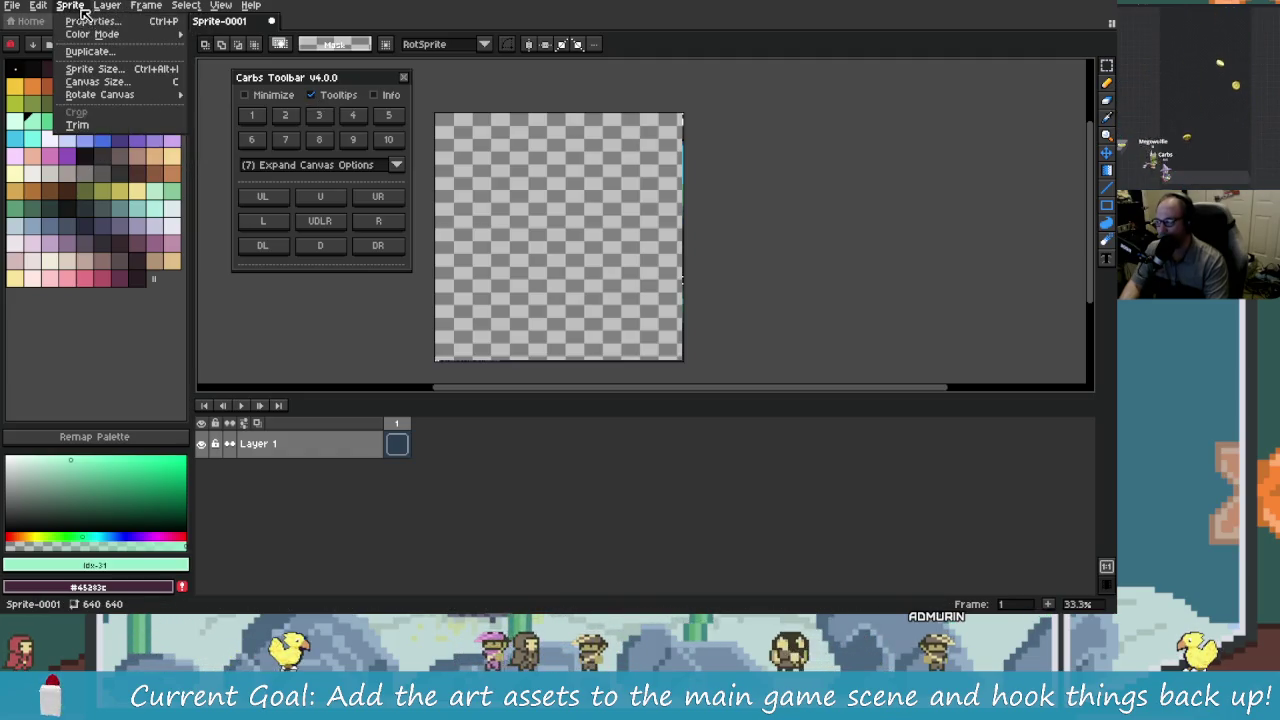
click(222, 34)
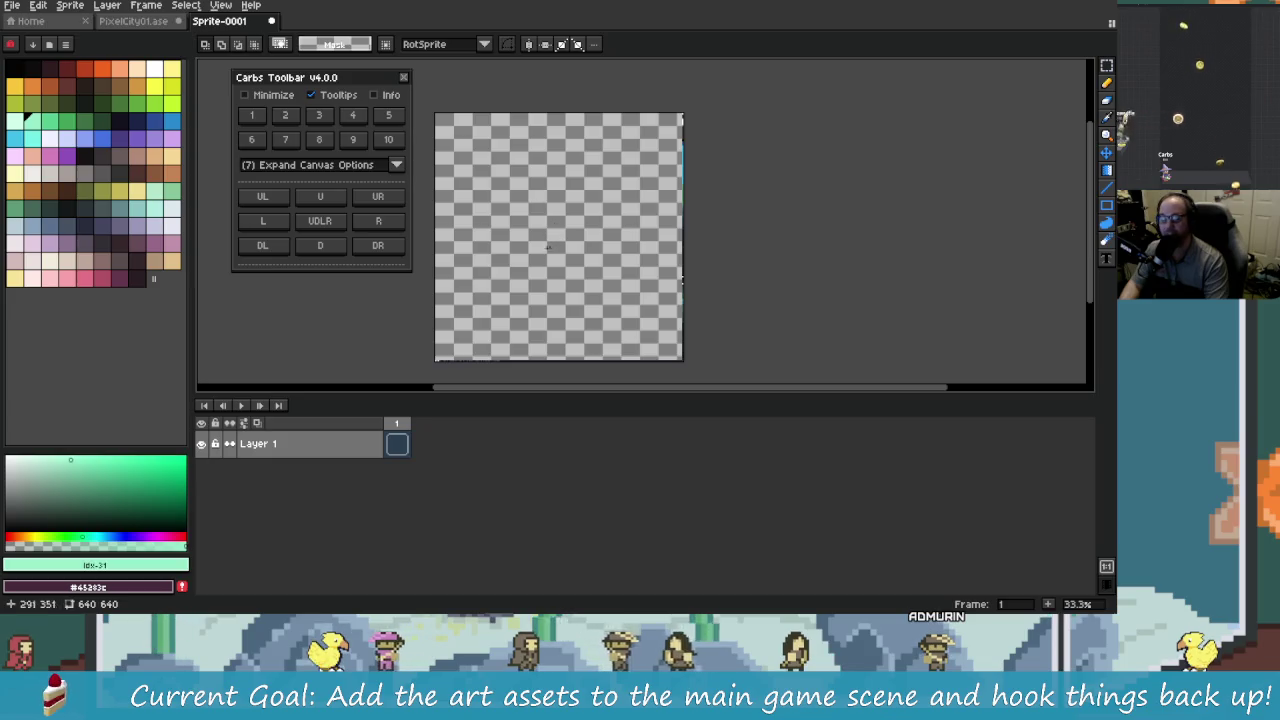
- Paste the Steam screenshot again, position it over the canvas and commit it
drag(548, 247, 632, 272)
key(ctrl+v)
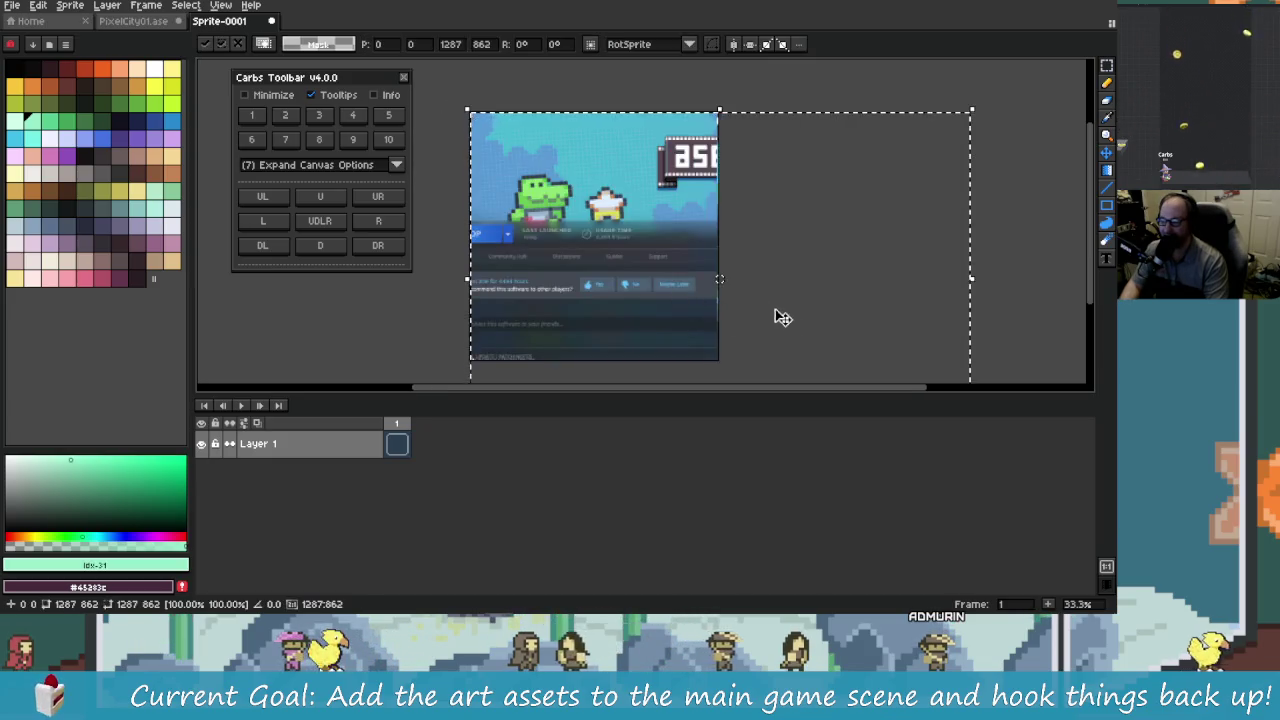
mouse_move(777, 314)
mouse_down()
mouse_move(757, 352)
mouse_move(743, 277)
mouse_move(751, 297)
mouse_move(735, 292)
mouse_up()
scroll(720, 285, up, 1)
scroll(630, 260, up, 1)
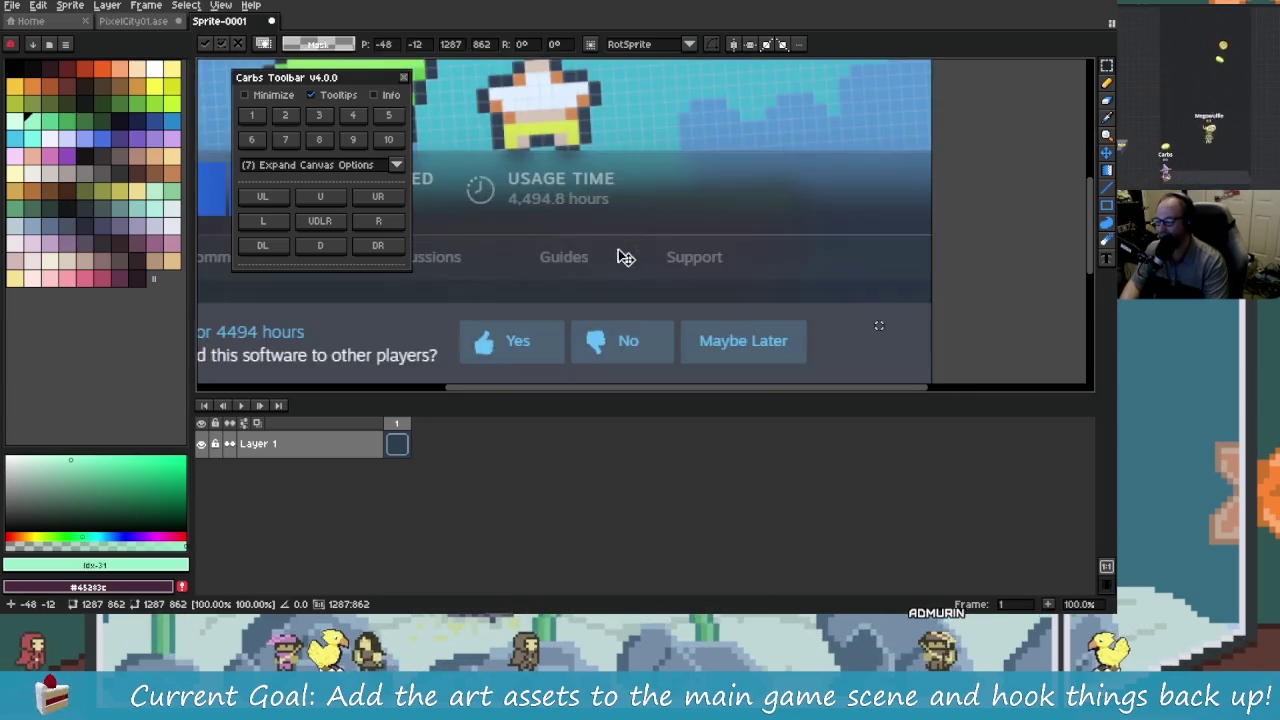
scroll(660, 265, down, 2)
drag(675, 273, 676, 272)
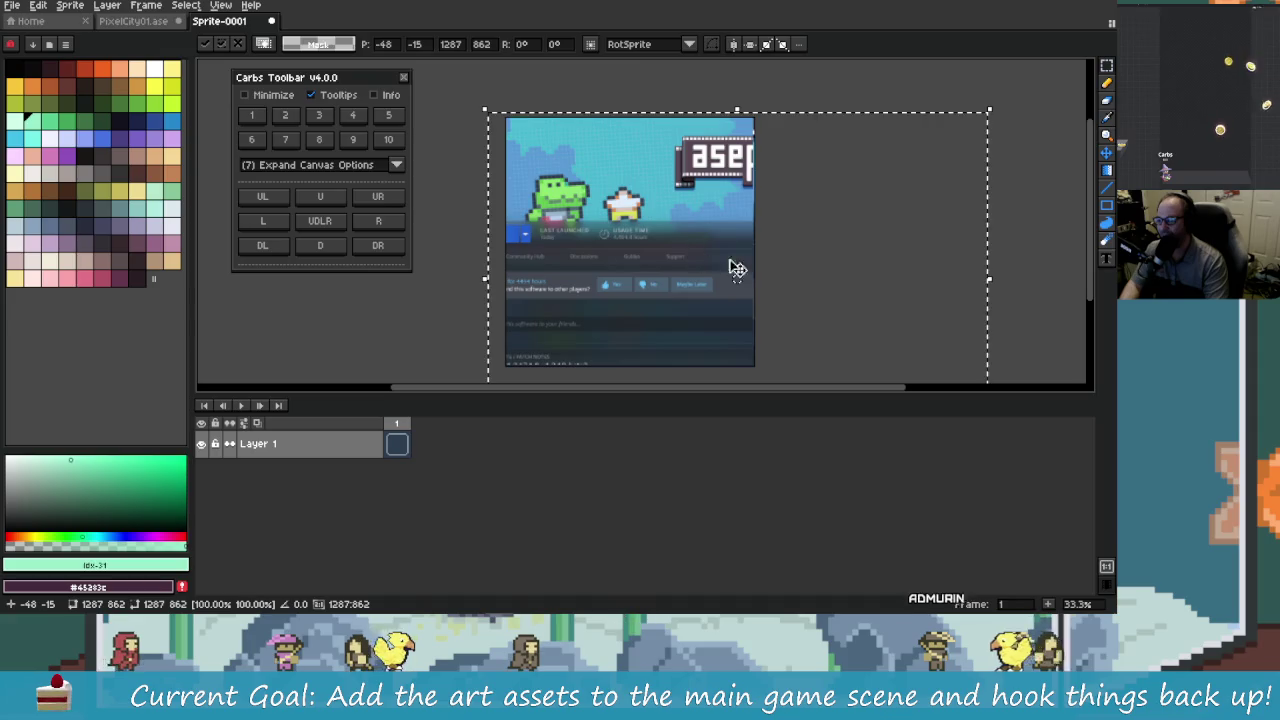
key(Return)
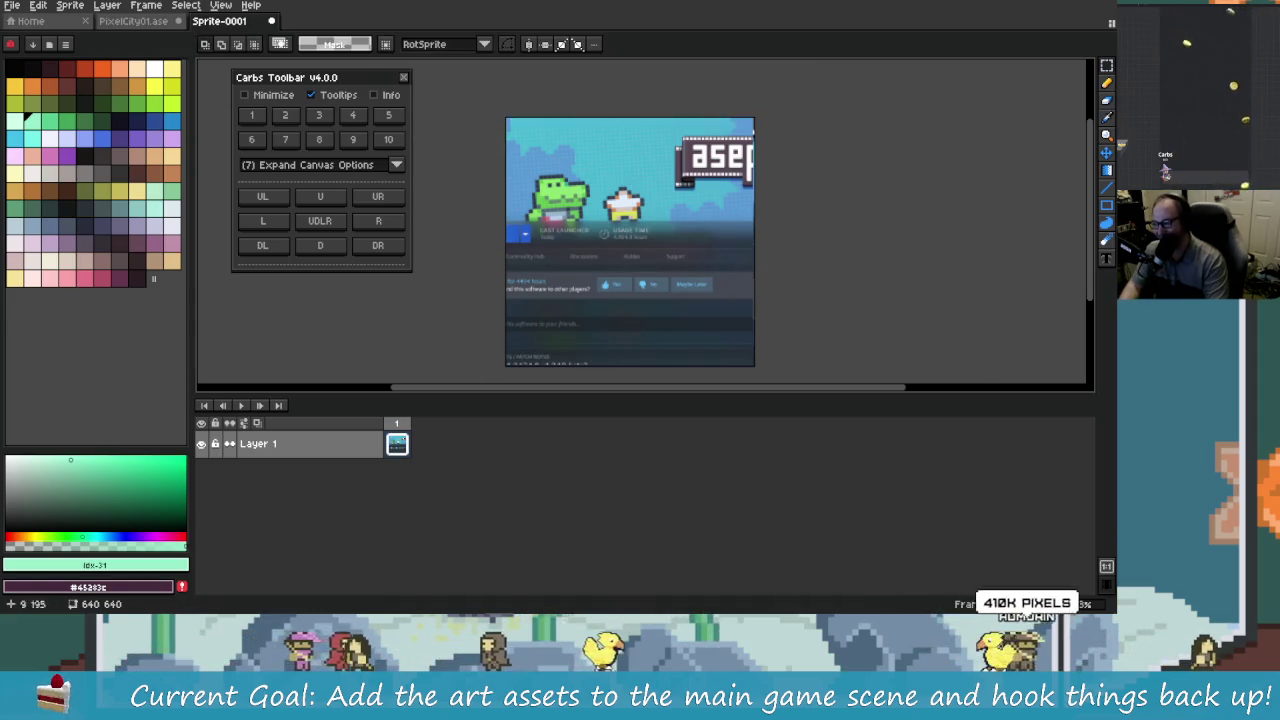
- Use Carbs Toolbar's Misc Options to copy every pixel with its colour as text
click(386, 140)
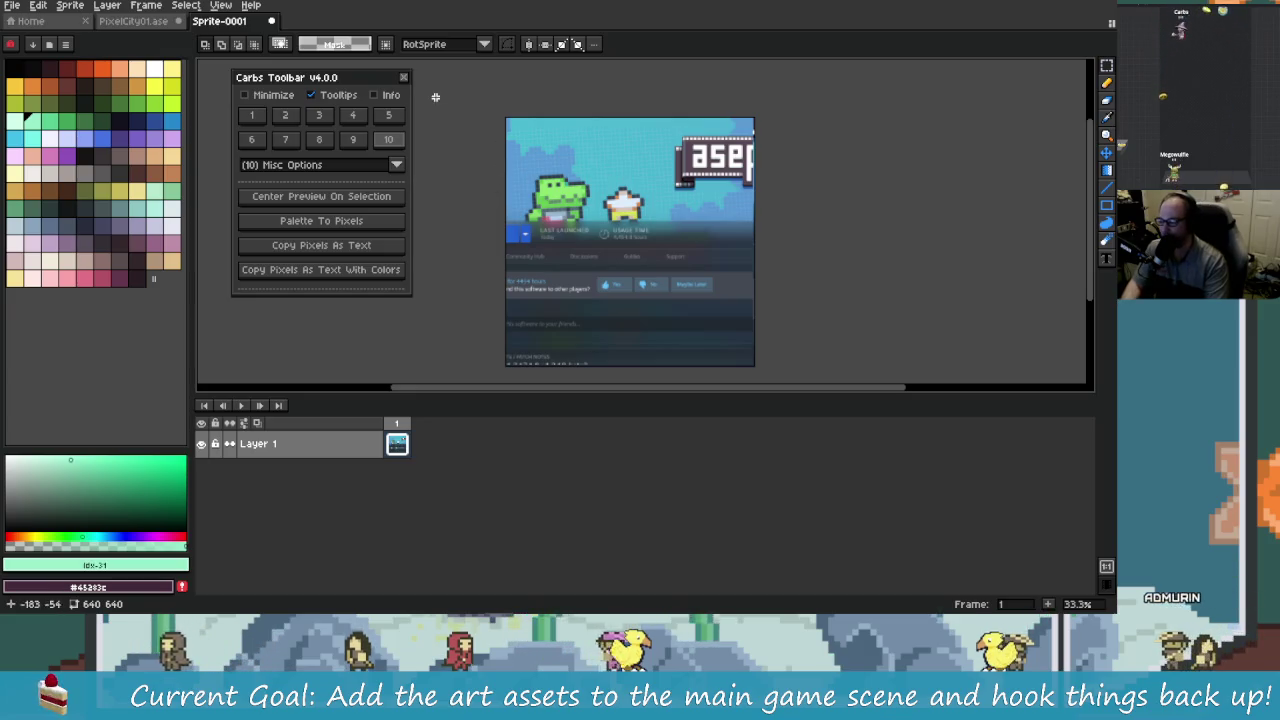
scroll(877, 381, down, 3)
scroll(822, 312, up, 3)
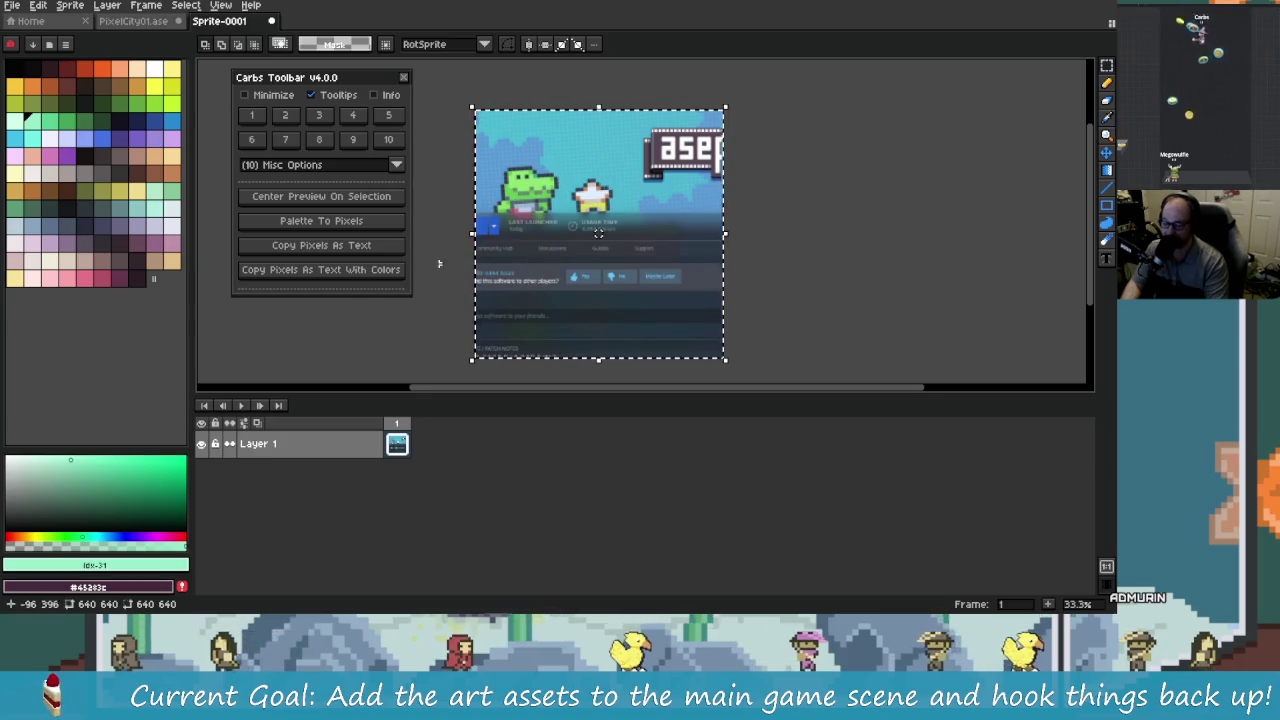
click(360, 277)
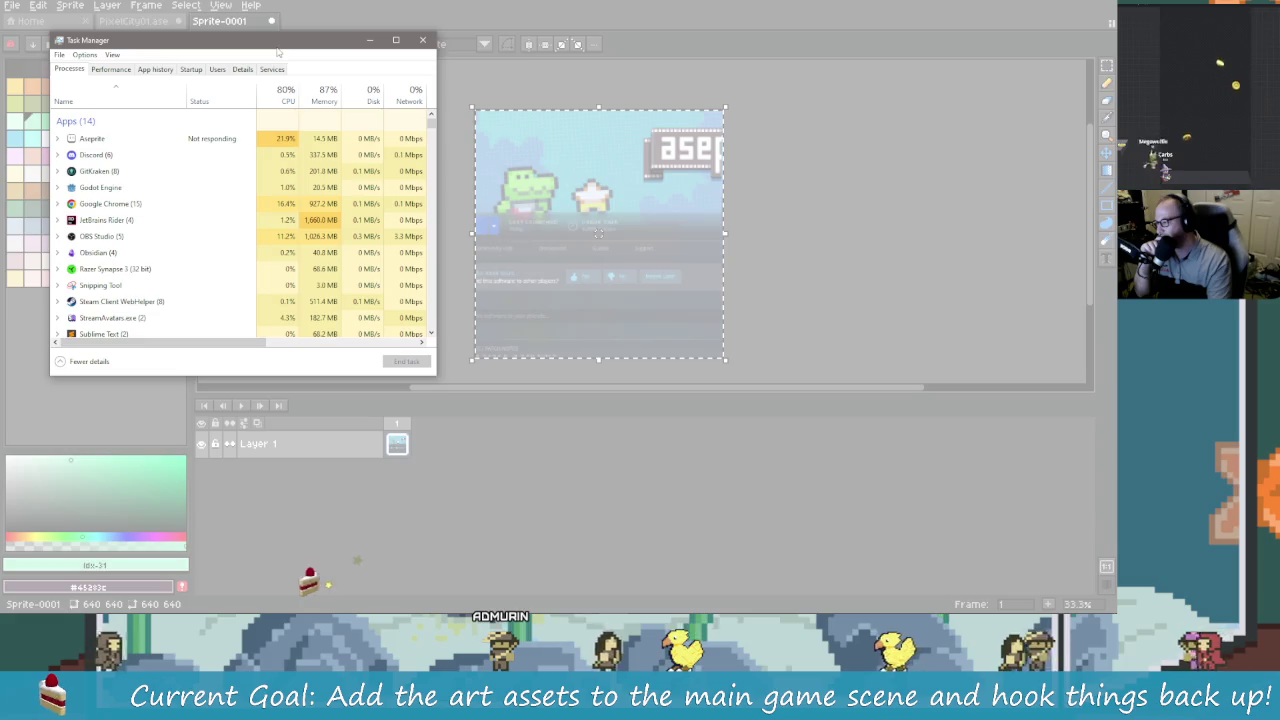
- Move Task Manager aside and inspect the unresponsive Aseprite entry
drag(279, 51, 743, 90)
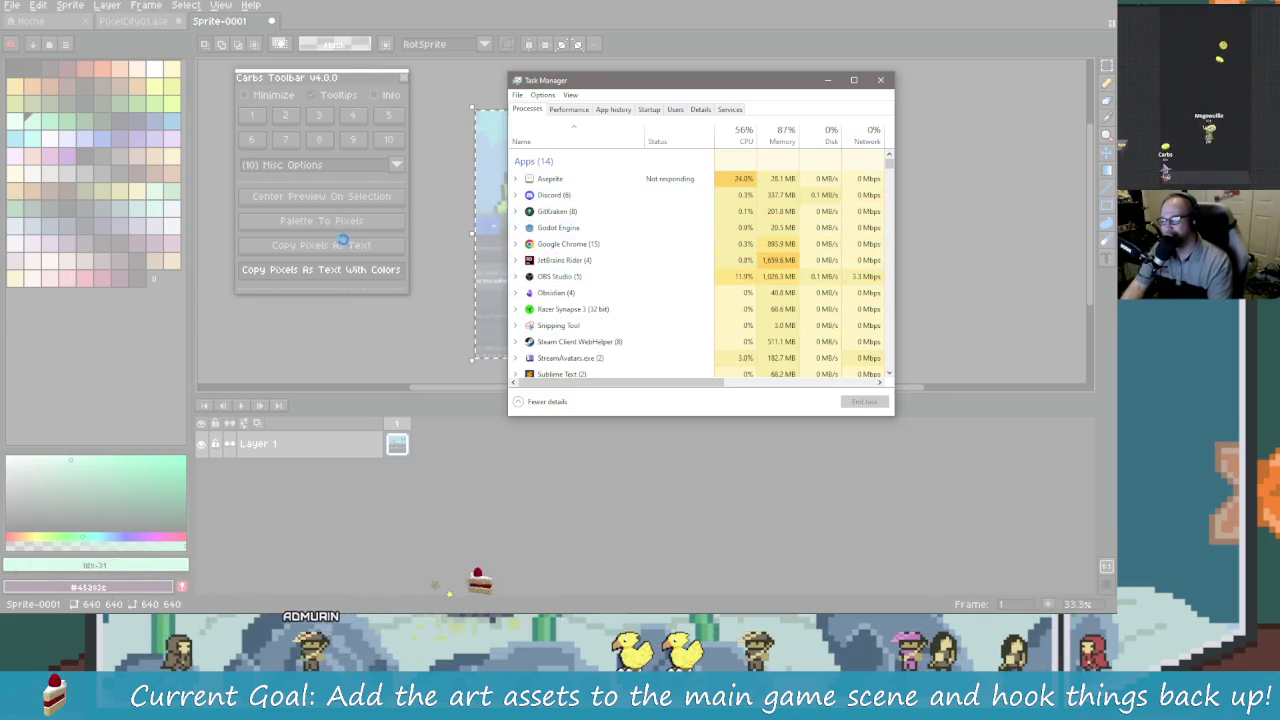
click(517, 179)
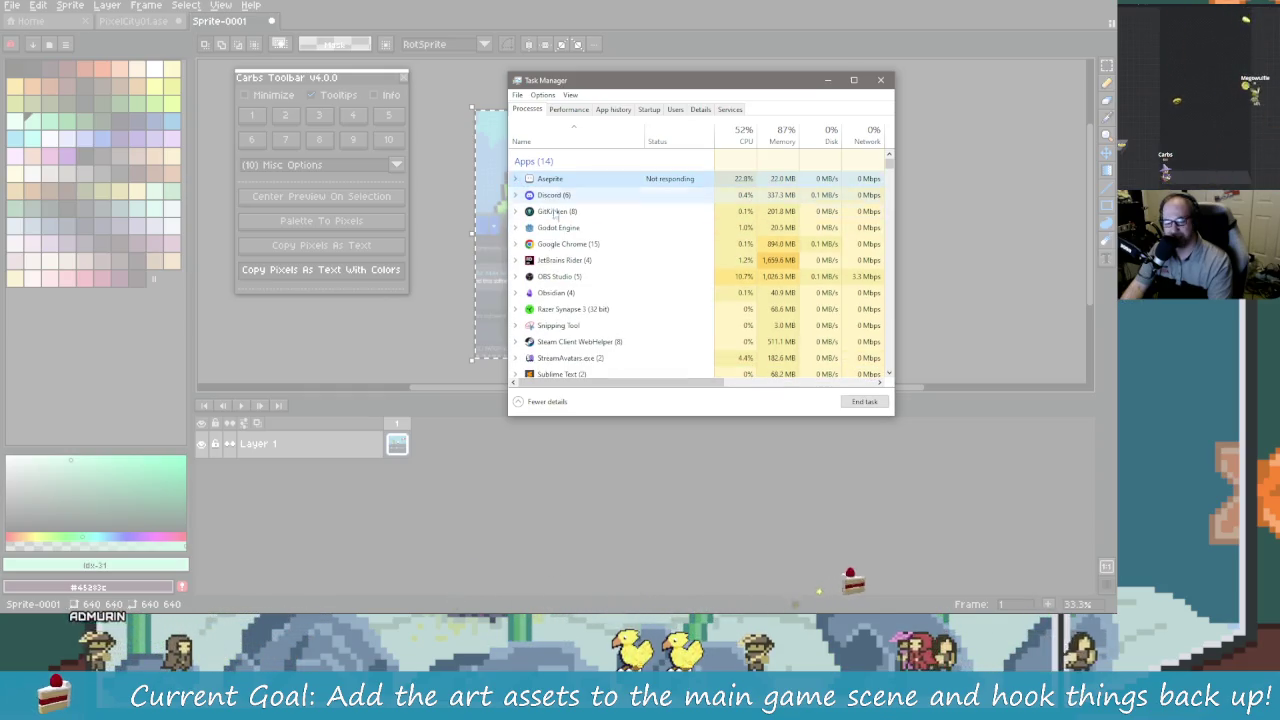
click(517, 179)
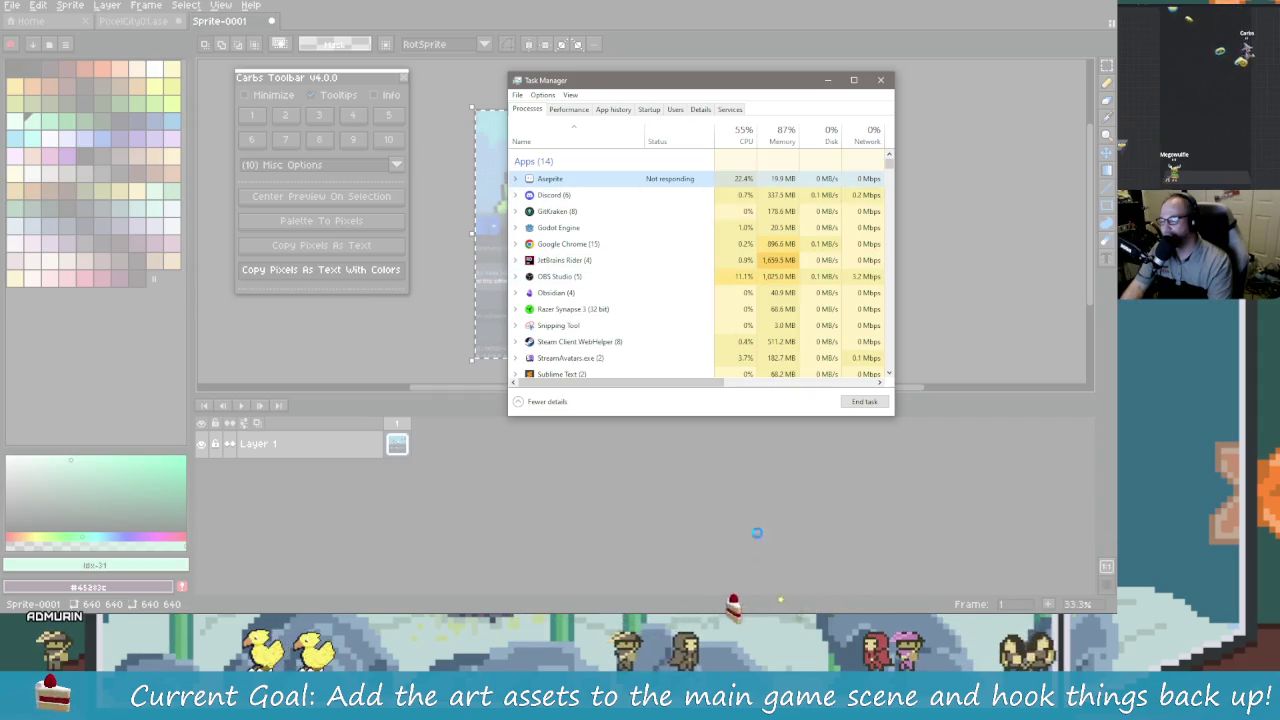
mouse_move(483, 608)
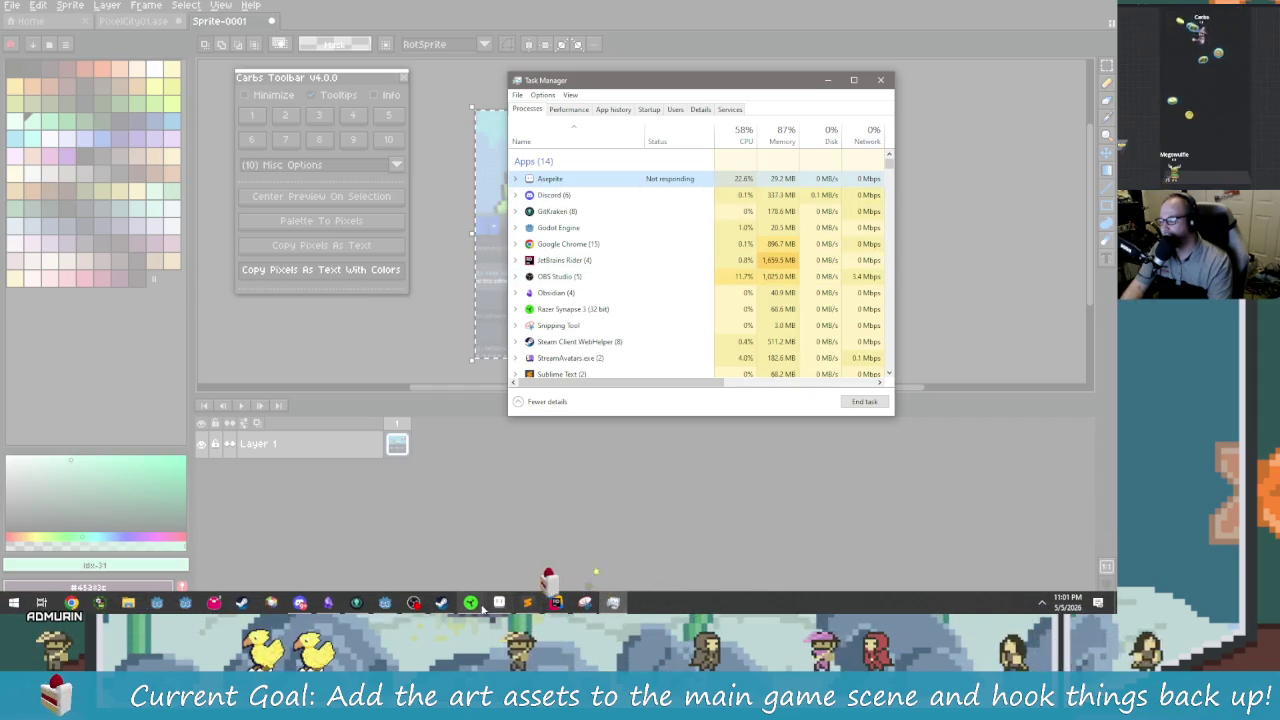
- Get the Sublime Text window out of the way and end the Aseprite task
mouse_move(527, 602)
click(499, 602)
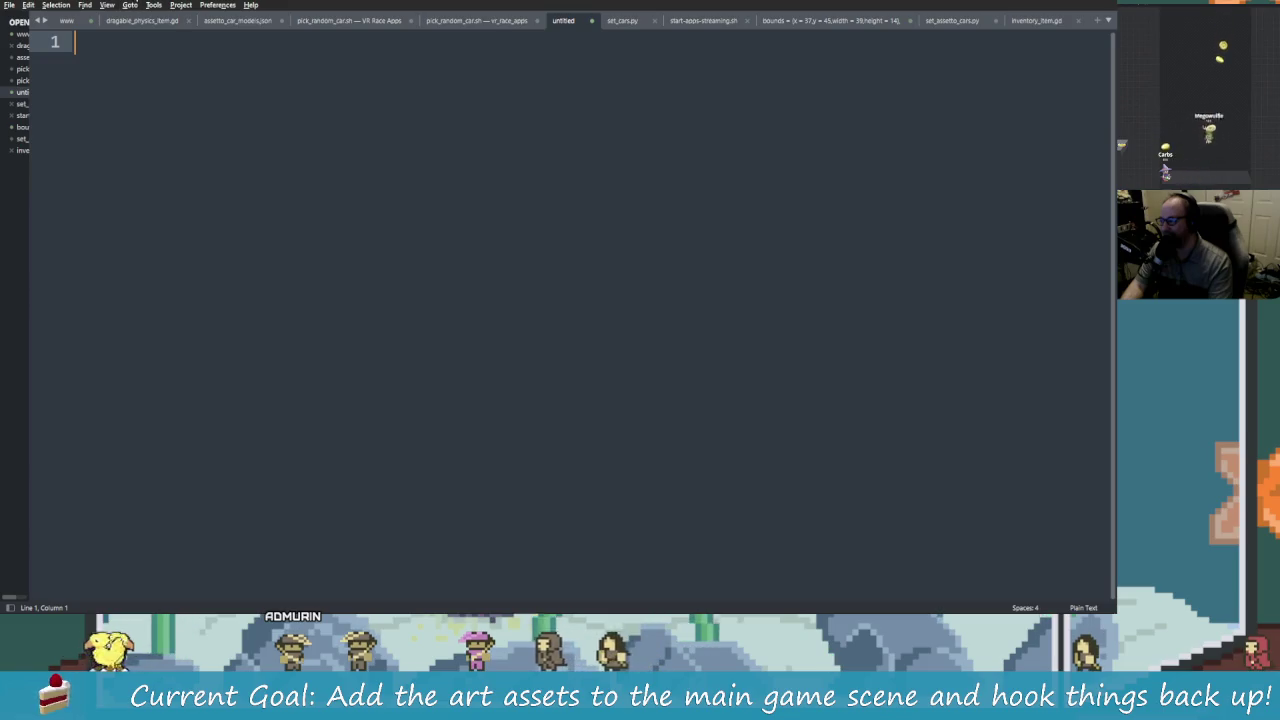
drag(138, 4, 425, 350)
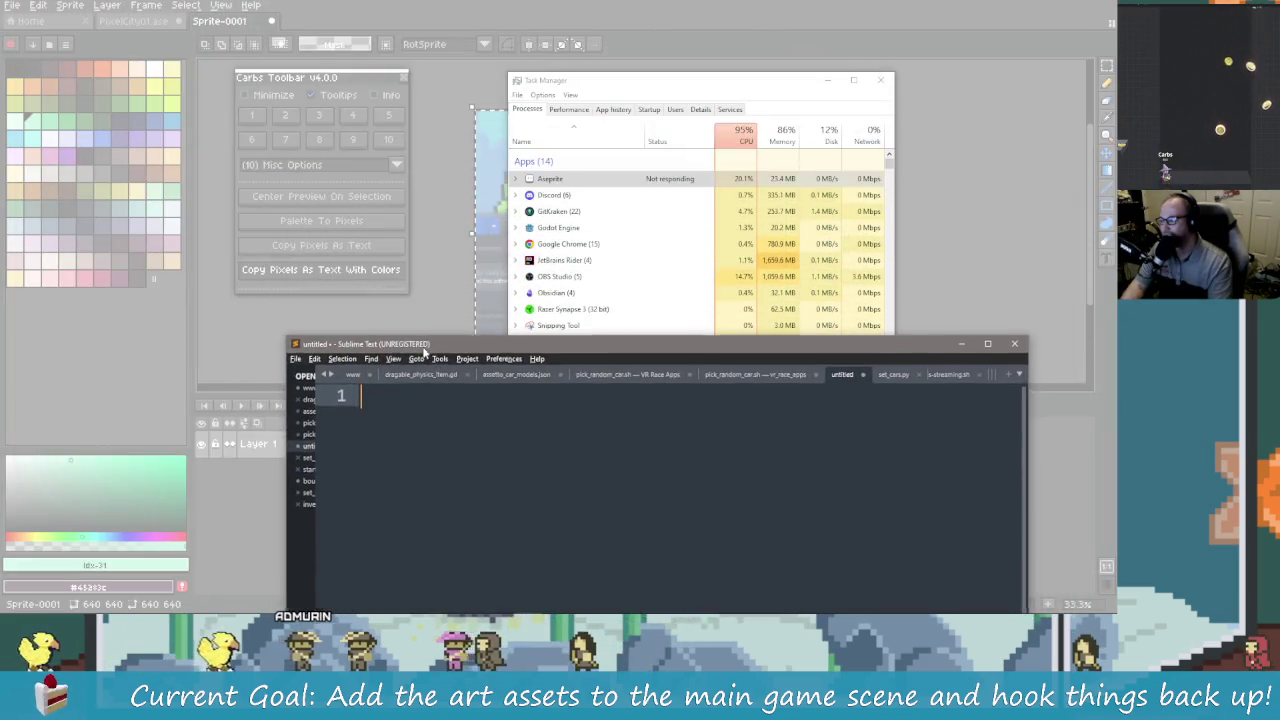
mouse_move(425, 350)
mouse_down()
mouse_move(302, 175)
mouse_move(275, 44)
mouse_up()
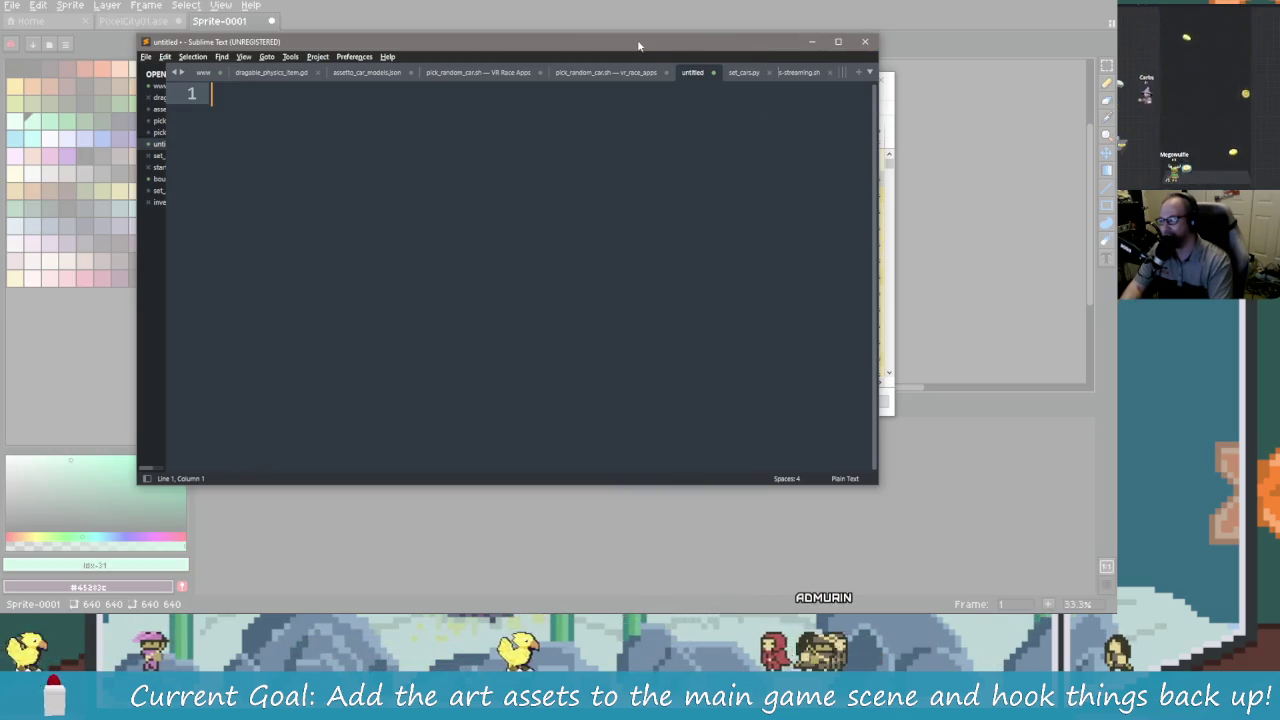
drag(638, 45, 745, 287)
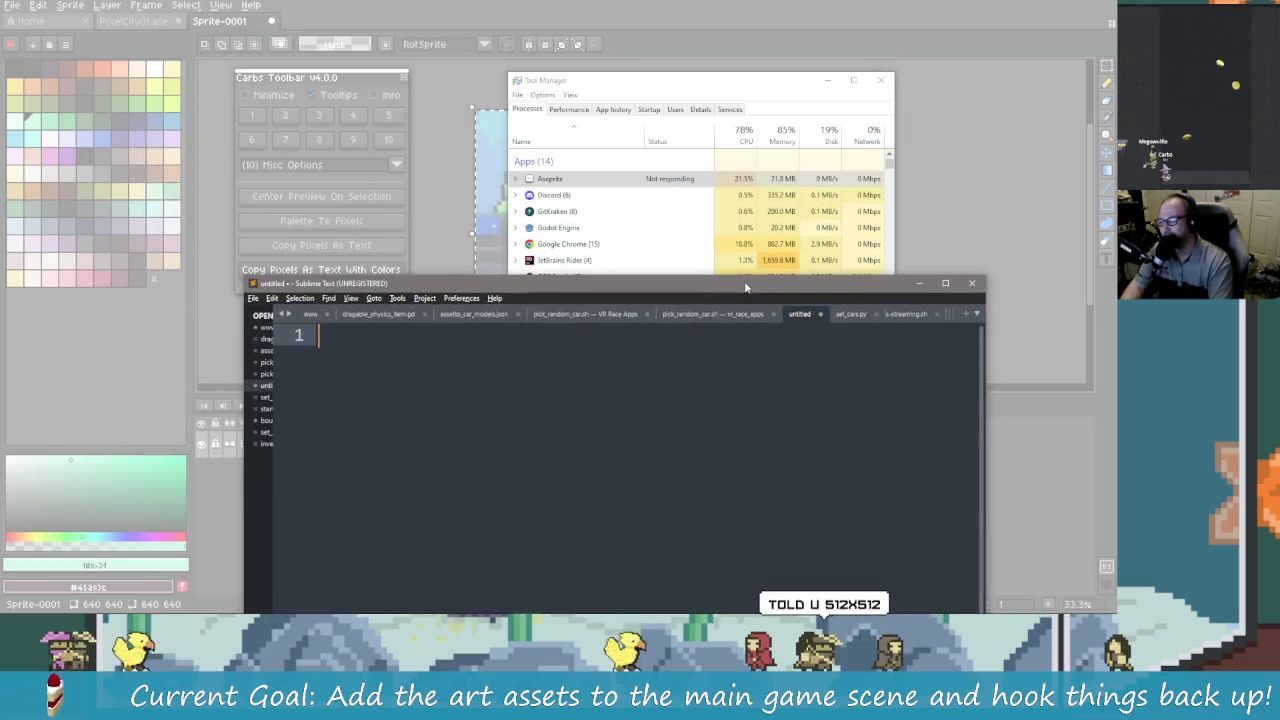
drag(745, 287, 663, 55)
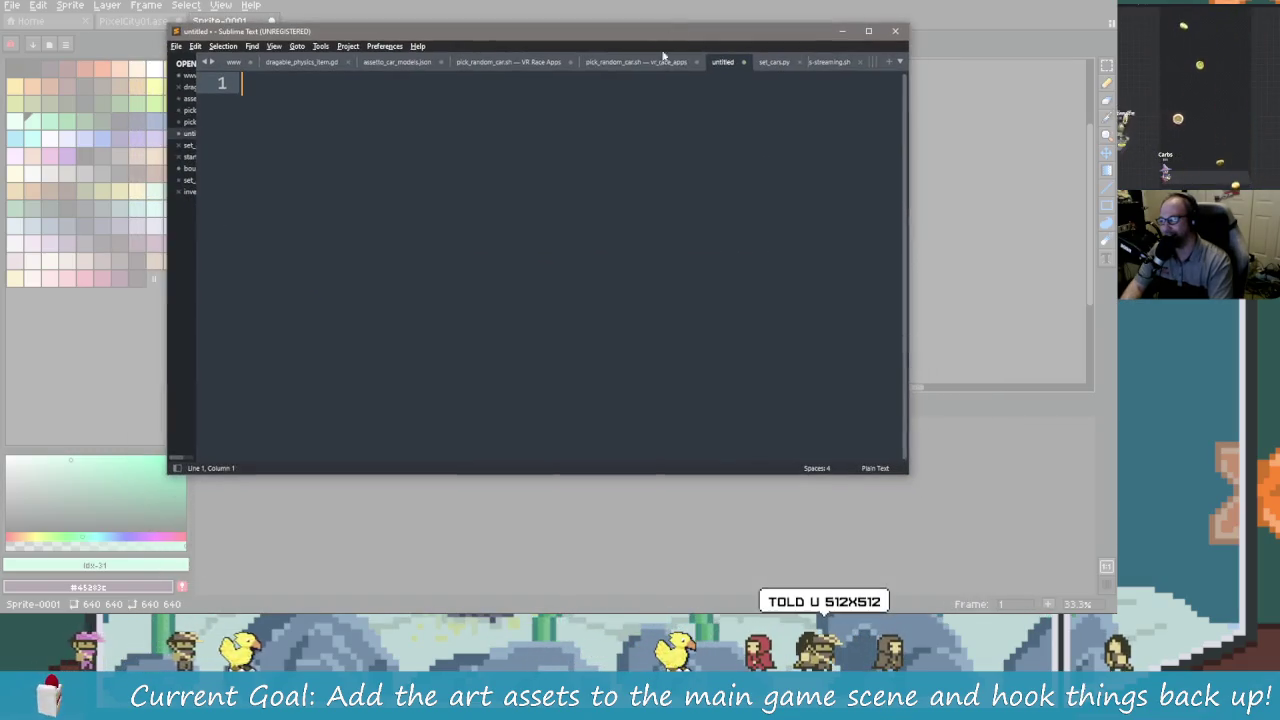
click(895, 32)
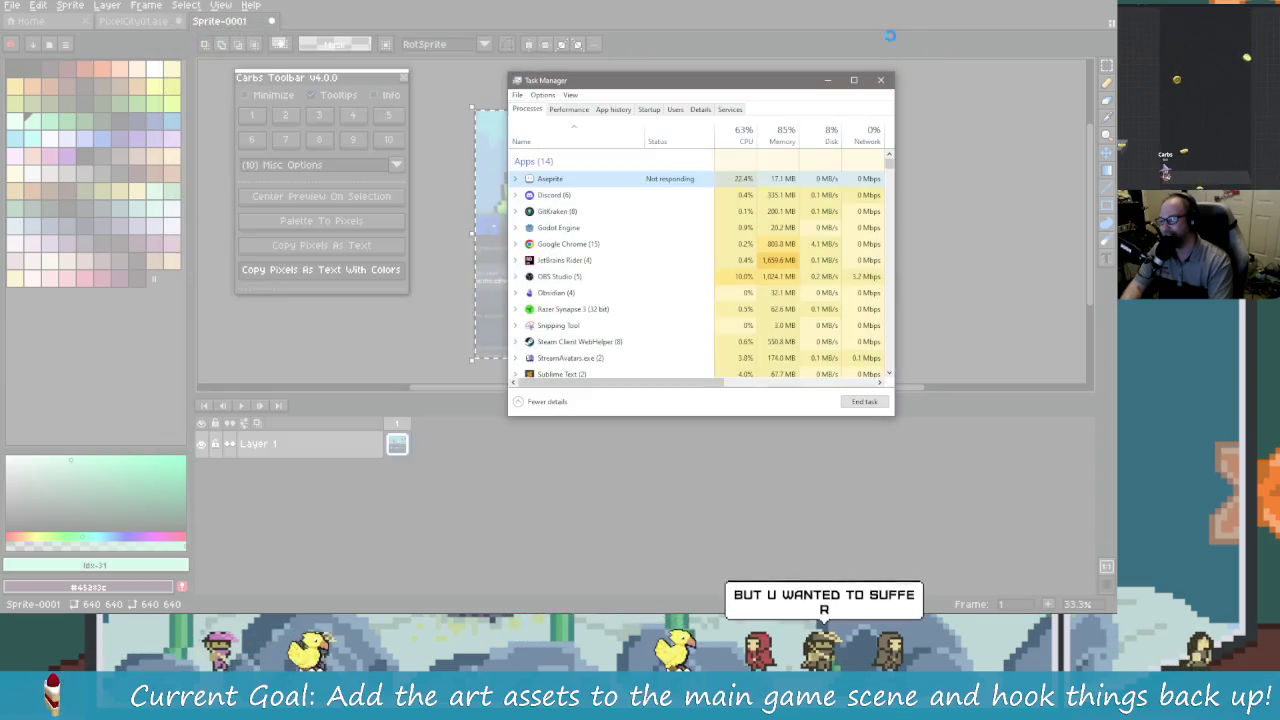
click(865, 402)
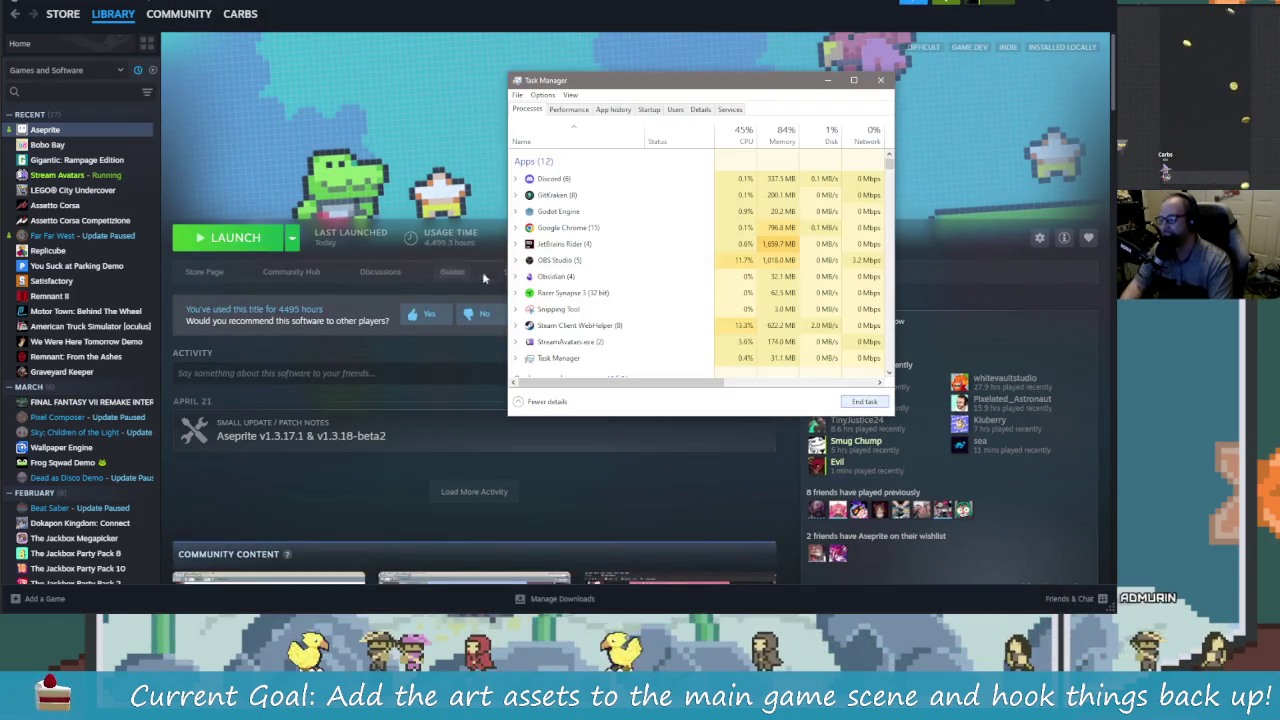
- Switch windows and try the quick app launcher, deleting the stray 'asfs' text
key(alt+Tab)
key(alt+Tab)
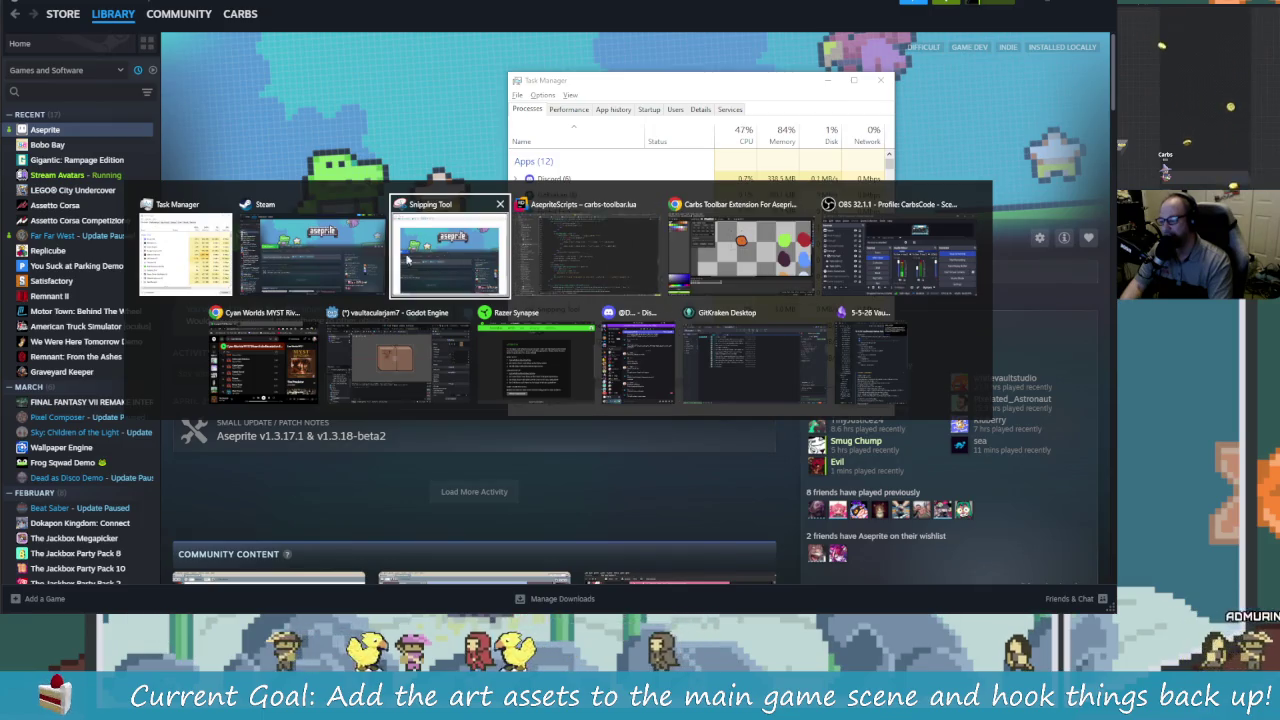
key(alt+Tab)
key(alt+space)
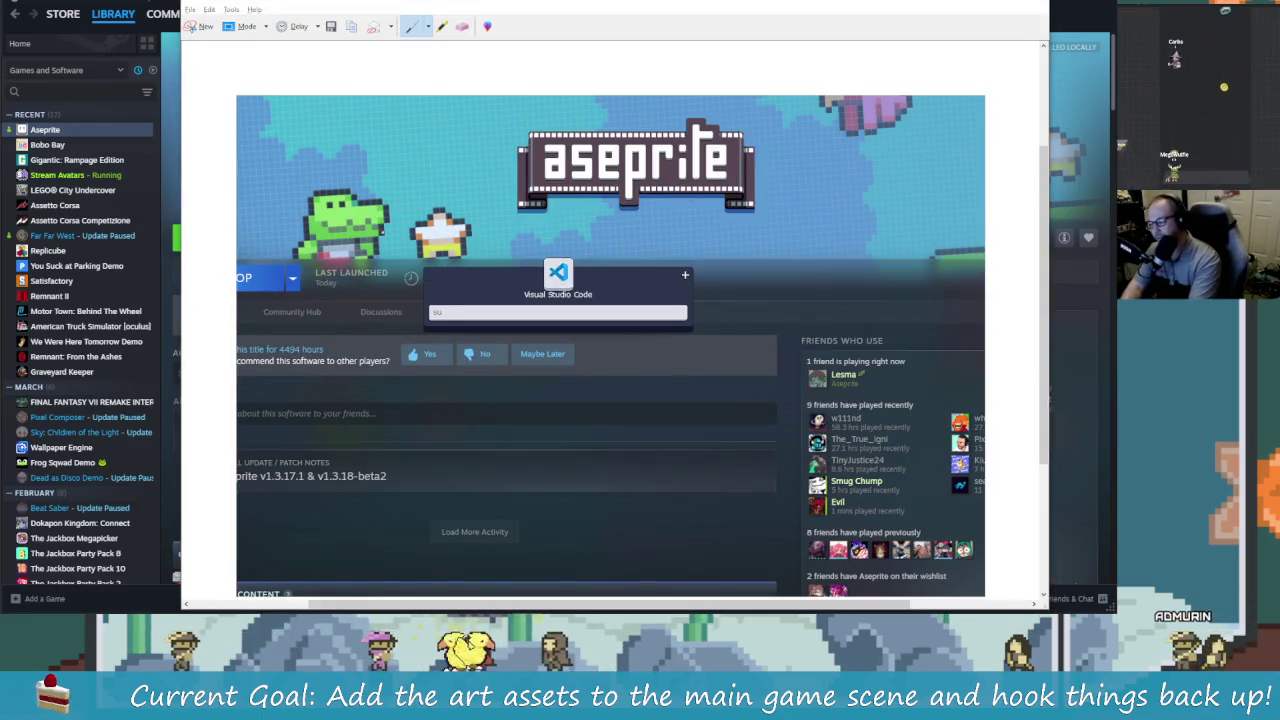
key(Return)
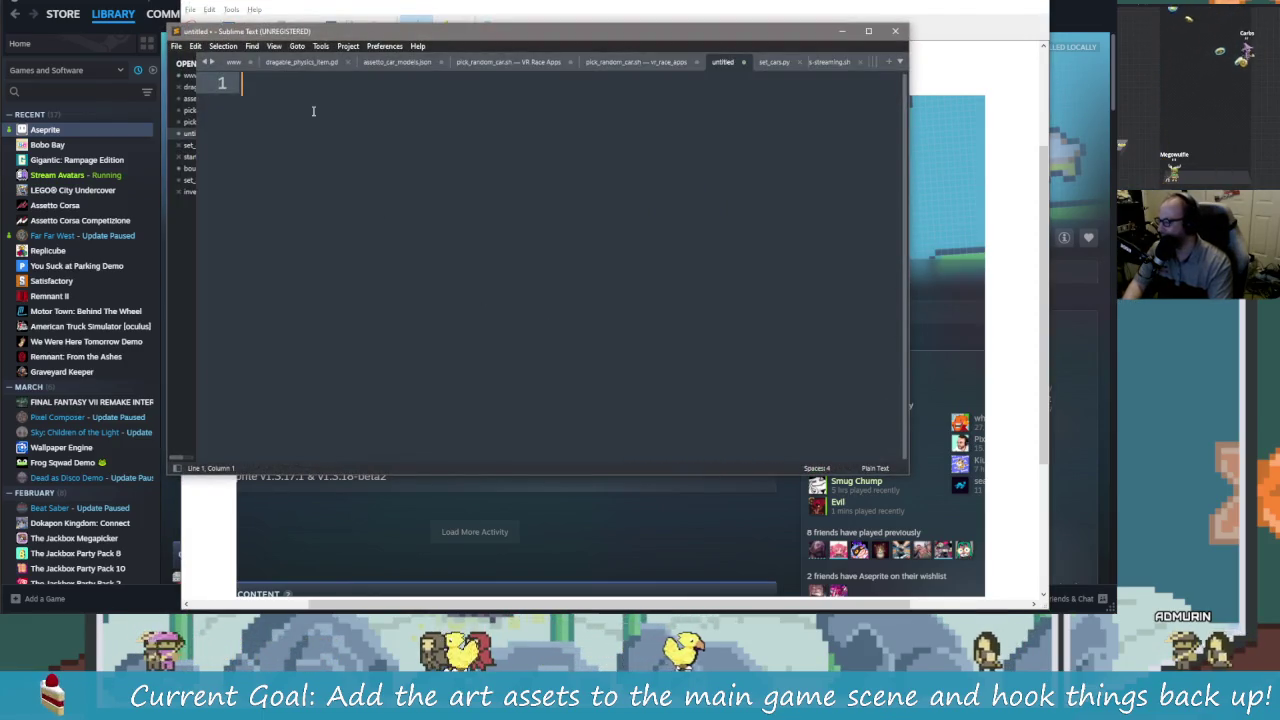
text(asfs)
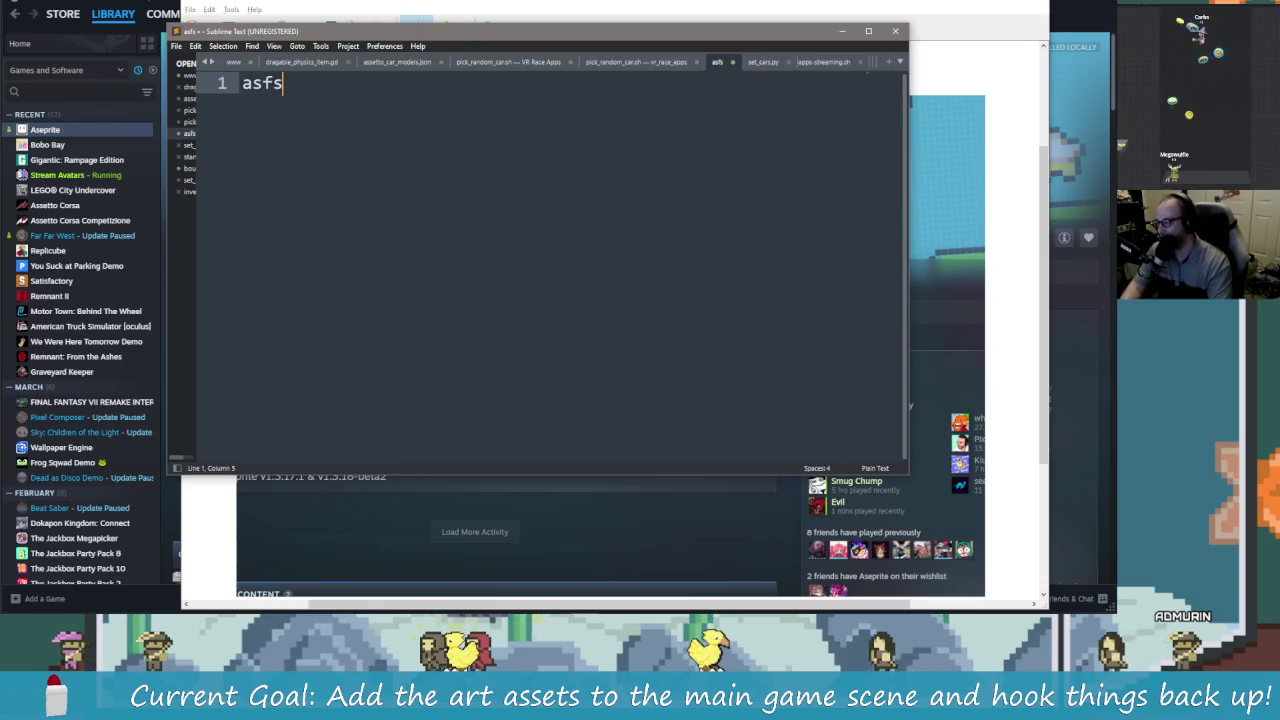
key(BackSpace)
key(BackSpace)
key(BackSpace)
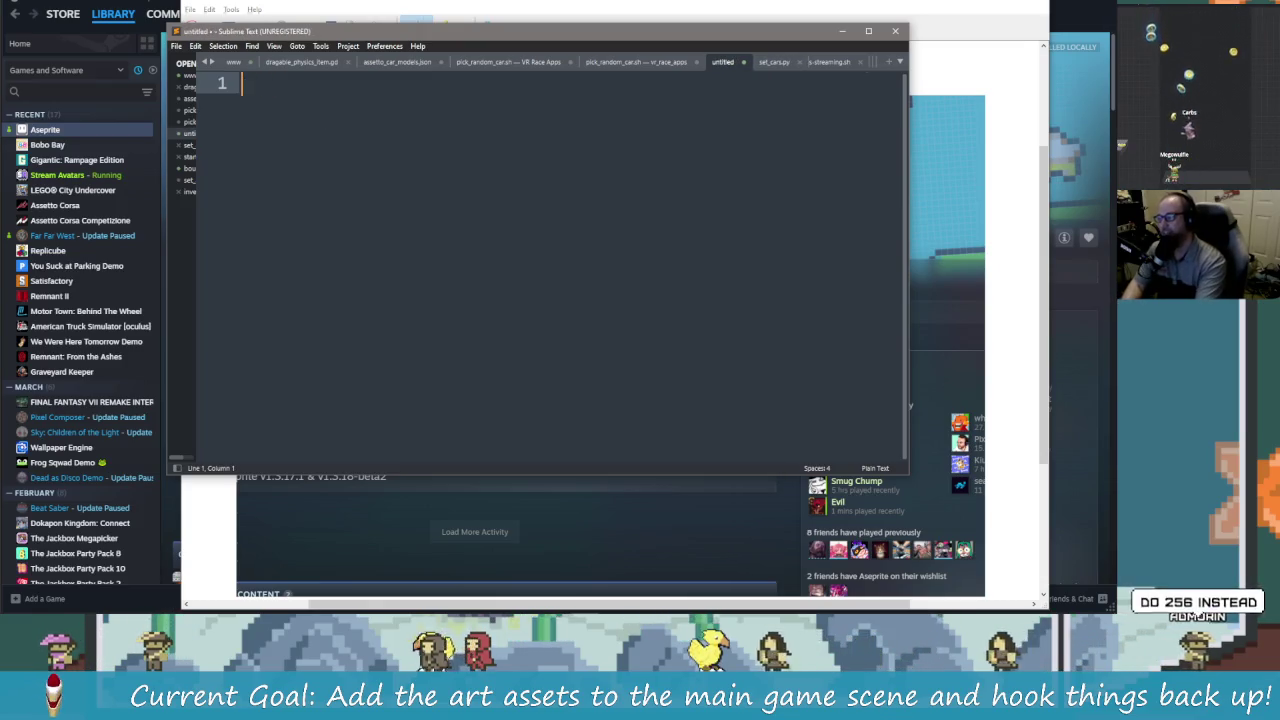
- Relaunch Aseprite from its Steam library page
click(803, 18)
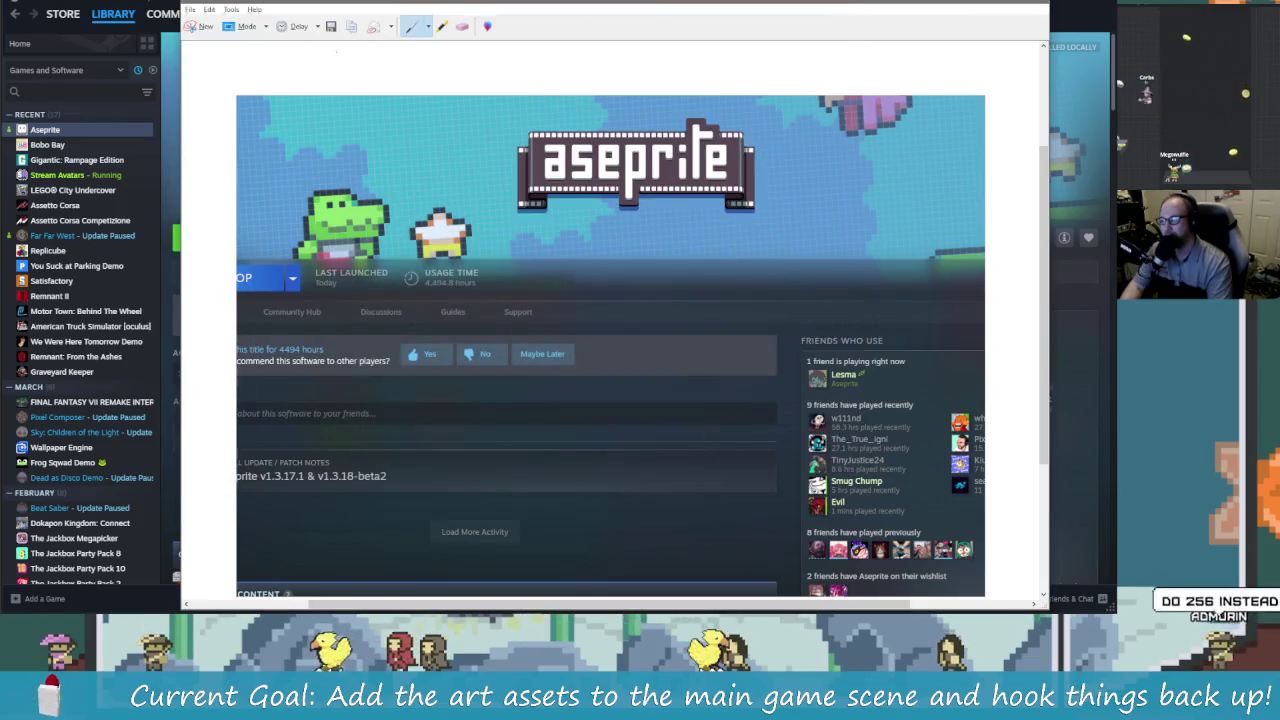
click(172, 8)
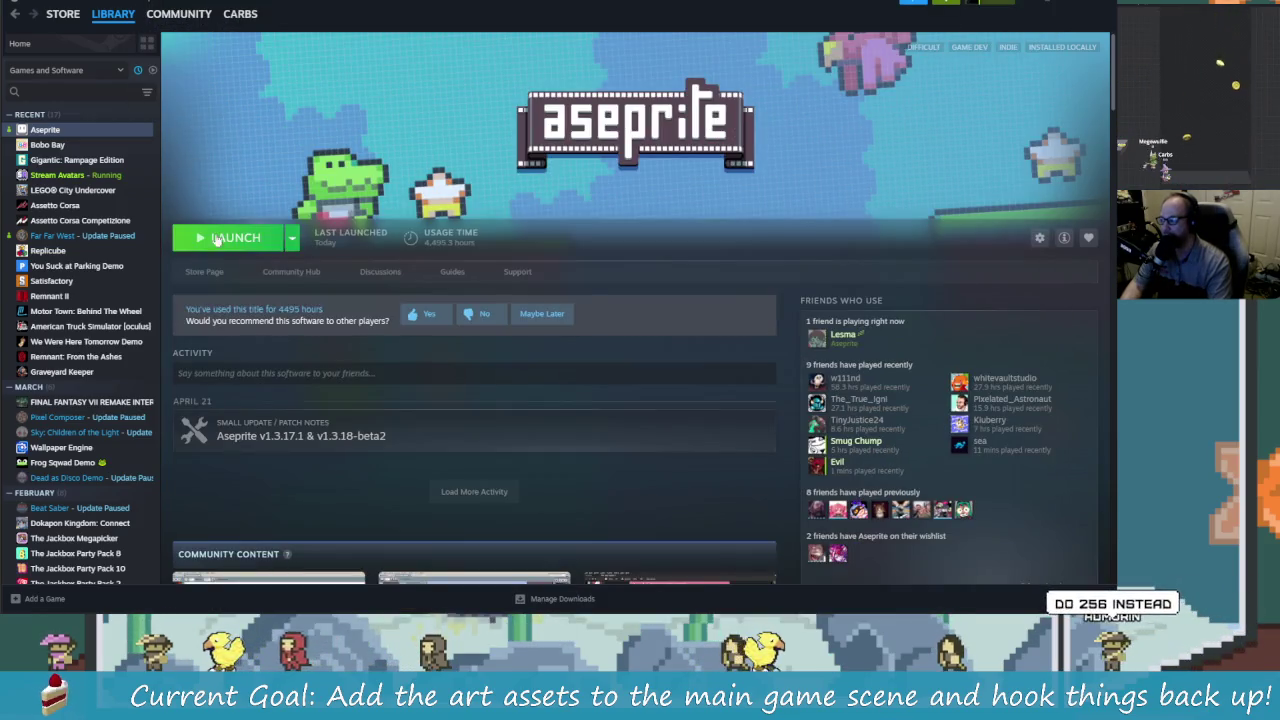
click(216, 246)
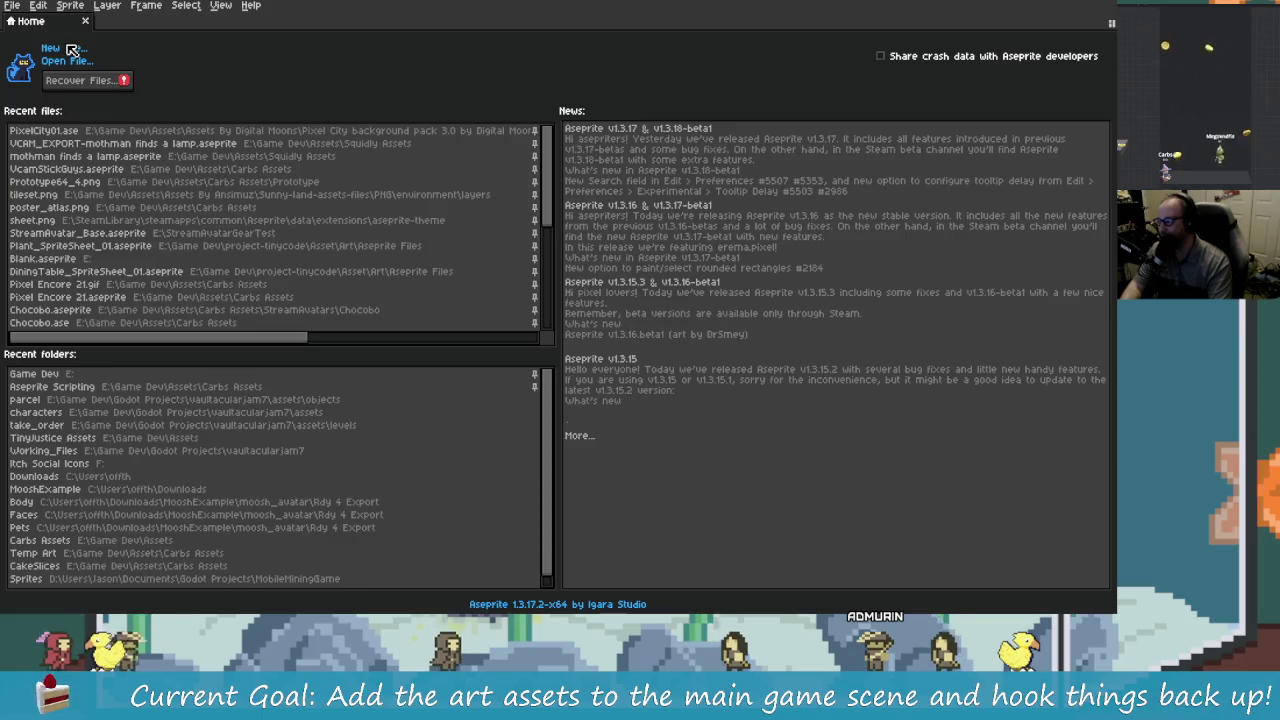
- Create a new 256×256 transparent RGBA sprite
click(66, 48)
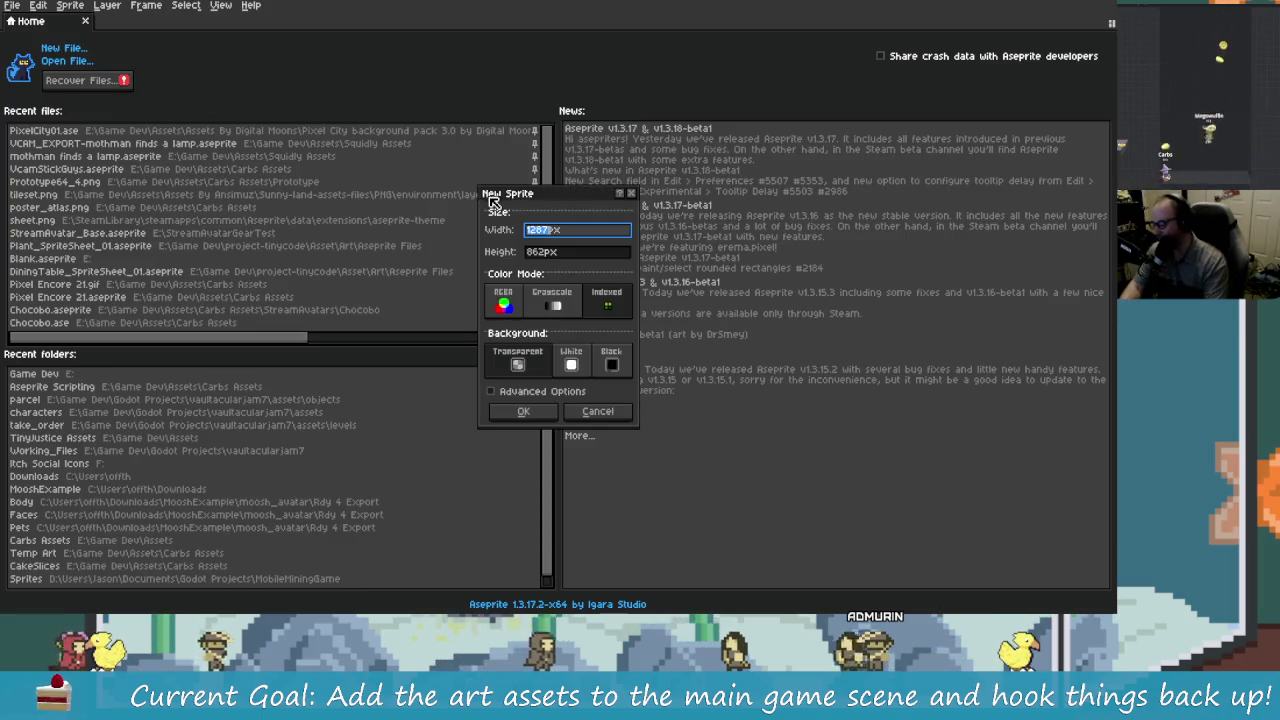
key(Tab)
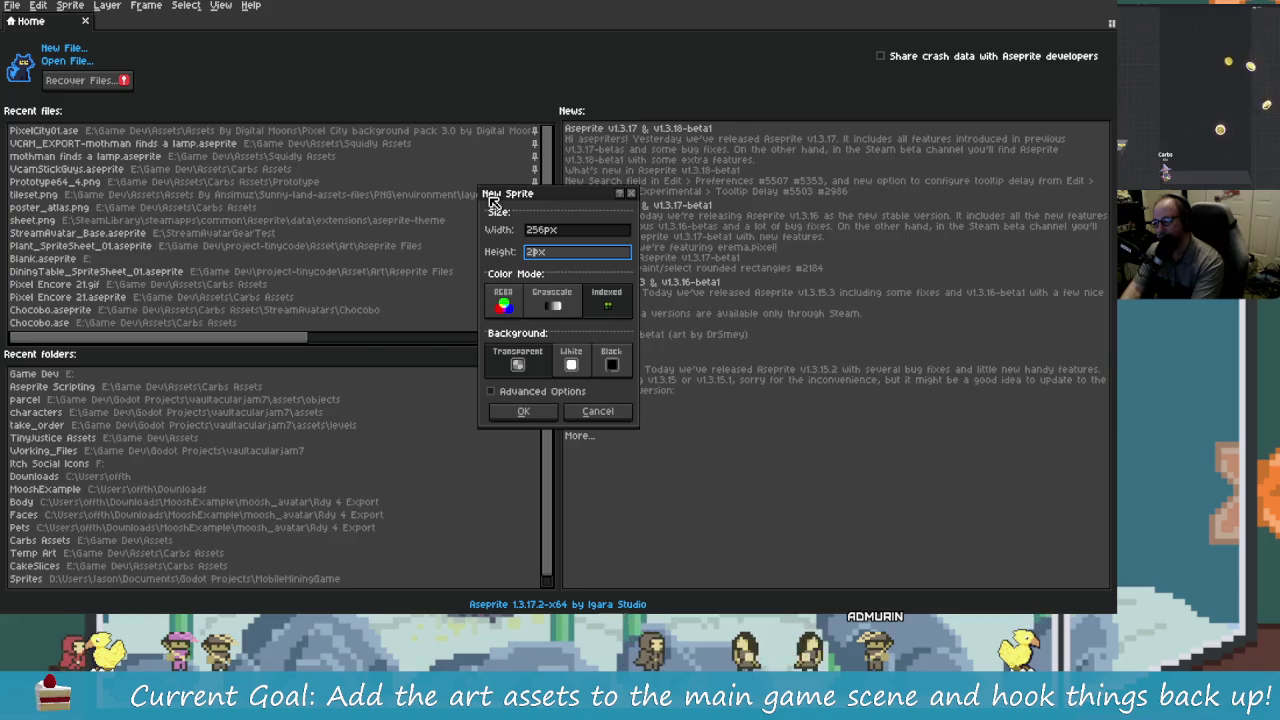
text(56)
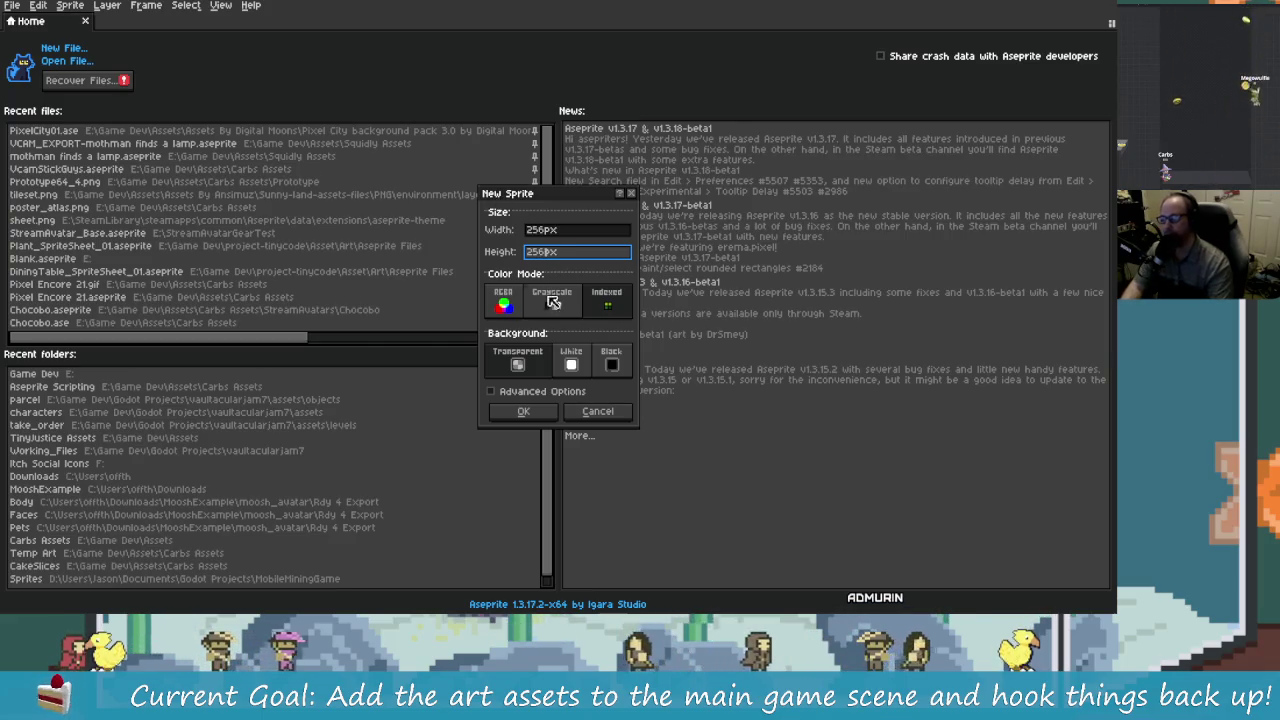
key(Tab)
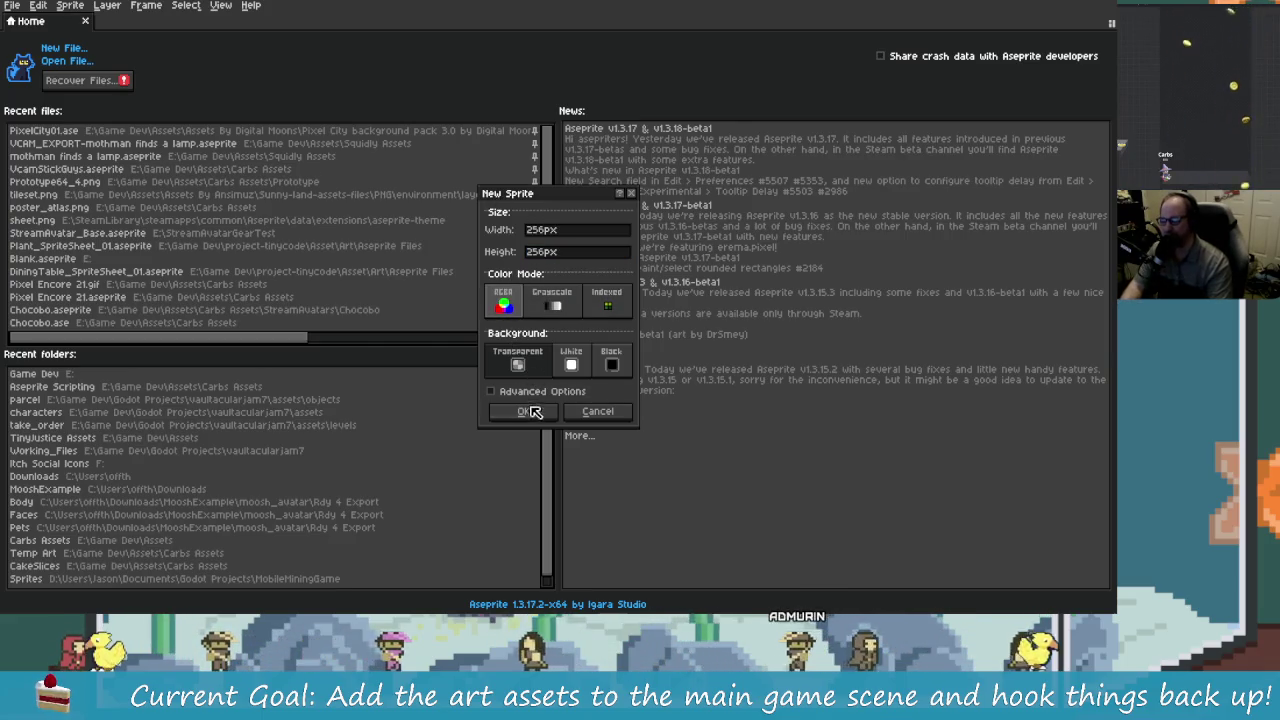
click(523, 411)
- Paste the Steam screenshot and position it so the frog and LAST LAUNCHED text fill the sprite
key(ctrl+v)
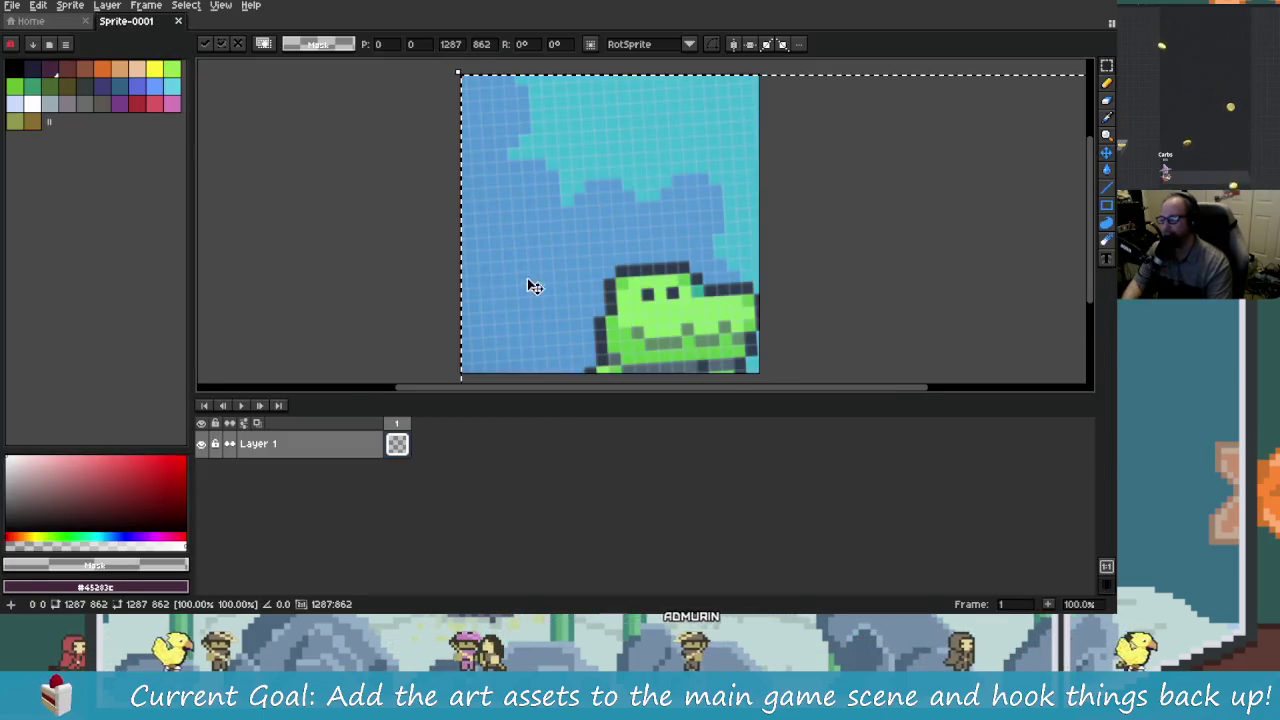
mouse_move(751, 335)
mouse_down()
mouse_move(640, 245)
mouse_move(648, 275)
mouse_move(772, 229)
mouse_up()
scroll(645, 268, down, 3)
scroll(645, 268, up, 2)
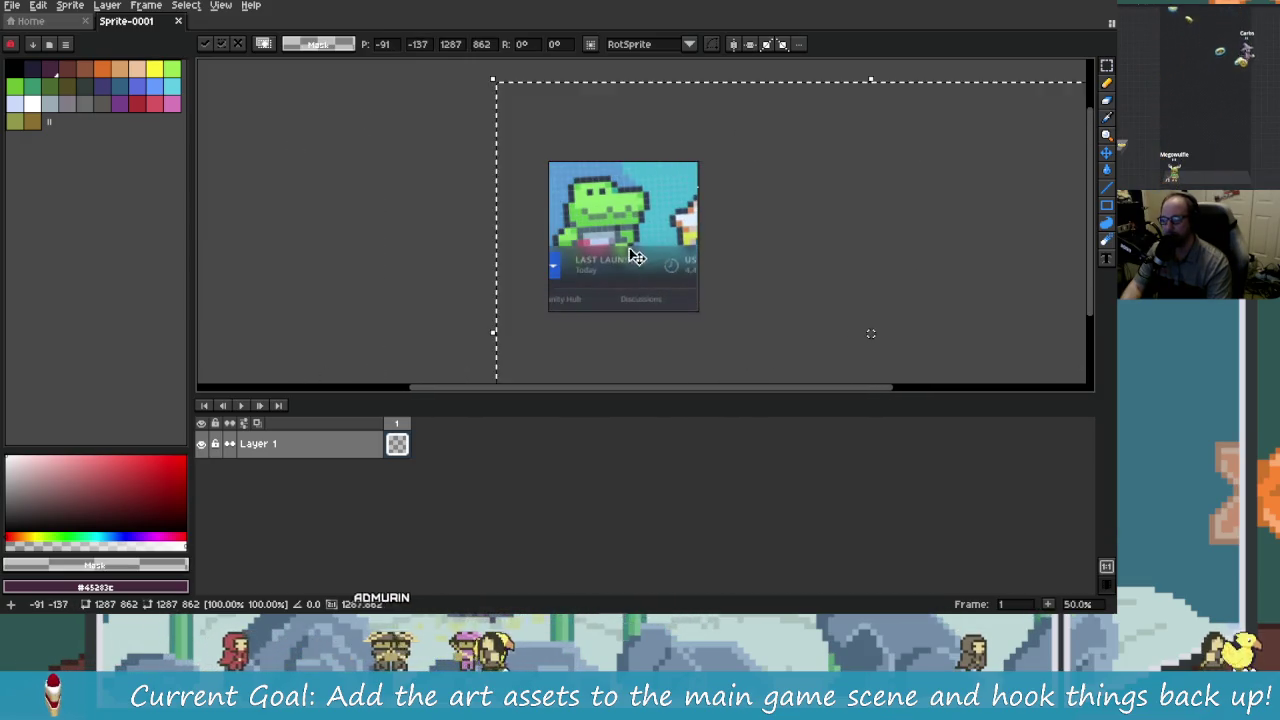
mouse_move(636, 257)
mouse_down()
mouse_move(657, 275)
mouse_move(646, 263)
mouse_up()
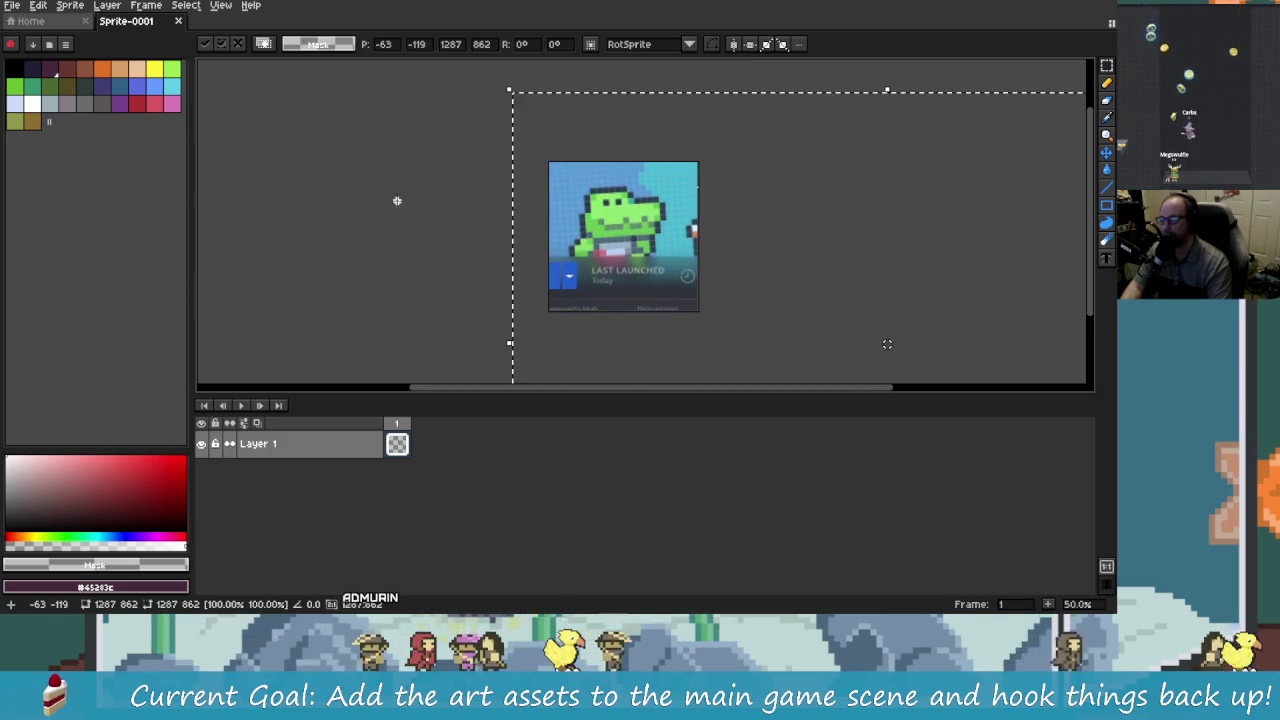
key(Return)
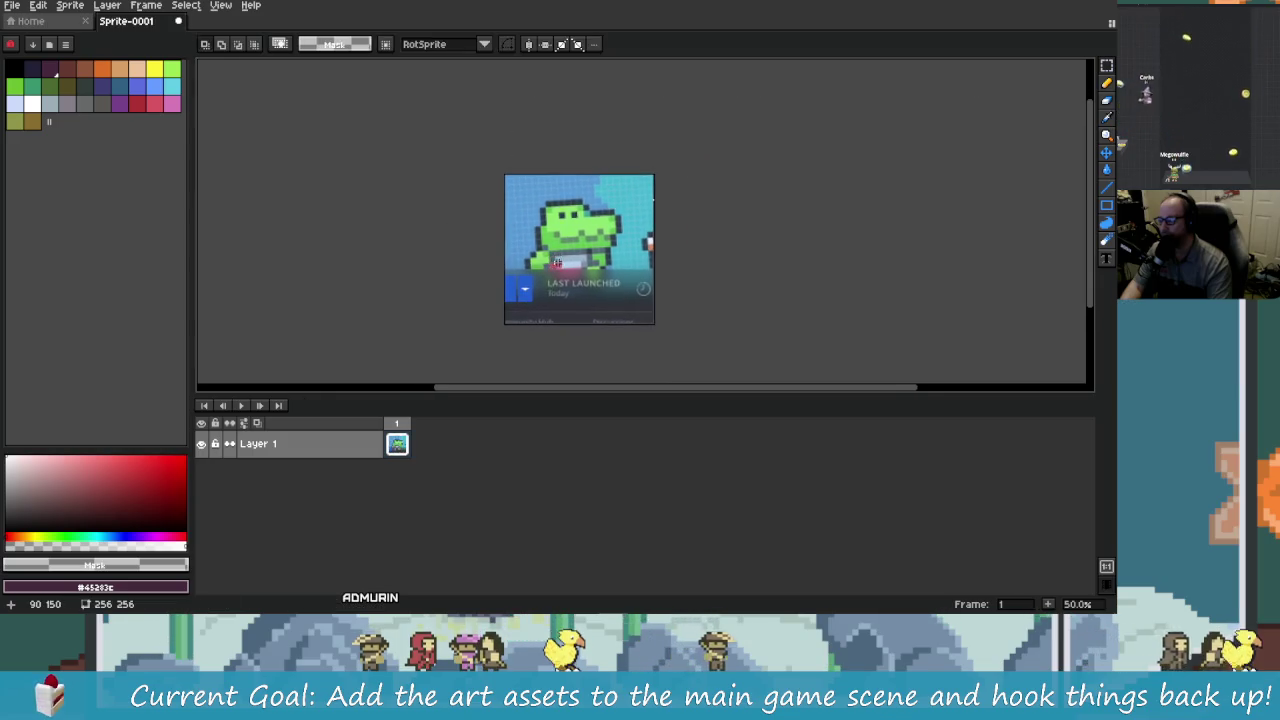
- Select the whole sprite and copy its pixels as text with colours using Carbs Toolbar's Misc Options
scroll(560, 260, up, 2)
scroll(560, 260, down, 1)
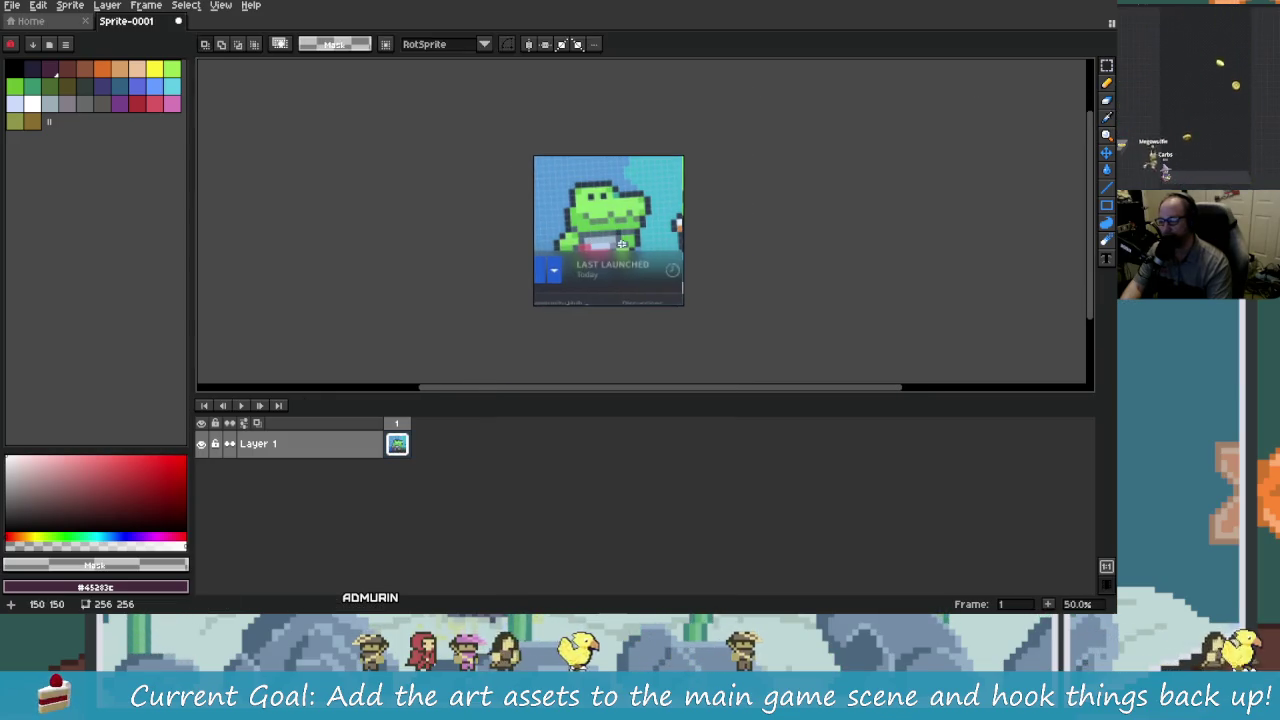
key(ctrl+a)
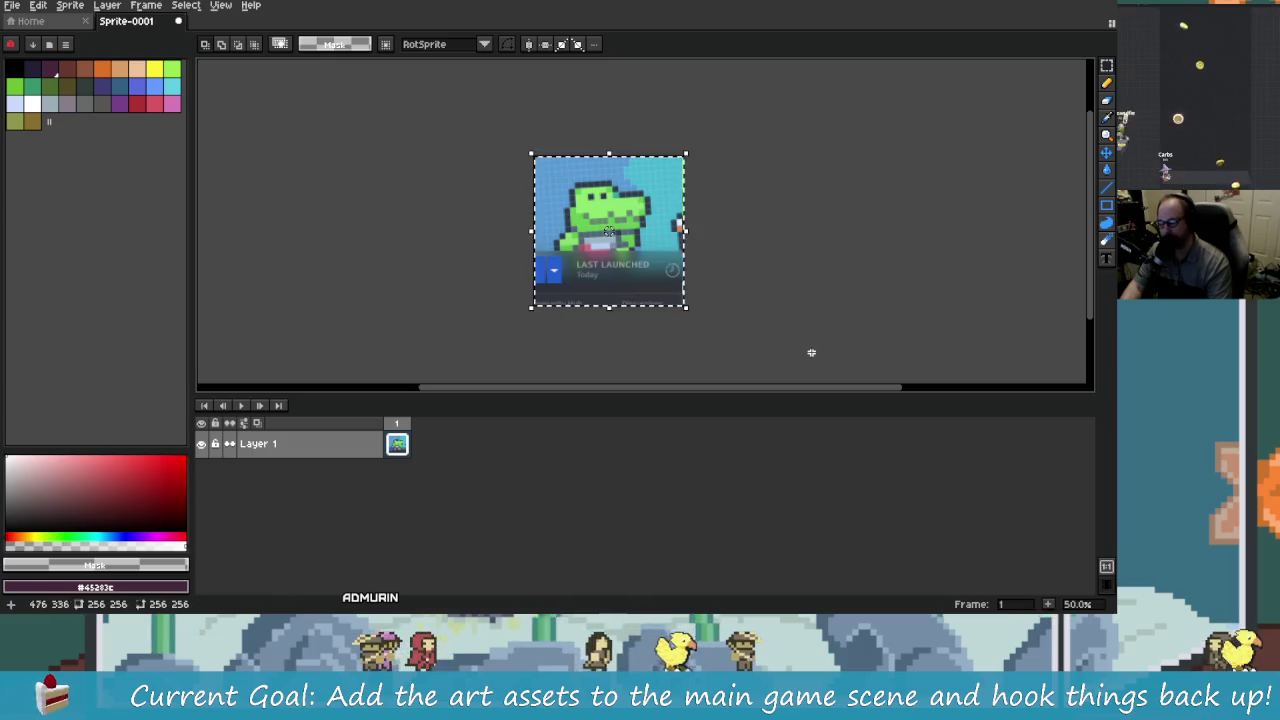
key(ctrl+shift+t)
click(297, 134)
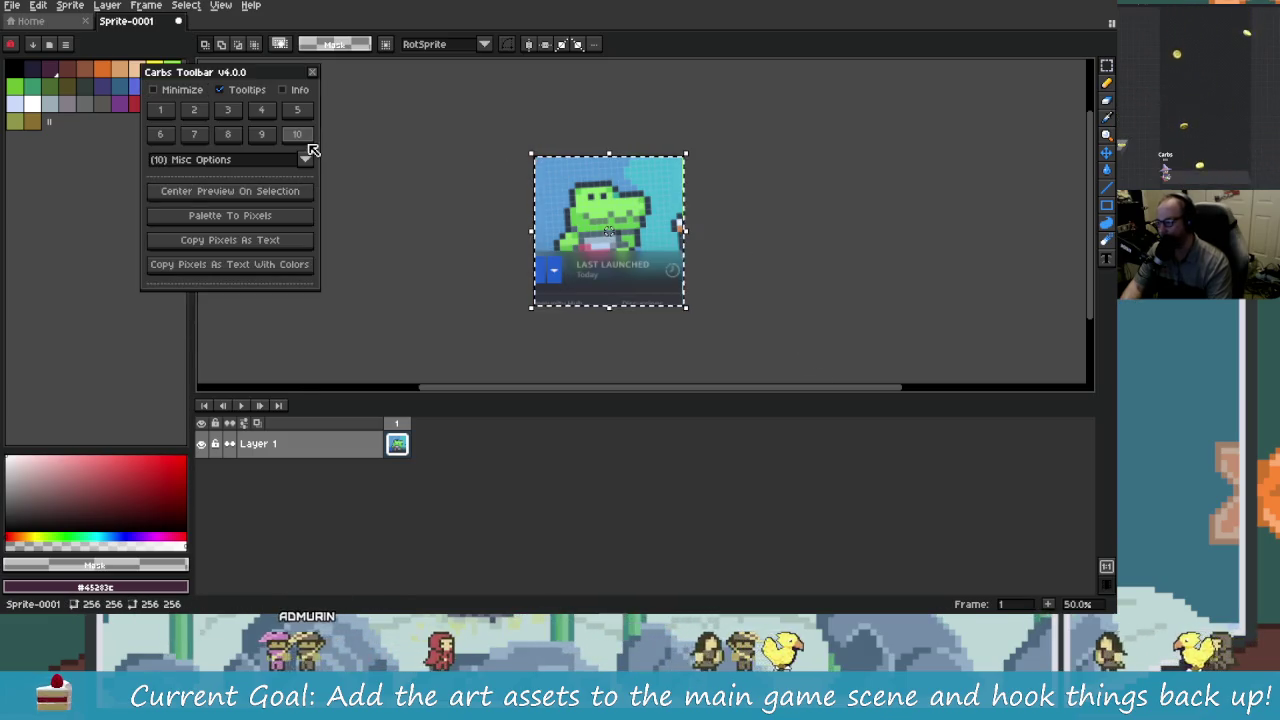
click(300, 272)
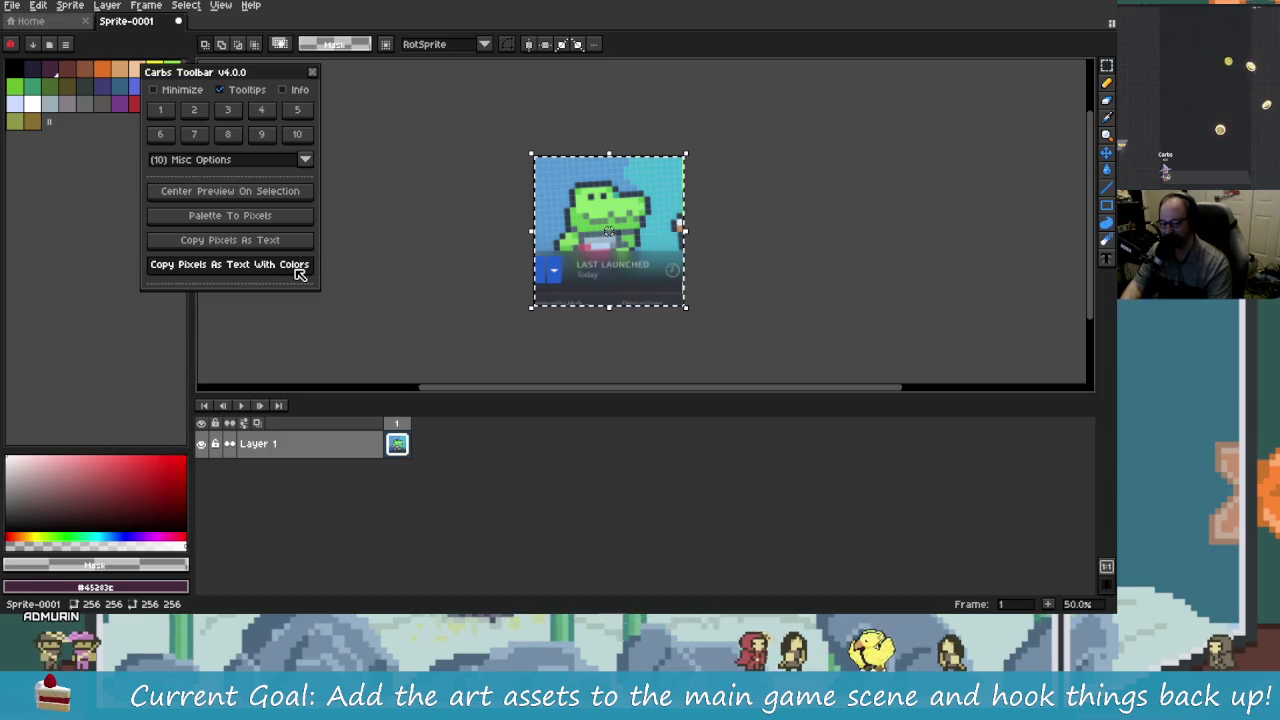
click(293, 268)
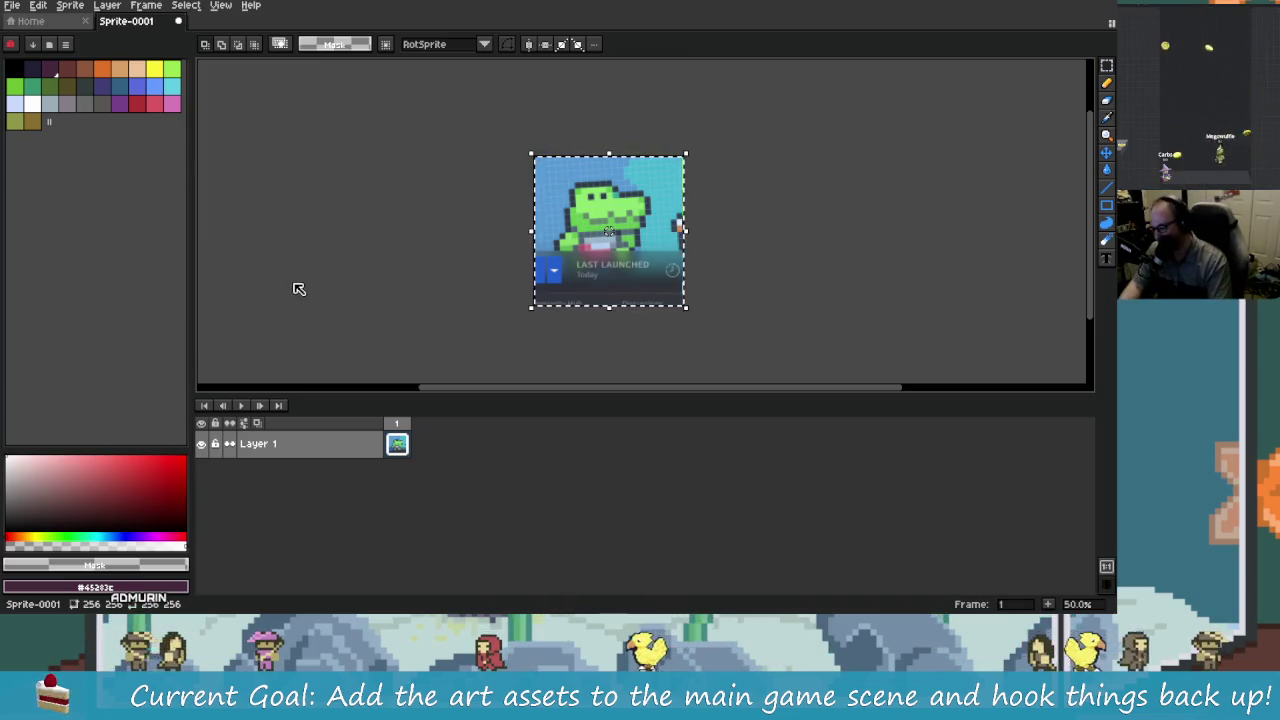
key(alt+Tab)
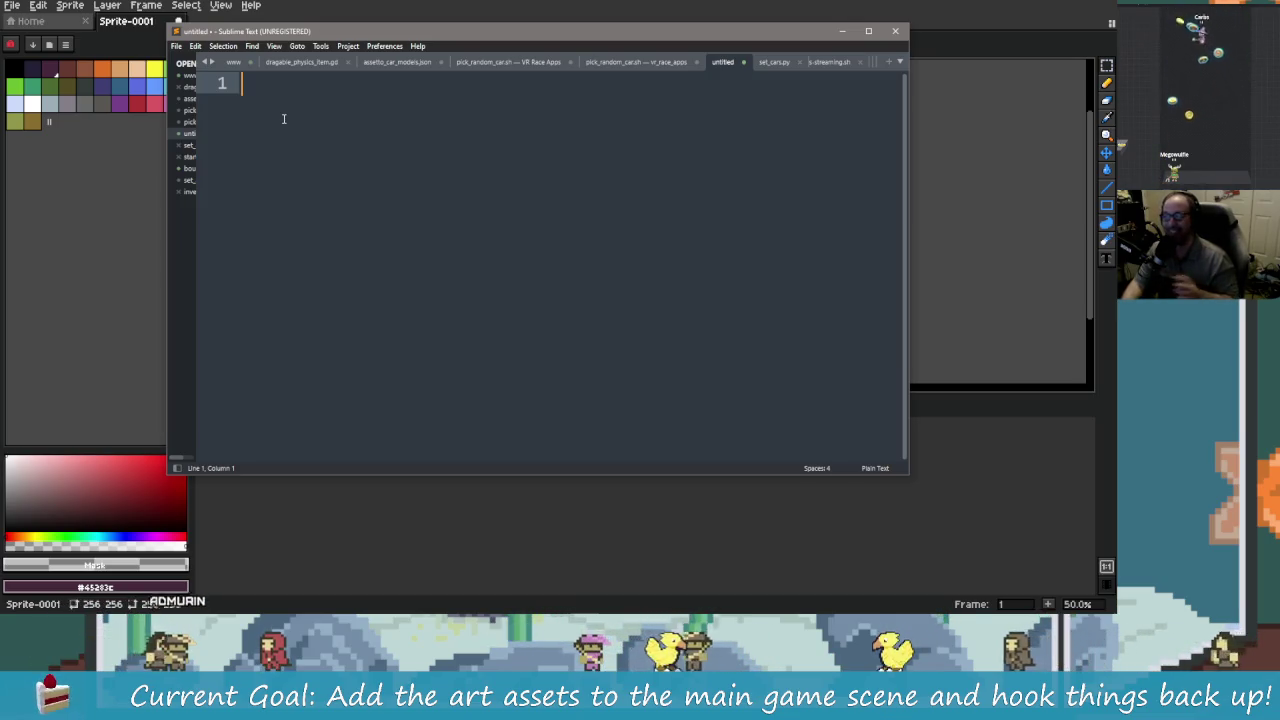
- Paste the pixel table into the untitled file and check the last line's colour index c21772
key(ctrl+v)
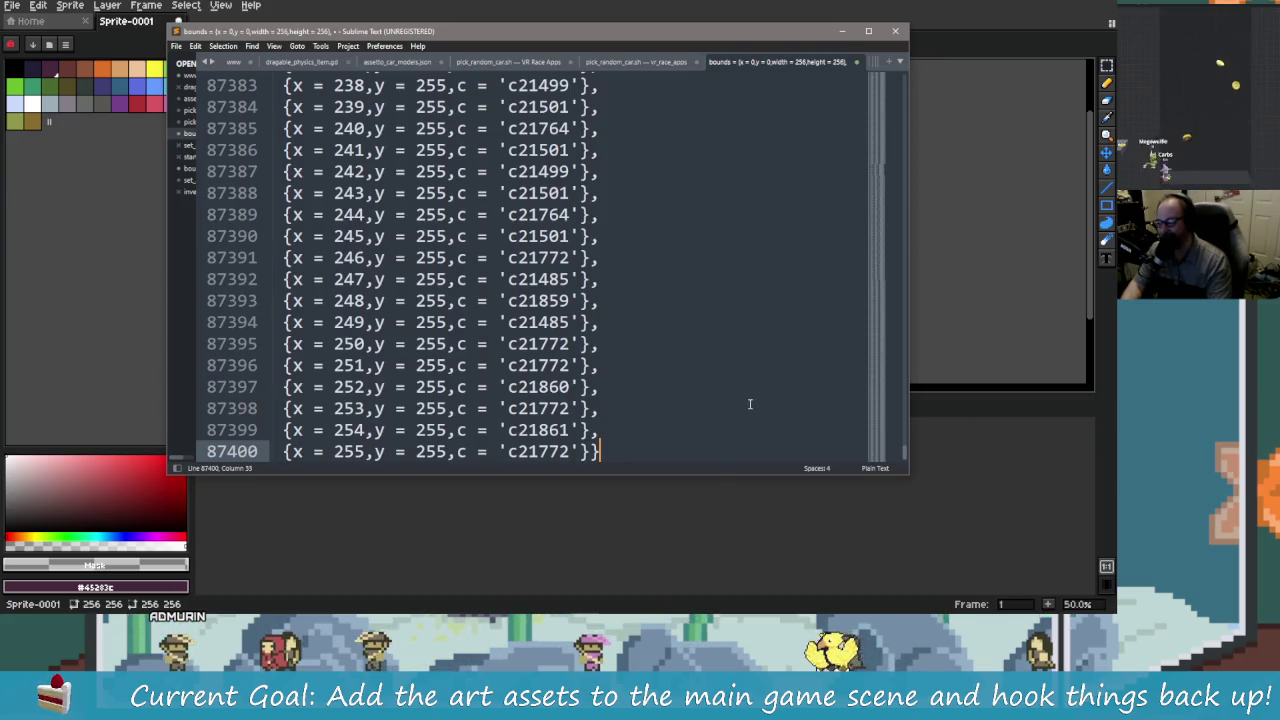
scroll(750, 404, down, 2)
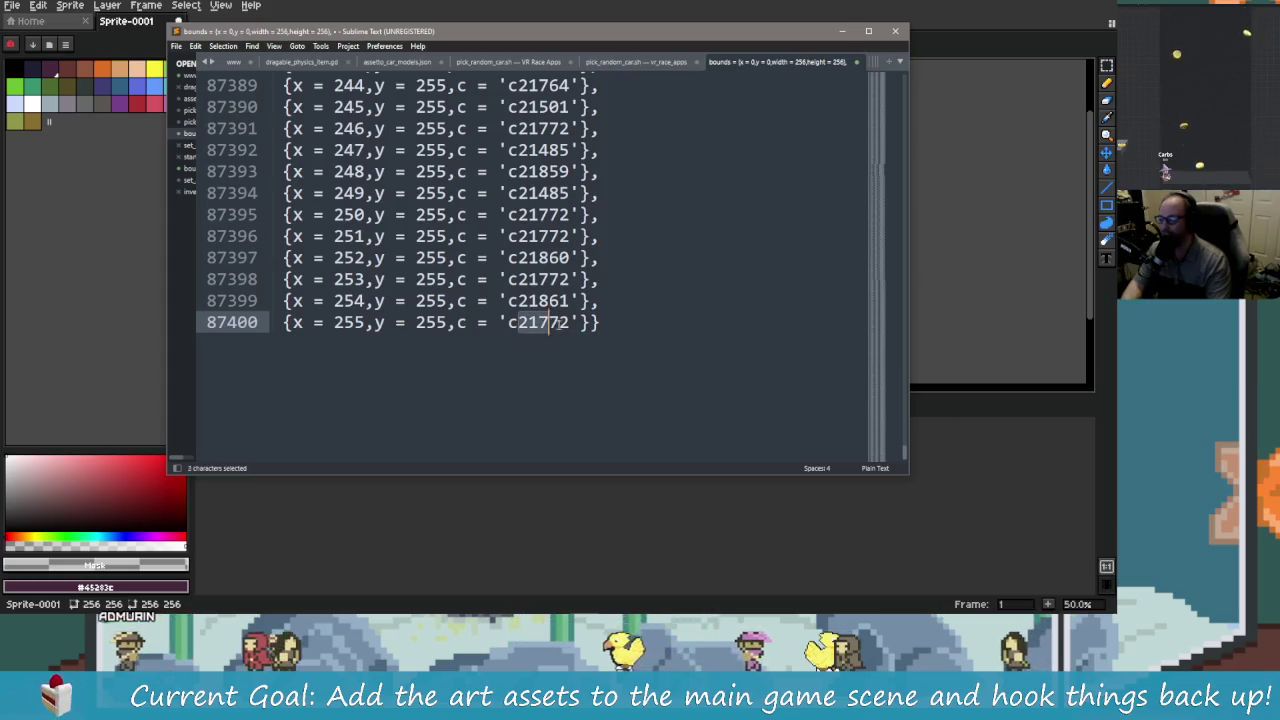
drag(548, 322, 570, 322)
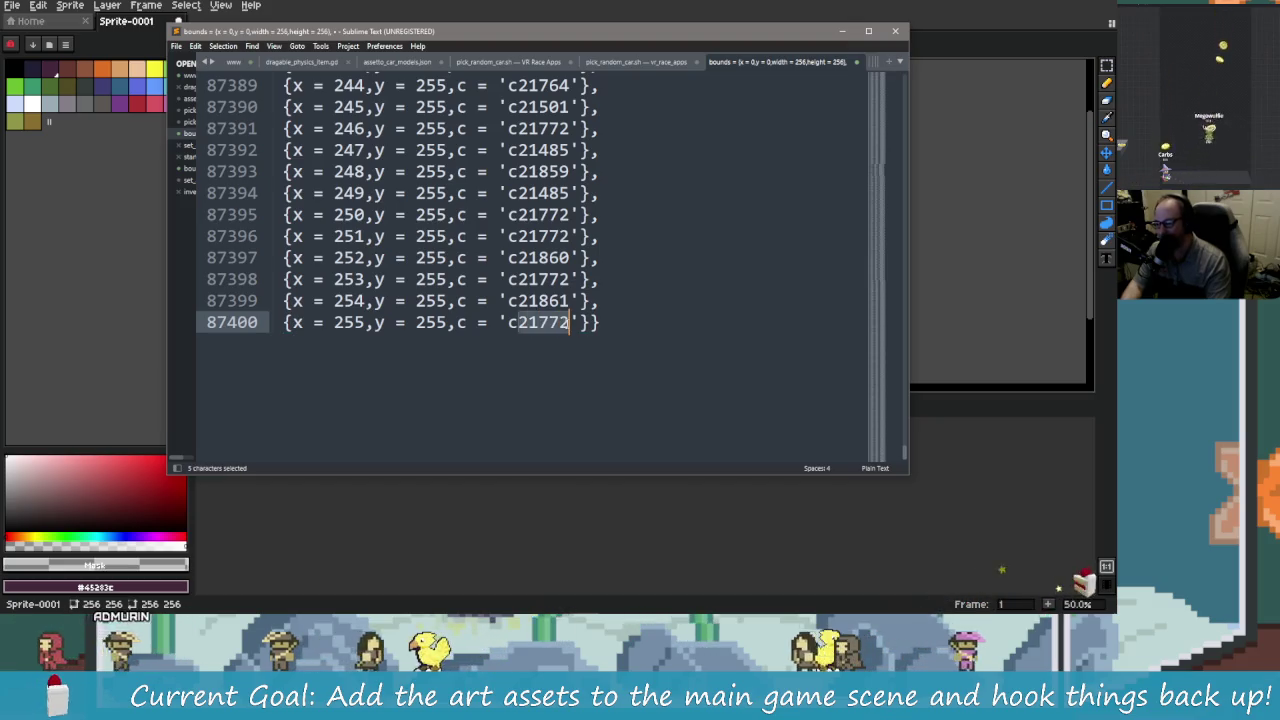
key(Right)
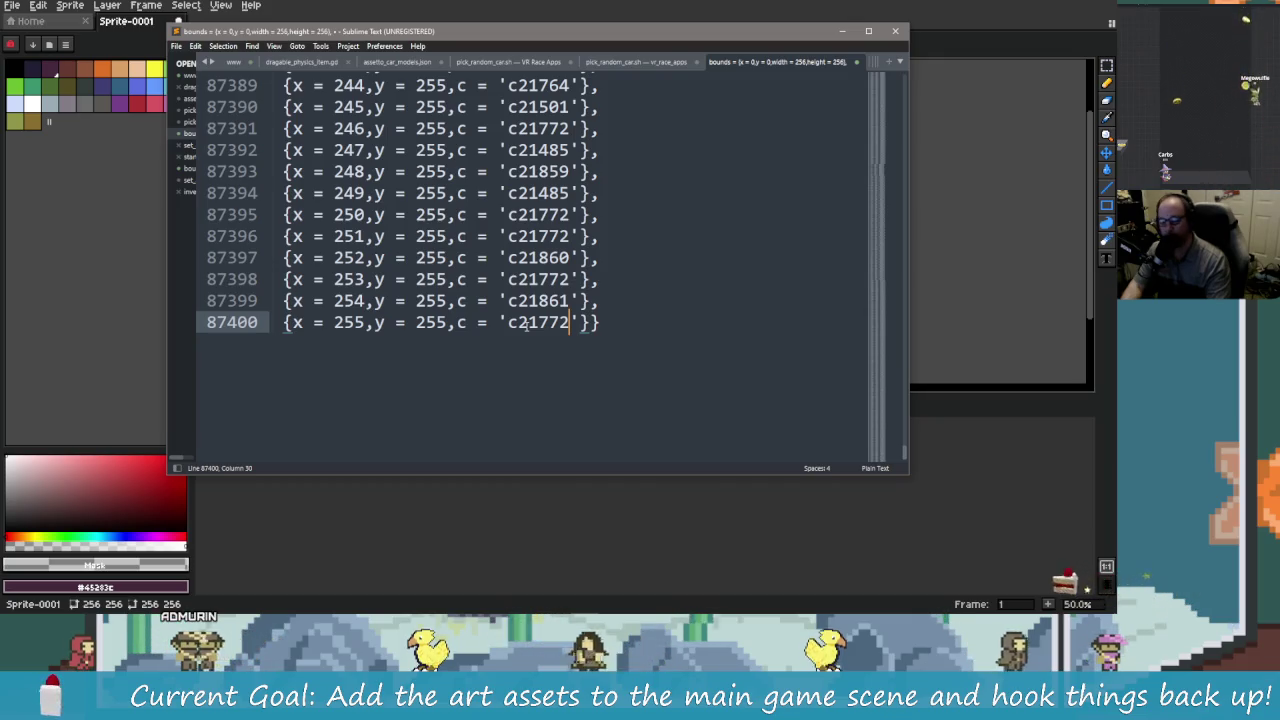
mouse_move(586, 38)
mouse_down()
mouse_move(618, 382)
mouse_move(603, 128)
mouse_up()
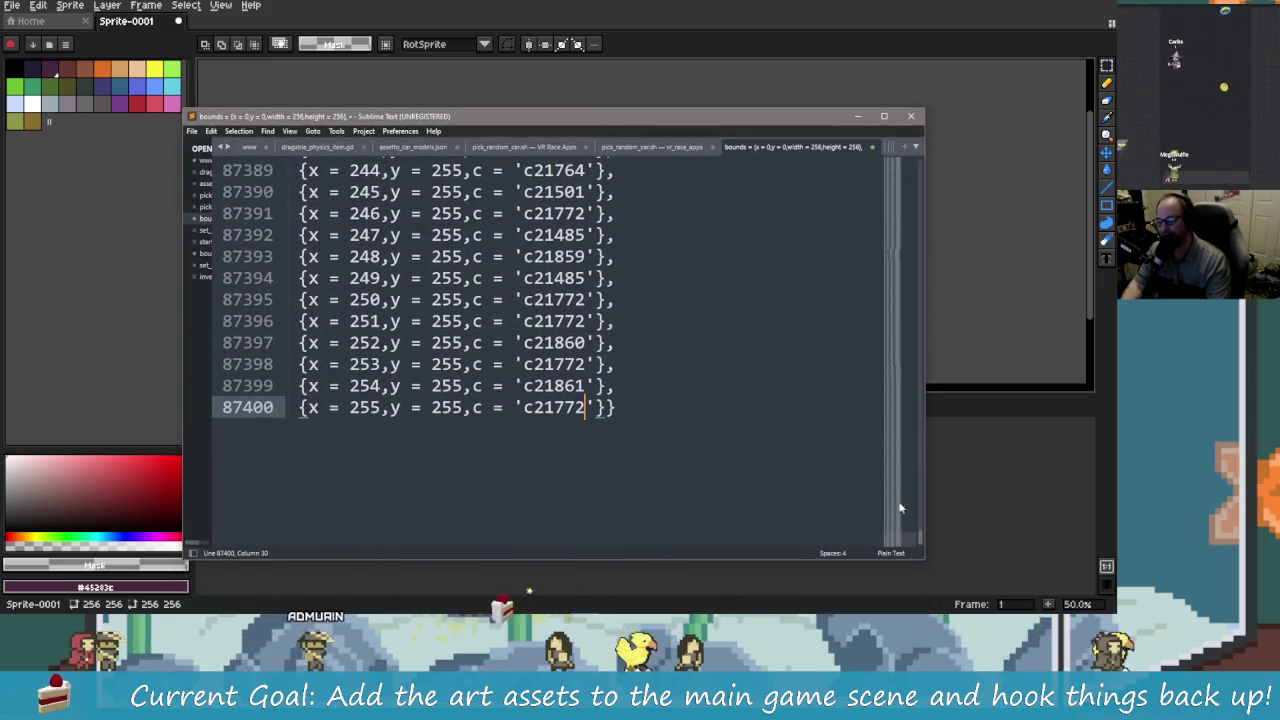
drag(901, 520, 911, 162)
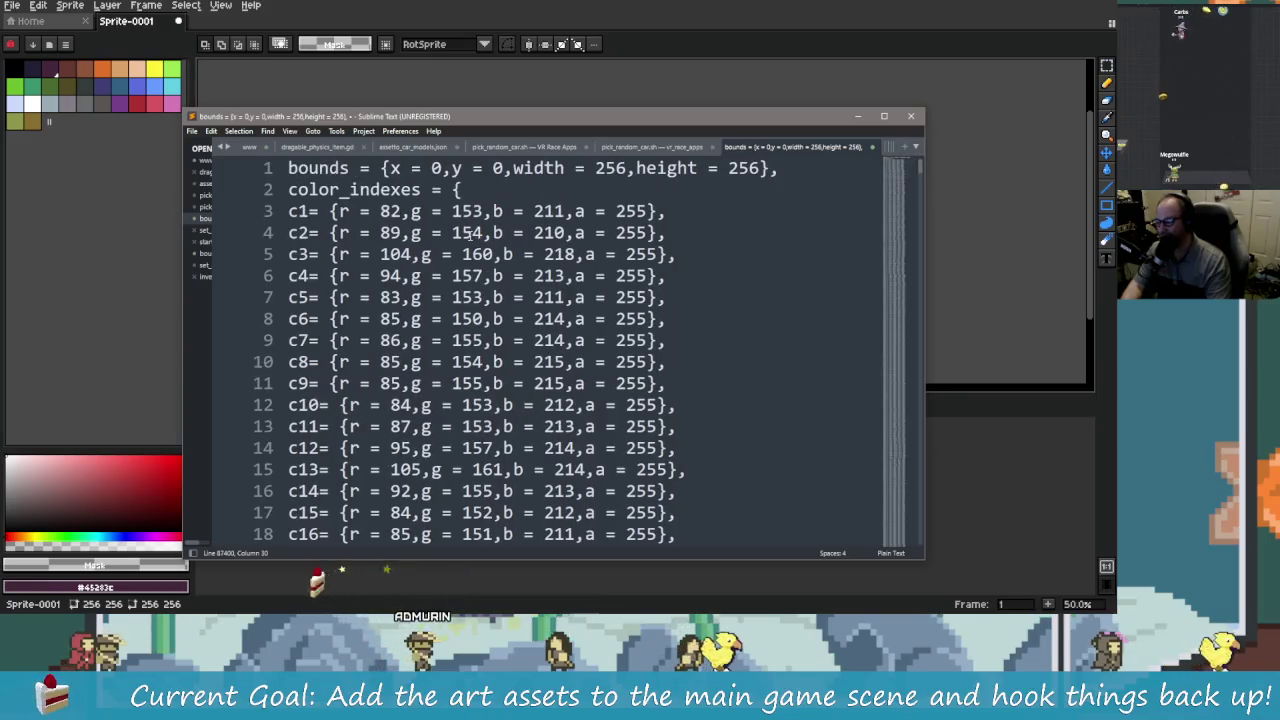
scroll(493, 257, down, 2)
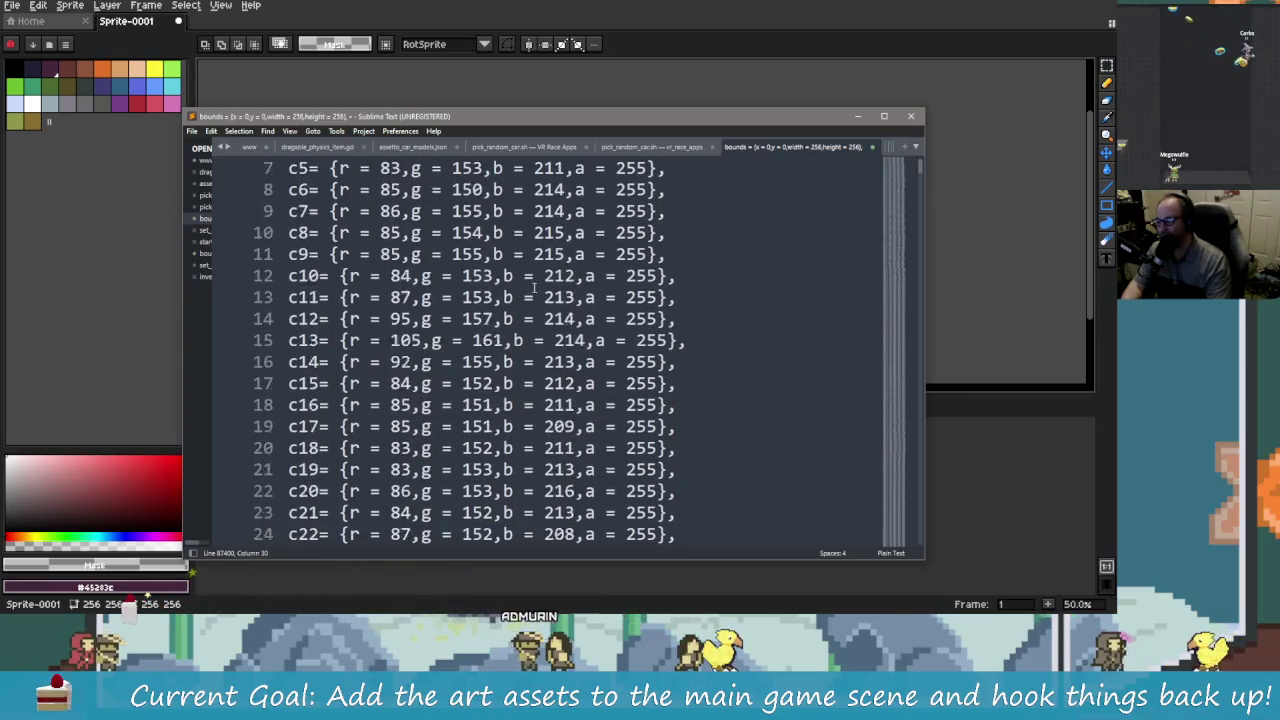
scroll(530, 360, down, 3)
scroll(571, 476, down, 1)
scroll(571, 476, down, 1)
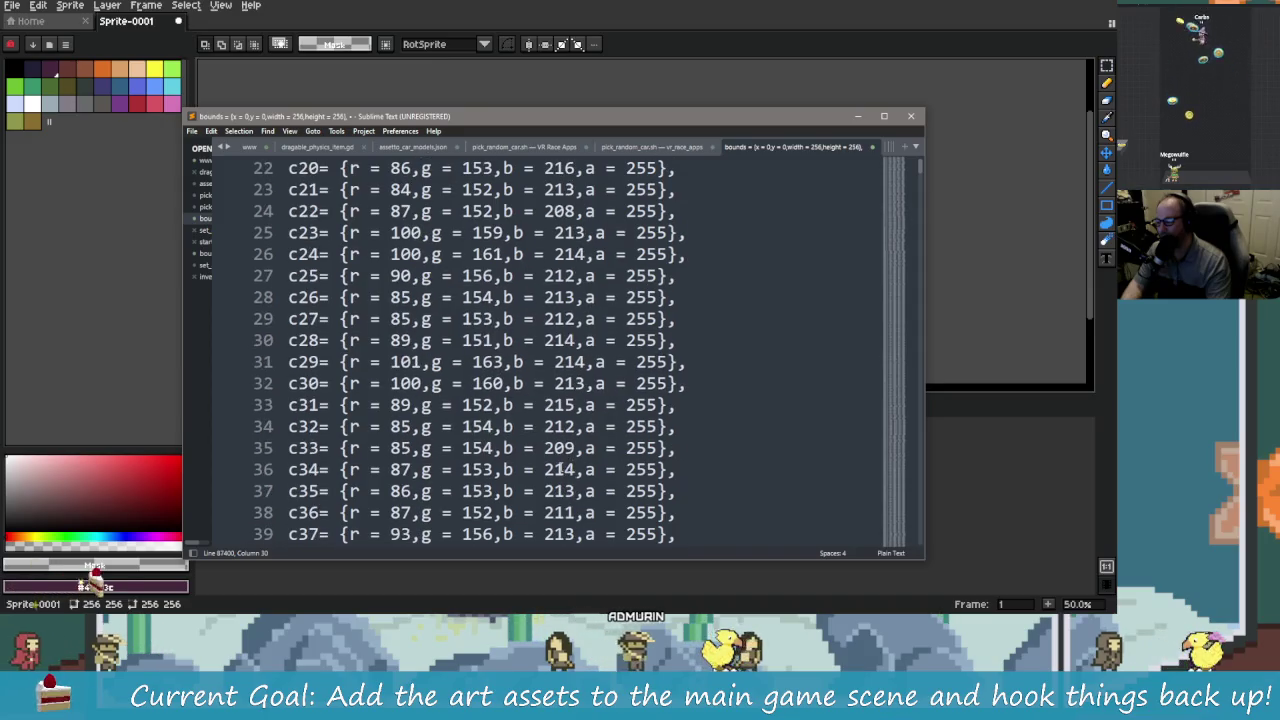
scroll(571, 476, down, 1)
scroll(382, 346, down, 7)
scroll(382, 346, down, 7)
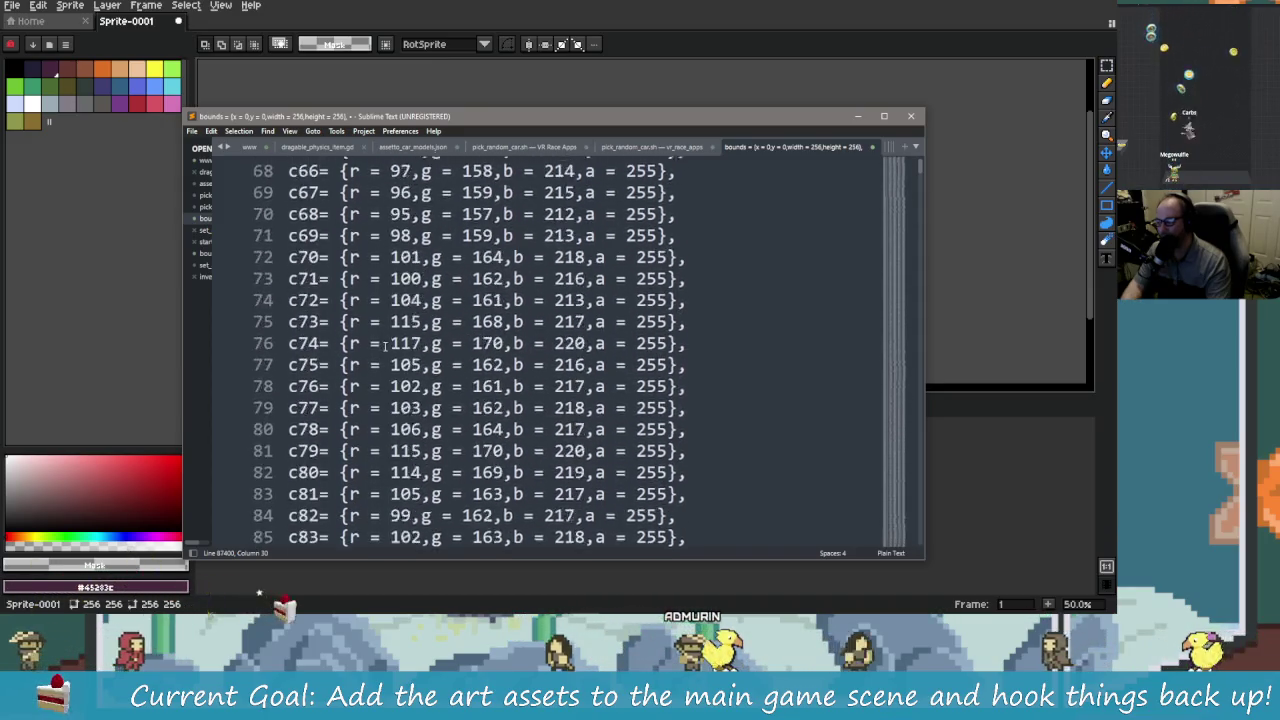
scroll(383, 343, down, 7)
scroll(384, 340, down, 7)
scroll(386, 337, down, 7)
scroll(386, 337, down, 8)
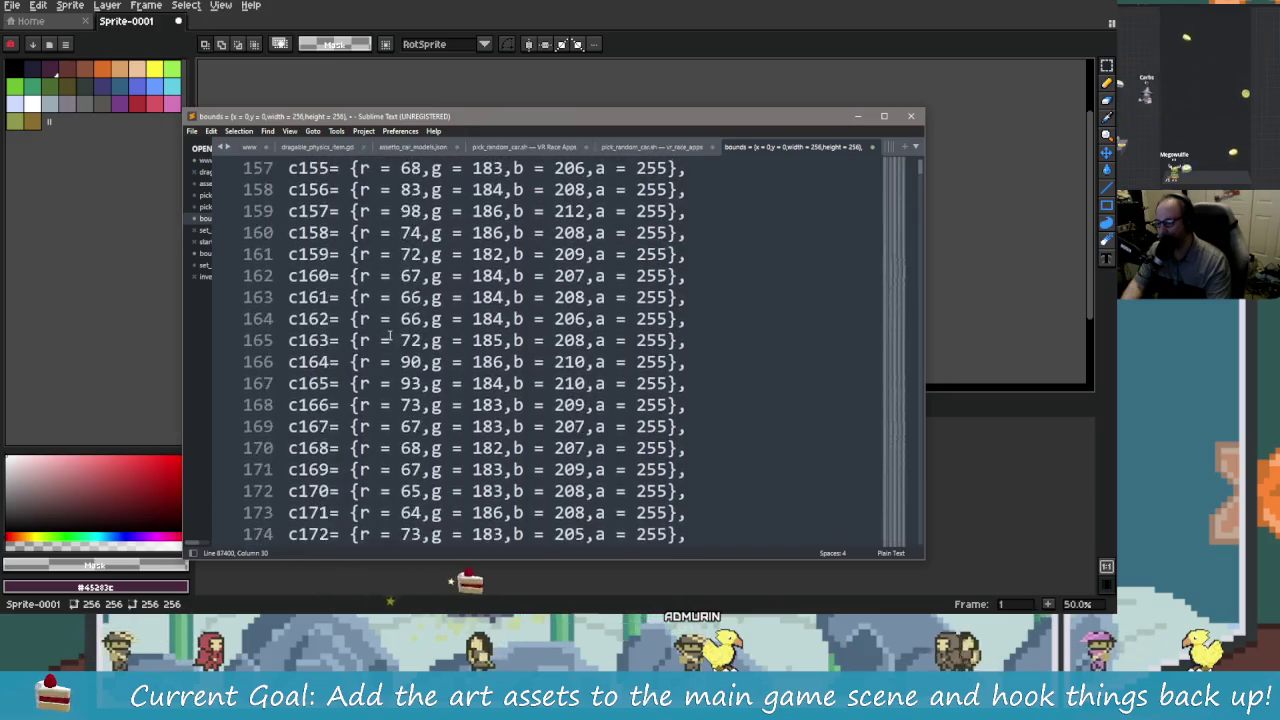
scroll(387, 337, down, 8)
scroll(387, 337, down, 8)
scroll(388, 336, down, 8)
scroll(388, 336, down, 7)
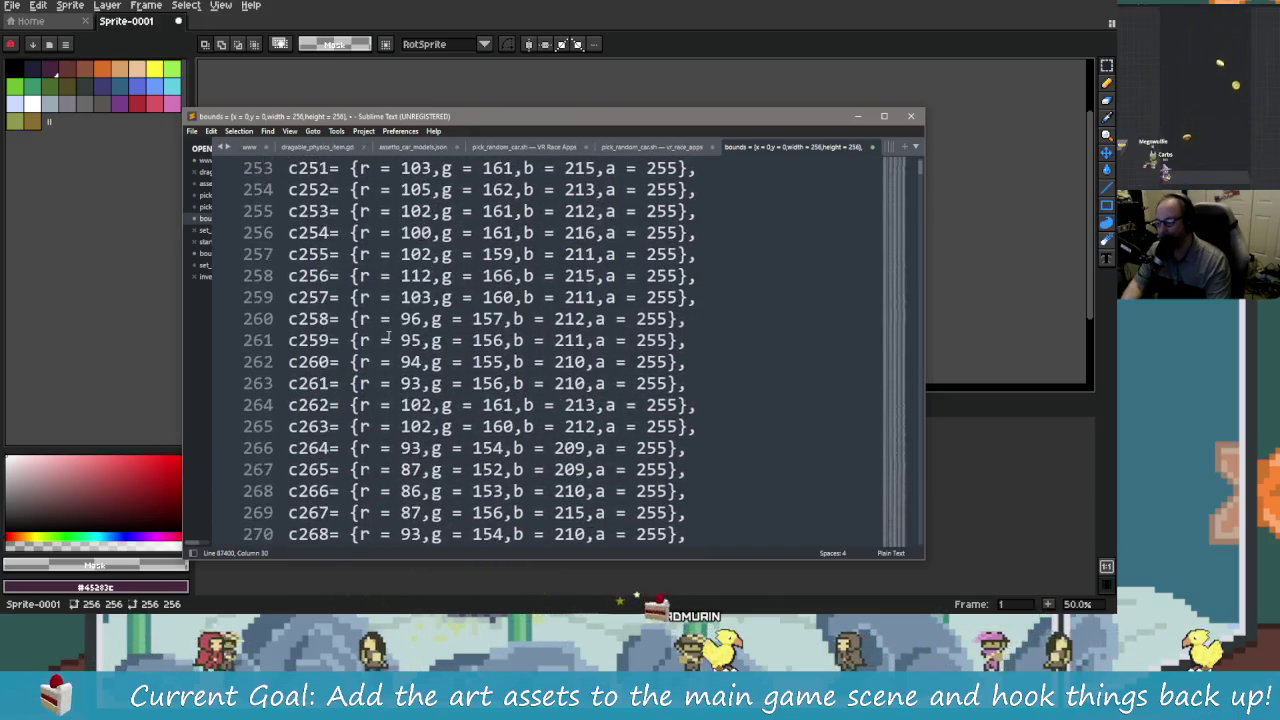
scroll(386, 336, down, 8)
scroll(384, 335, down, 6)
scroll(382, 335, down, 9)
scroll(382, 335, down, 8)
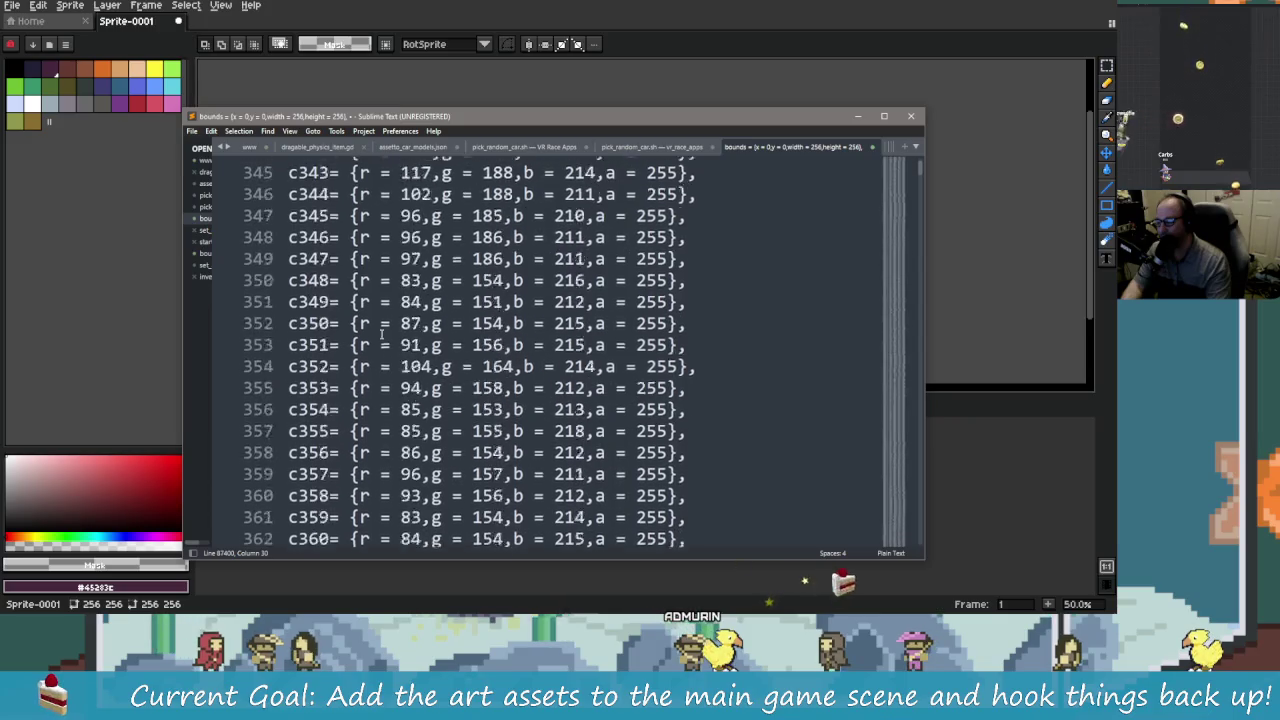
scroll(405, 365, down, 2)
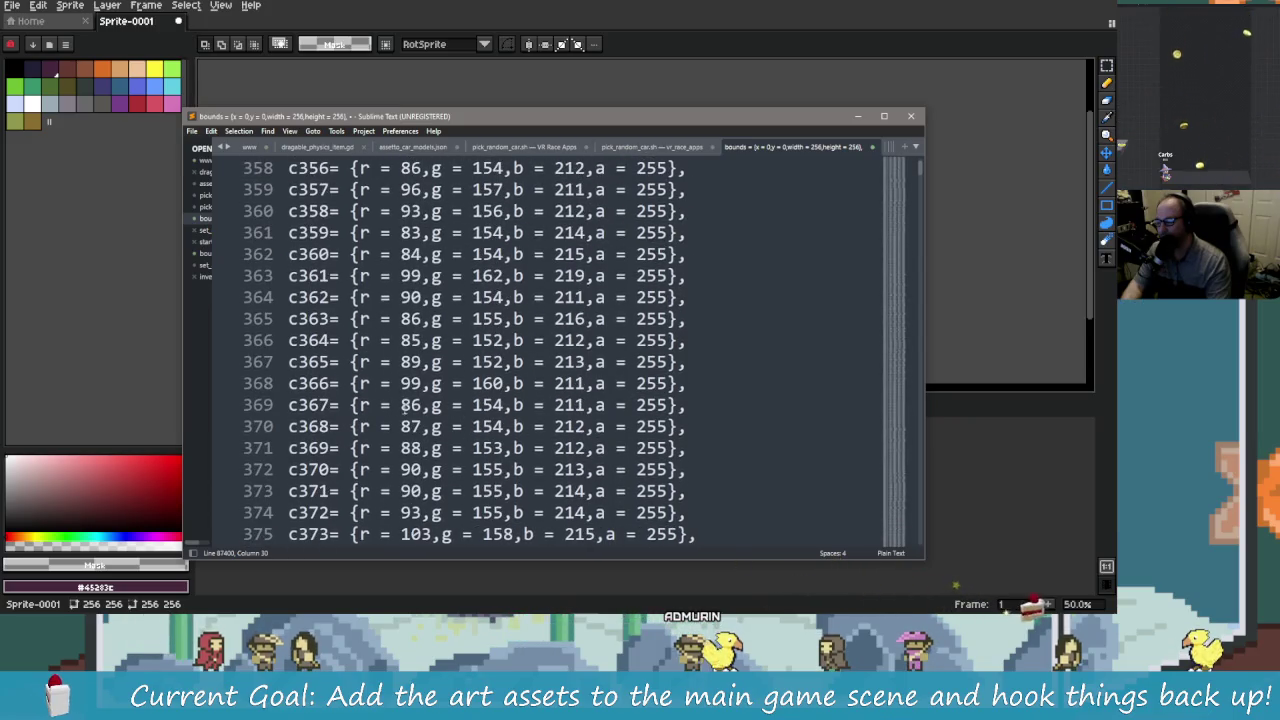
scroll(449, 411, down, 3)
scroll(470, 416, down, 3)
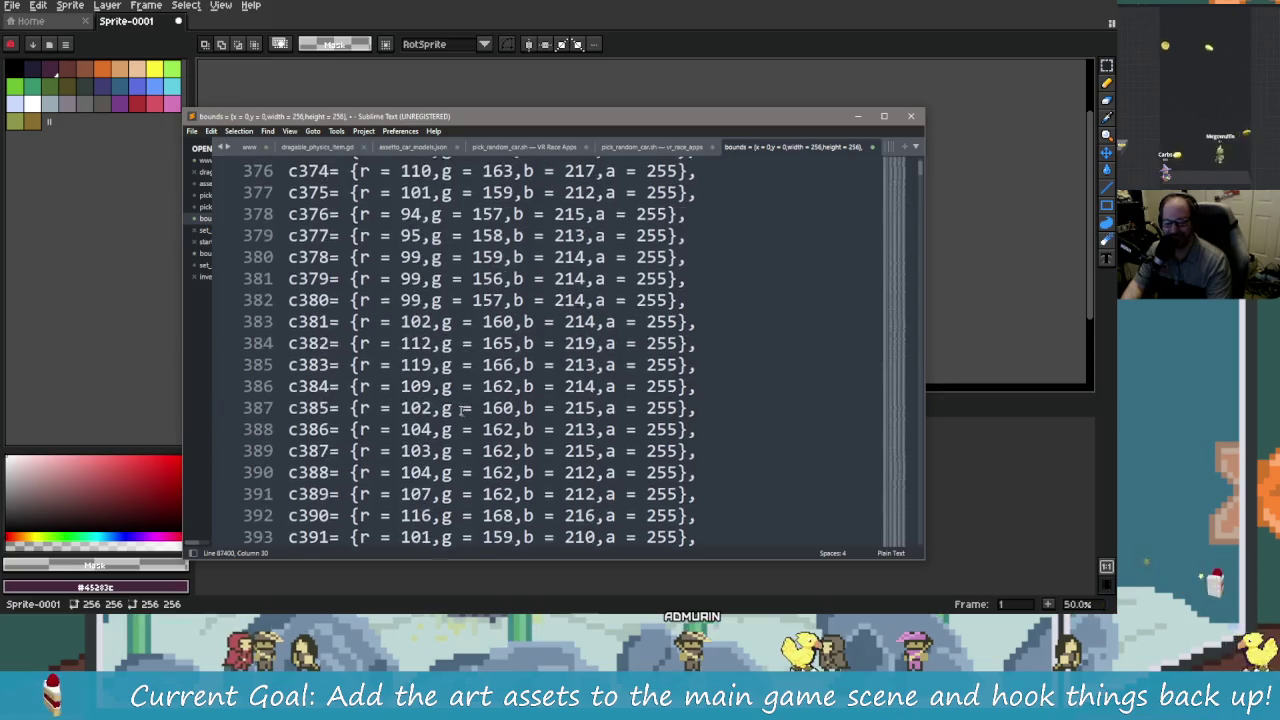
scroll(499, 423, down, 1)
scroll(545, 427, down, 5)
scroll(546, 427, down, 6)
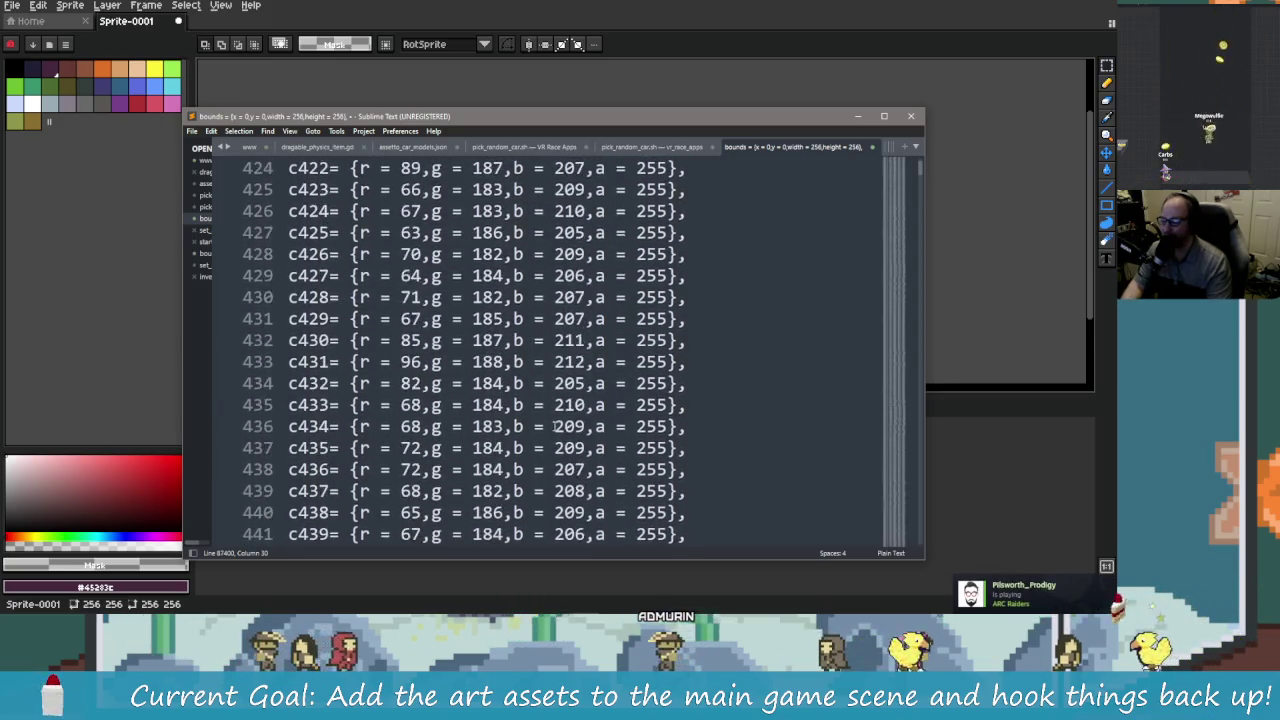
scroll(547, 427, down, 6)
scroll(548, 426, down, 6)
scroll(552, 430, down, 2)
scroll(560, 435, down, 3)
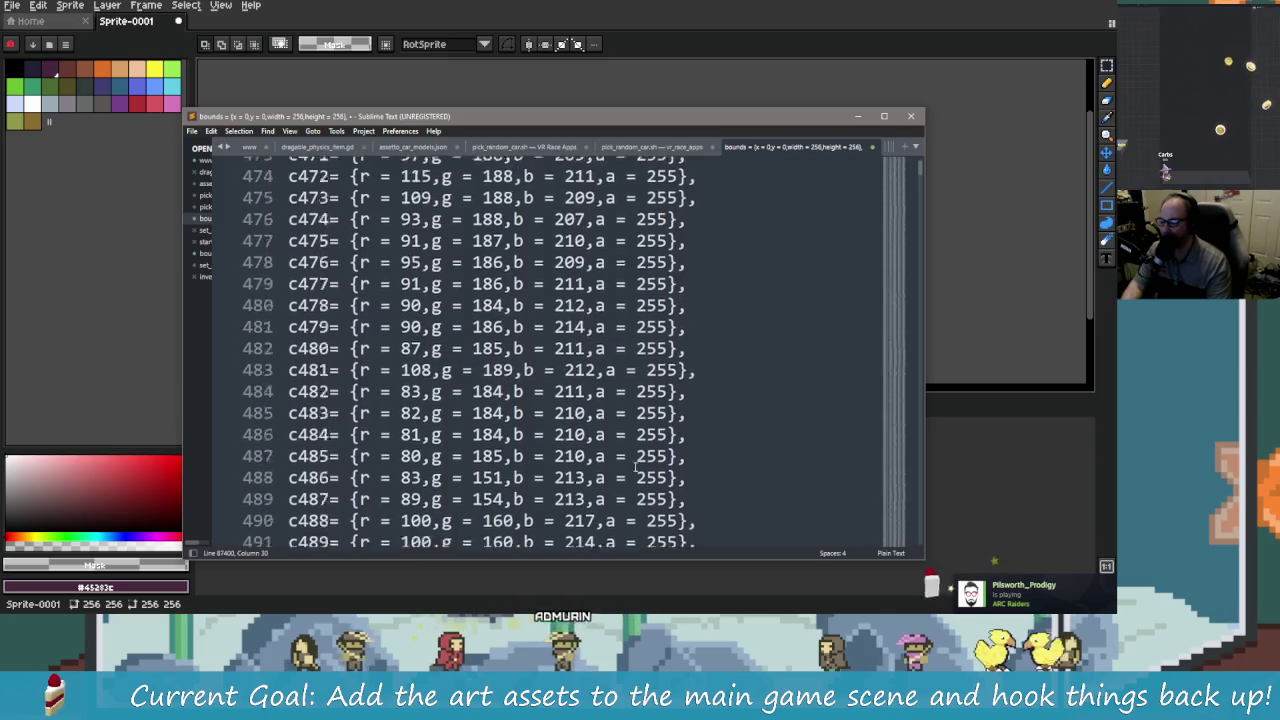
scroll(570, 440, down, 2)
scroll(580, 444, down, 1)
scroll(583, 444, down, 3)
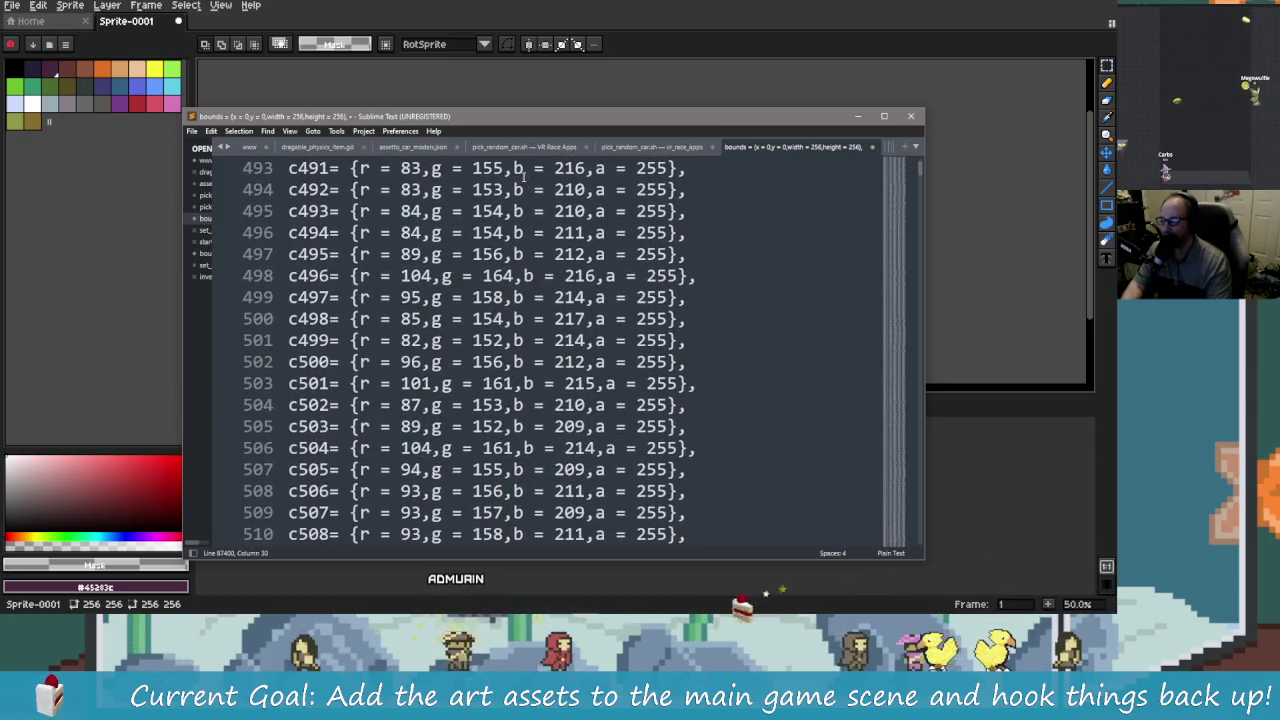
mouse_move(542, 121)
mouse_down()
mouse_move(592, 410)
mouse_move(567, 115)
mouse_up()
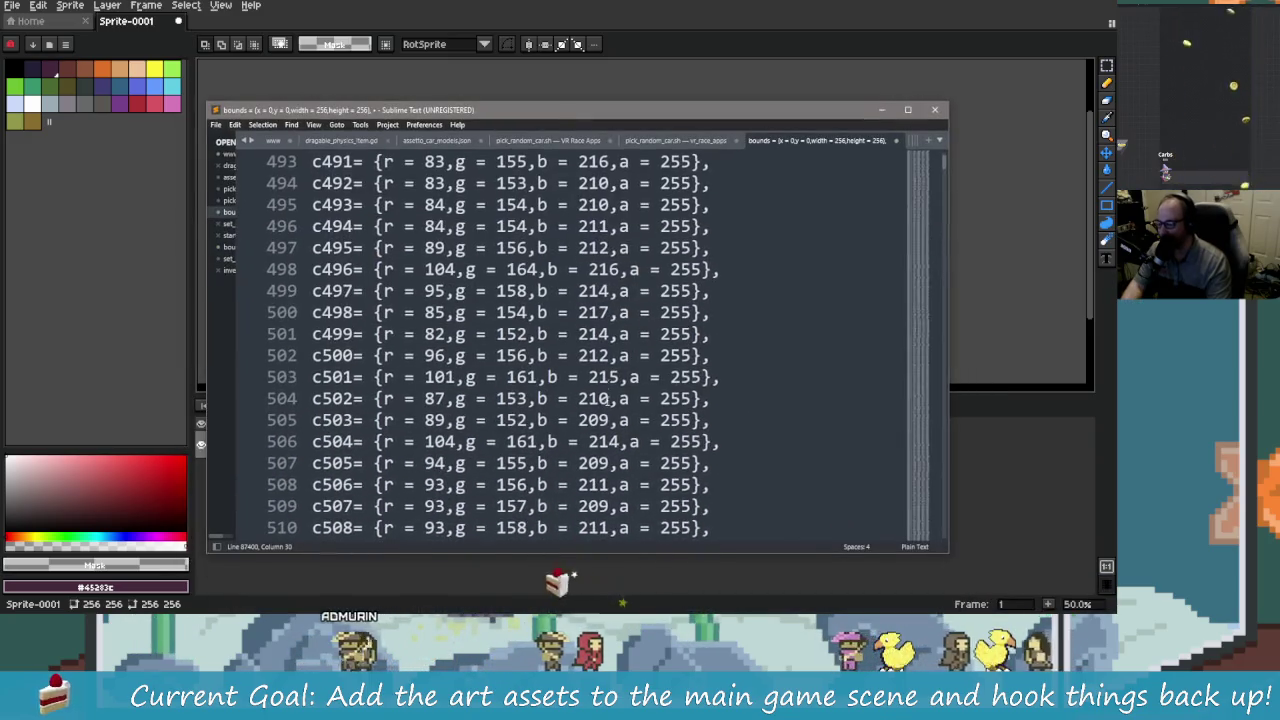
scroll(614, 400, down, 7)
scroll(614, 400, down, 7)
scroll(614, 400, down, 8)
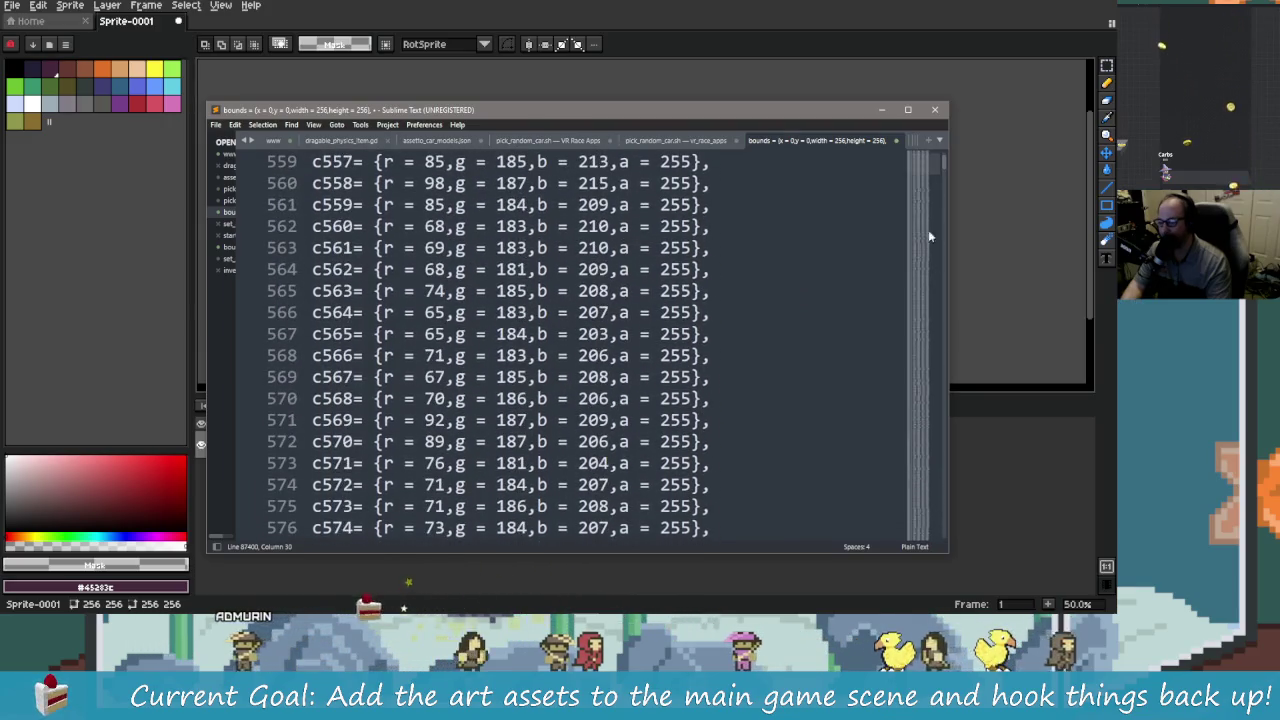
mouse_move(919, 181)
mouse_down()
mouse_move(910, 405)
mouse_move(915, 432)
mouse_move(940, 373)
mouse_move(940, 546)
mouse_up()
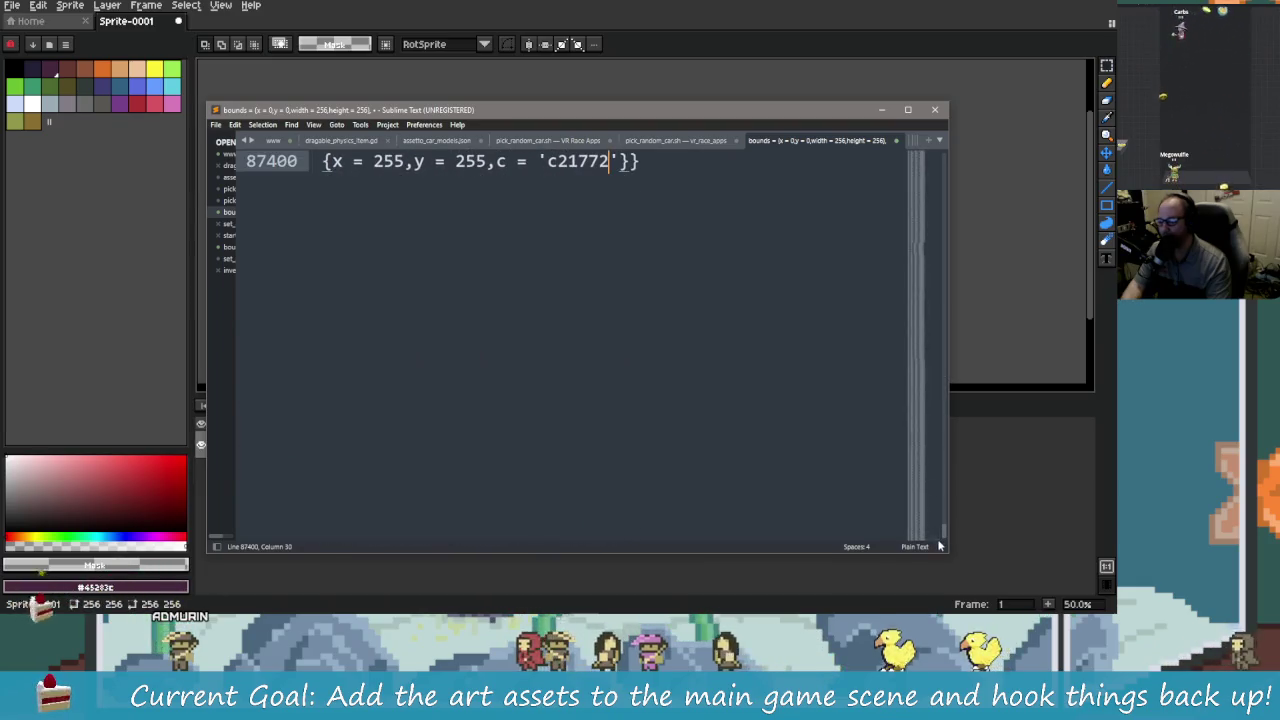
scroll(729, 434, up, 6)
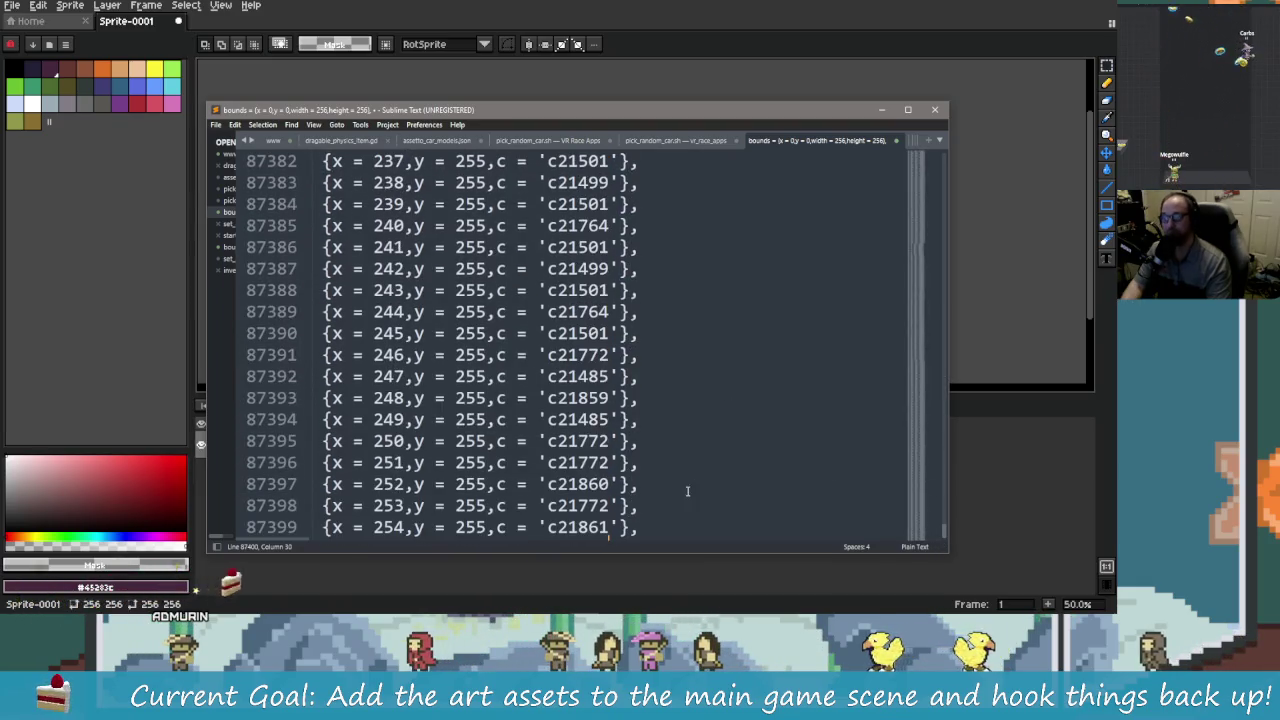
scroll(592, 440, down, 2)
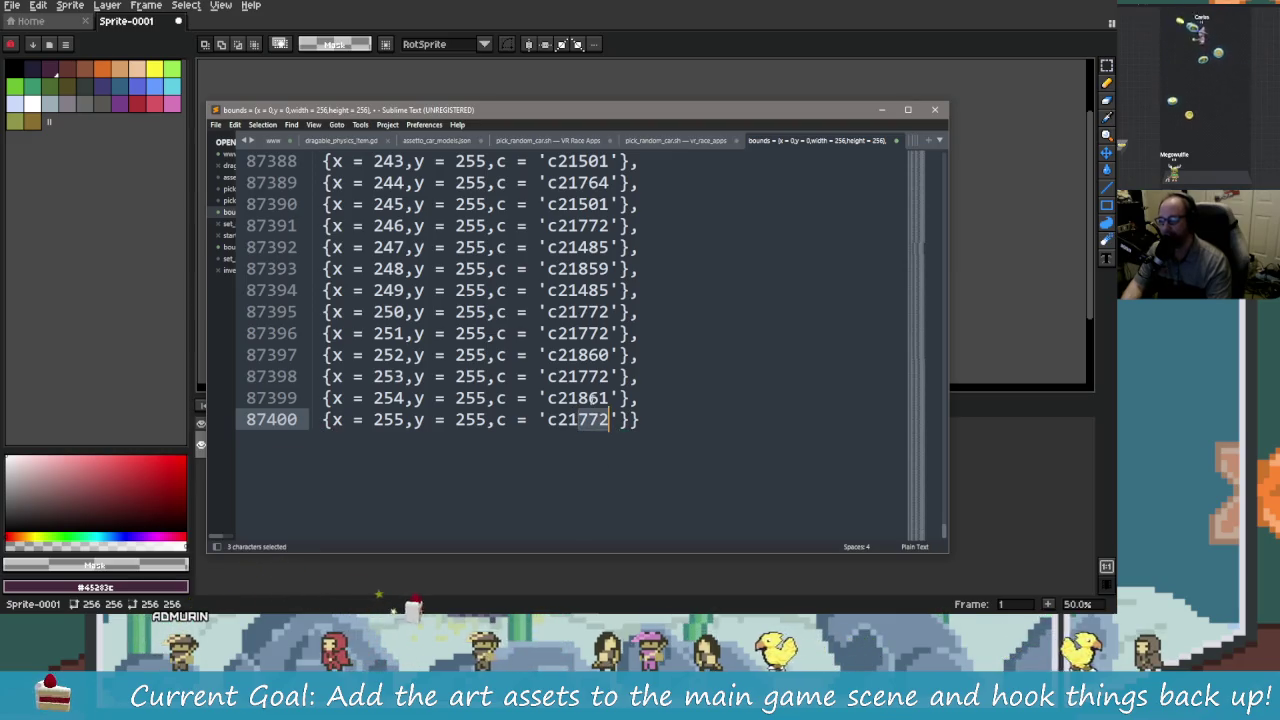
click(578, 398)
scroll(646, 427, up, 3)
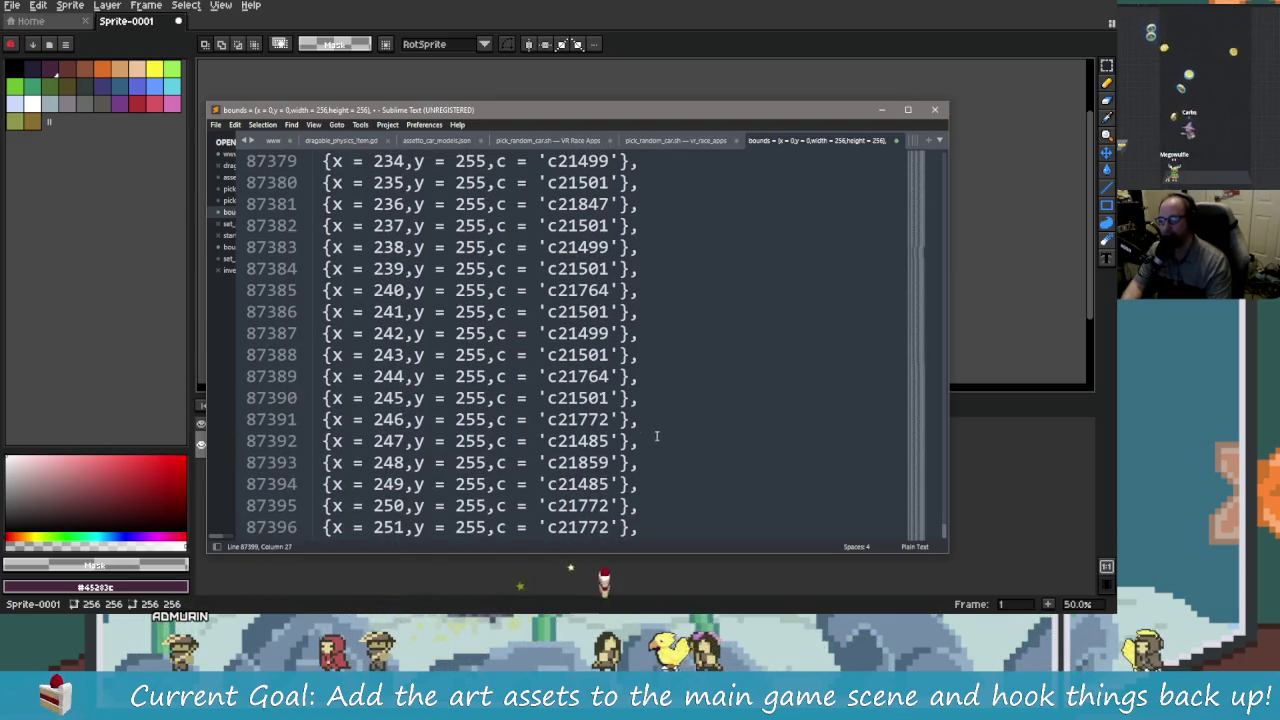
scroll(929, 481, up, 4)
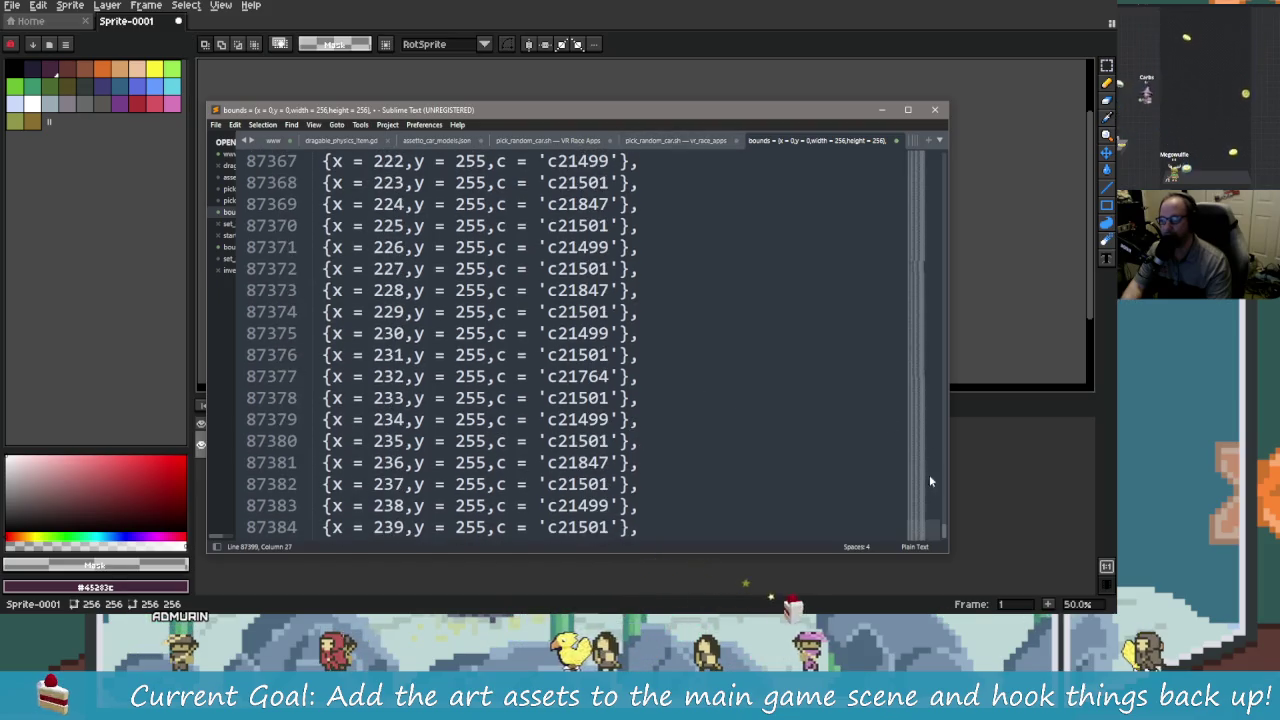
drag(925, 533, 925, 155)
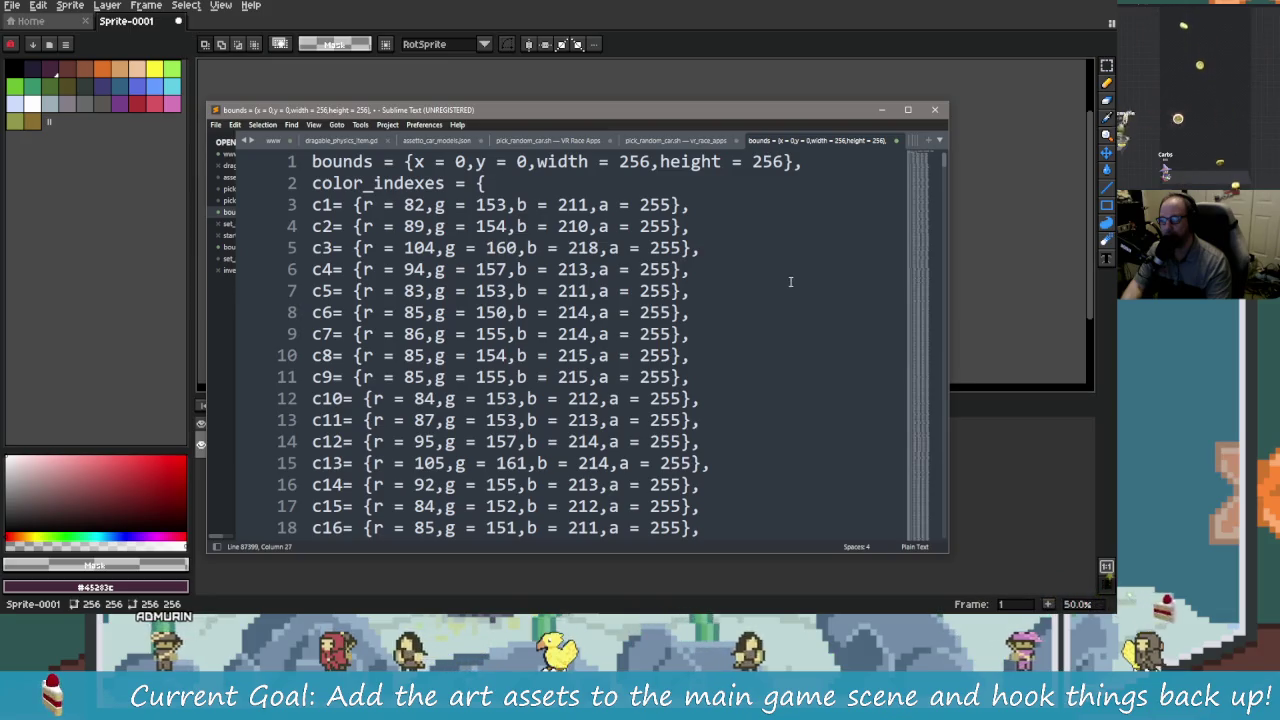
- Zoom and pan around the frog sprite to inspect its pixels, then return to Sublime Text
drag(650, 113, 707, 357)
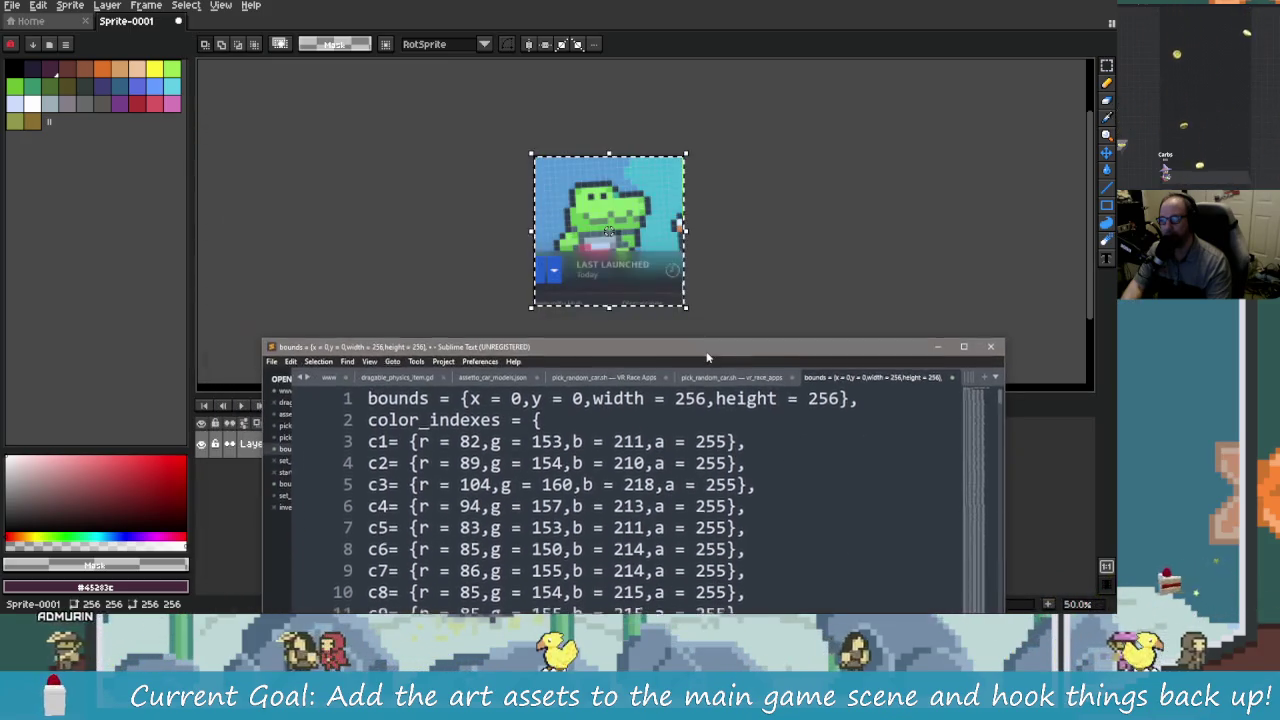
scroll(600, 215, up, 2)
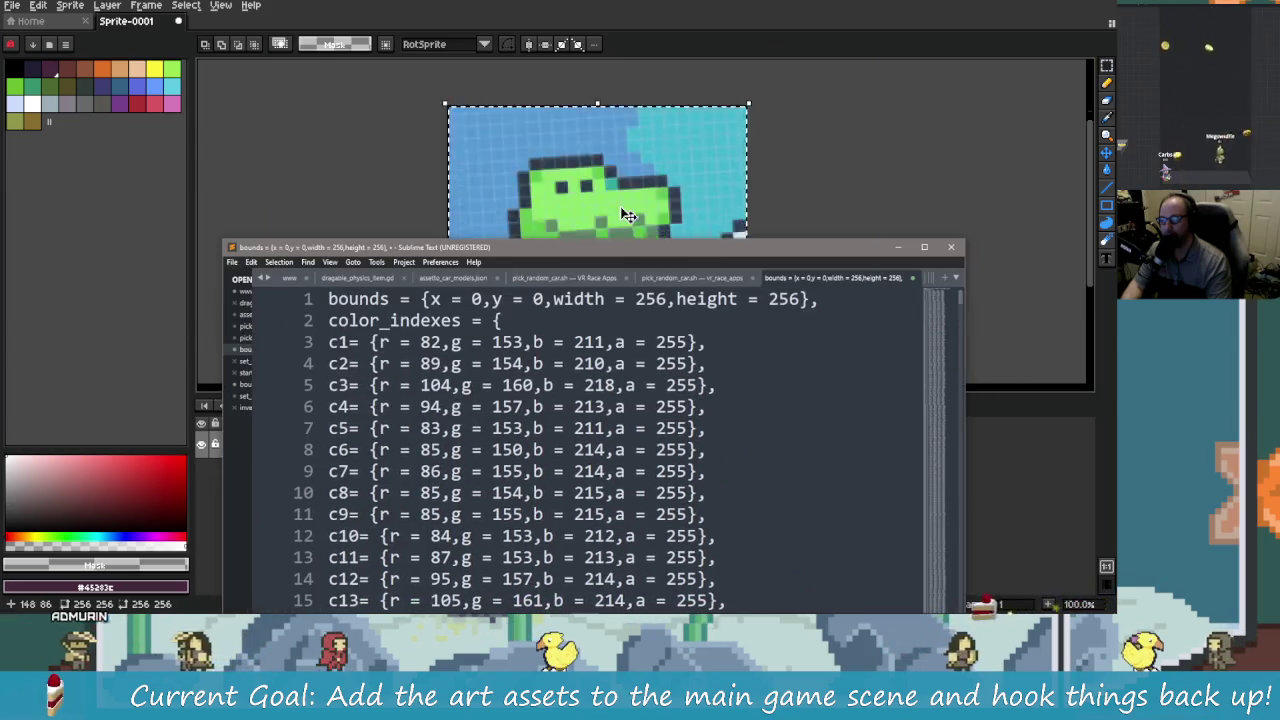
scroll(611, 206, up, 2)
scroll(660, 210, up, 1)
scroll(618, 206, up, 2)
scroll(622, 206, up, 1)
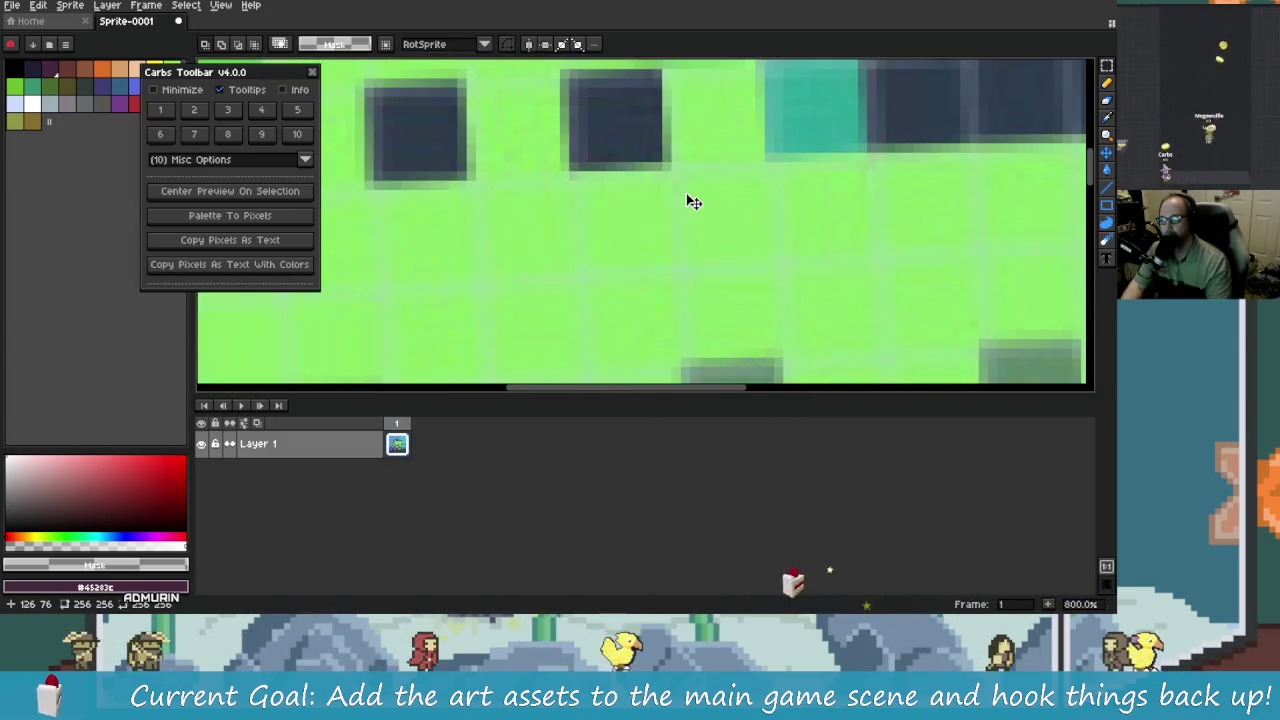
scroll(691, 200, up, 1)
scroll(666, 257, up, 1)
scroll(728, 251, up, 1)
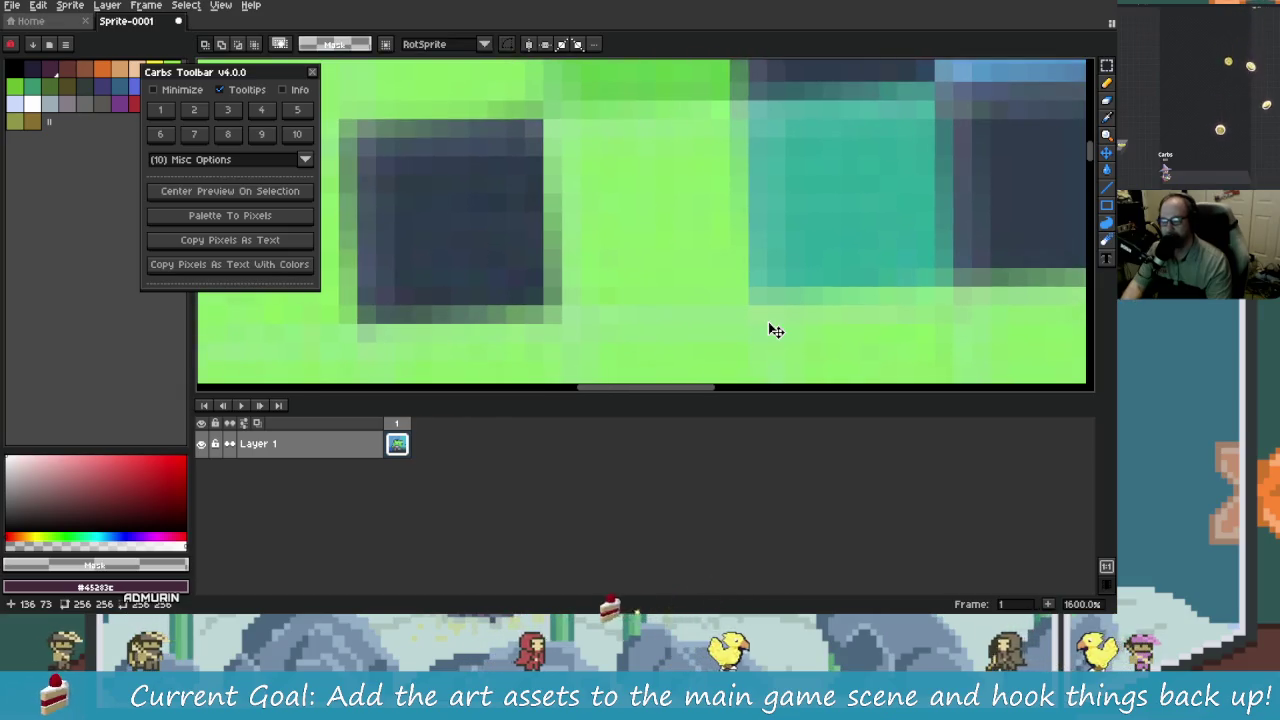
scroll(549, 277, down, 1)
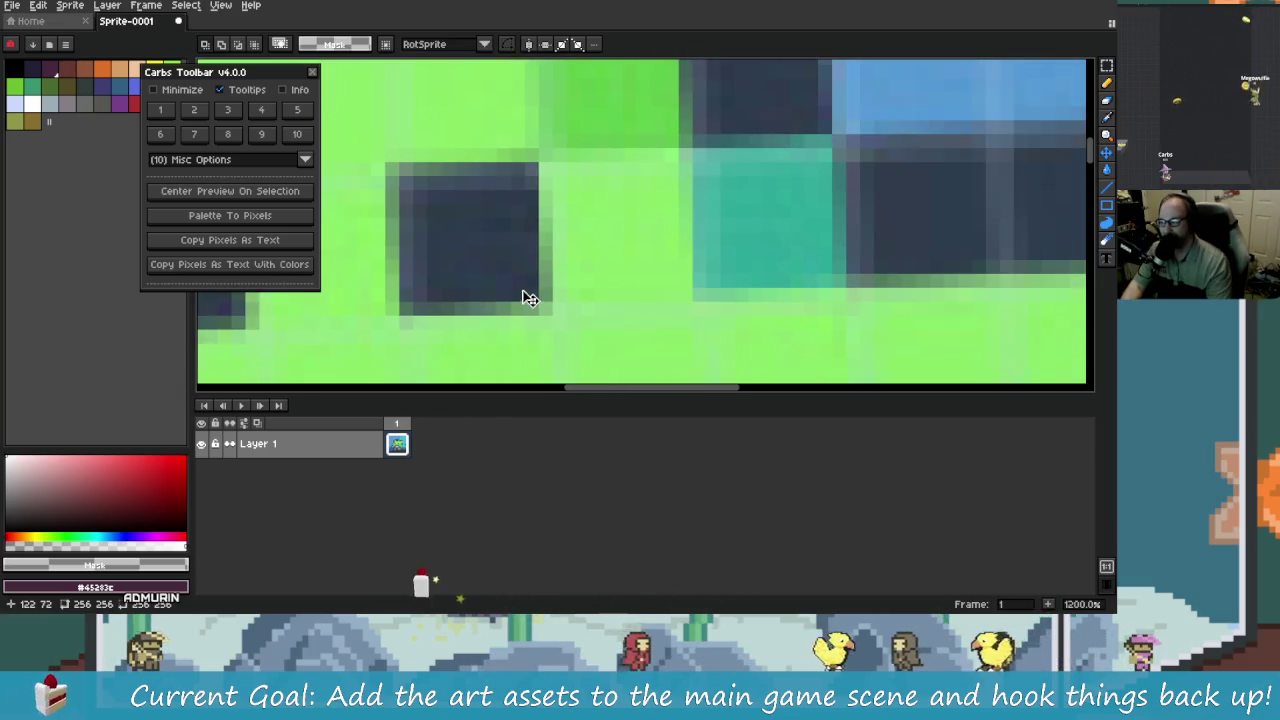
scroll(529, 294, down, 1)
scroll(580, 270, right, 2)
scroll(590, 240, right, 2)
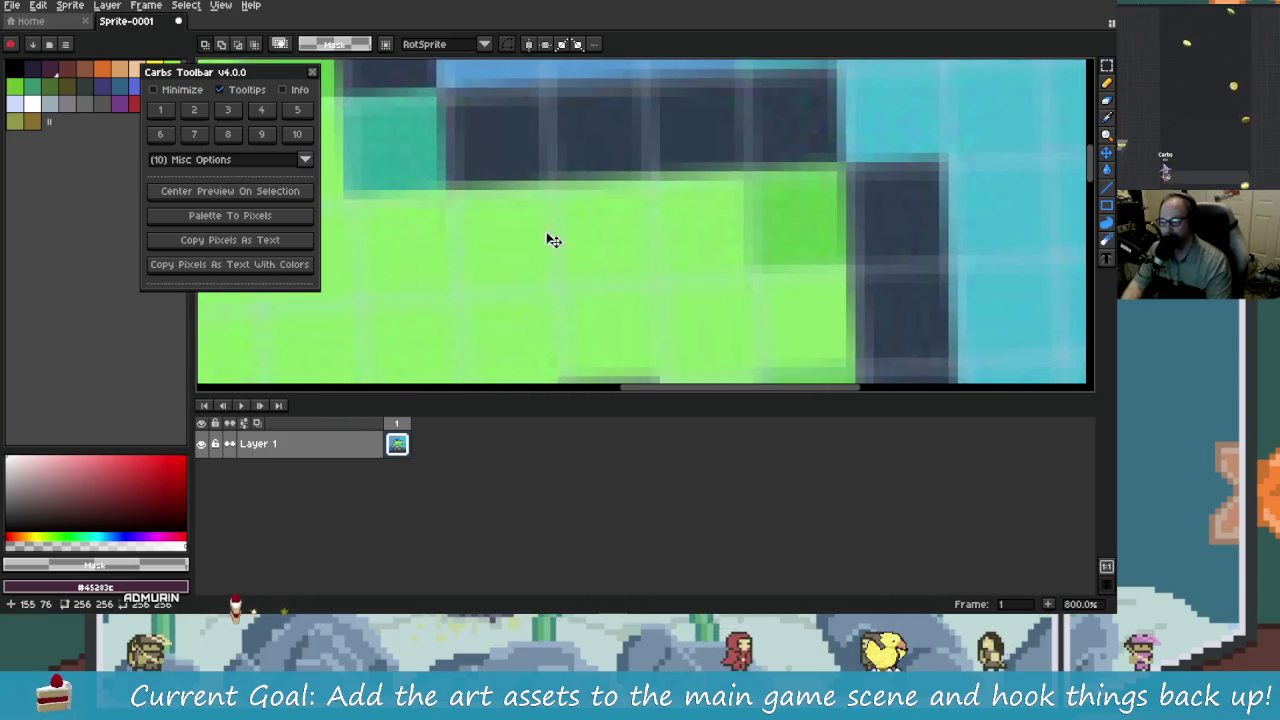
scroll(590, 233, right, 2)
scroll(690, 270, right, 1)
scroll(755, 312, left, 1)
scroll(714, 251, left, 1)
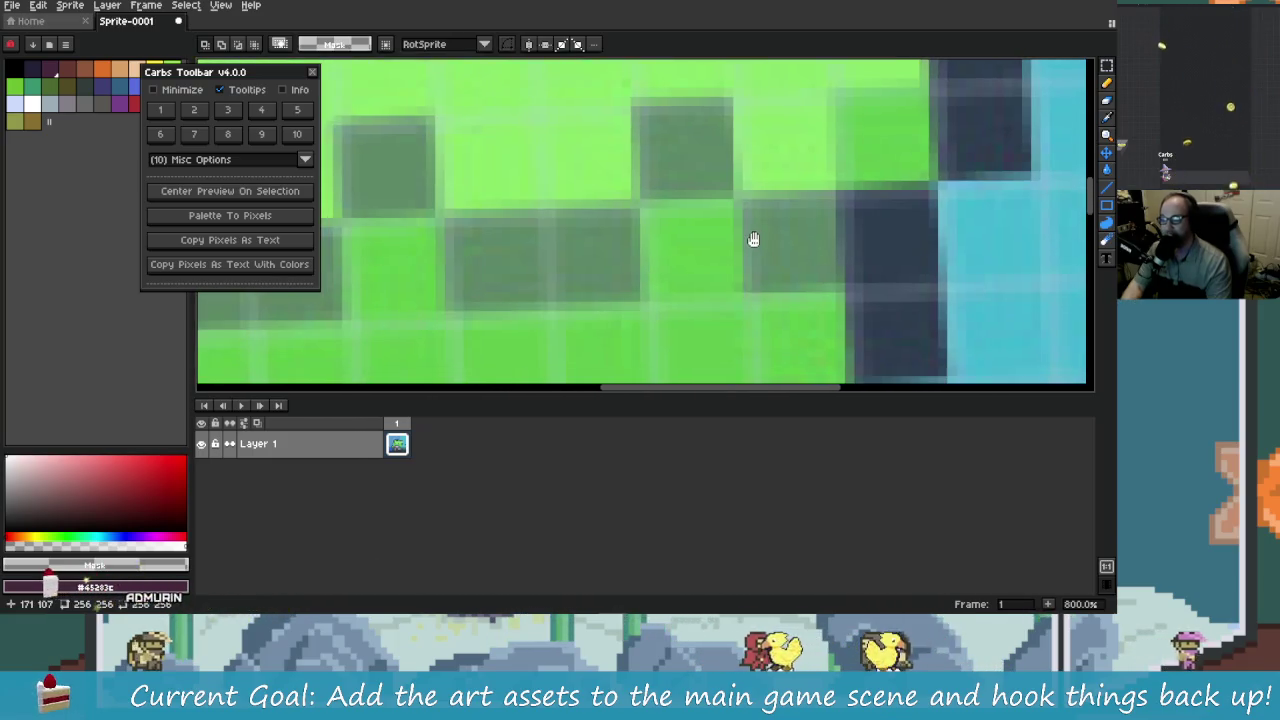
scroll(756, 280, down, 1)
scroll(770, 317, up, 2)
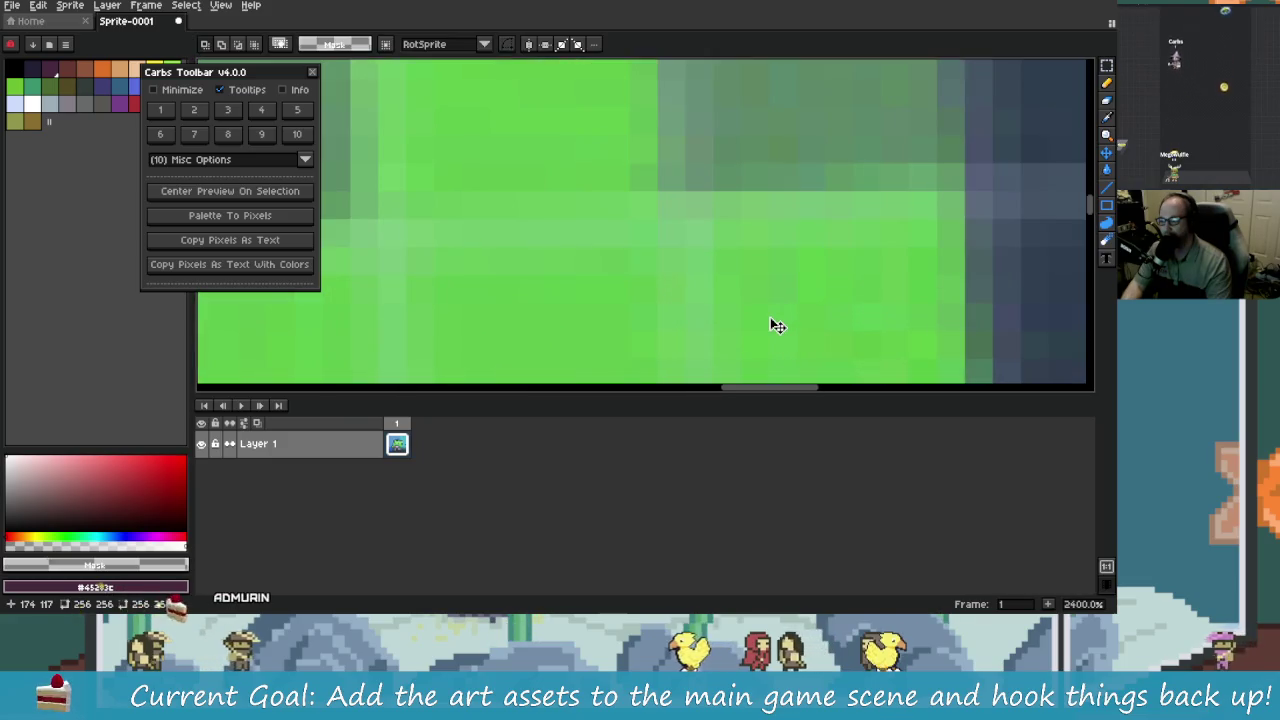
scroll(770, 317, down, 3)
scroll(737, 177, down, 3)
scroll(694, 200, up, 3)
scroll(709, 269, up, 2)
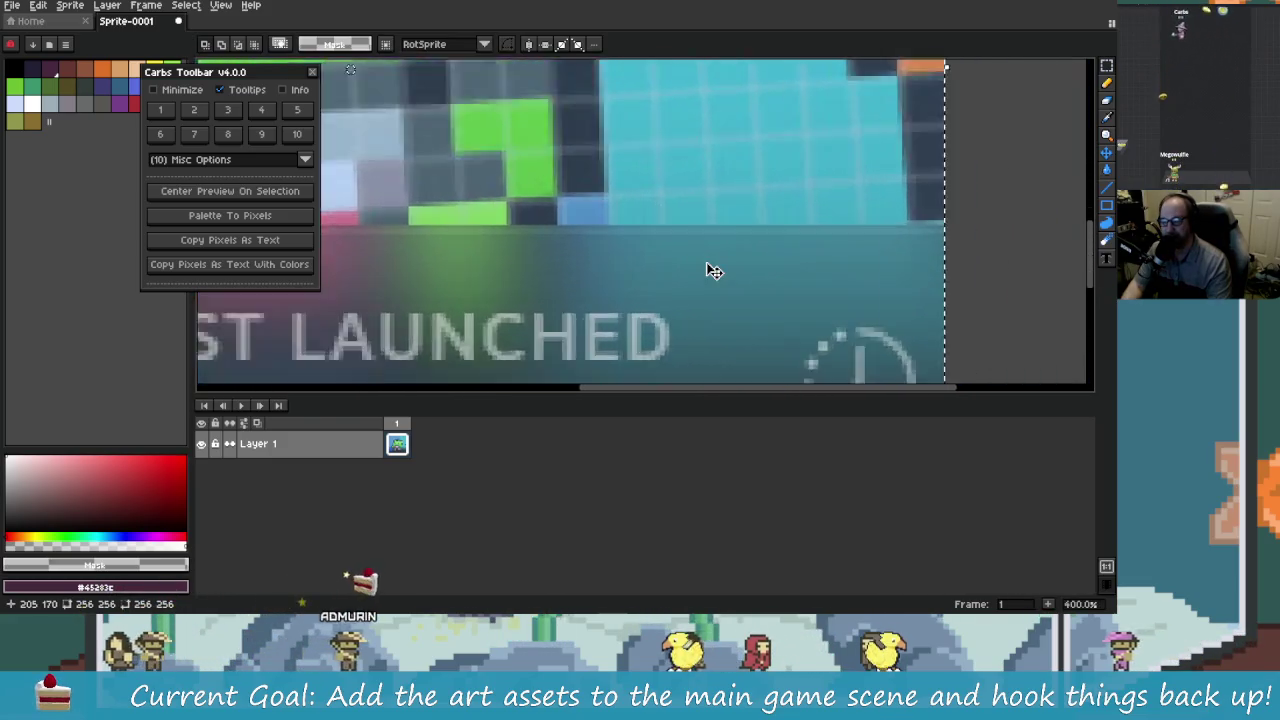
scroll(706, 270, up, 2)
scroll(711, 271, down, 2)
scroll(694, 271, down, 2)
scroll(594, 263, left, 1)
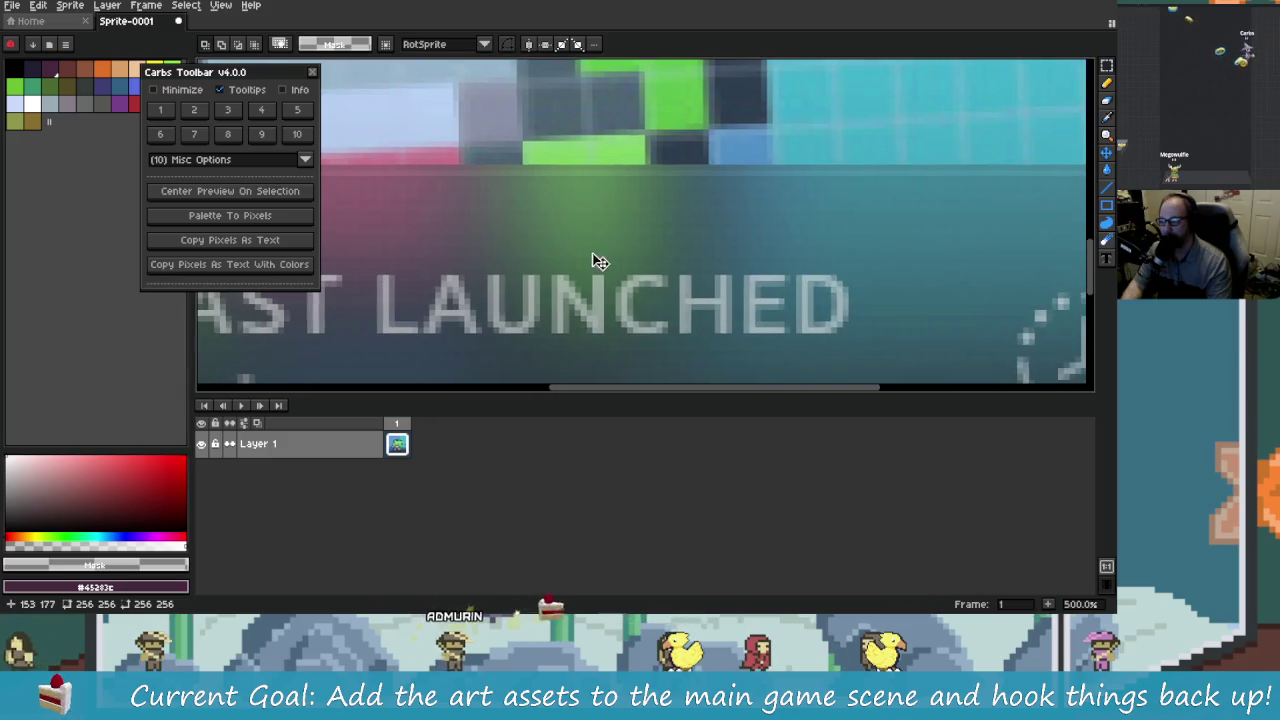
scroll(797, 175, left, 1)
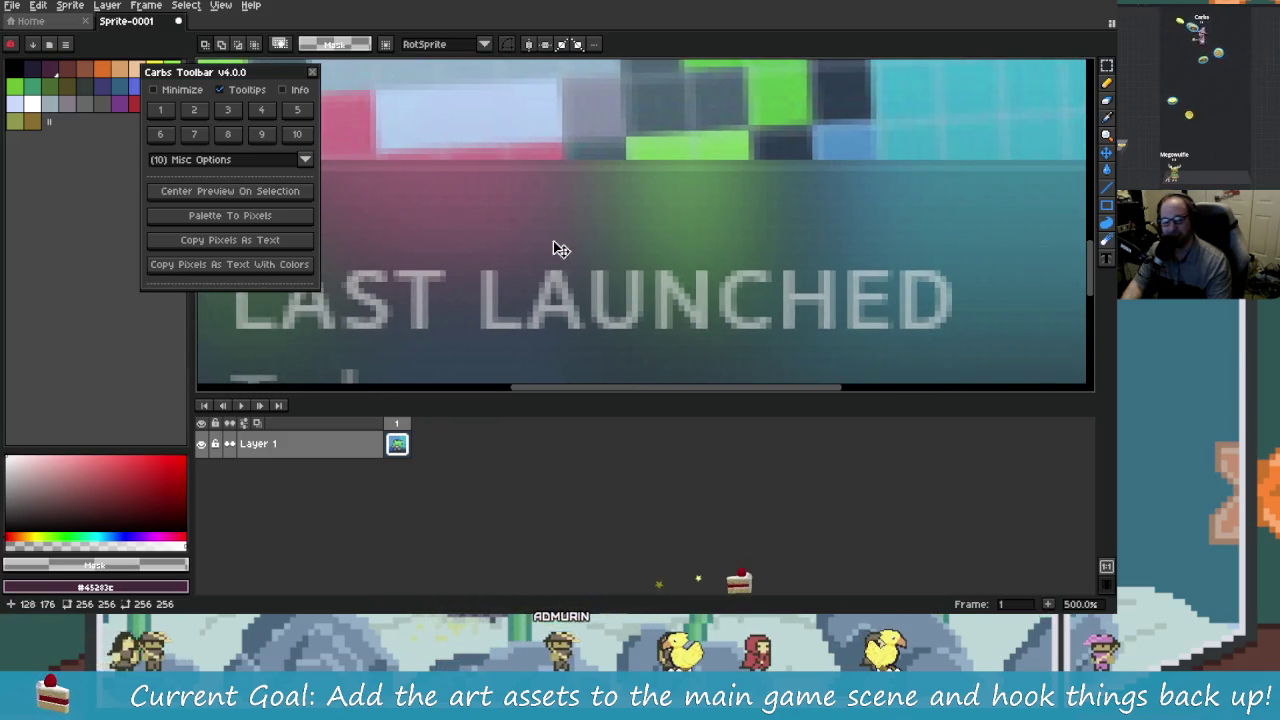
scroll(560, 248, down, 5)
key(alt+Tab)
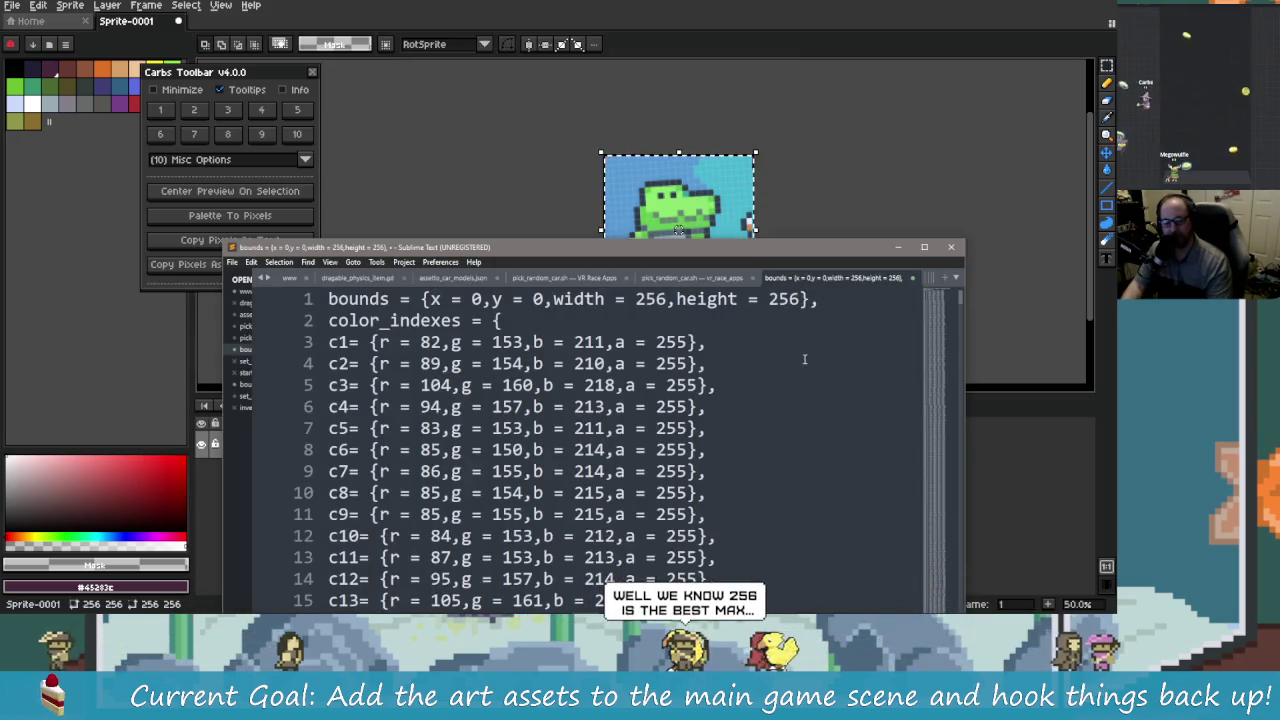
- Scroll the colour table down to its last line 87400 and back, then minimise Sublime Text
drag(700, 247, 710, 81)
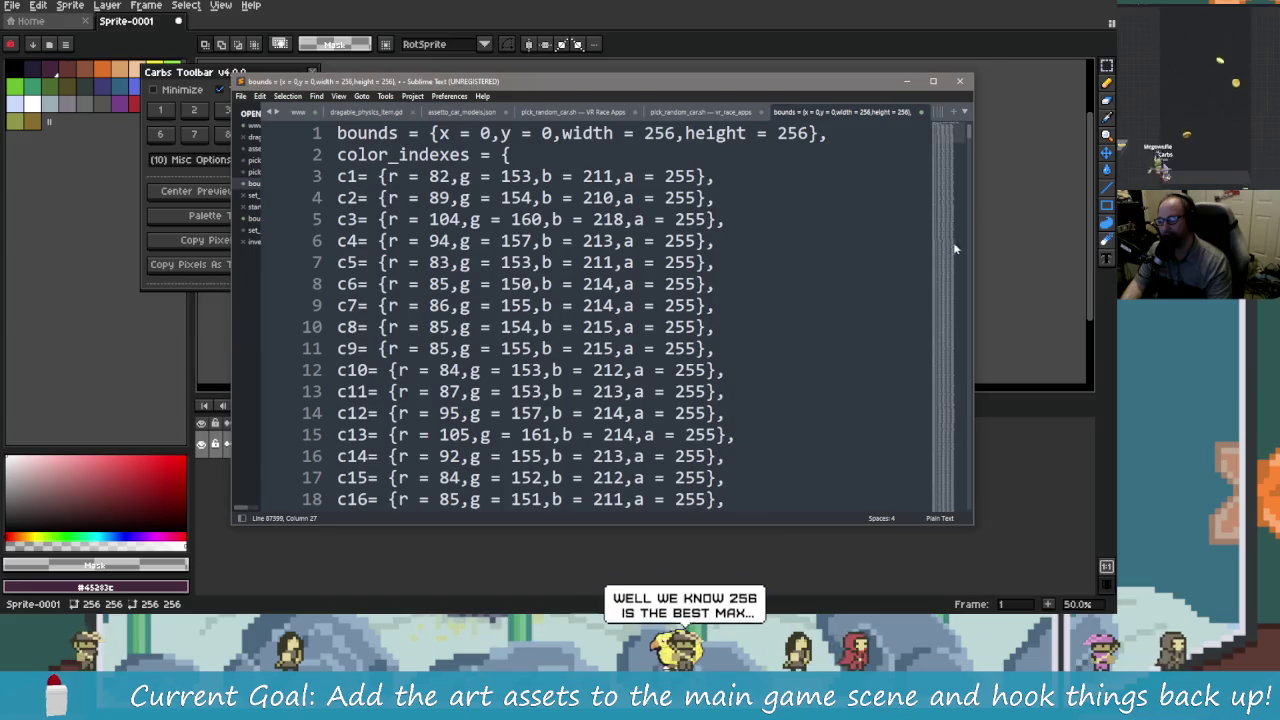
drag(954, 248, 951, 514)
scroll(366, 300, up, 2)
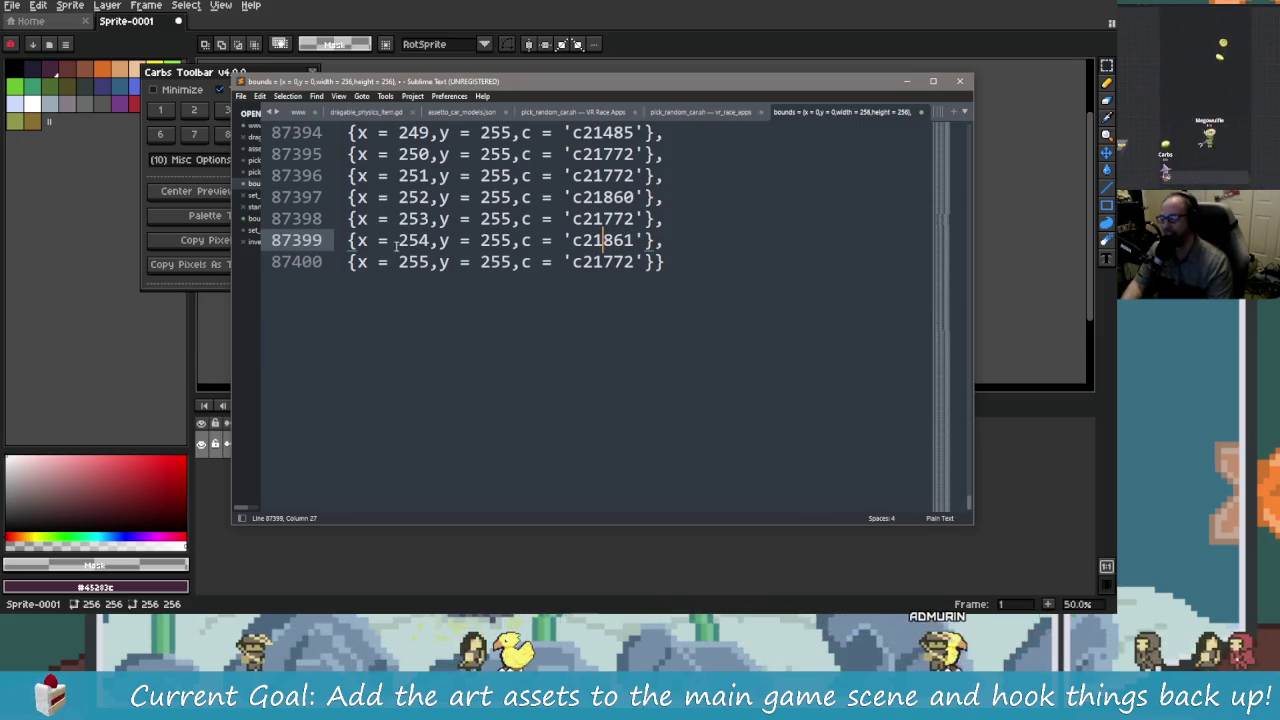
drag(955, 511, 963, 120)
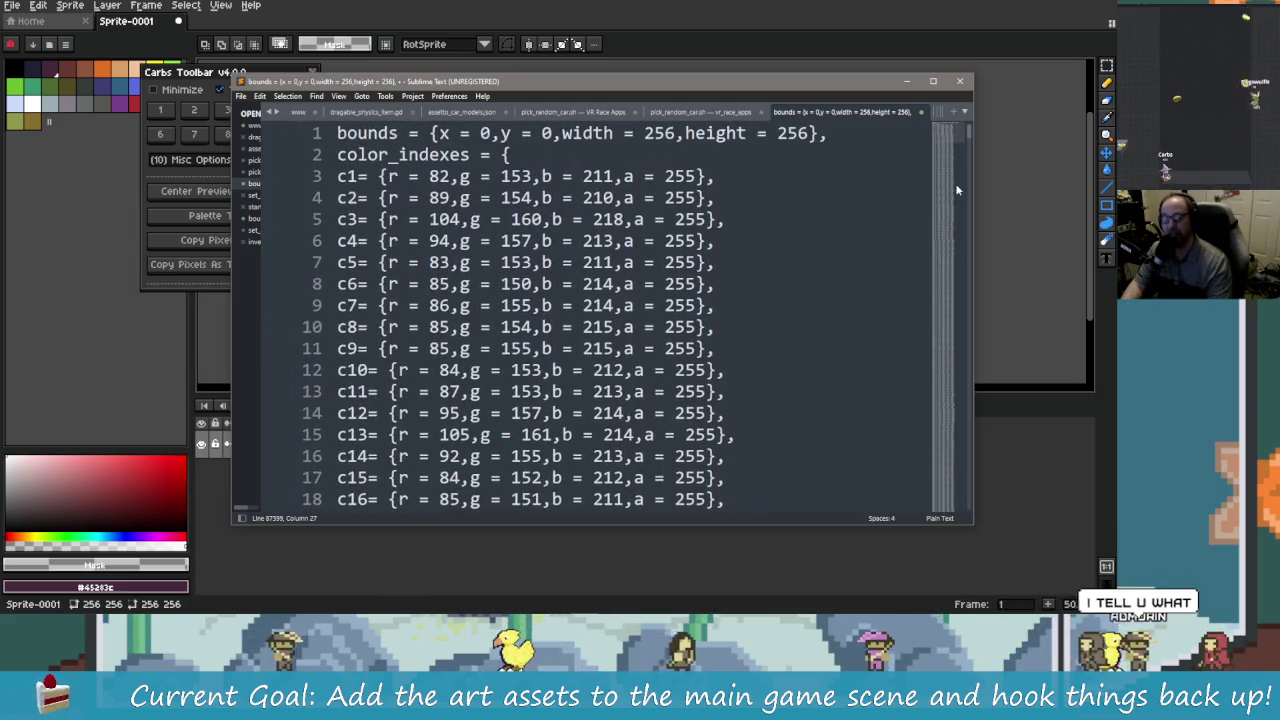
click(962, 84)
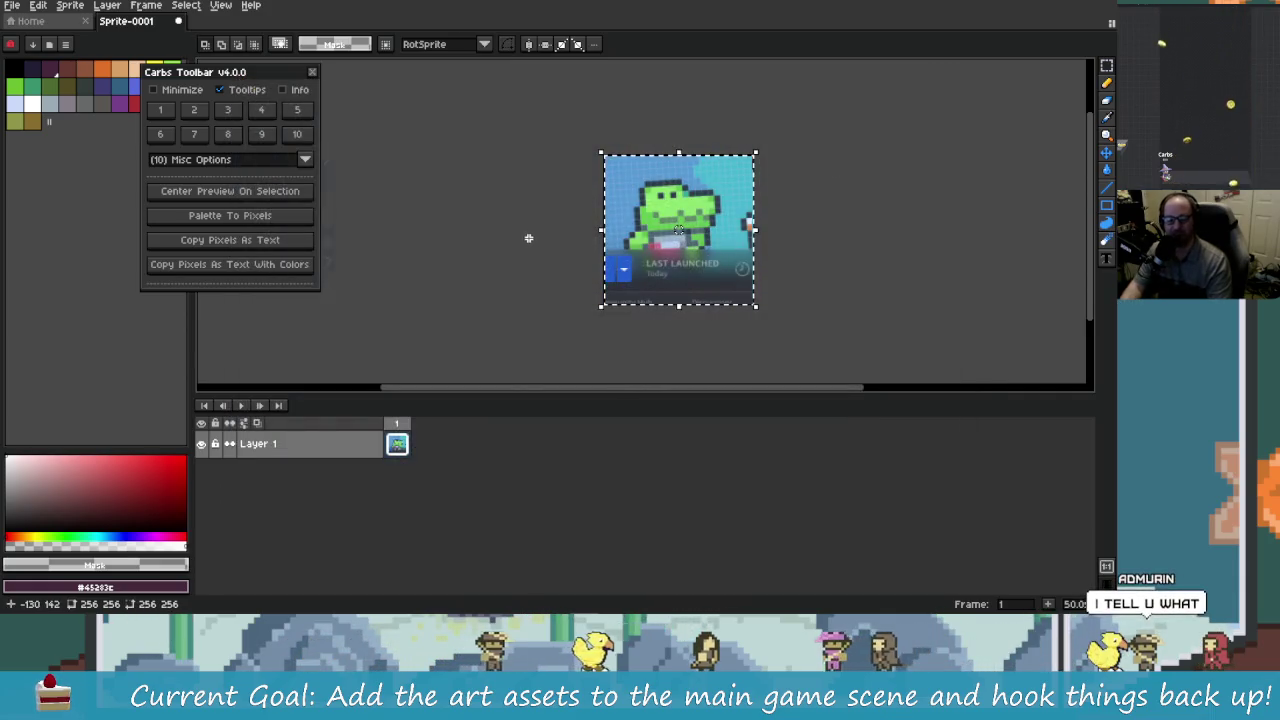
drag(486, 240, 462, 242)
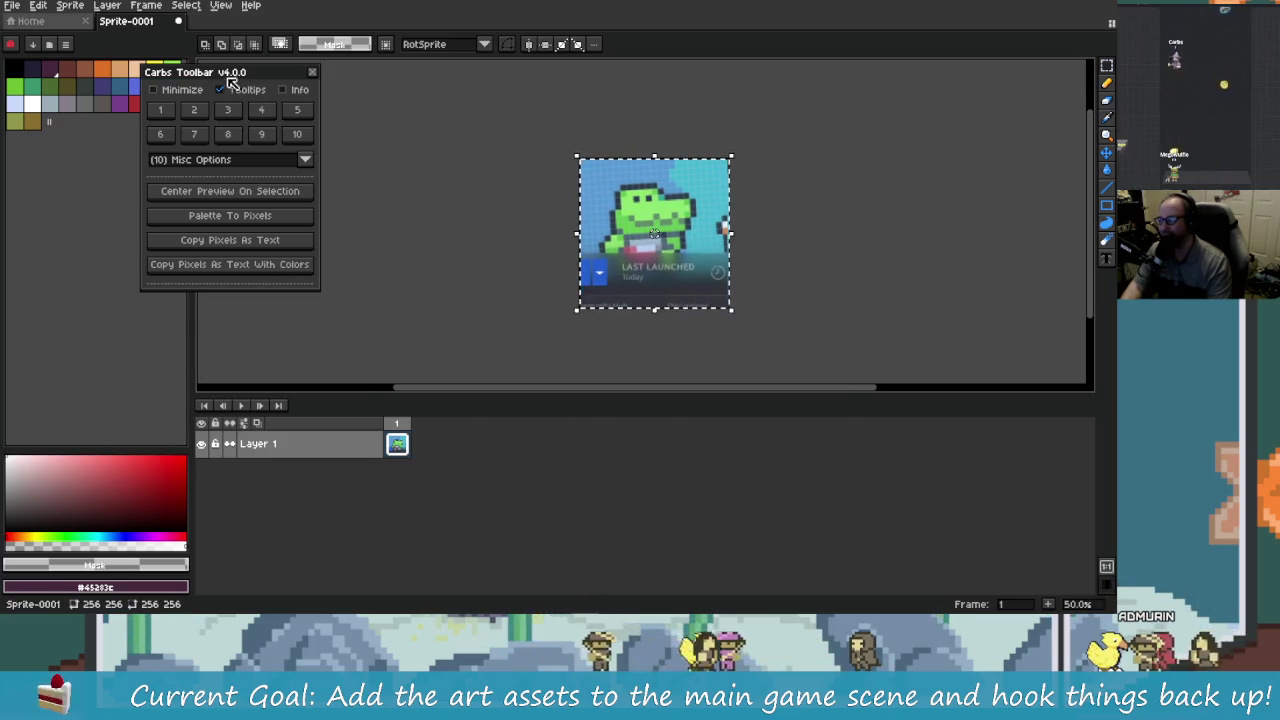
drag(234, 70, 262, 74)
key(alt+Tab)
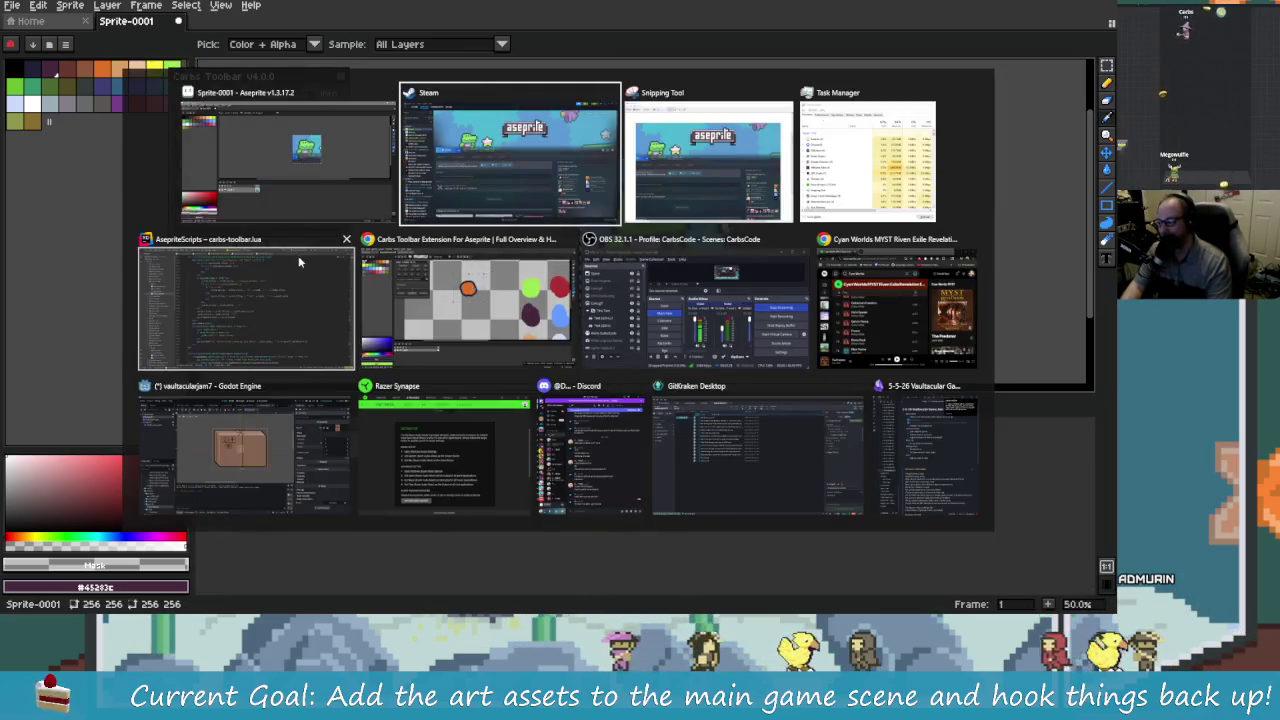
- Save the pasted pixel table under the file name 'test'
key(alt+Tab)
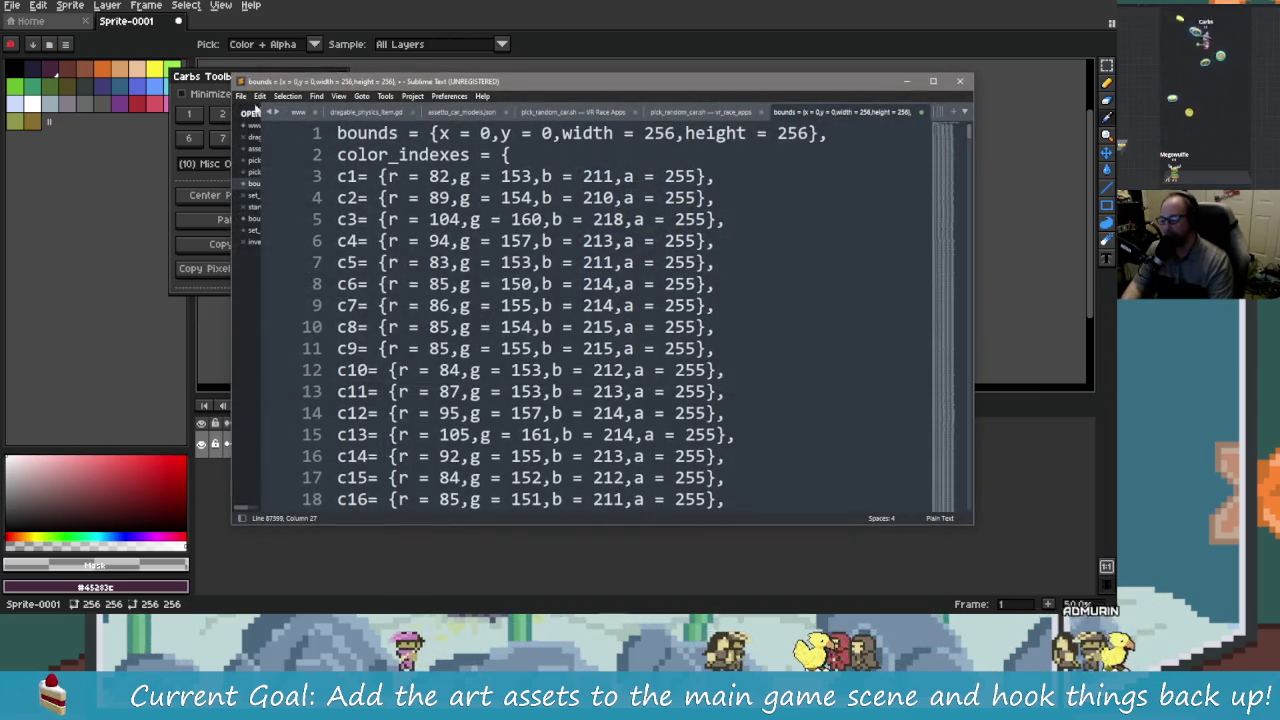
click(242, 96)
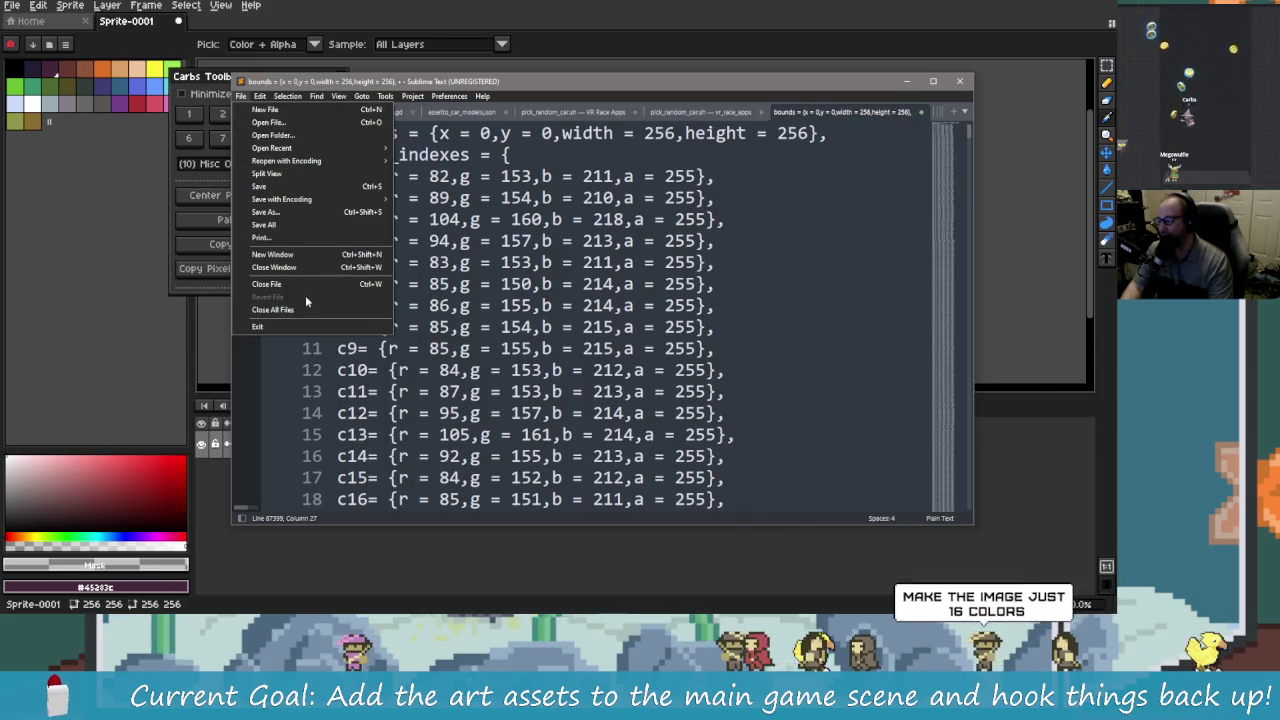
click(300, 212)
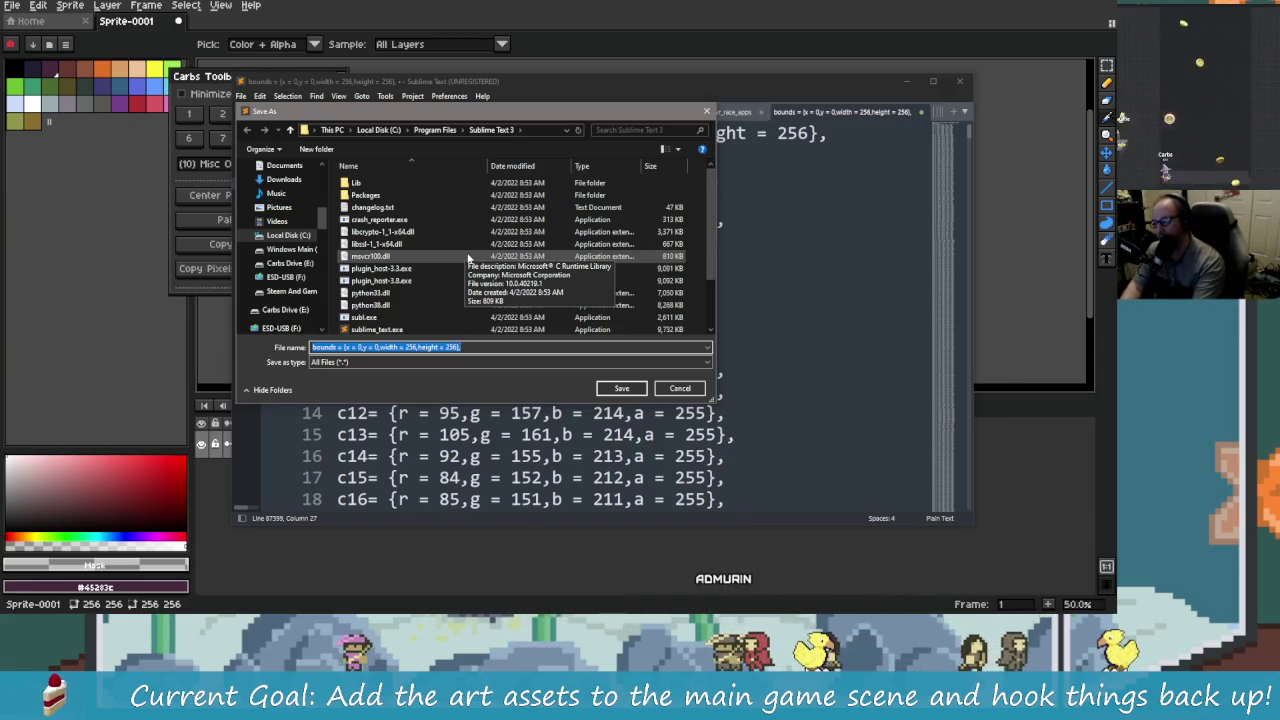
key(BackSpace)
text(est)
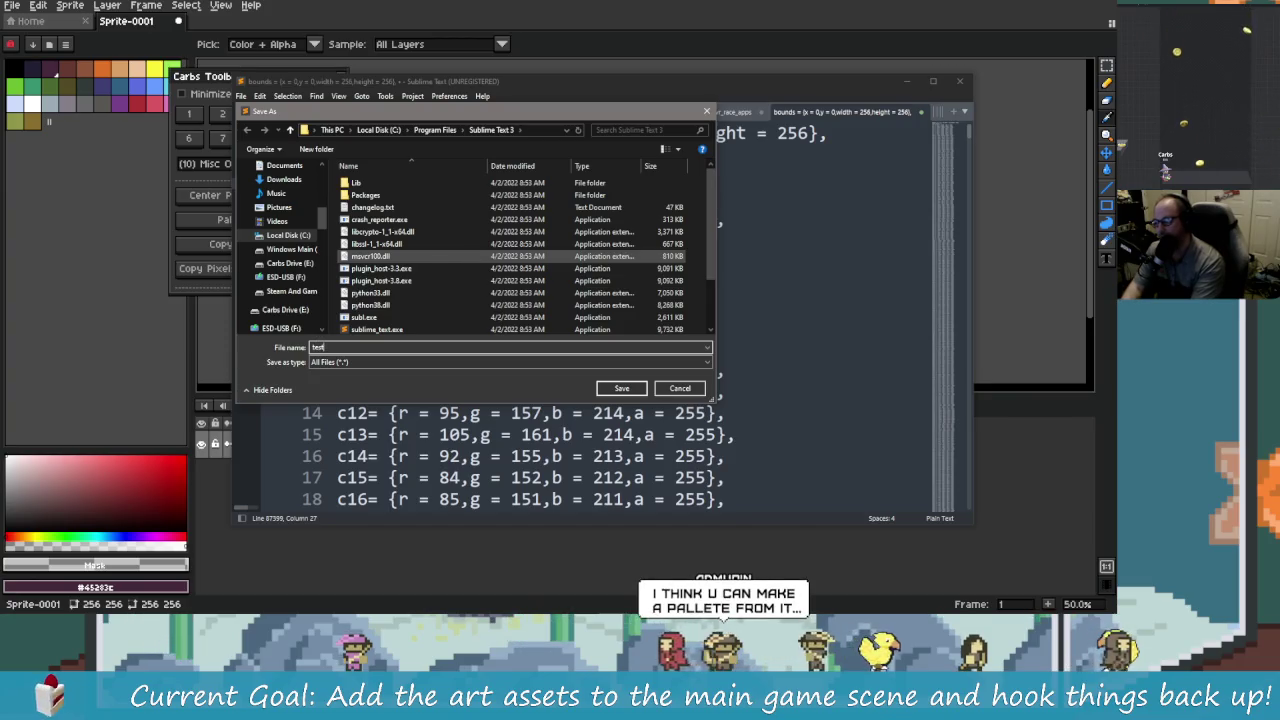
key(Return)
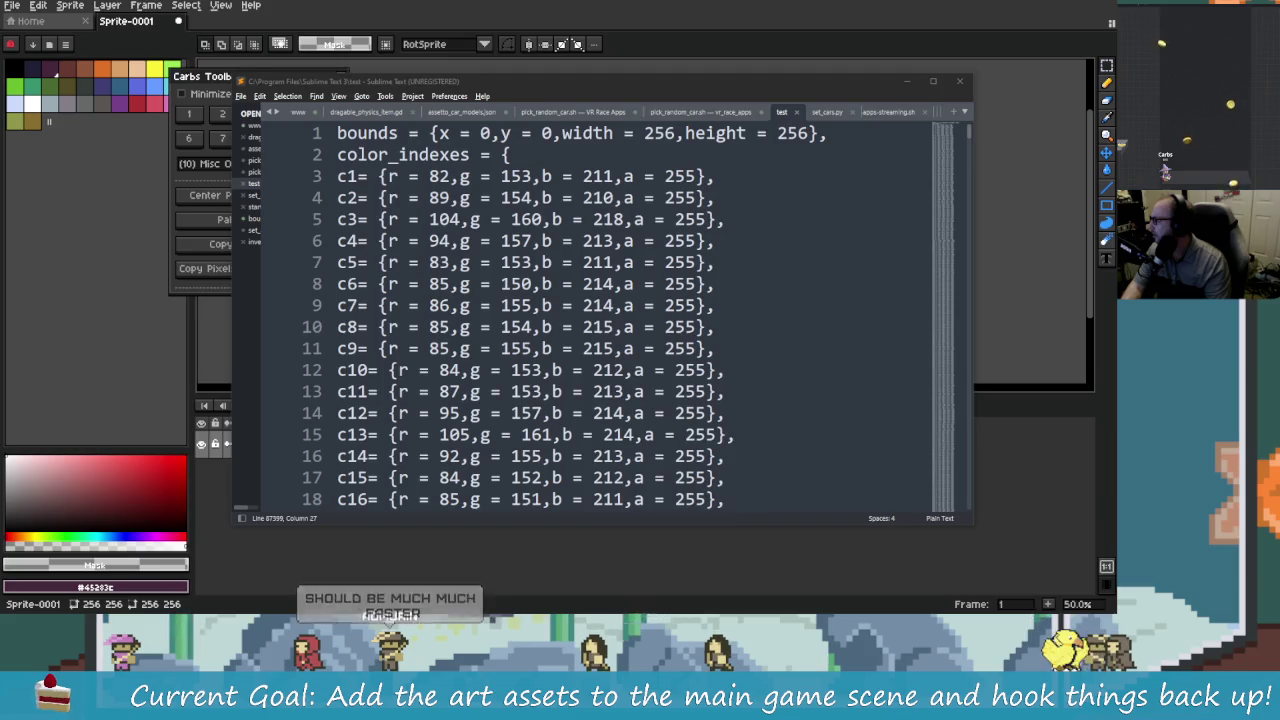
- Check the test file's 2.90 MB size in its Properties, then return to Aseprite
drag(71, 283, 533, 191)
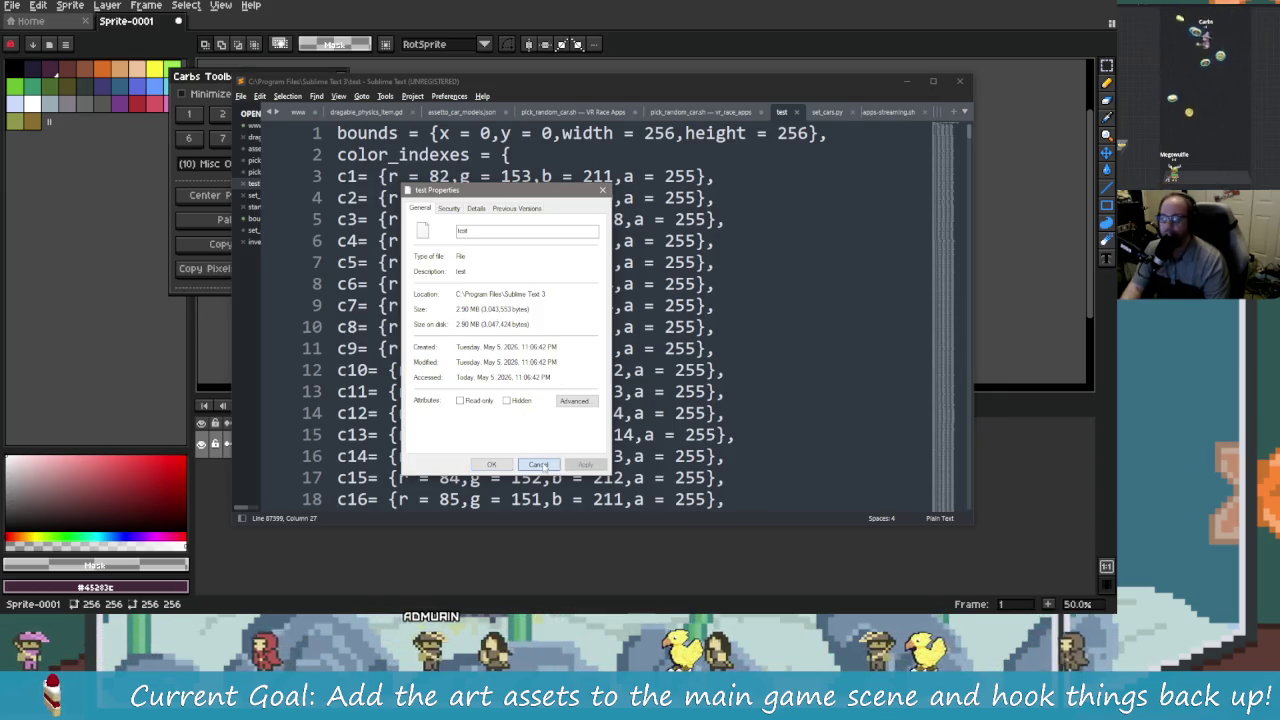
click(540, 466)
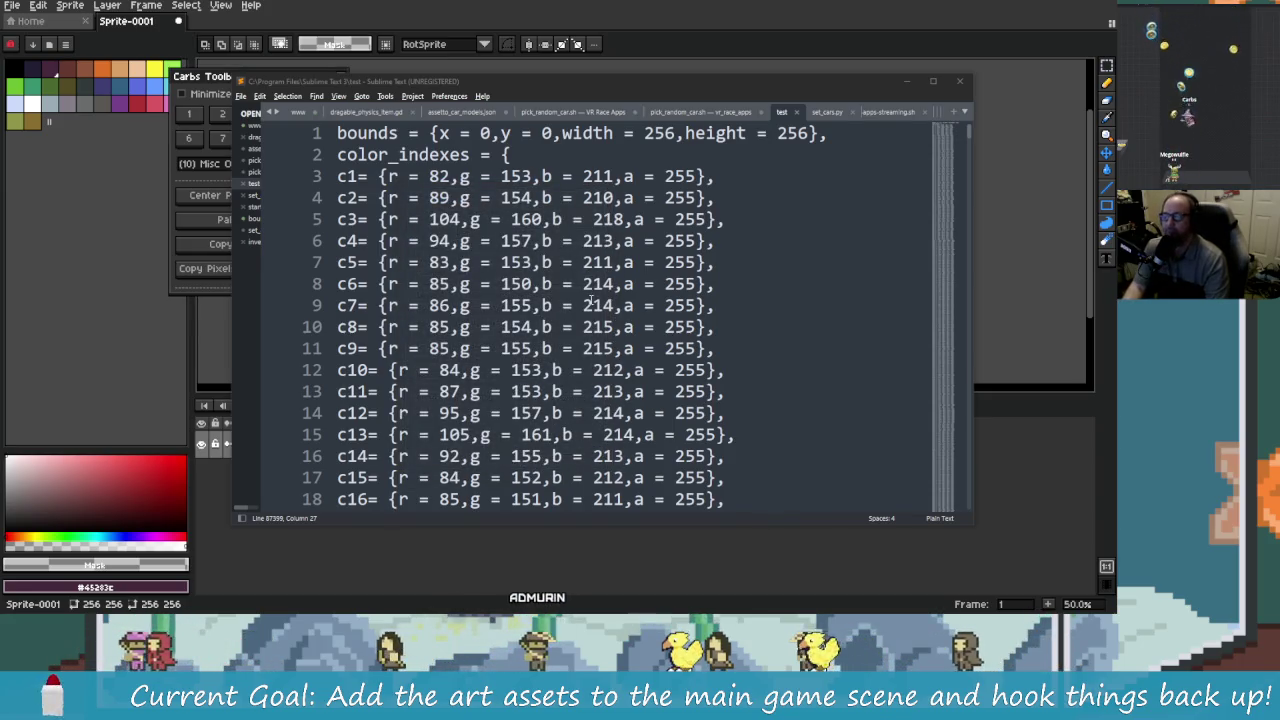
key(alt+Tab)
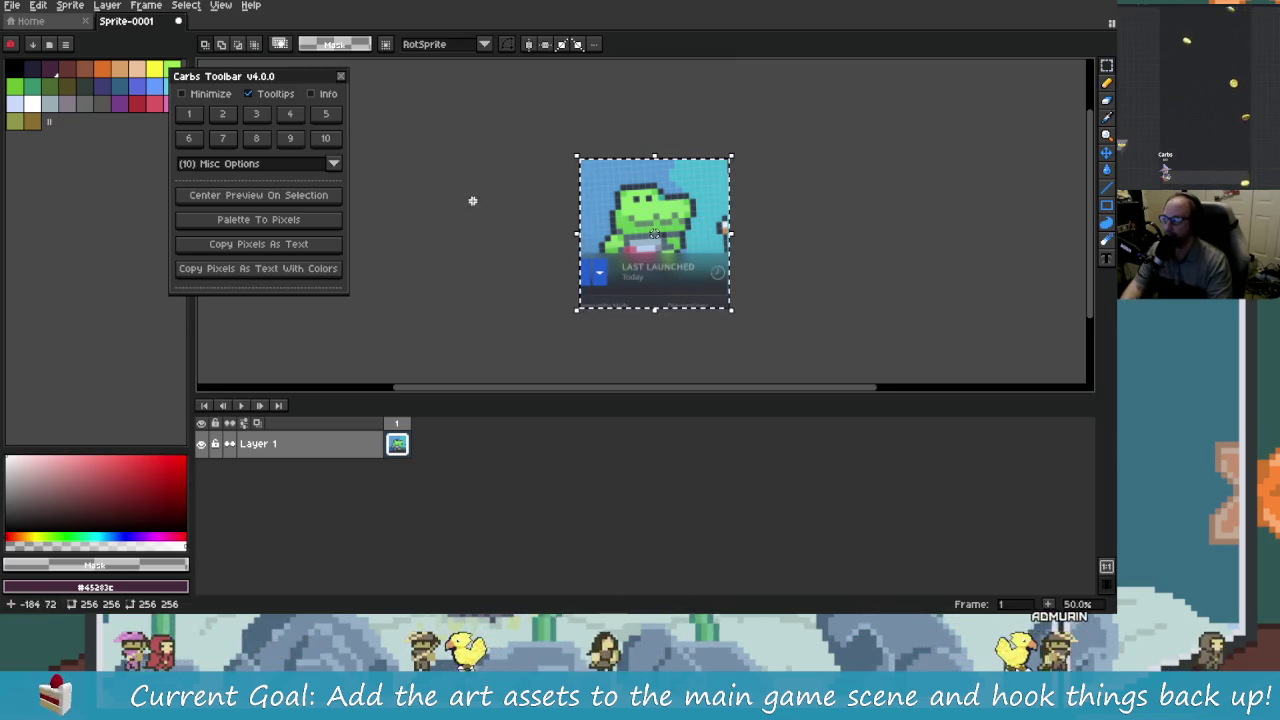
- Move the Carbs Toolbar slightly right and open the palette options menu
click(249, 94)
drag(264, 76, 302, 75)
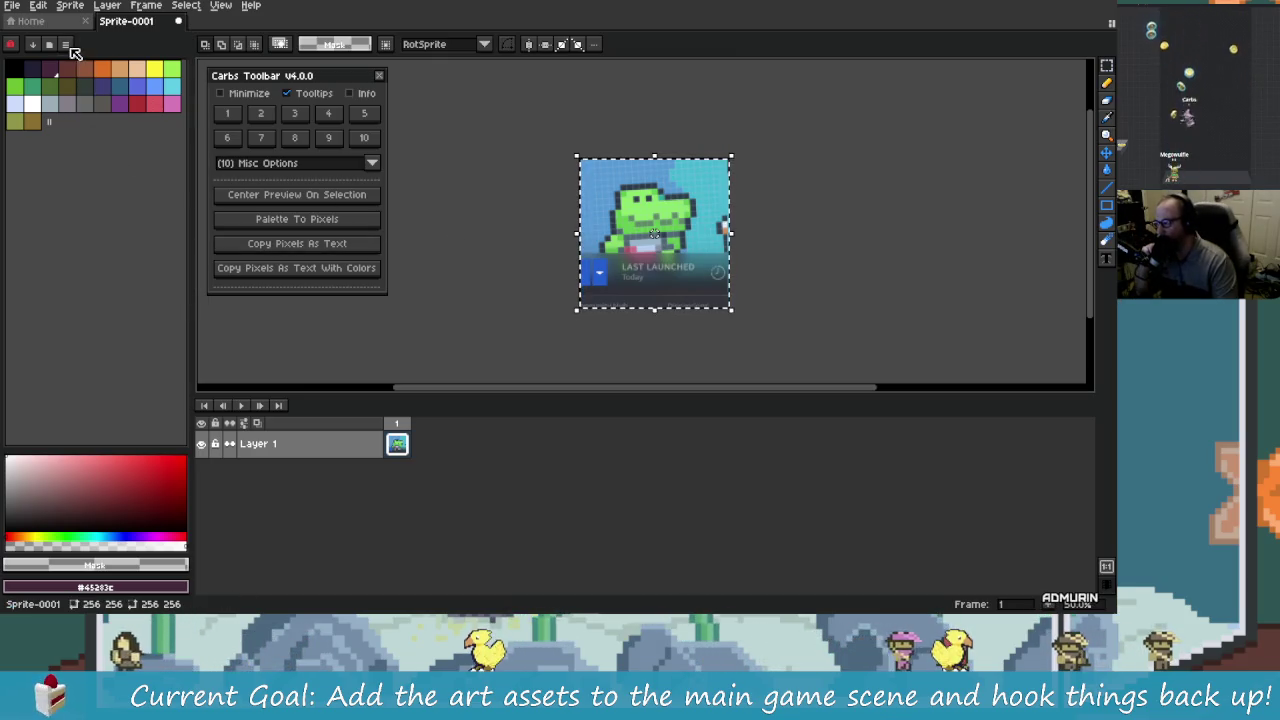
click(66, 45)
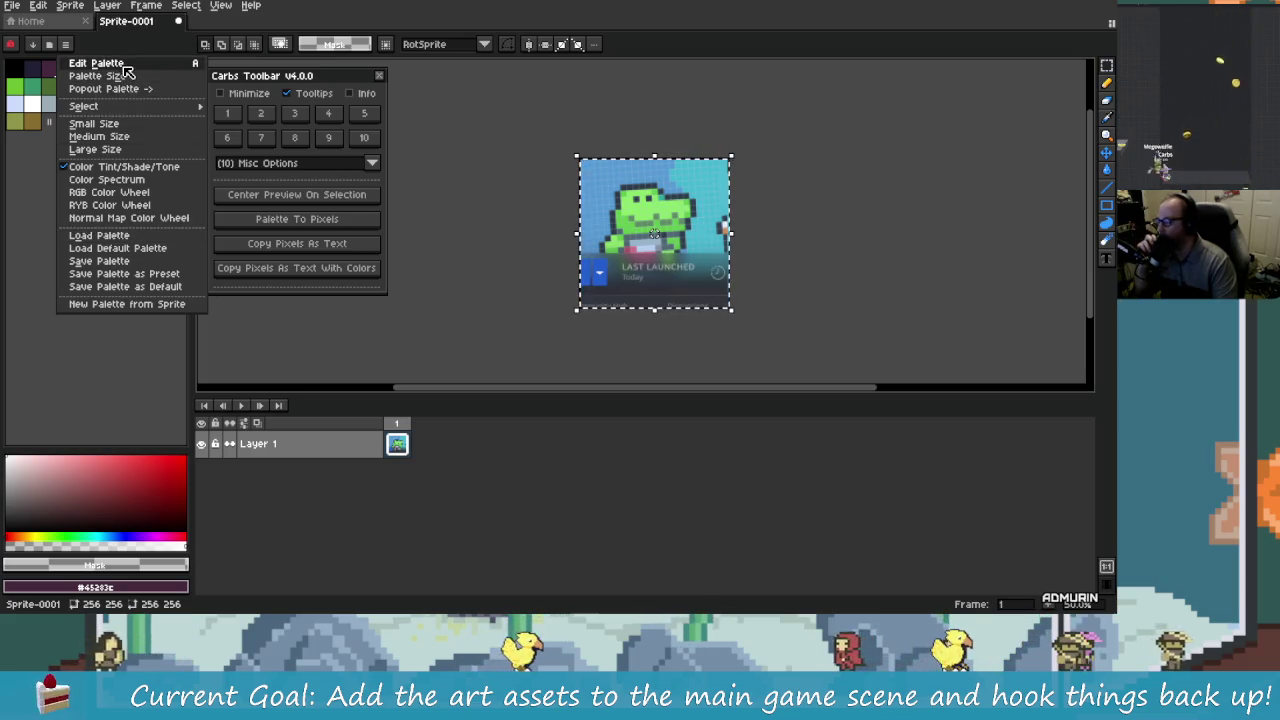
- Load the AAP-Splendor128 preset palette onto Sprite-0001 and close the presets list
click(49, 44)
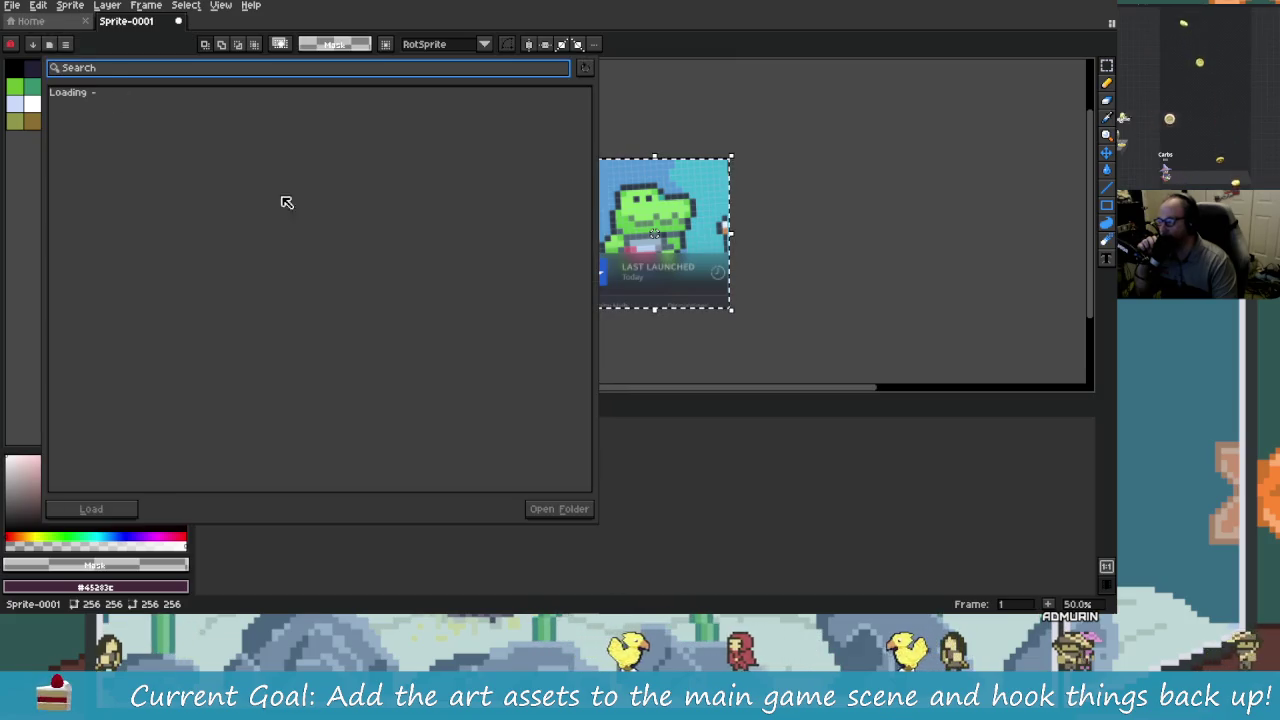
click(275, 200)
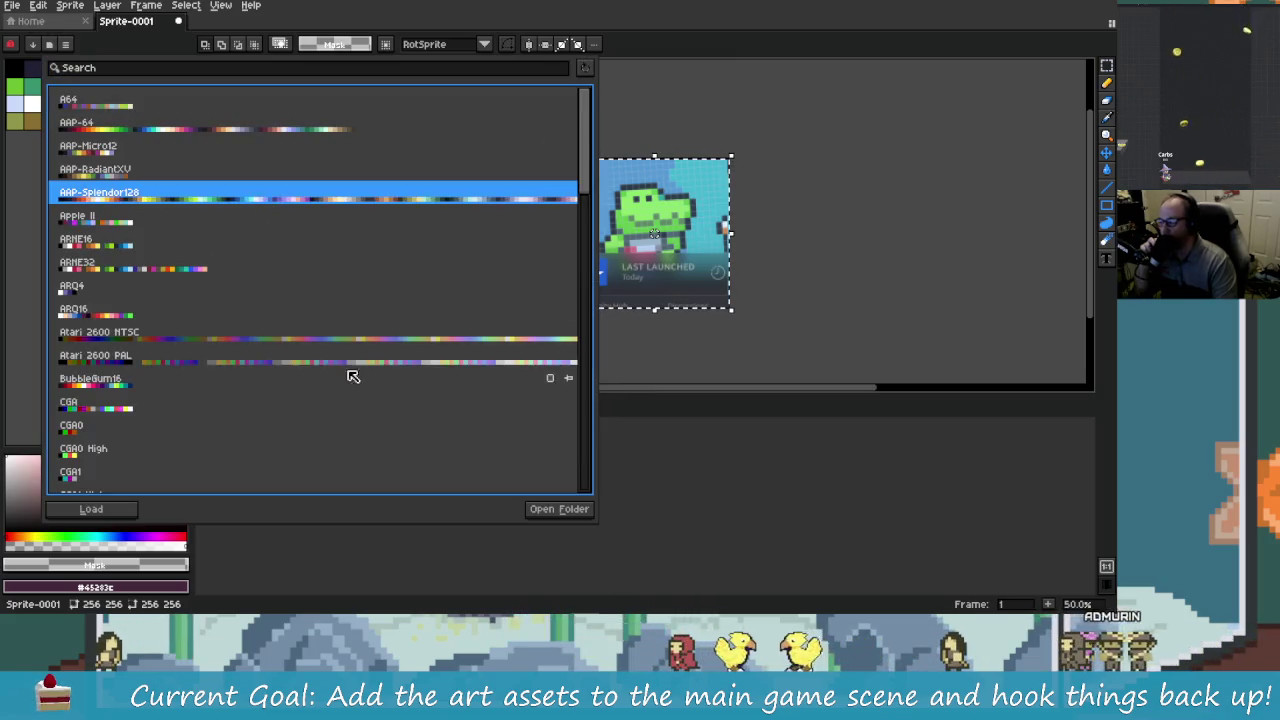
scroll(229, 388, down, 3)
scroll(237, 374, down, 3)
scroll(254, 369, down, 2)
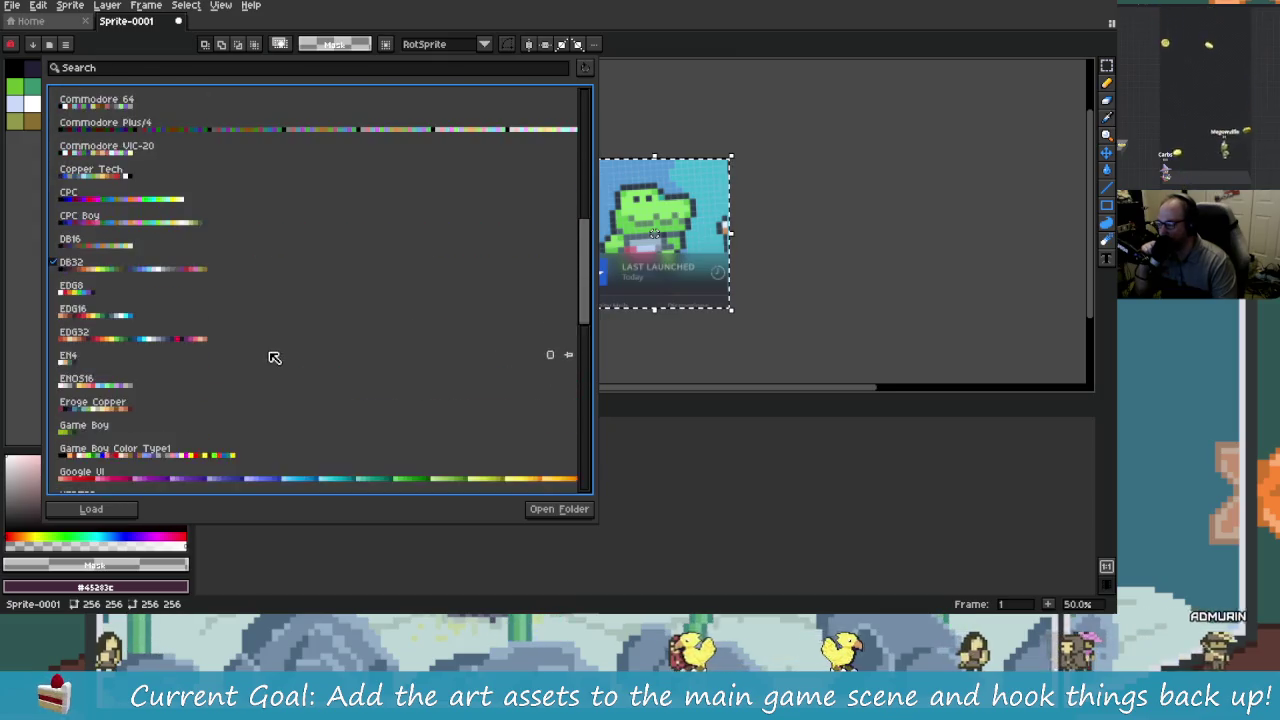
scroll(274, 357, down, 1)
scroll(340, 420, down, 3)
mouse_move(585, 380)
mouse_down()
mouse_move(587, 460)
mouse_move(602, 180)
mouse_up()
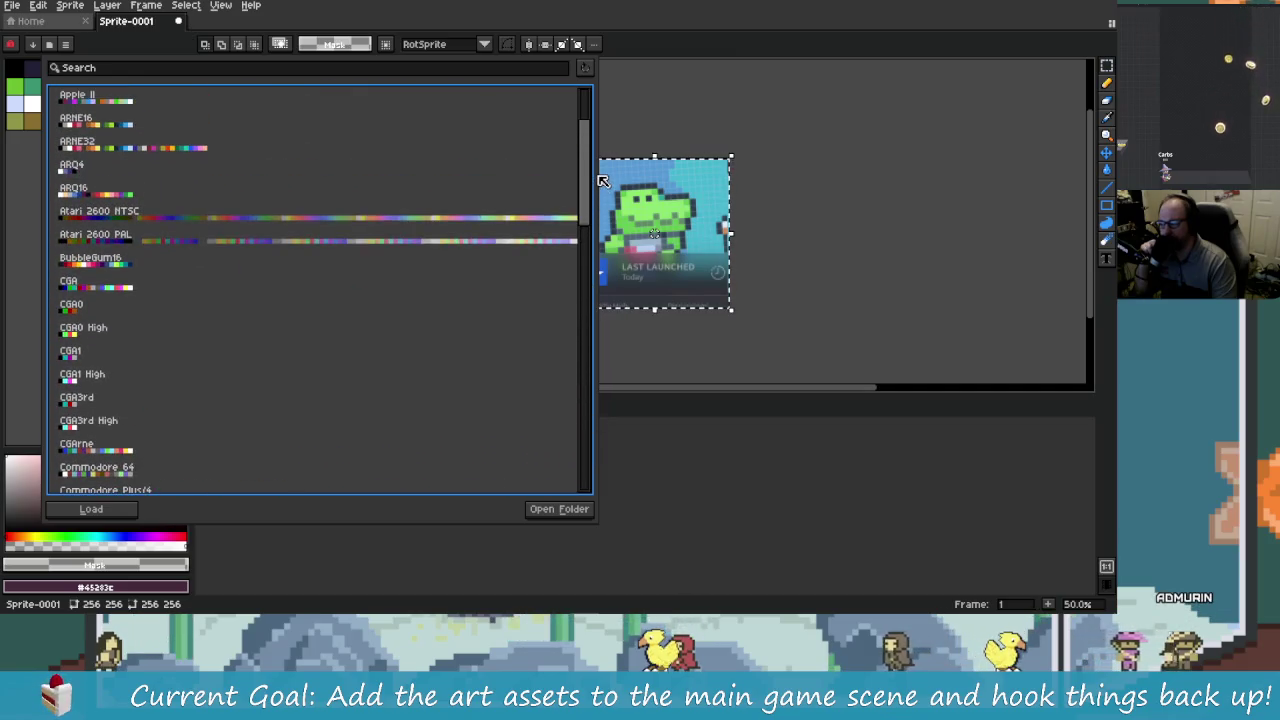
scroll(590, 165, up, 2)
scroll(580, 160, up, 3)
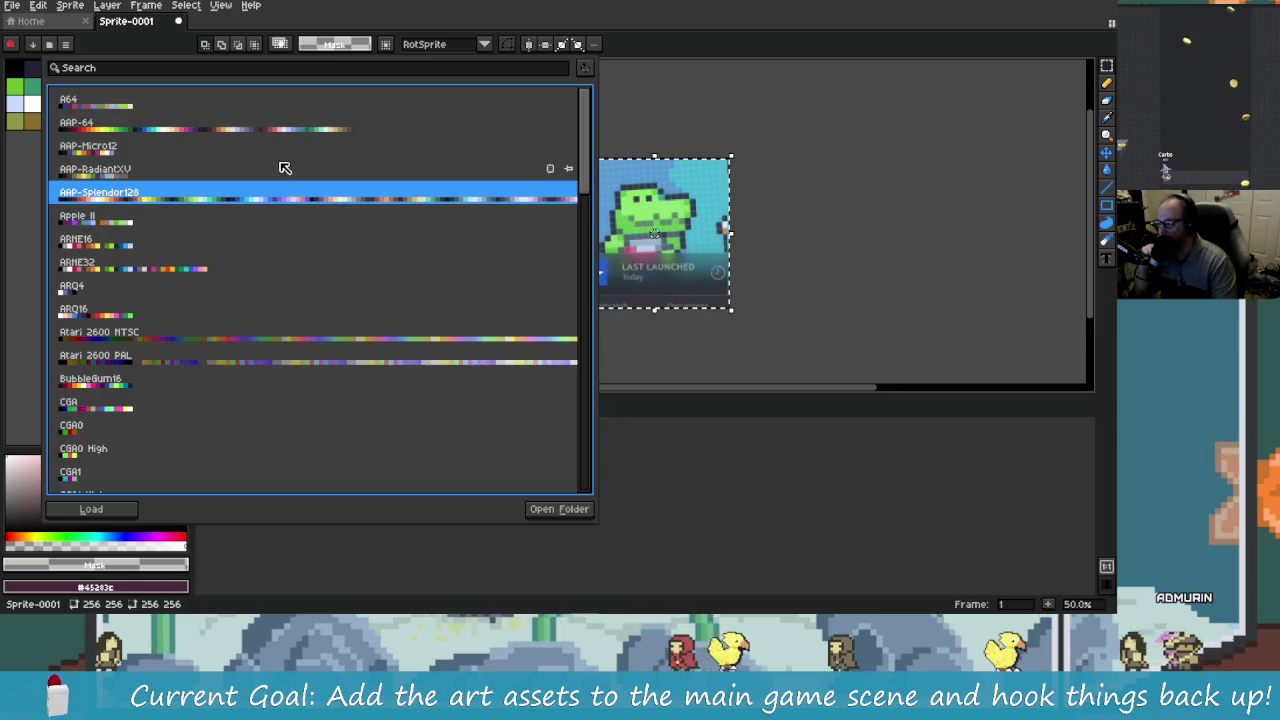
click(126, 512)
key(Escape)
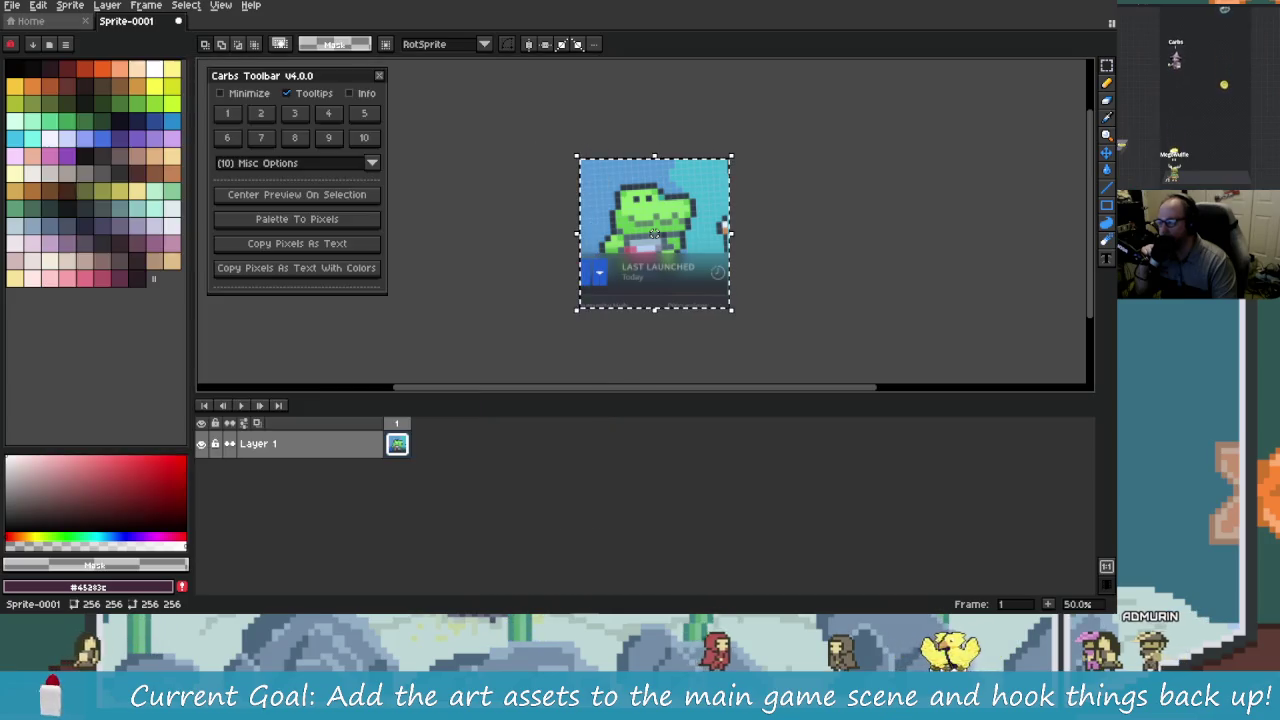
- Convert the sprite to Indexed colour mode and copy its pixels as text with colours
click(70, 5)
mouse_move(92, 34)
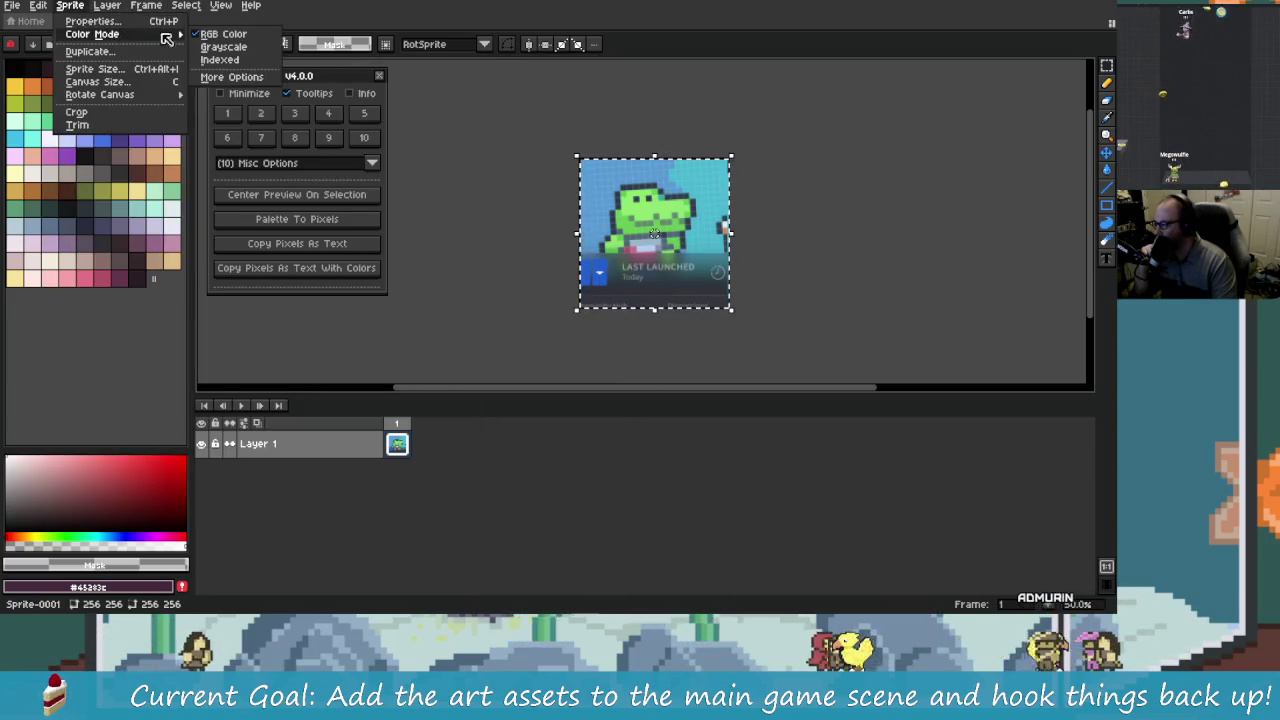
click(215, 60)
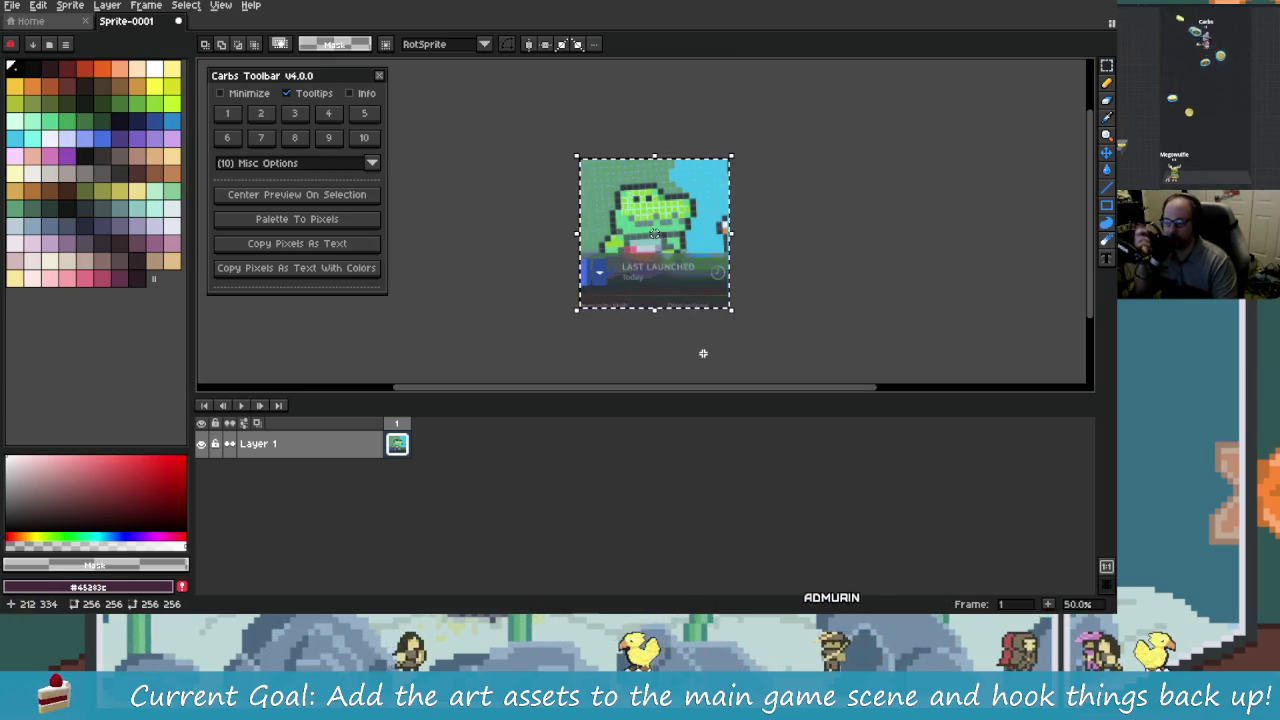
click(316, 276)
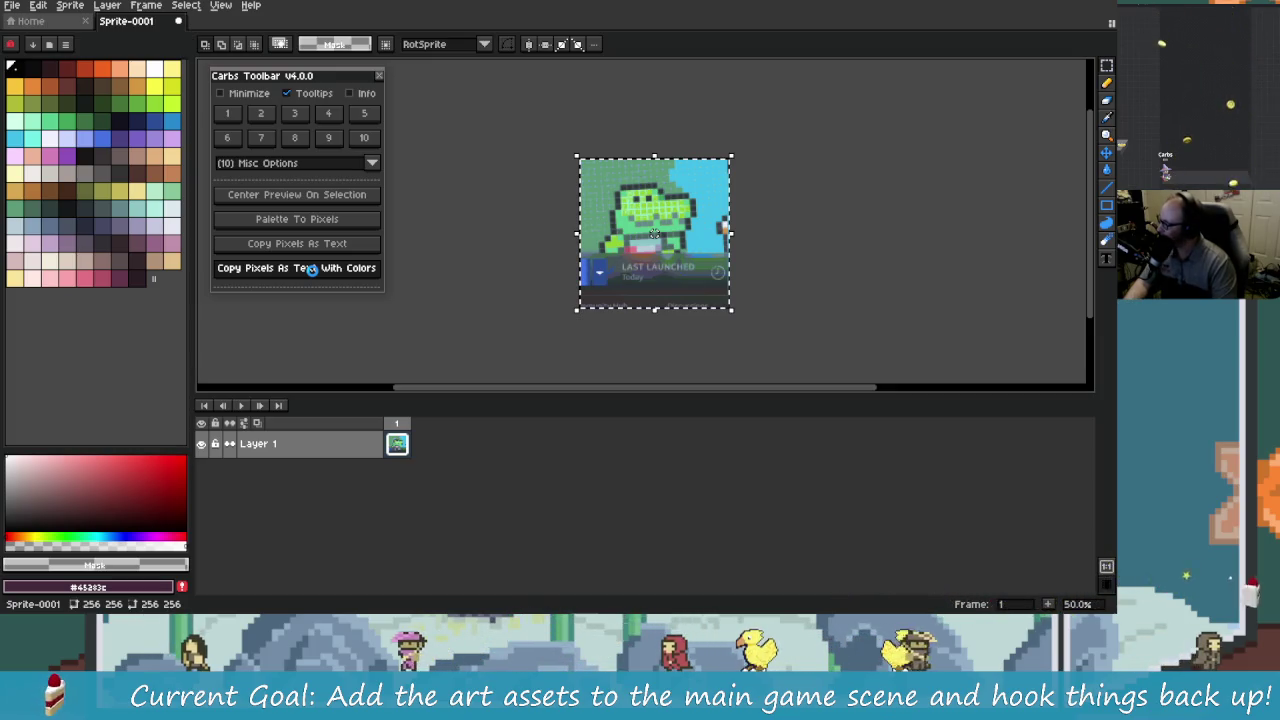
click(311, 268)
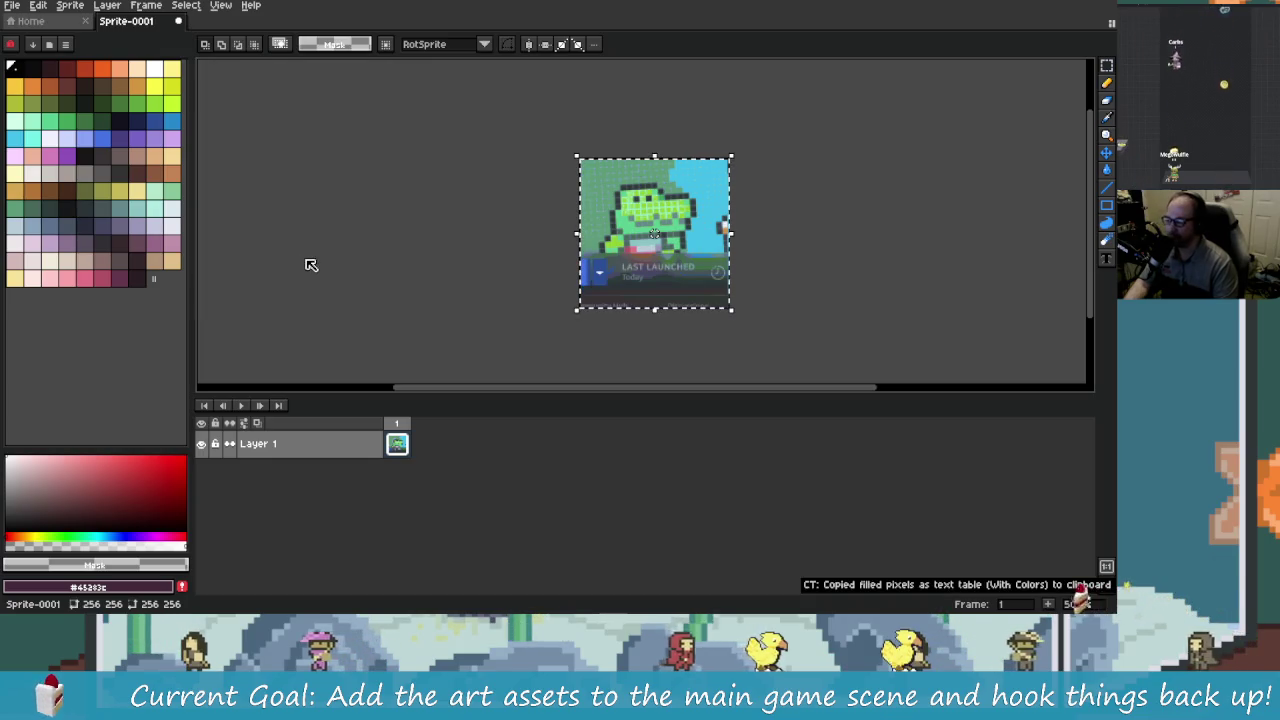
- Replace the whole Sublime Text test file with the copied pixel-colour text
key(alt+Tab)
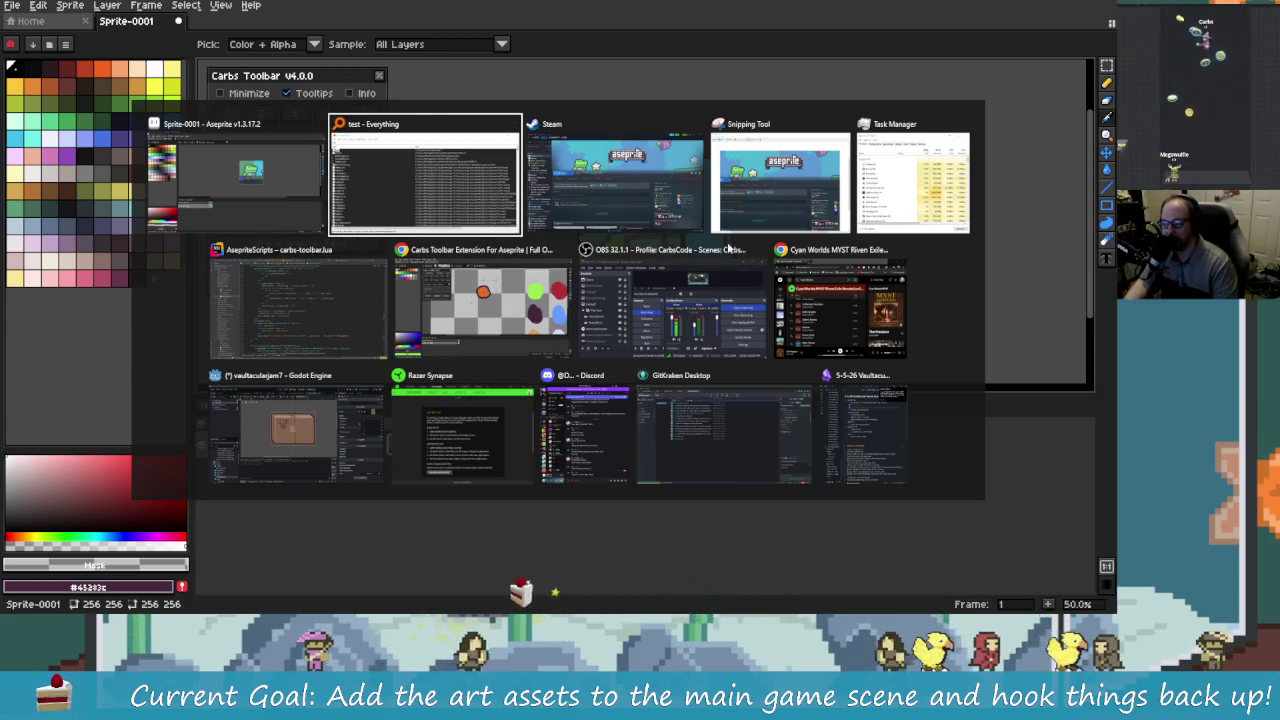
click(311, 172)
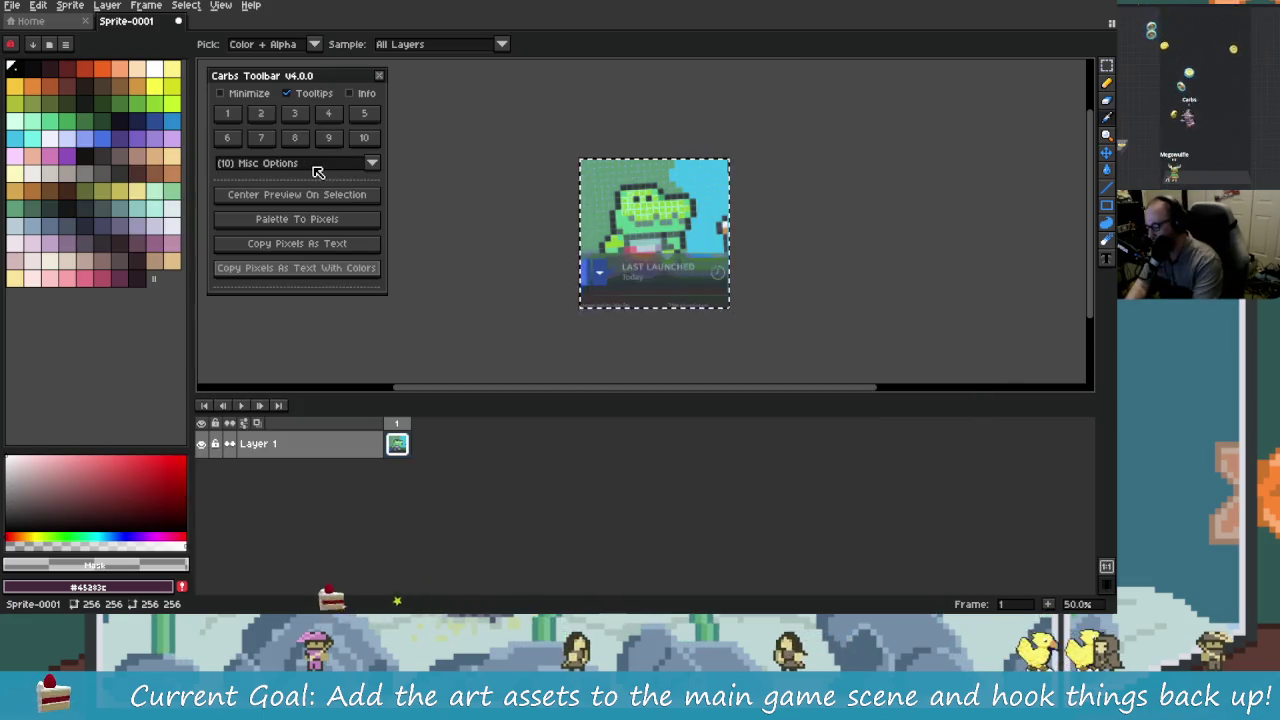
key(alt+Tab)
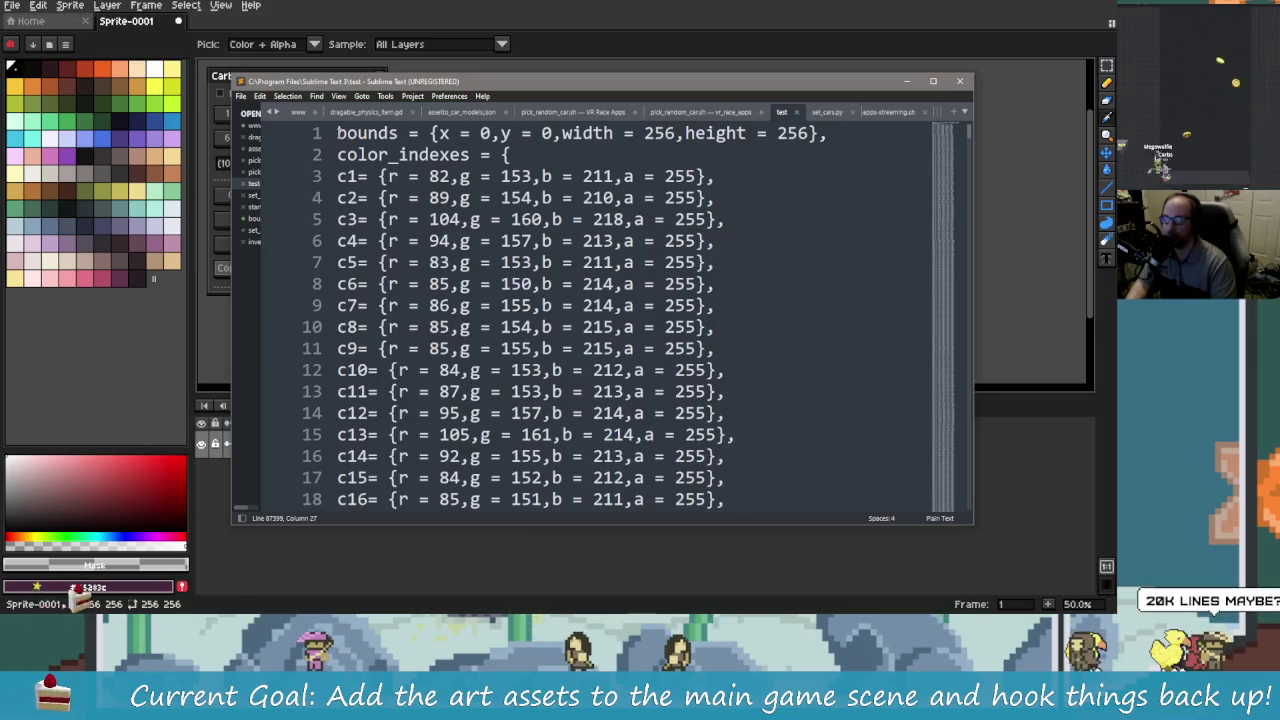
key(ctrl+a)
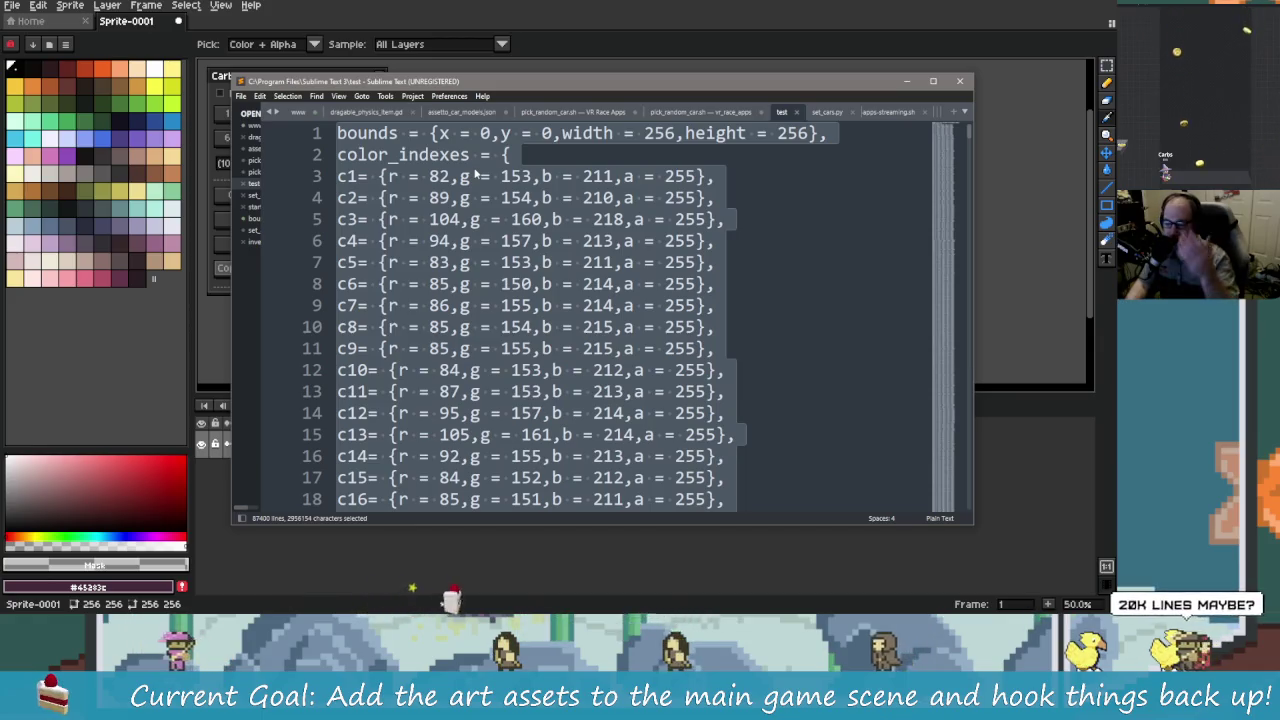
key(ctrl+v)
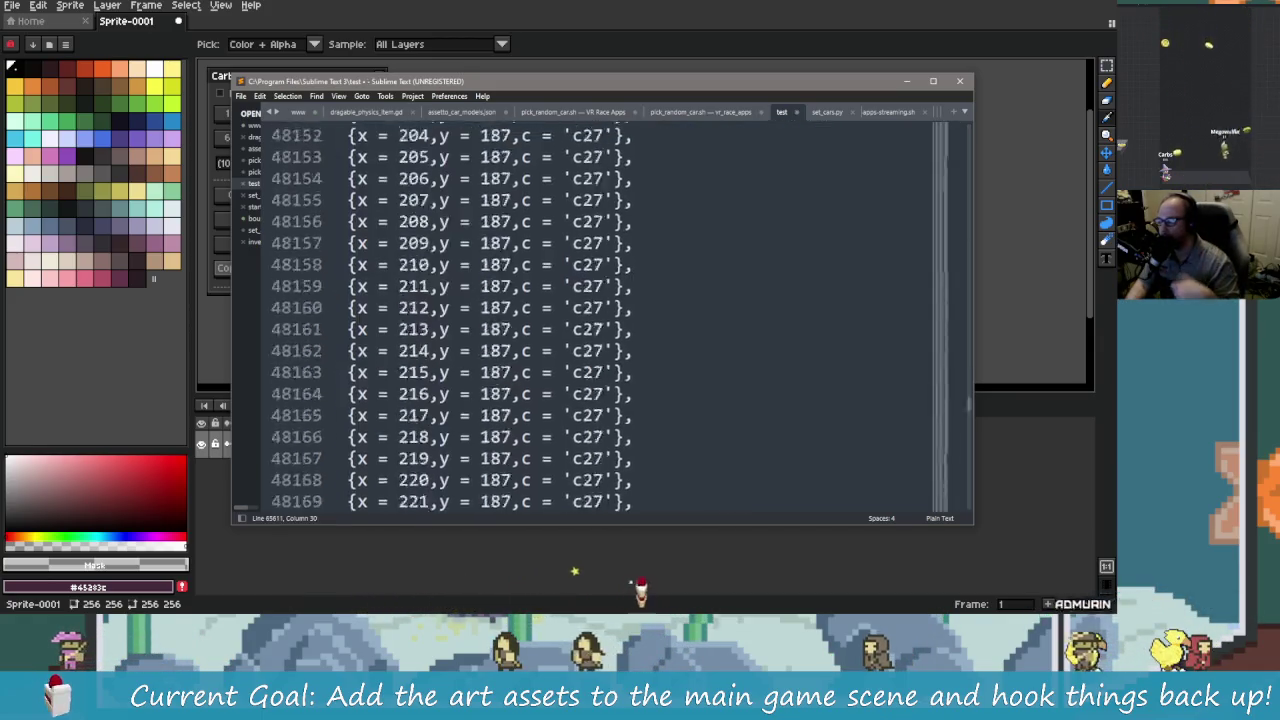
- Scroll through the pasted text to check the new export
scroll(743, 343, down, 2)
scroll(683, 354, down, 1)
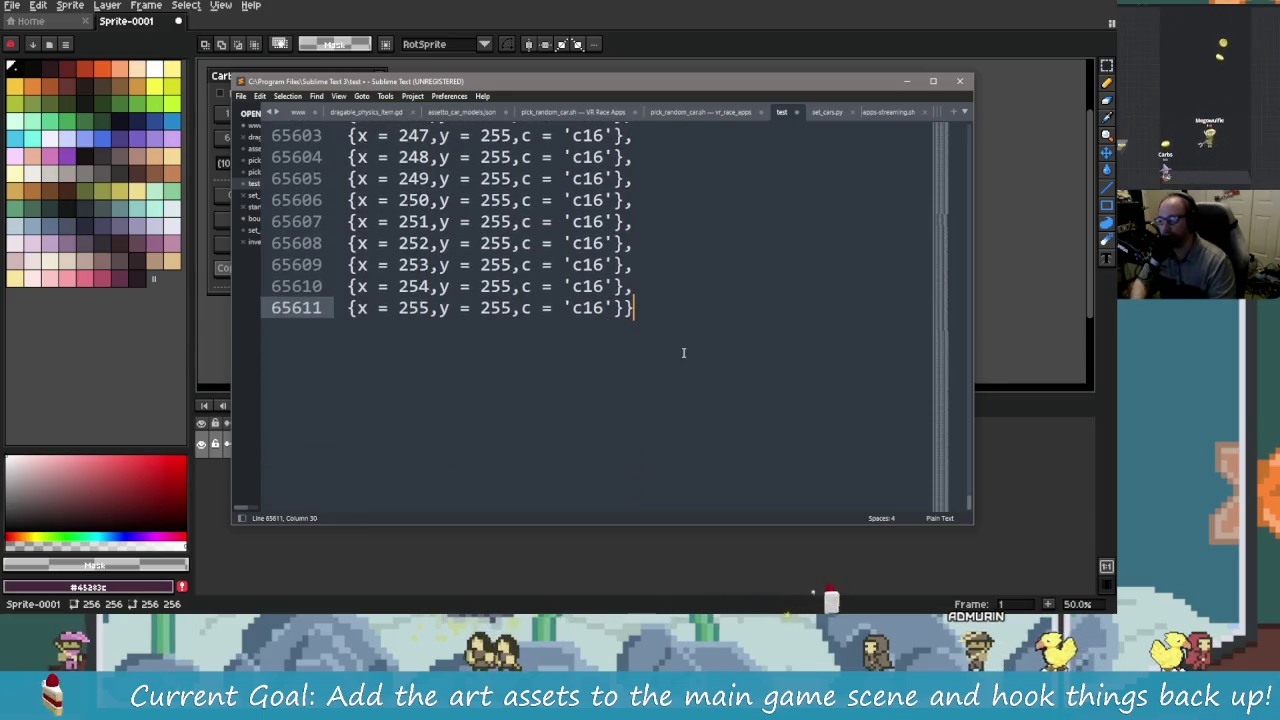
scroll(686, 357, up, 1)
scroll(694, 385, up, 1)
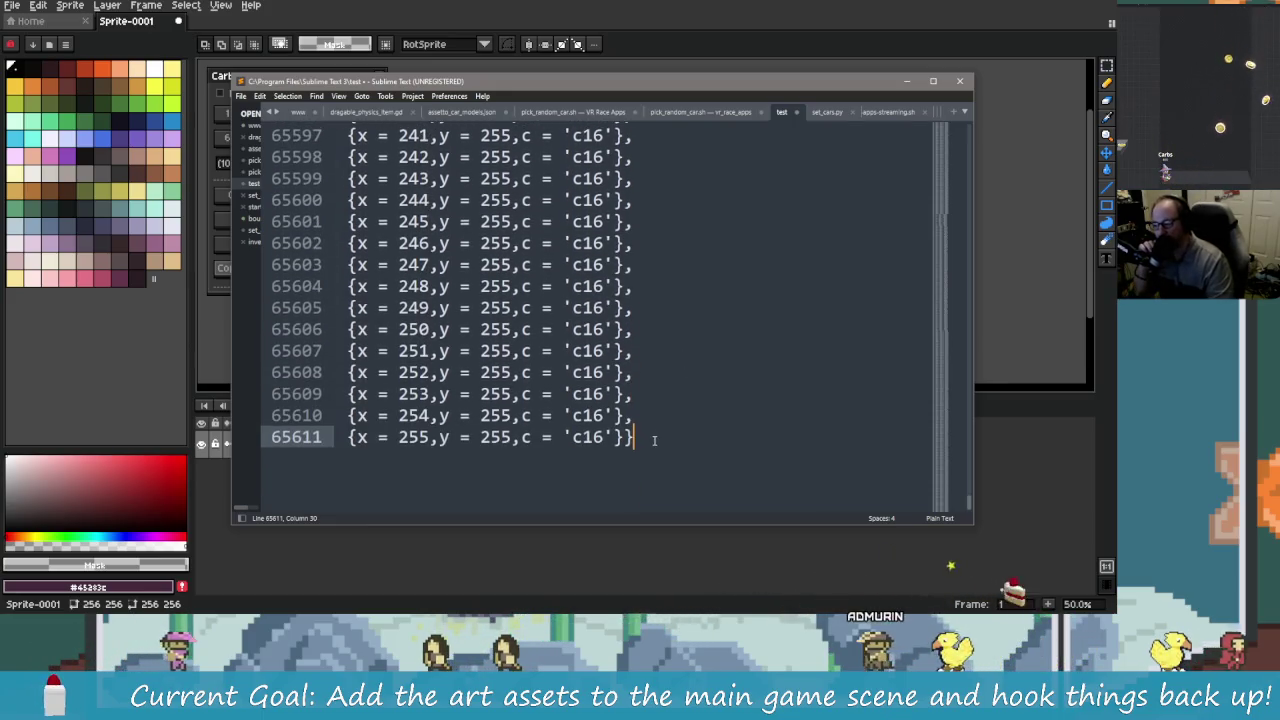
scroll(656, 440, up, 3)
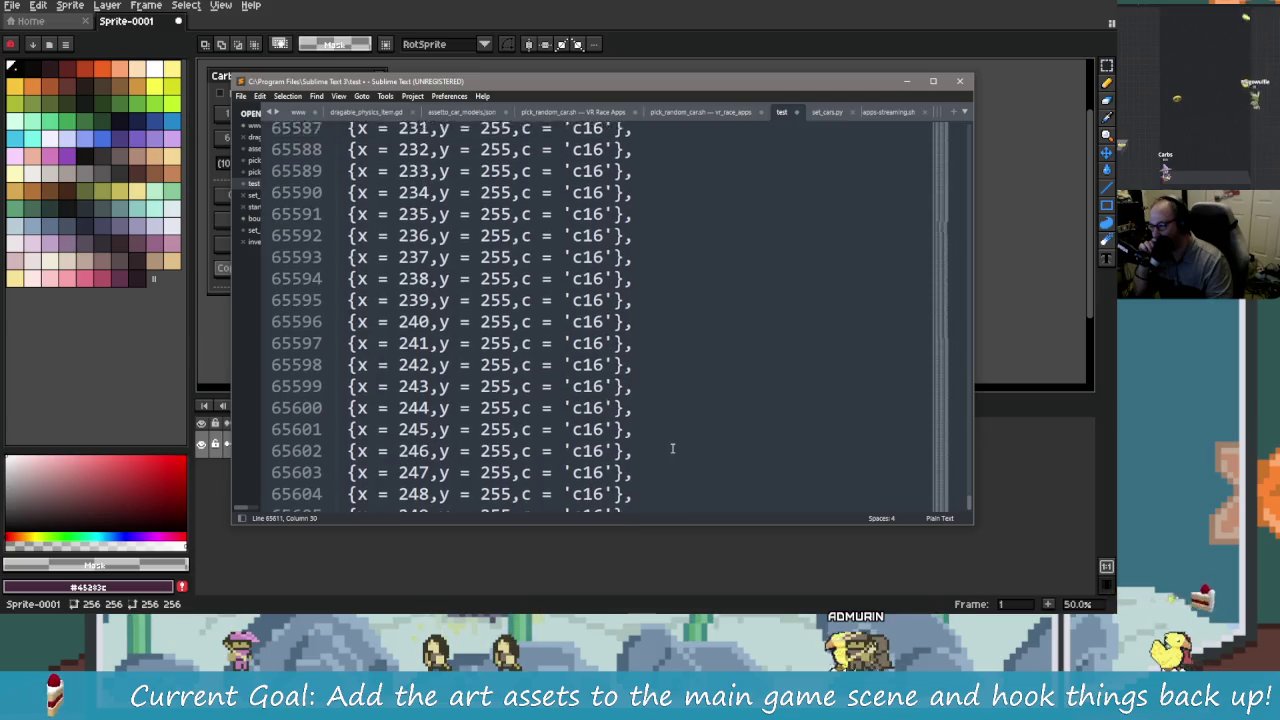
scroll(672, 448, up, 4)
scroll(671, 446, up, 5)
scroll(671, 444, up, 5)
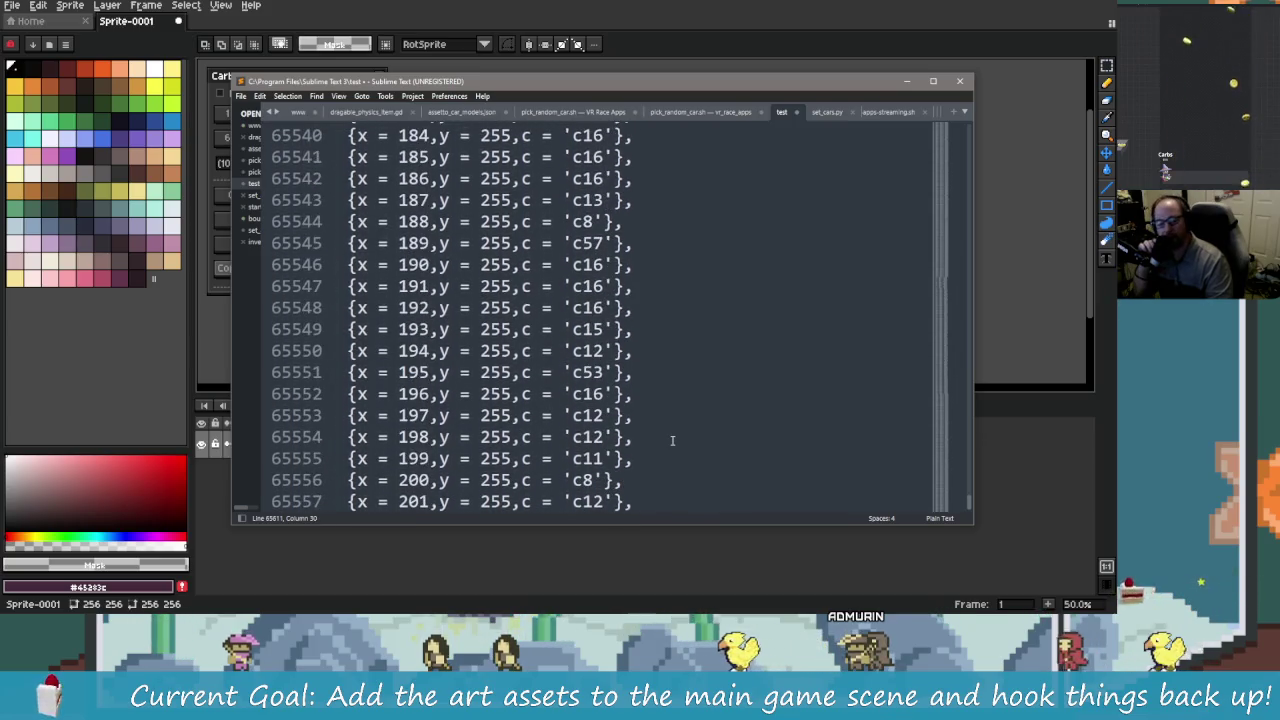
scroll(674, 432, down, 5)
scroll(674, 432, down, 4)
scroll(674, 428, down, 5)
scroll(668, 420, down, 5)
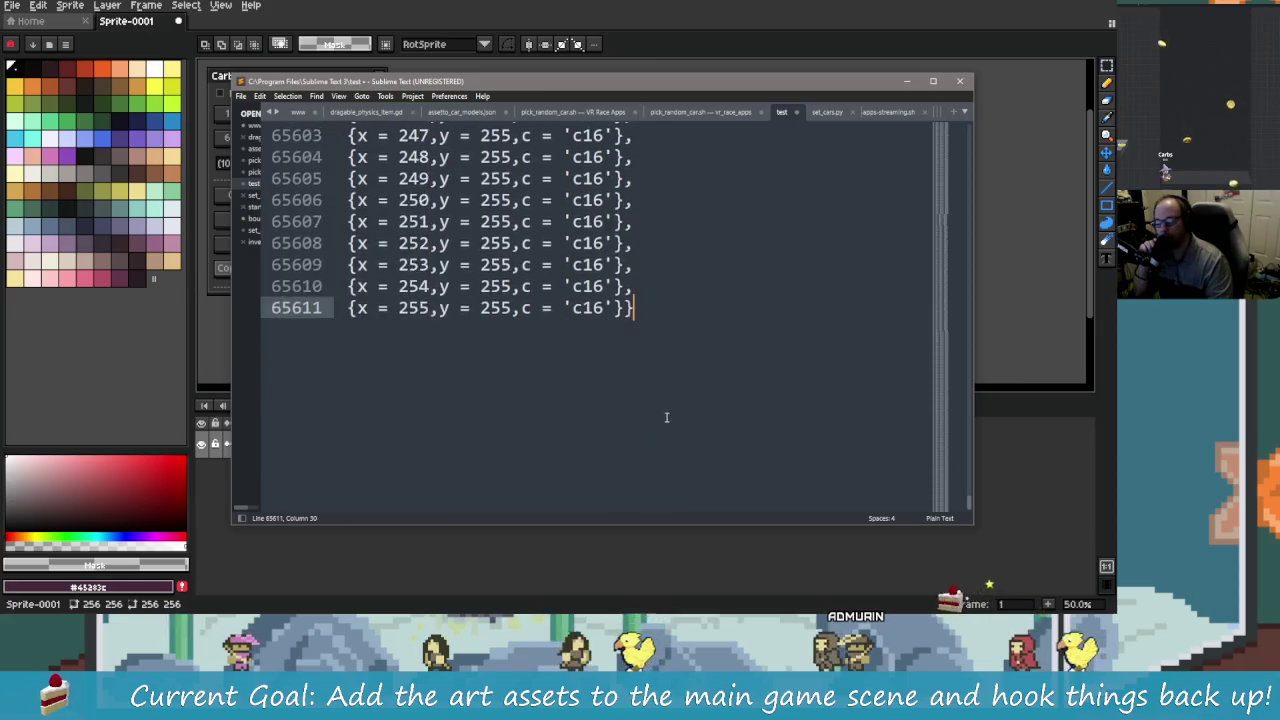
scroll(666, 417, down, 1)
scroll(574, 377, up, 2)
- Confirm the file now ends at line 65611, shift the window lower, and return to Aseprite
key(Home)
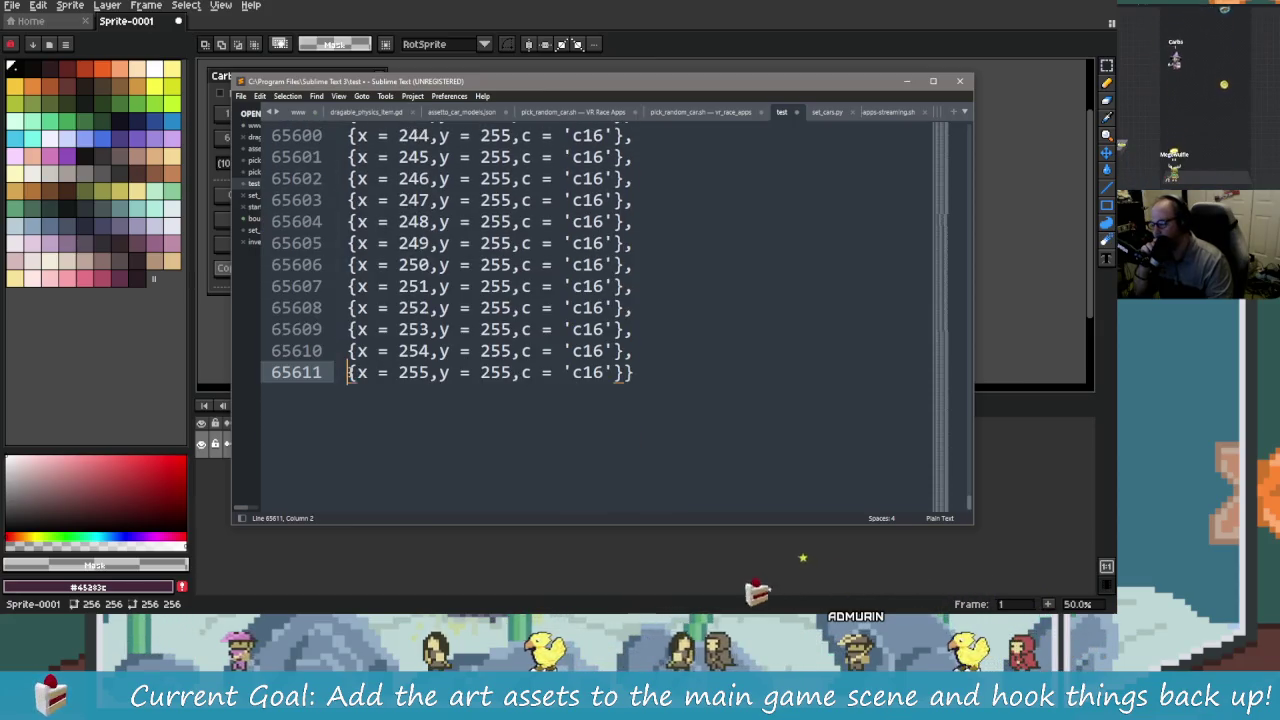
mouse_move(519, 85)
mouse_down()
mouse_move(607, 345)
mouse_move(529, 139)
mouse_up()
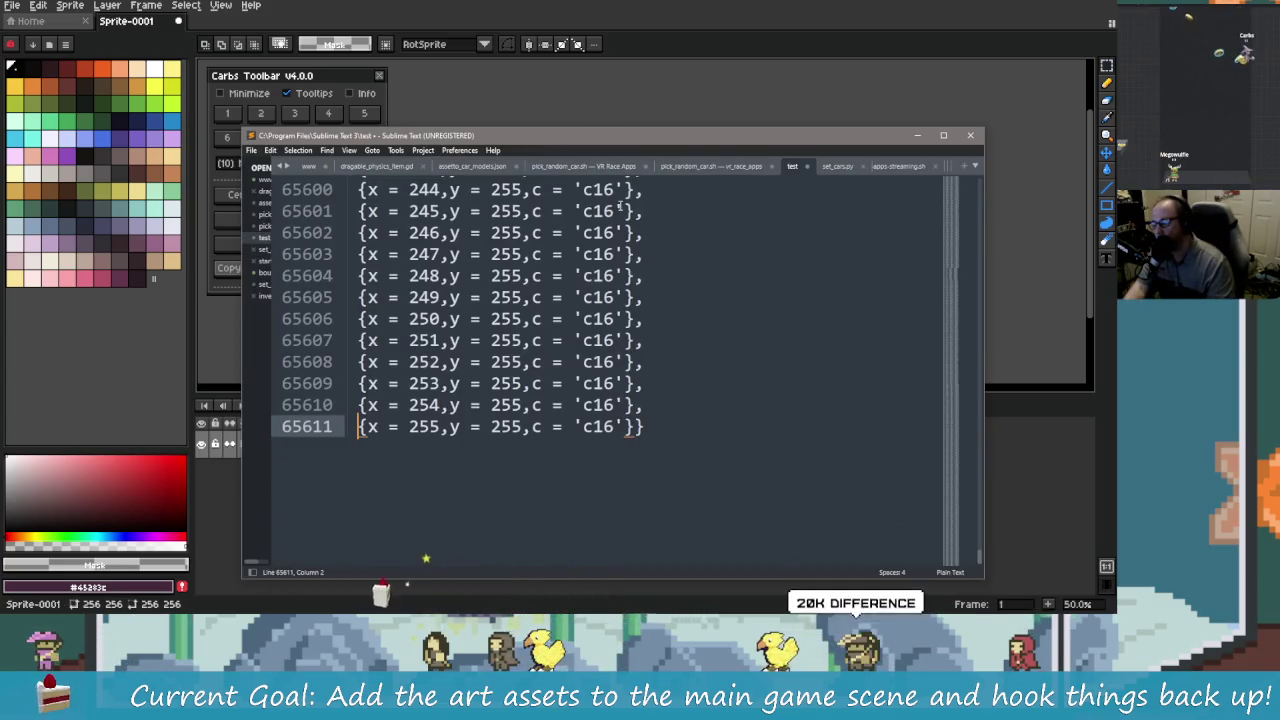
click(562, 115)
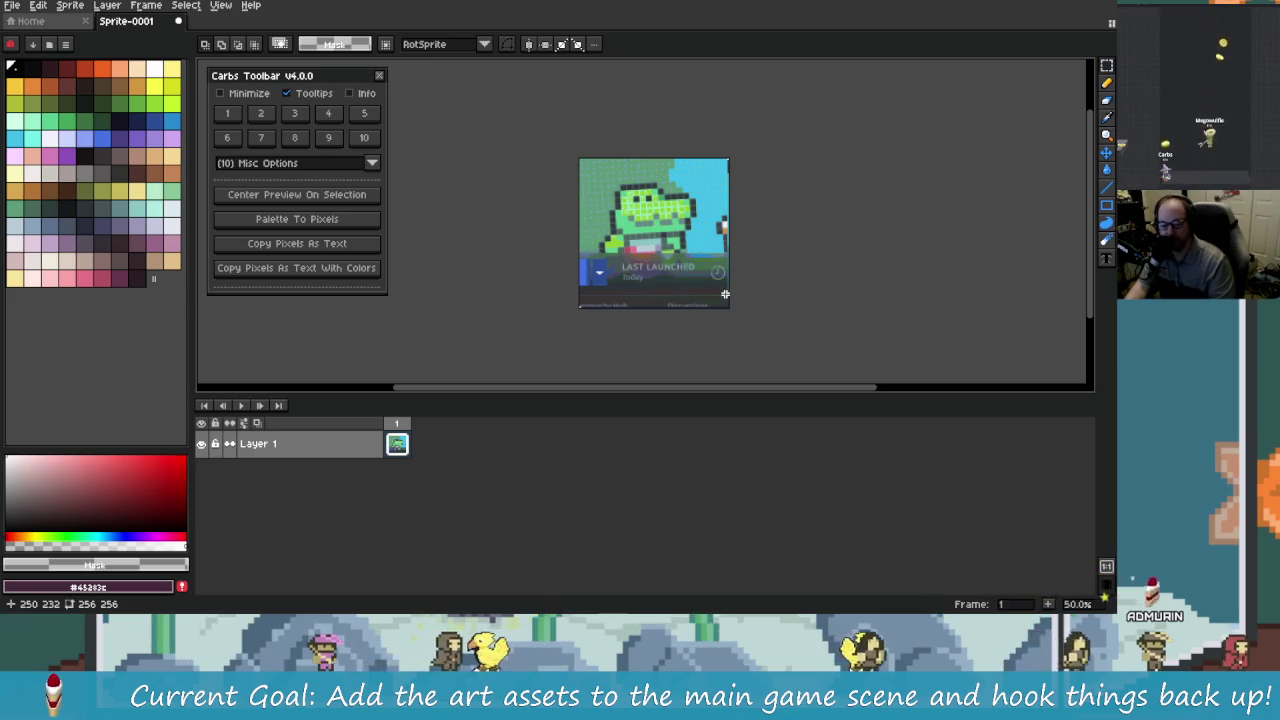
- Undo the marquee change to restore the selection around the whole frog sprite
key(ctrl+z)
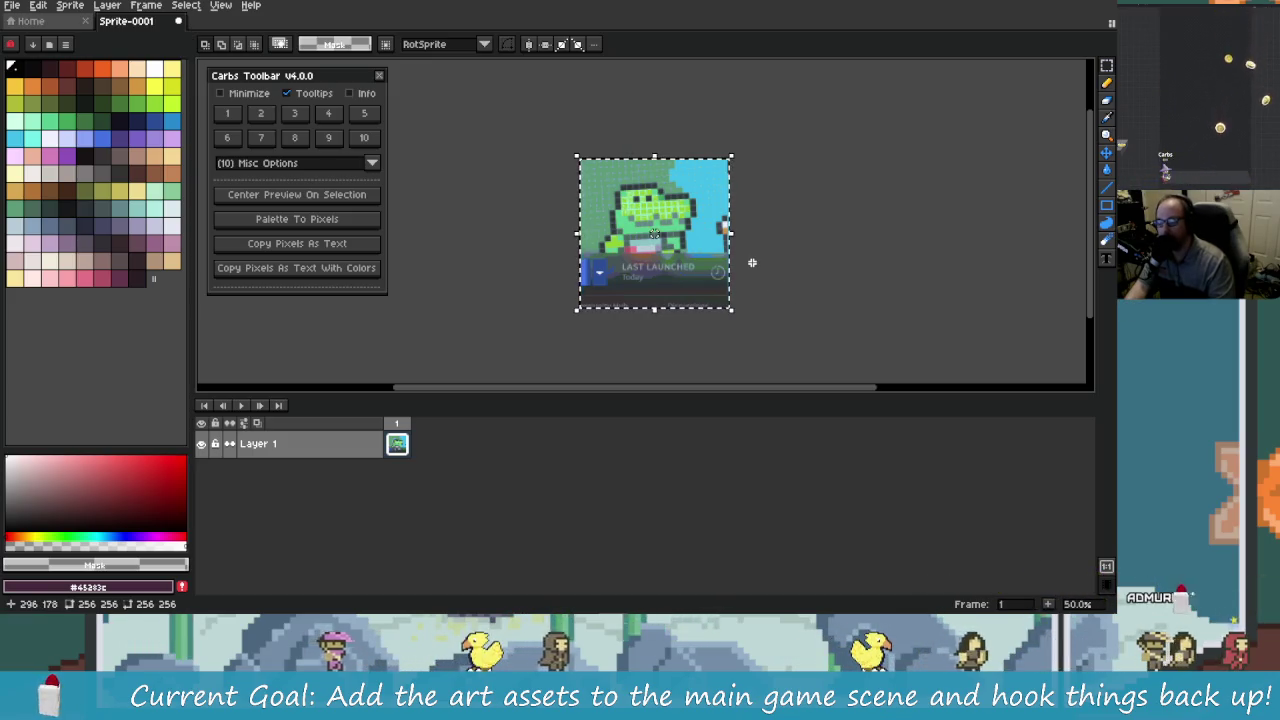
scroll(690, 278, up, 2)
scroll(660, 277, up, 1)
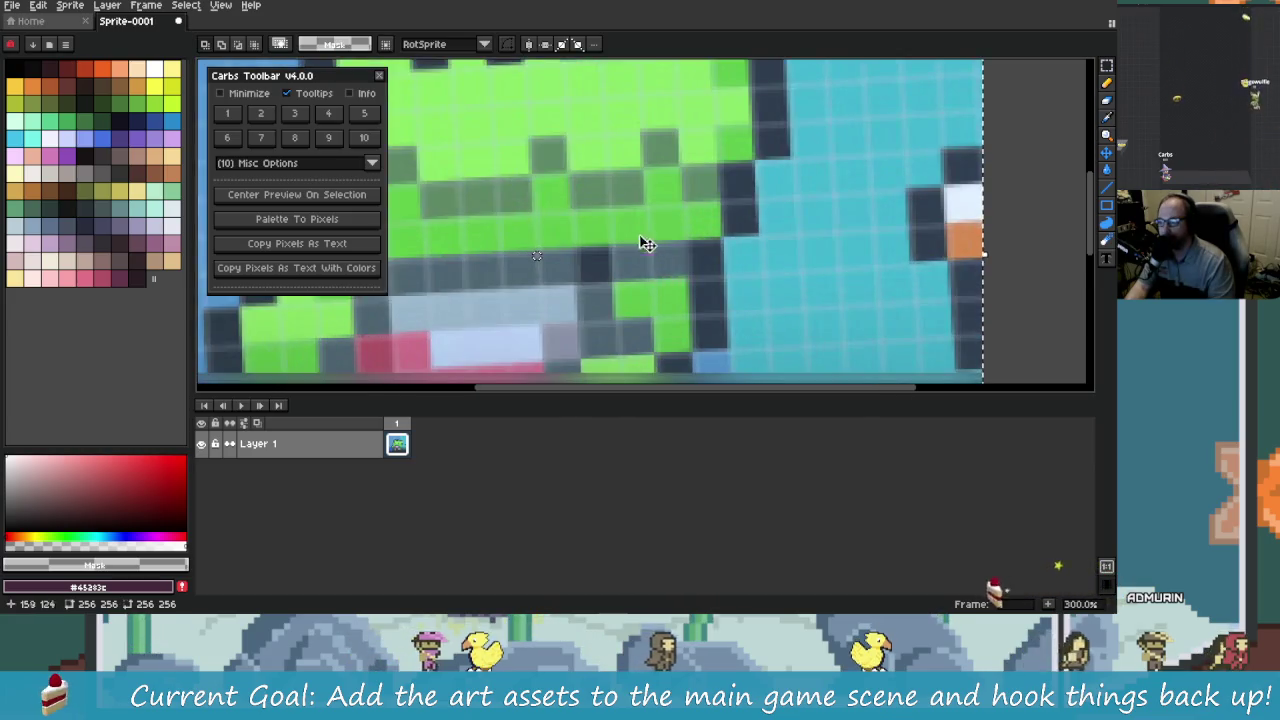
scroll(660, 280, up, 1)
scroll(670, 295, up, 1)
scroll(674, 295, down, 1)
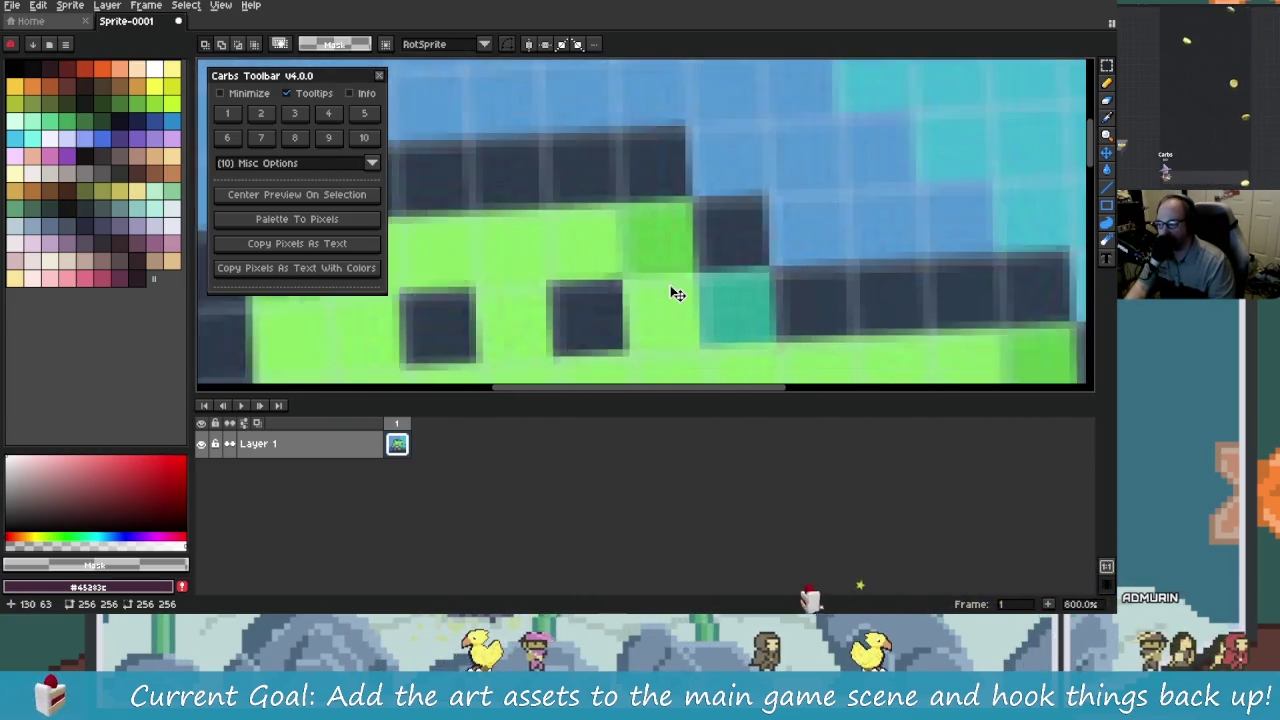
scroll(674, 297, down, 2)
scroll(674, 297, down, 1)
mouse_move(790, 355)
mouse_down()
mouse_move(649, 167)
mouse_move(745, 257)
mouse_up()
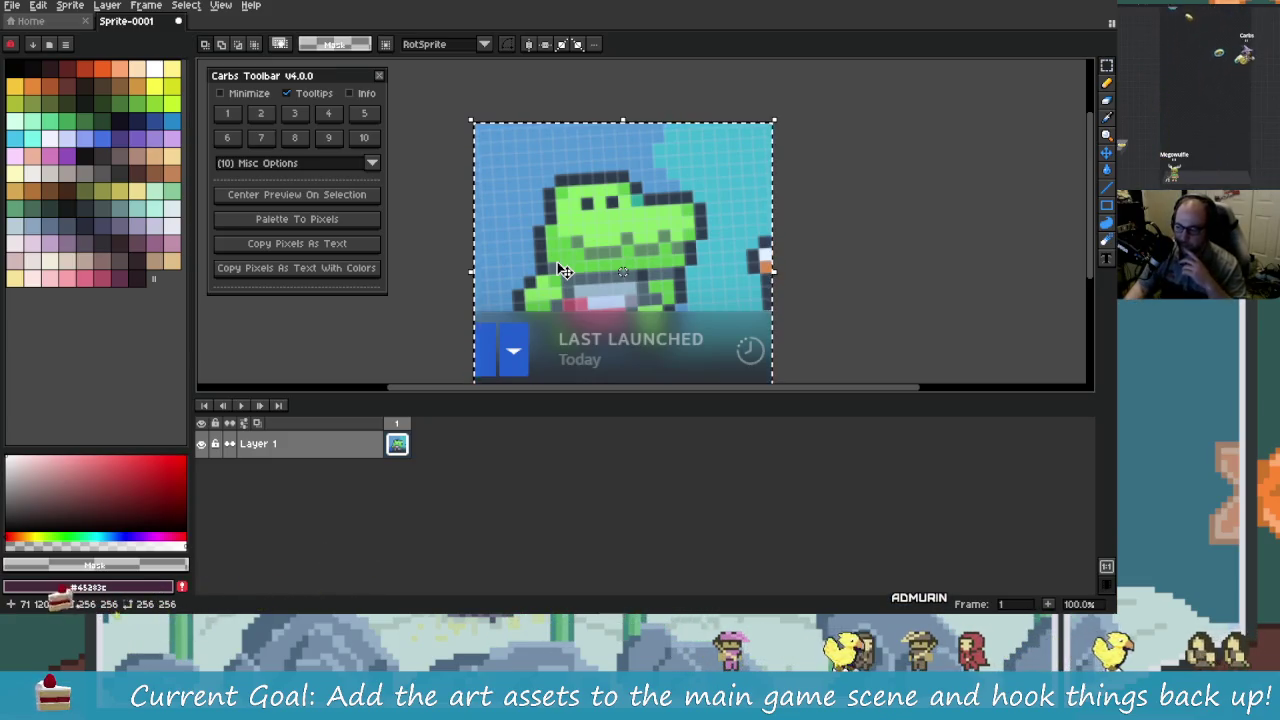
- Zoom and pan across the frog's face to inspect its pixels
scroll(566, 267, up, 4)
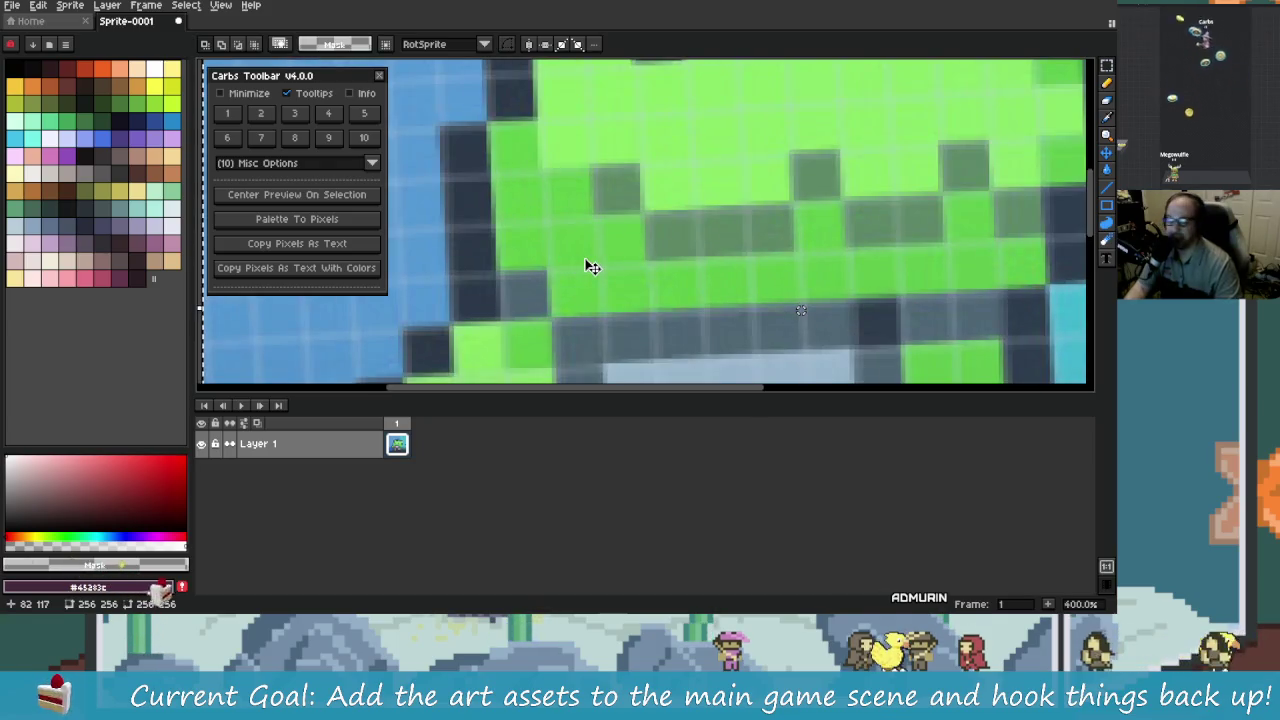
mouse_move(525, 140)
mouse_down()
mouse_move(571, 166)
mouse_move(626, 268)
mouse_move(643, 343)
mouse_move(585, 240)
mouse_up()
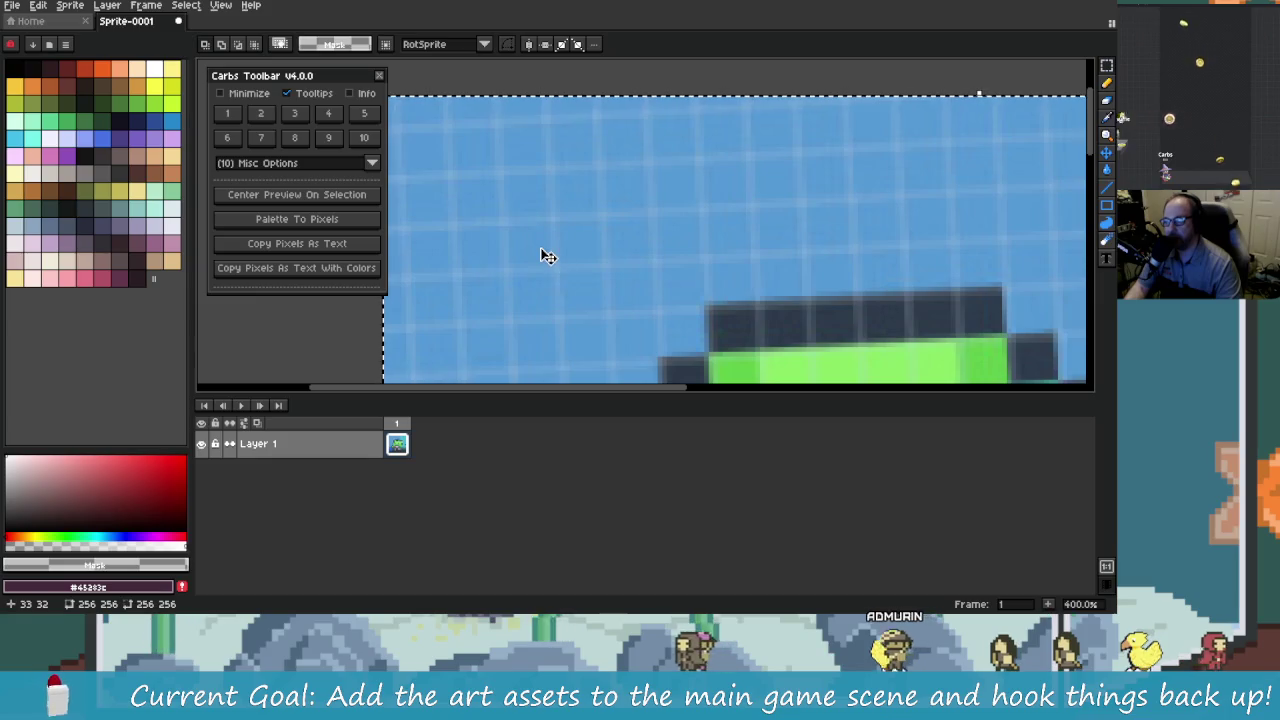
scroll(622, 309, down, 1)
scroll(622, 309, down, 1)
scroll(624, 309, down, 1)
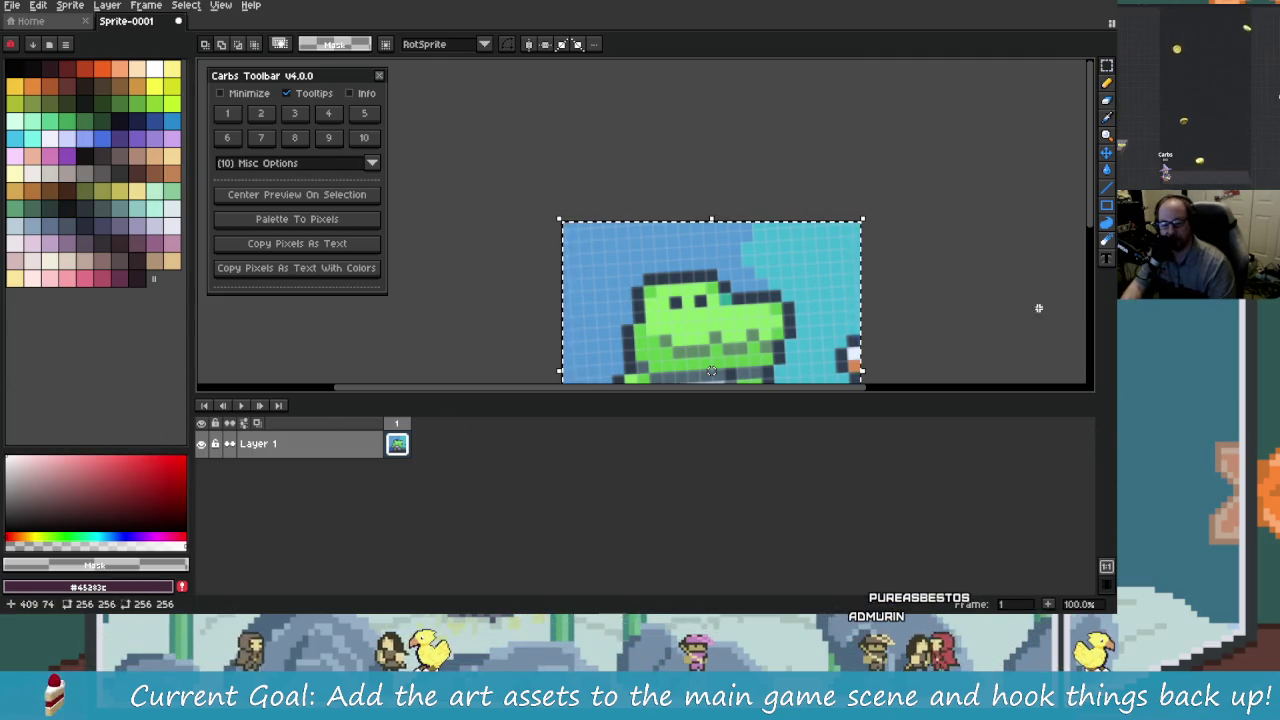
- Bring the browser with the Twitch stream page to the front
key(alt+Tab)
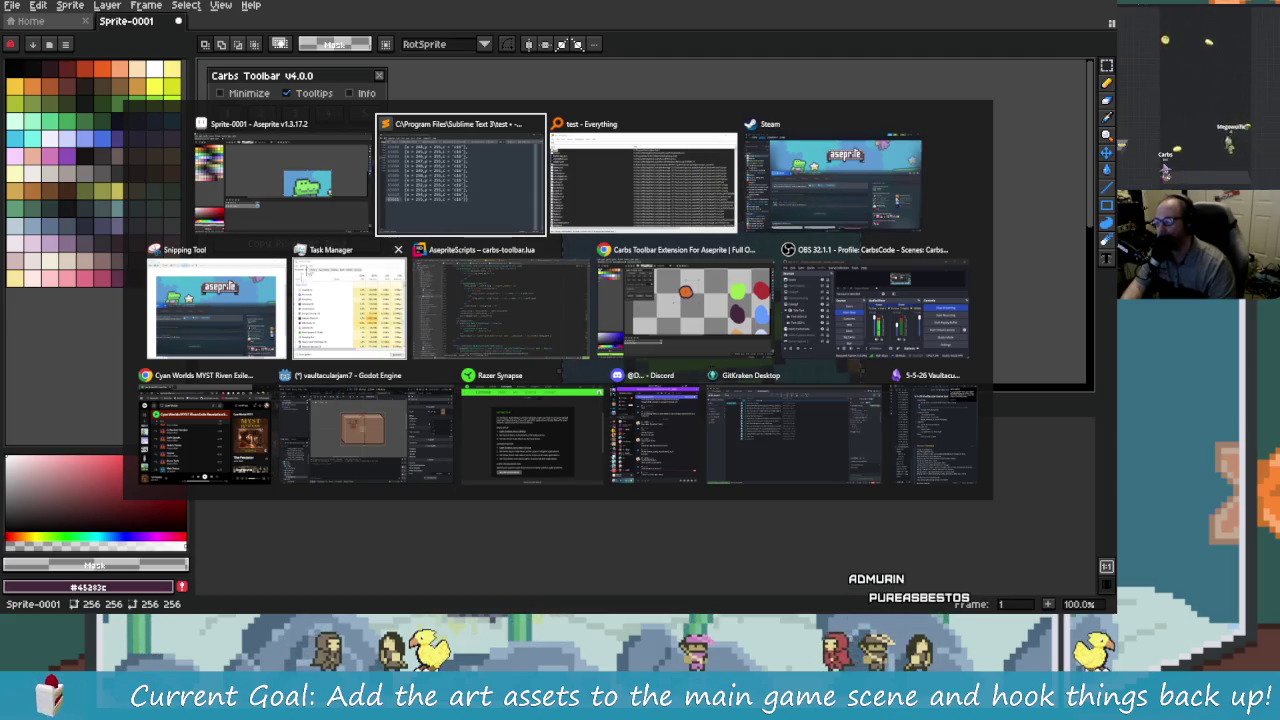
mouse_move(283, 175)
click(298, 208)
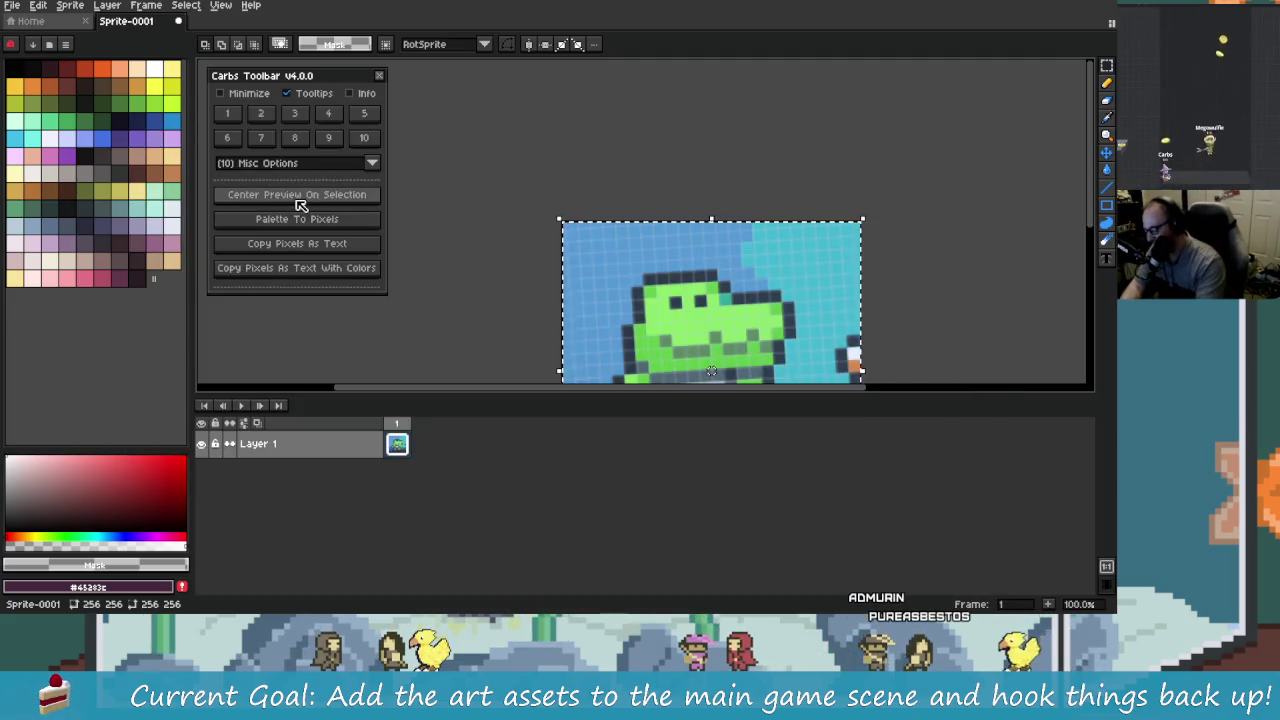
click(300, 206)
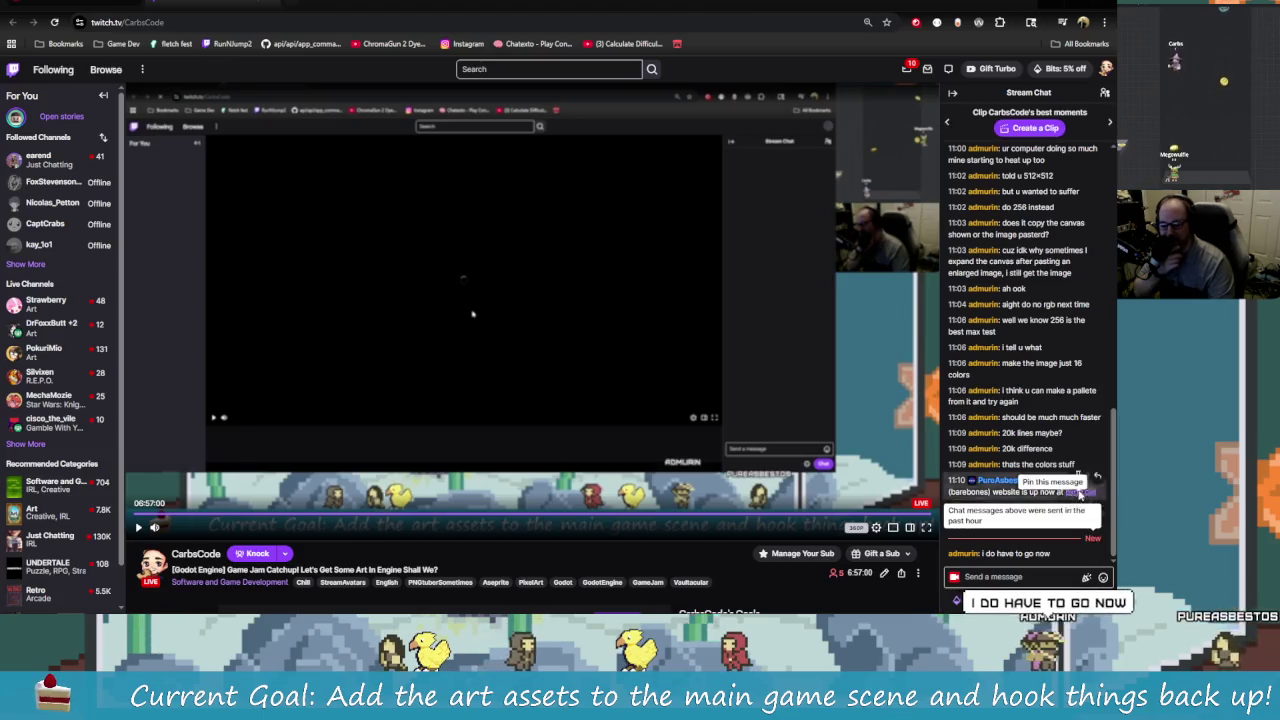
- Open the pxgd.org PxGd link from the stream chat, then return to Aseprite
click(1080, 494)
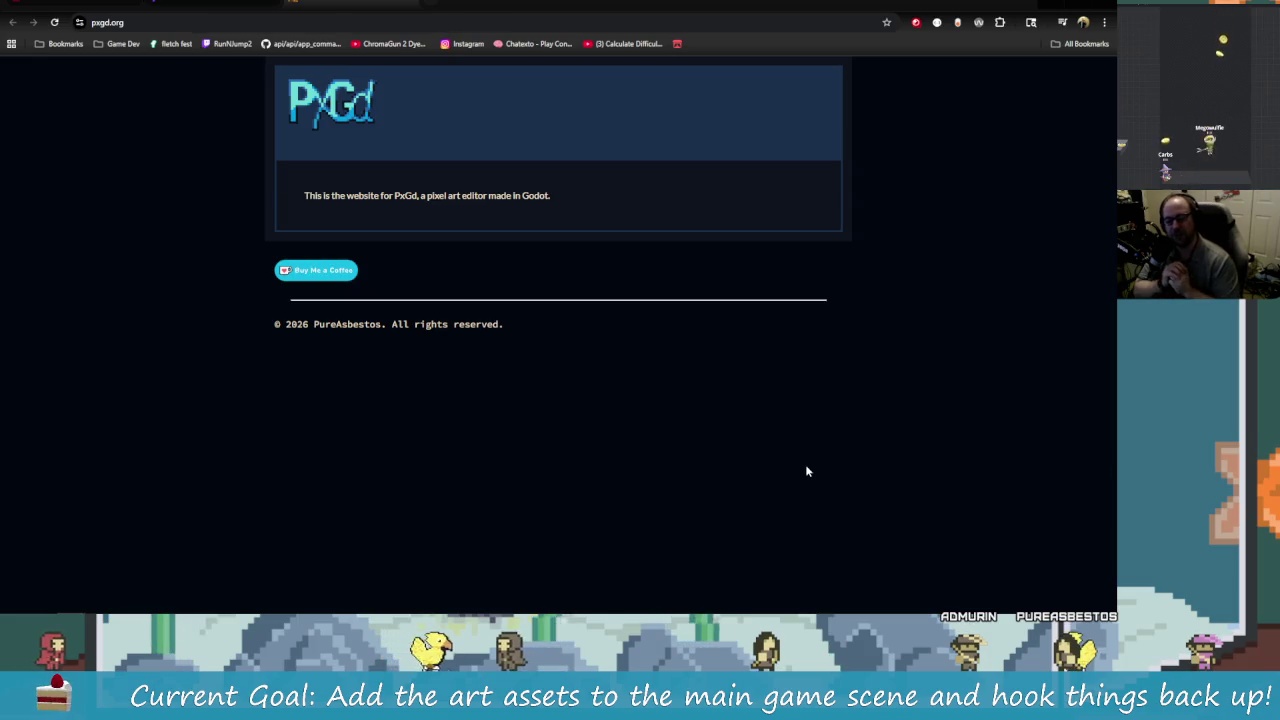
key(alt+Tab)
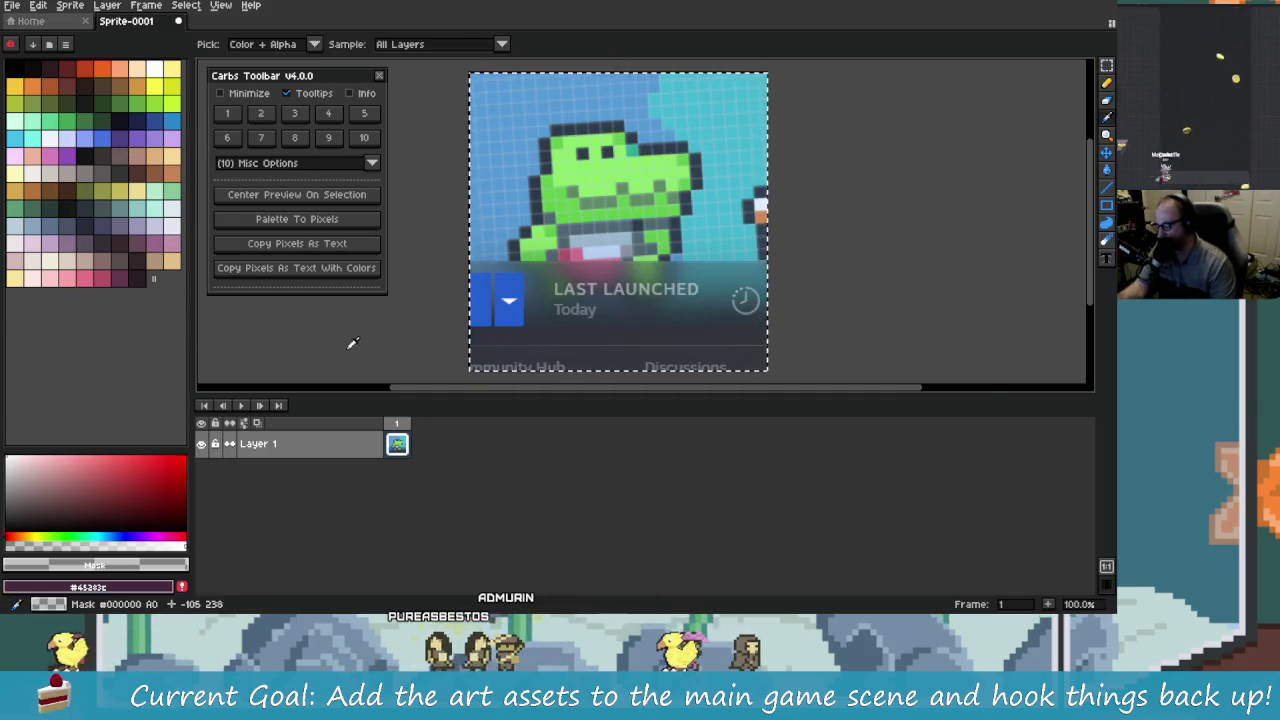
- Move and enlarge the Sublime Text pixel-text window, then bring Chrome's PxGd page forward
key(alt+Tab)
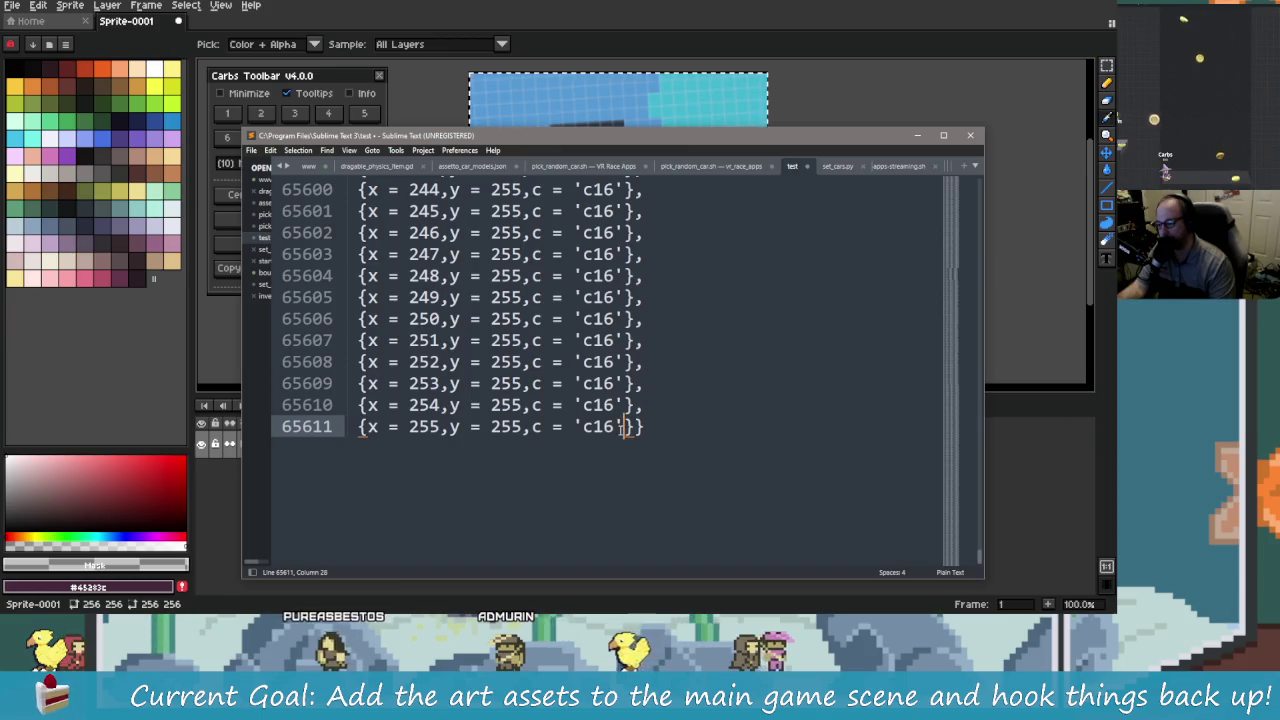
mouse_move(644, 137)
mouse_down()
mouse_move(659, 444)
mouse_move(743, 433)
mouse_up()
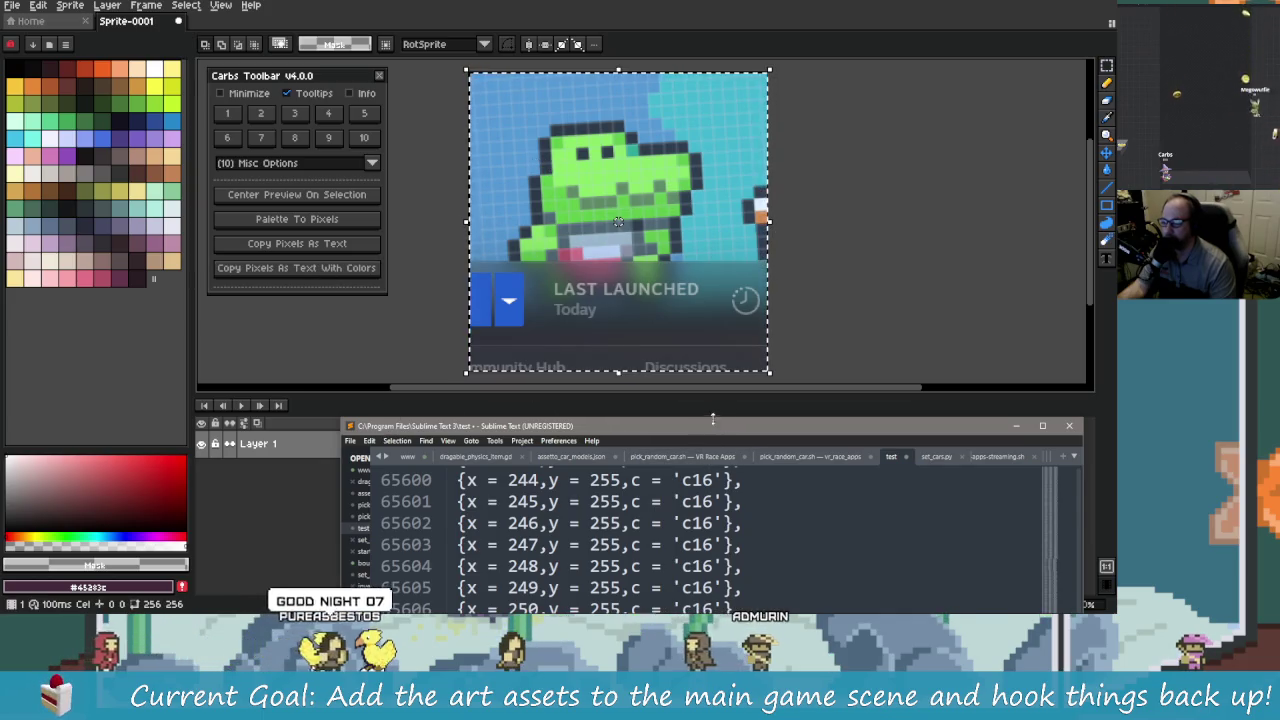
drag(749, 434, 700, 72)
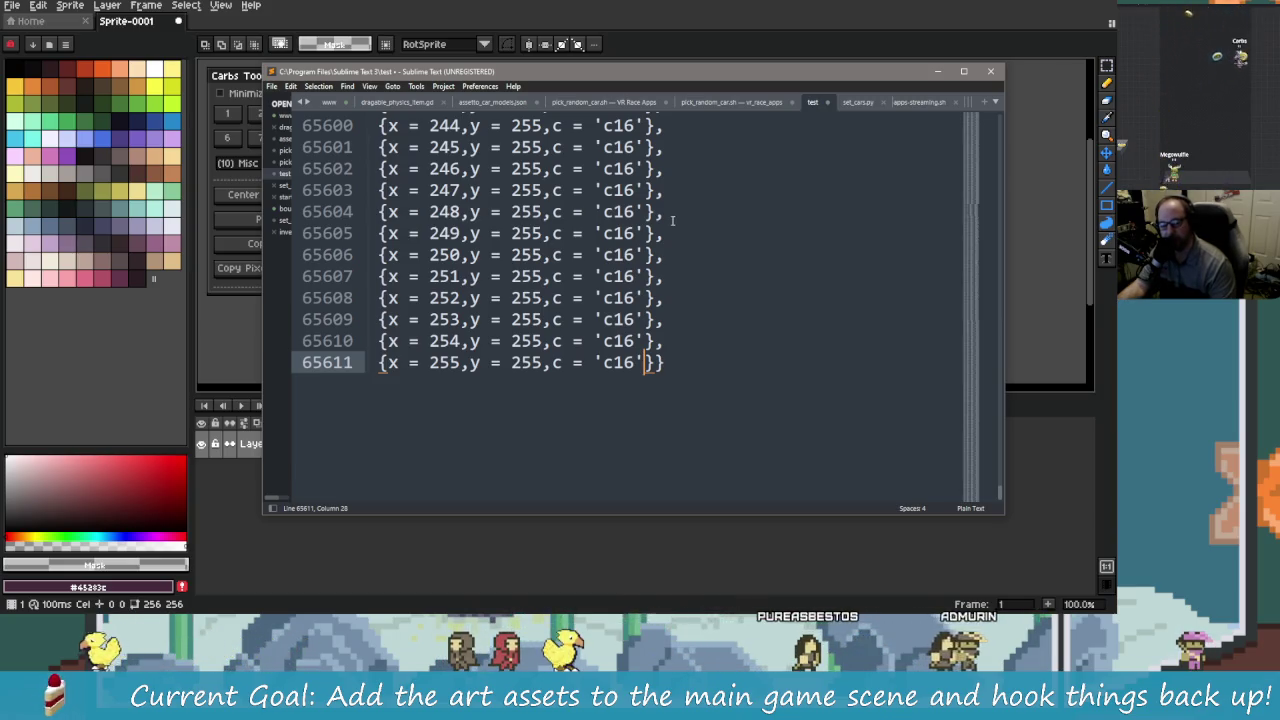
key(alt+Tab)
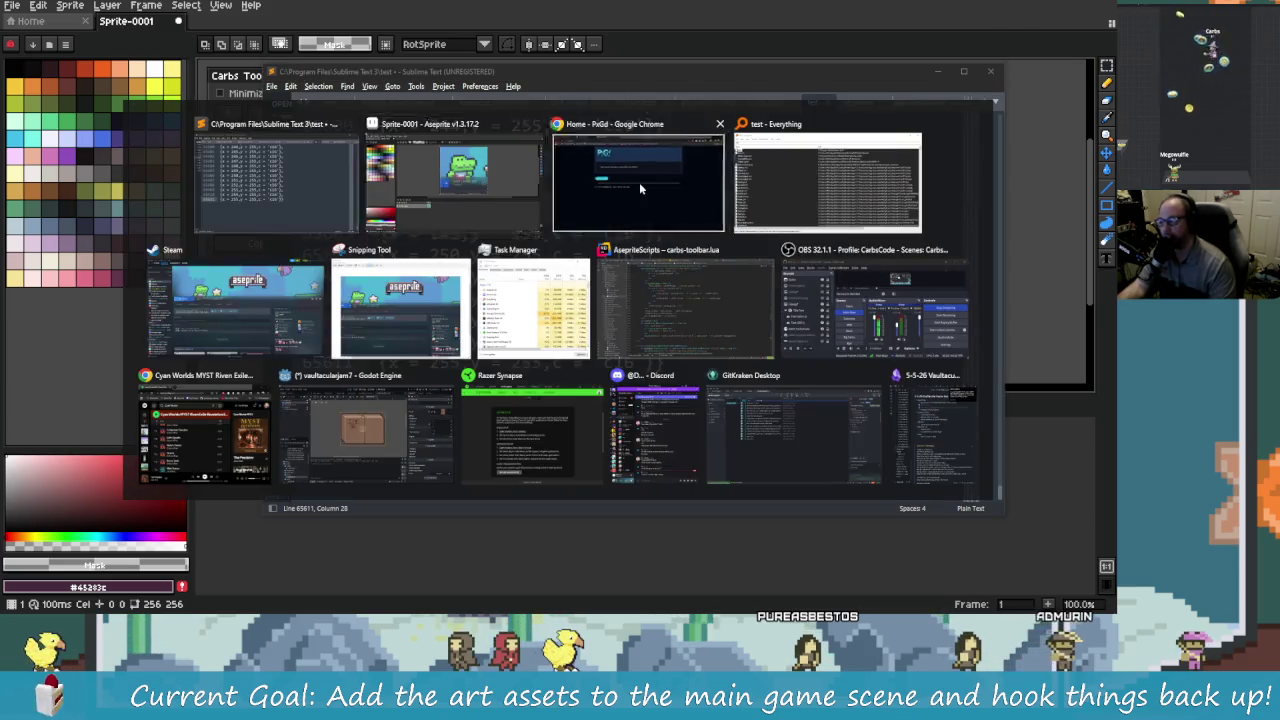
click(639, 182)
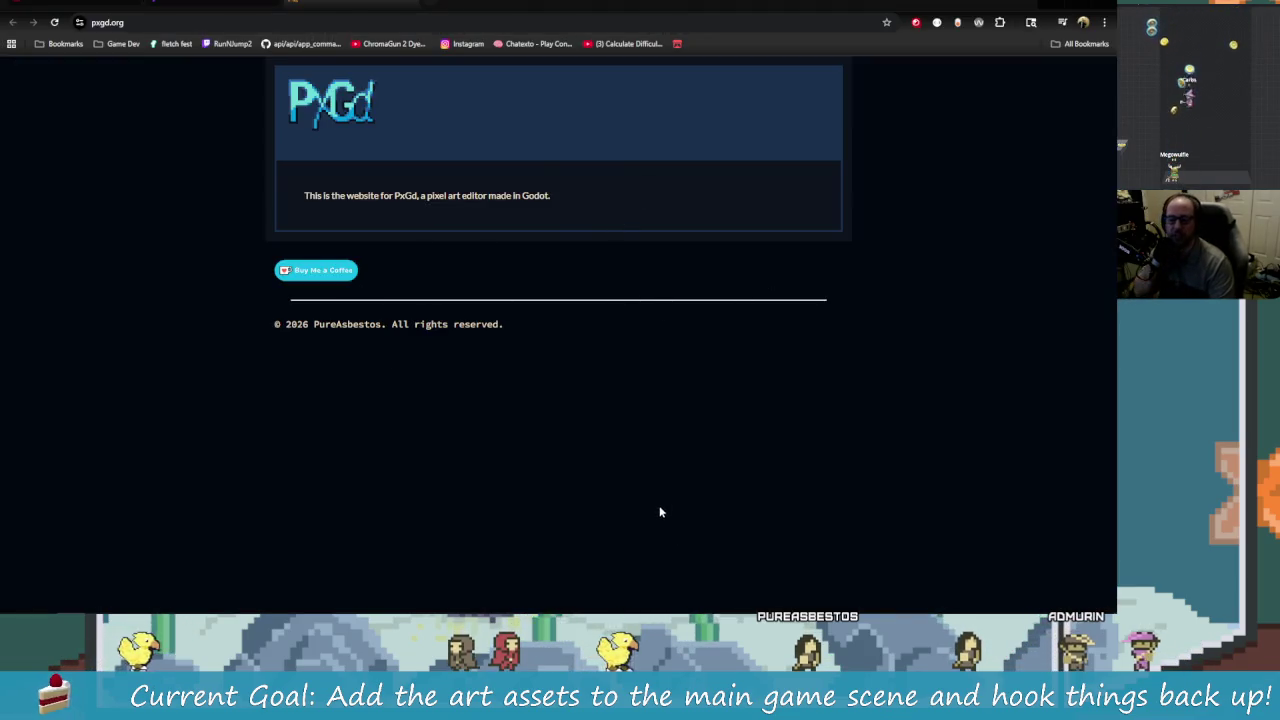
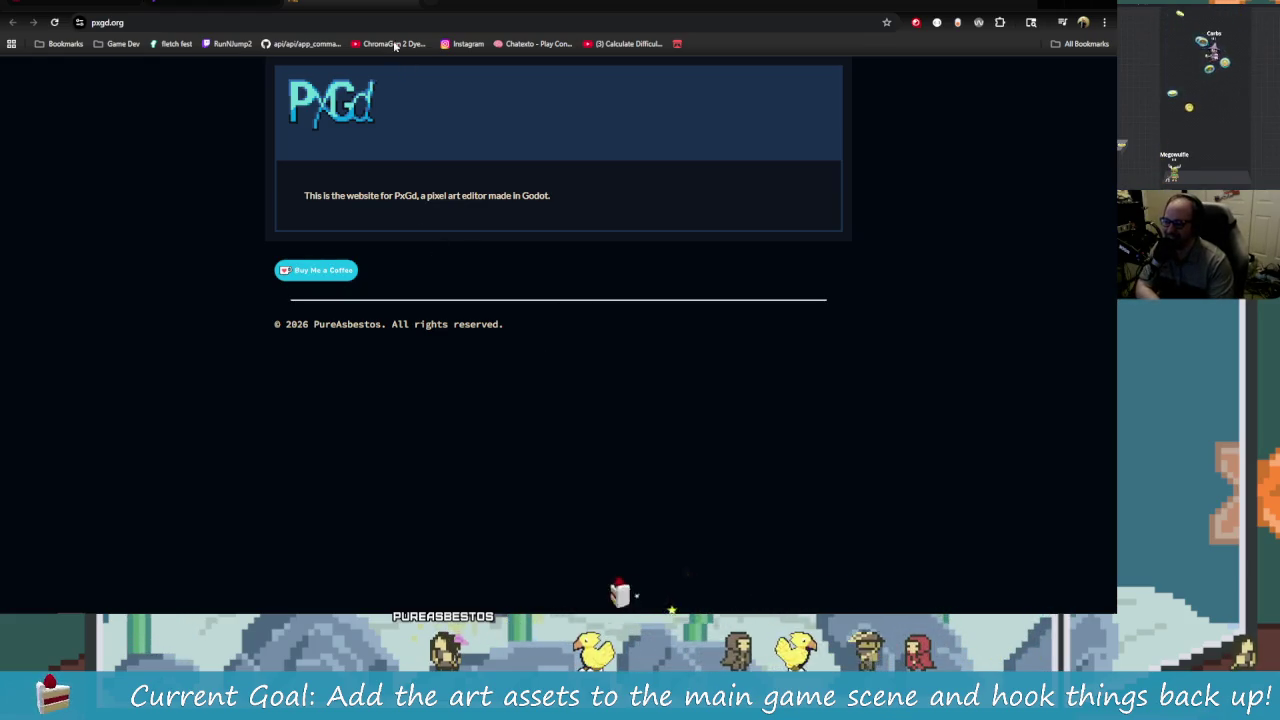
- Switch from the Twitch tab to the YouTube tab in Chrome
click(408, 4)
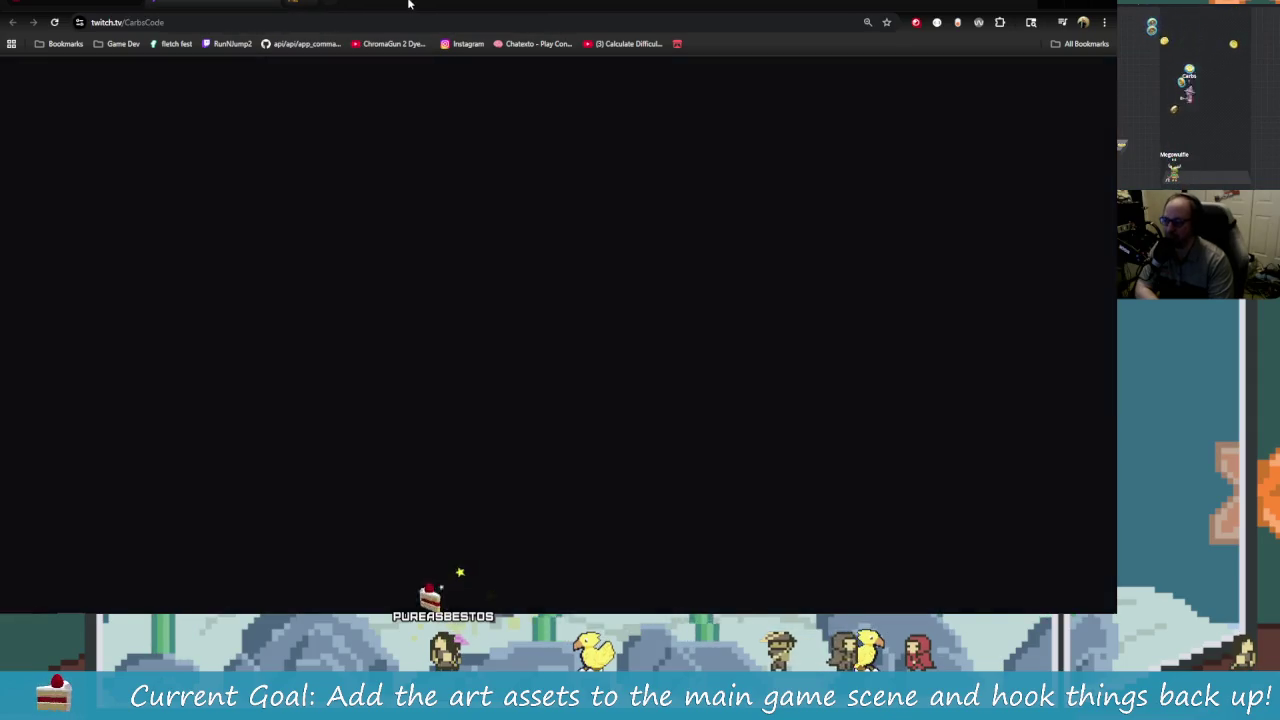
click(137, 3)
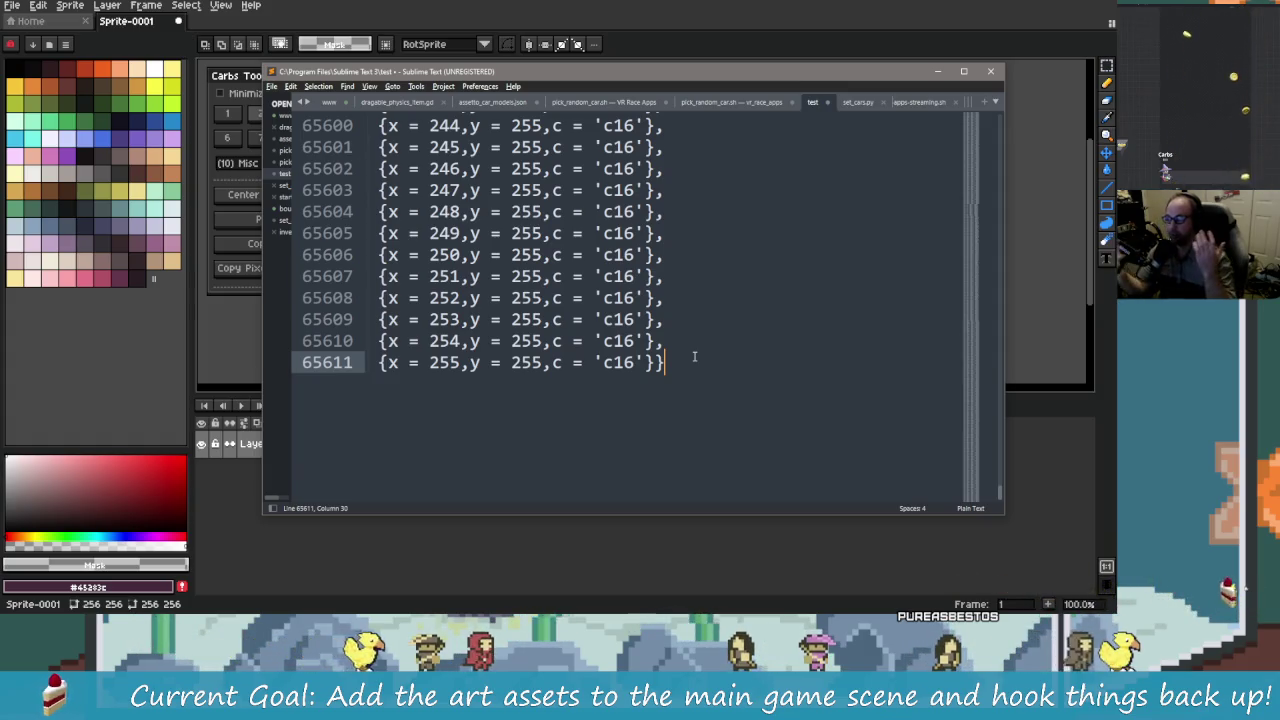
- Close the Sublime Text pixel table so the Aseprite frog sprite shows
click(989, 72)
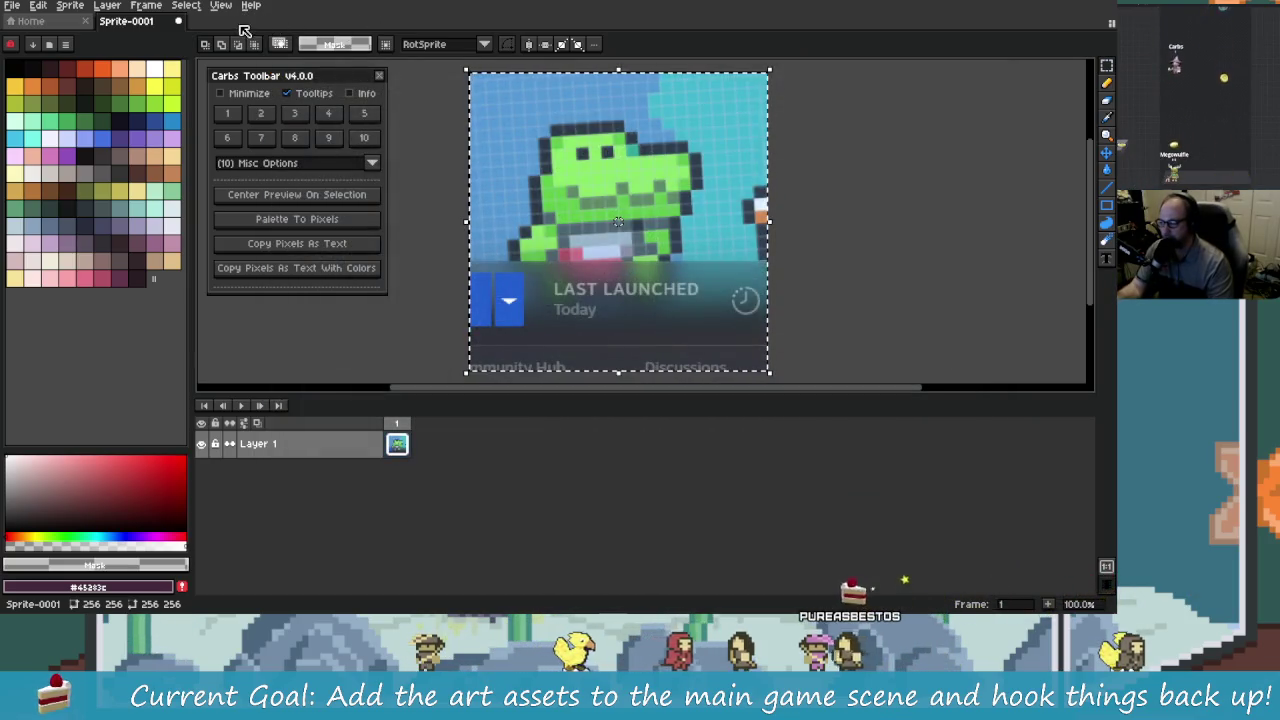
- Launch Popout Palette from the palette options and move it beside the Carbs Toolbar
click(65, 44)
click(123, 94)
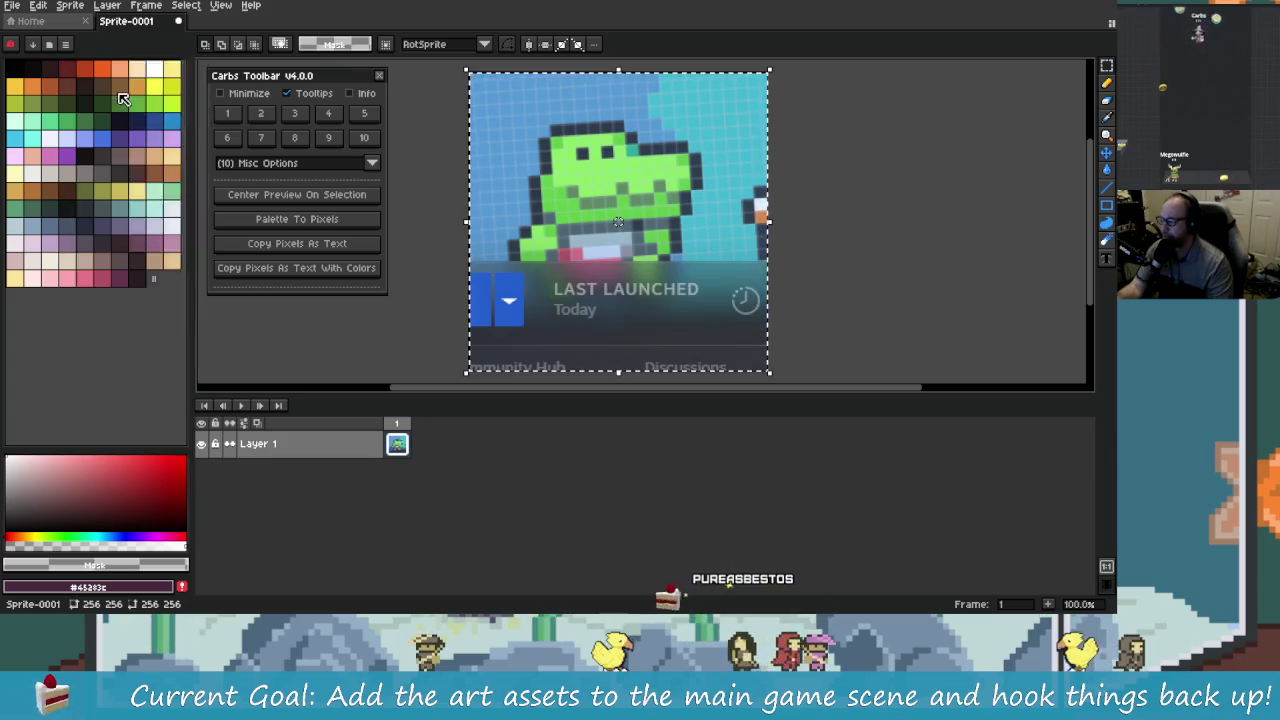
drag(290, 71, 544, 72)
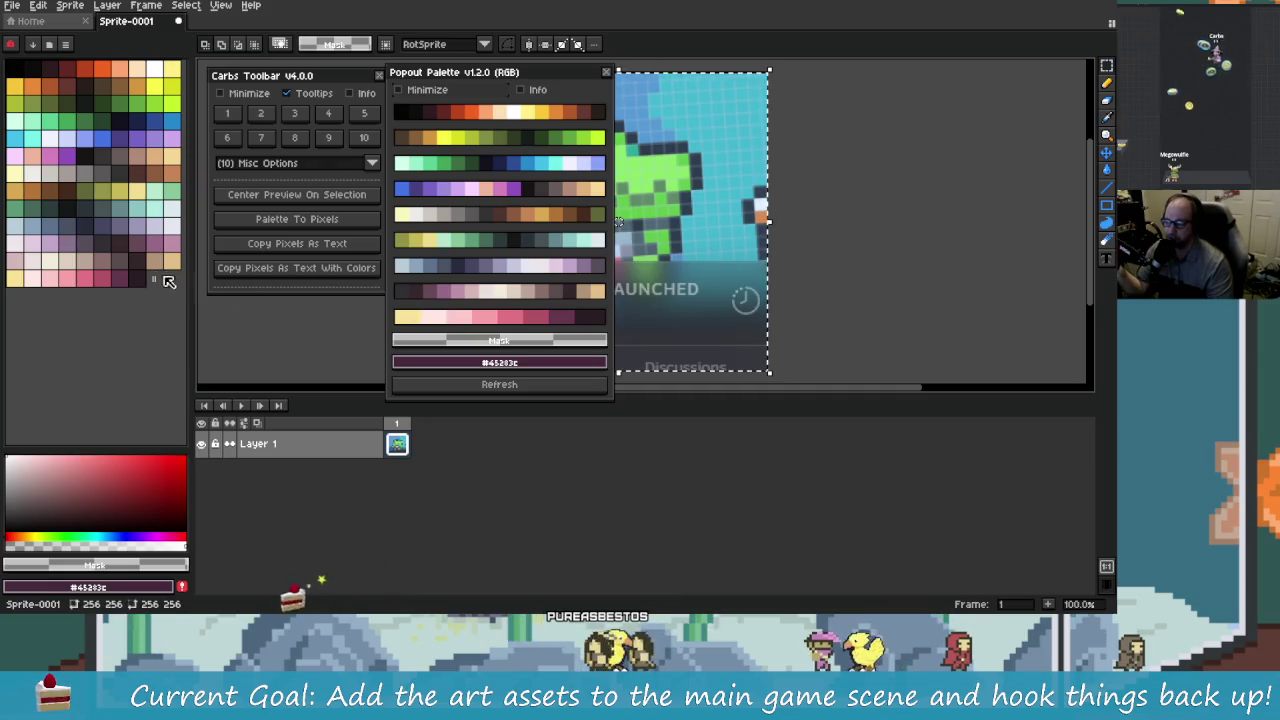
- Drag the palette resize handle until the palette holds 128 colours
drag(153, 278, 176, 325)
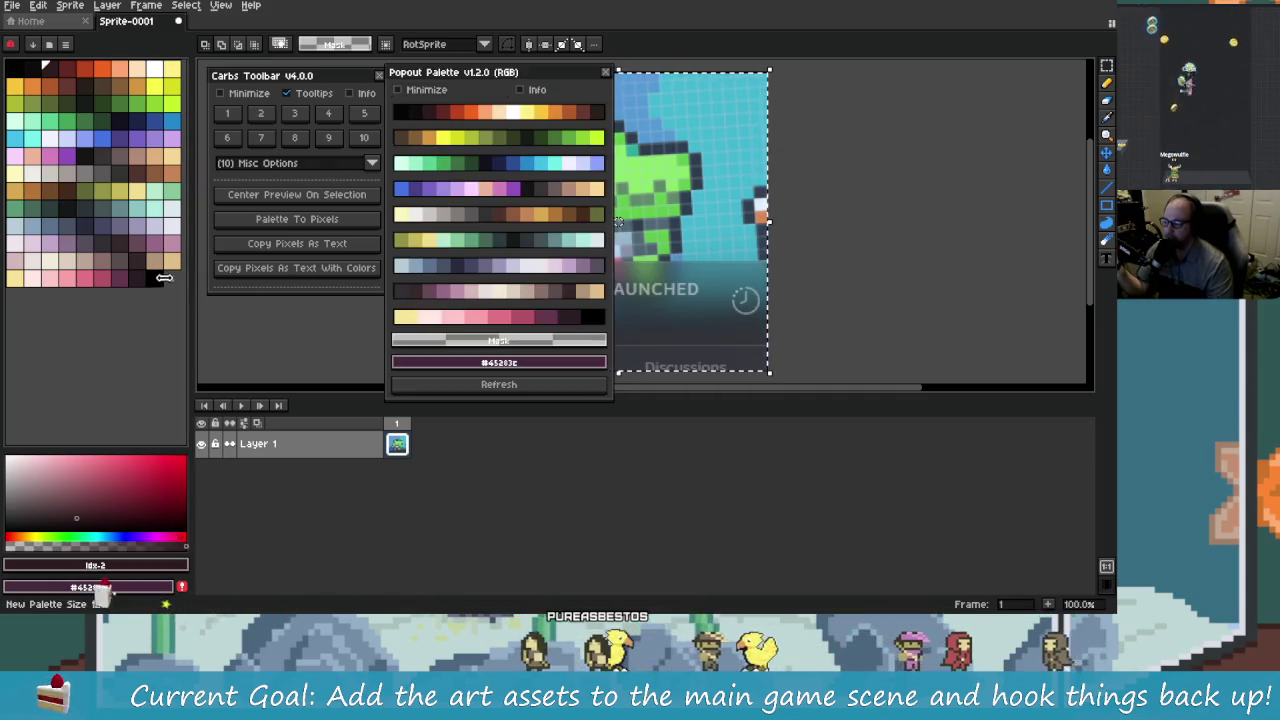
drag(153, 278, 162, 281)
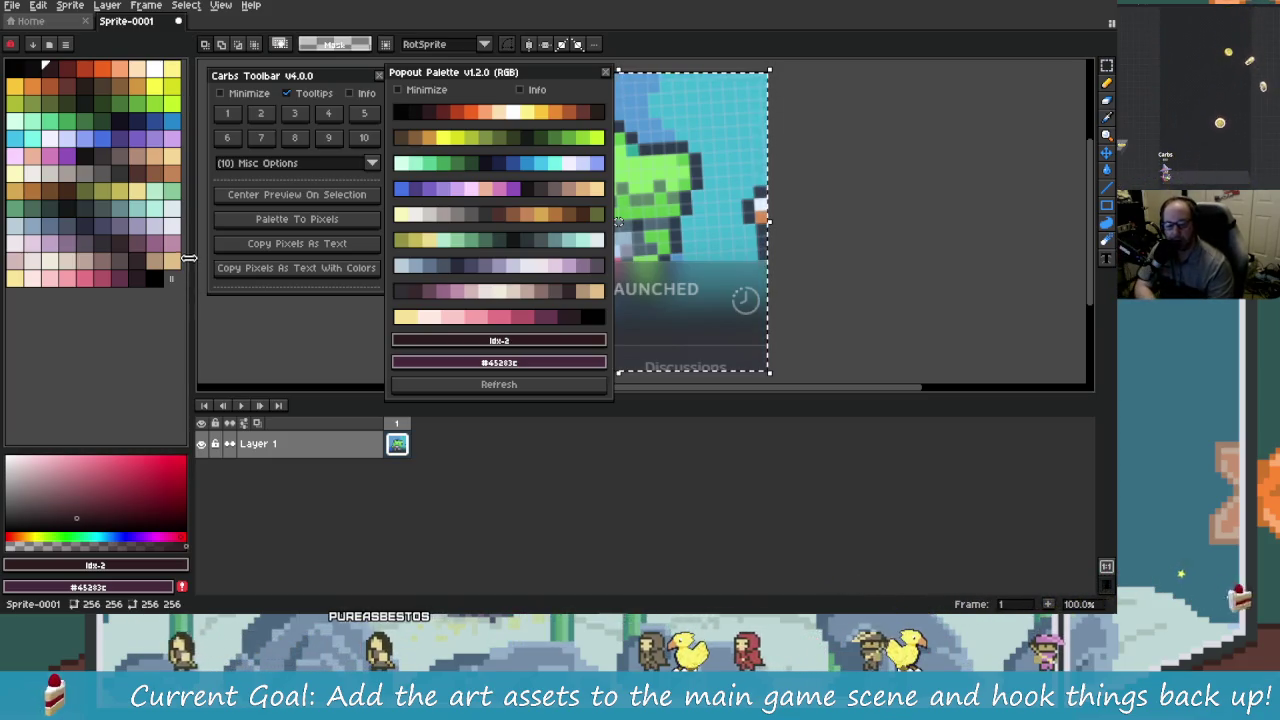
mouse_move(155, 282)
mouse_down()
mouse_move(186, 331)
mouse_move(180, 360)
mouse_move(150, 289)
mouse_up()
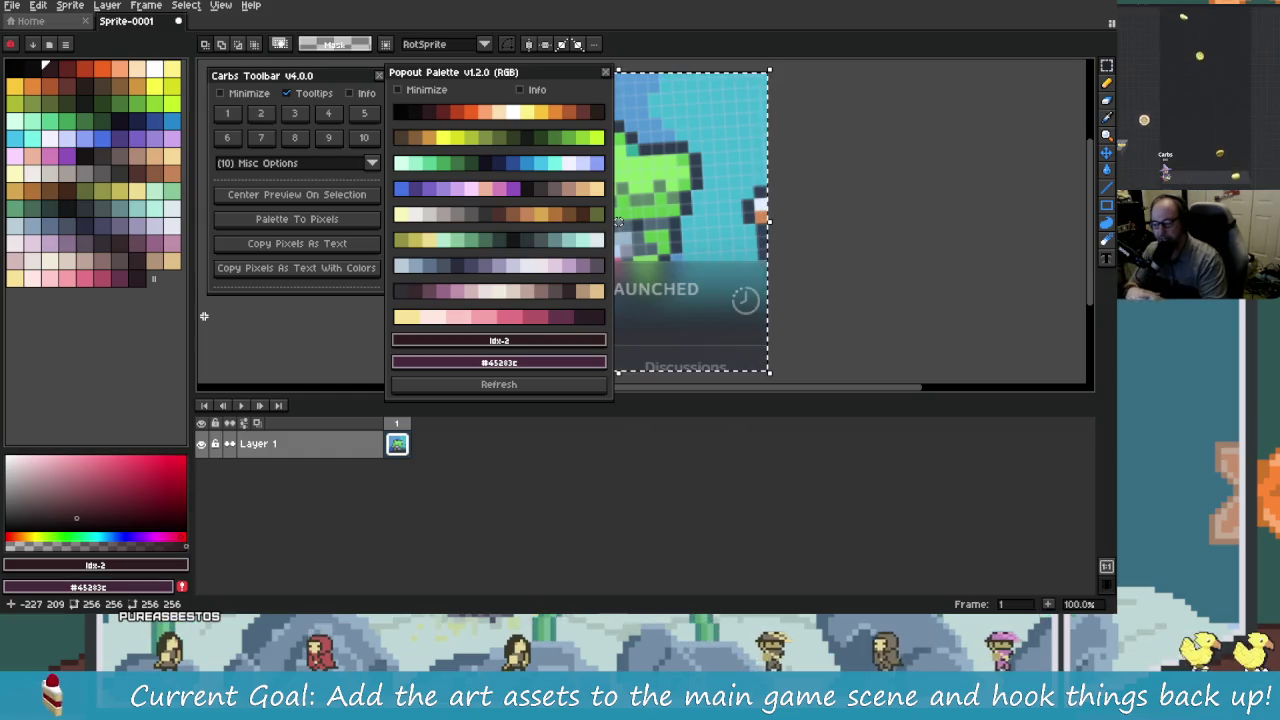
drag(543, 79, 520, 88)
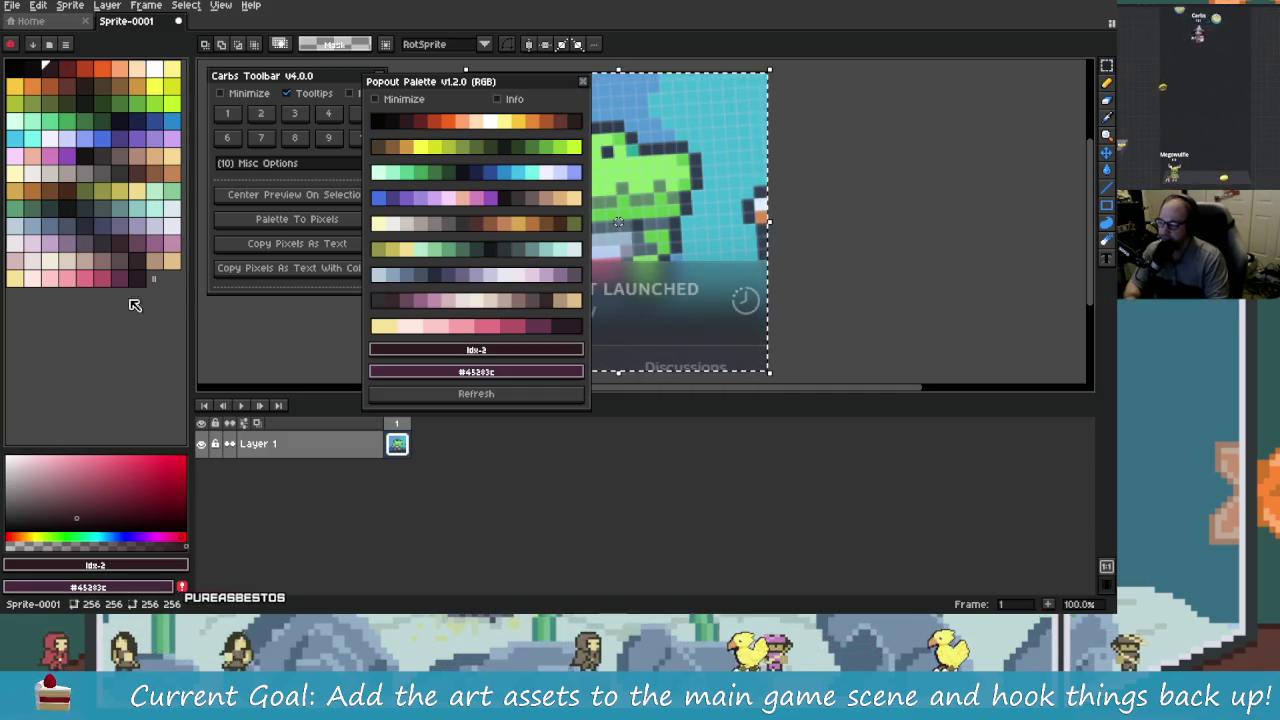
drag(153, 279, 161, 279)
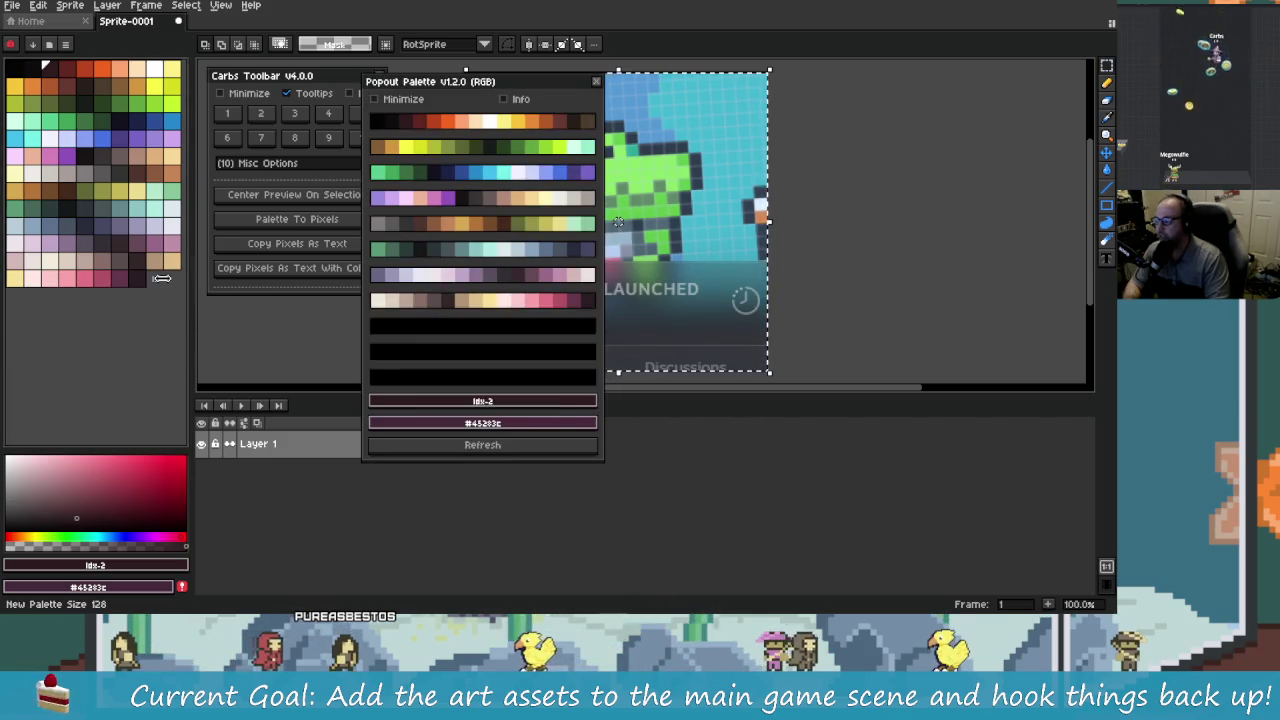
- Show Edit > Undo History listing the Resize Palette steps, then bring up the window switcher
click(53, 6)
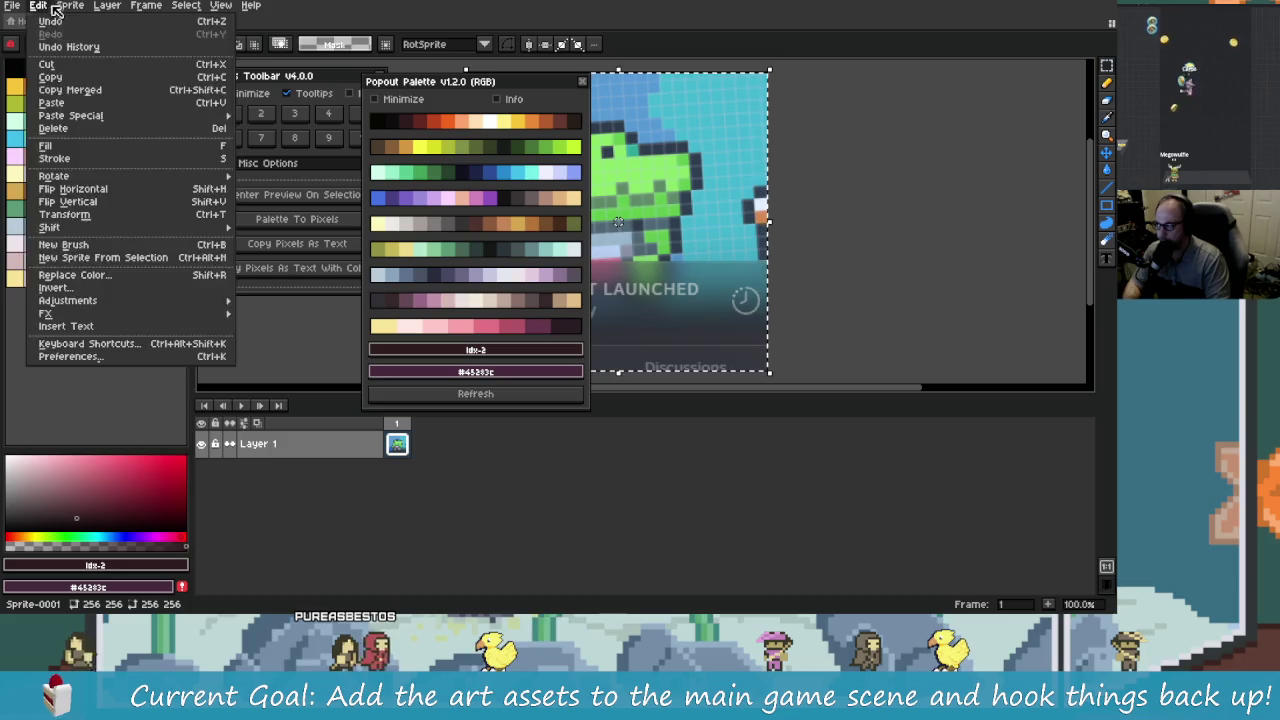
click(68, 46)
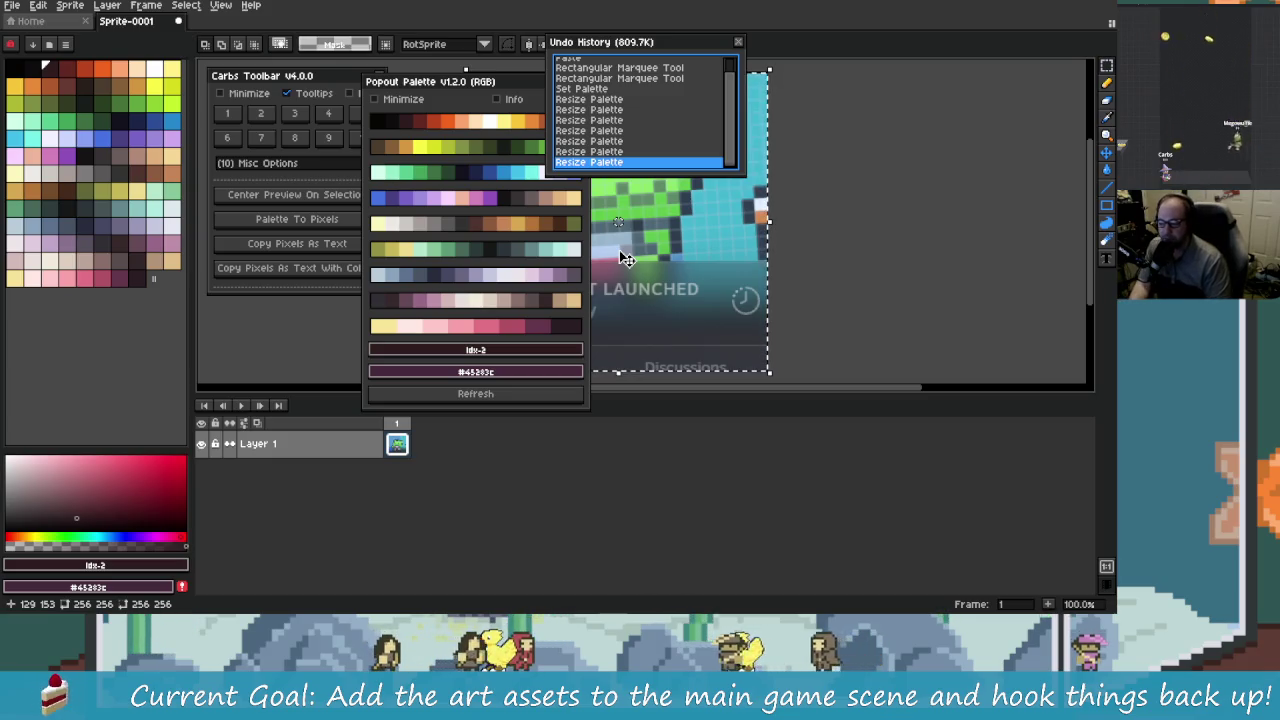
key(alt+Tab)
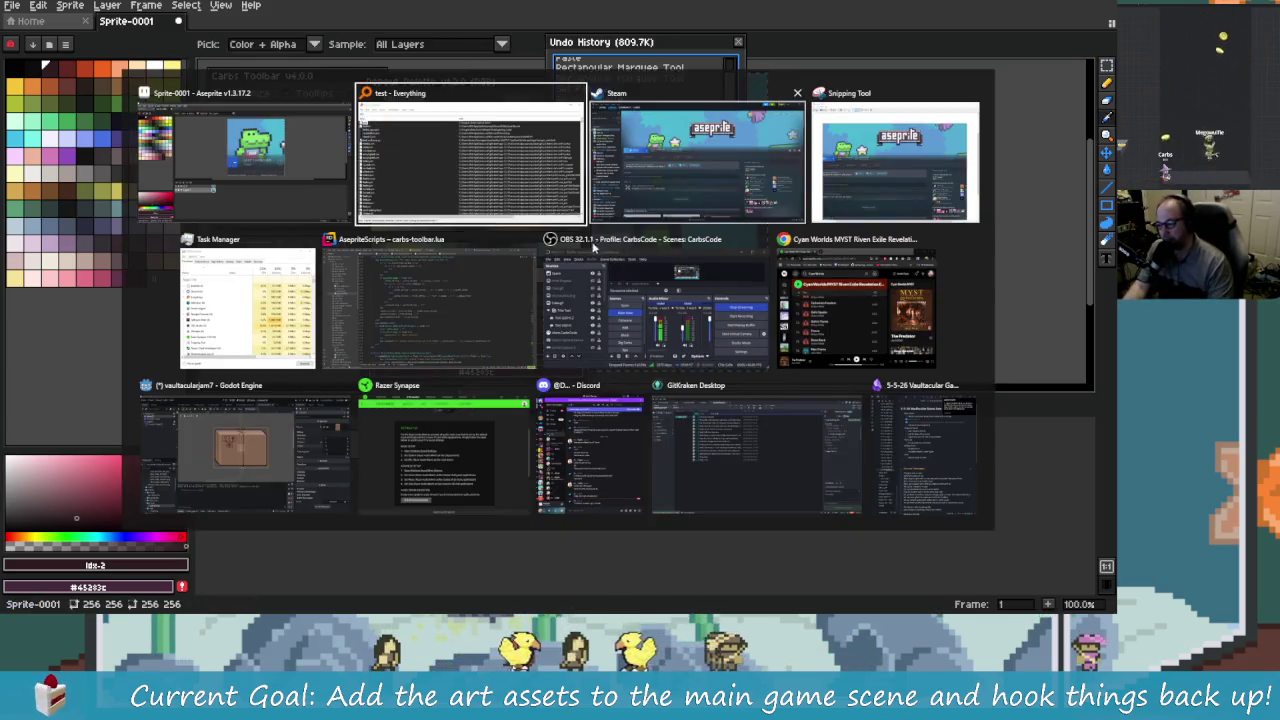
- Read through popout-palette.lua in Rider, then return to Aseprite
click(430, 300)
click(240, 14)
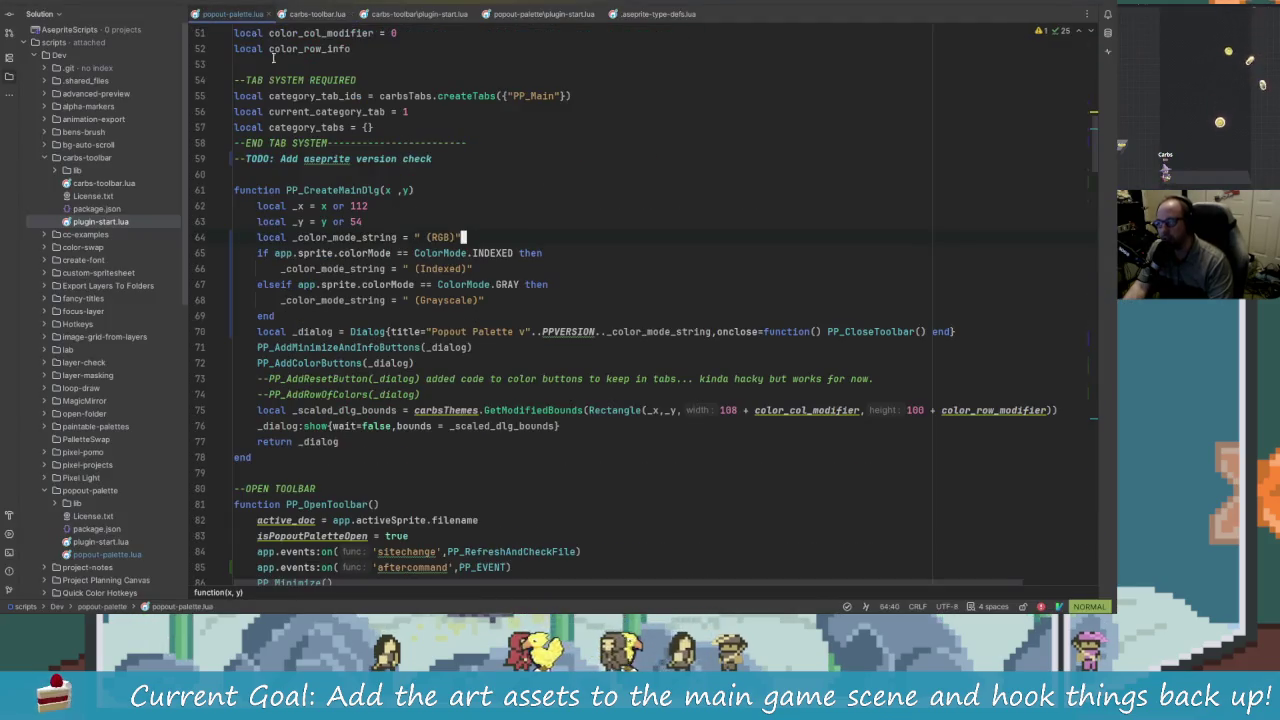
scroll(282, 381, down, 2)
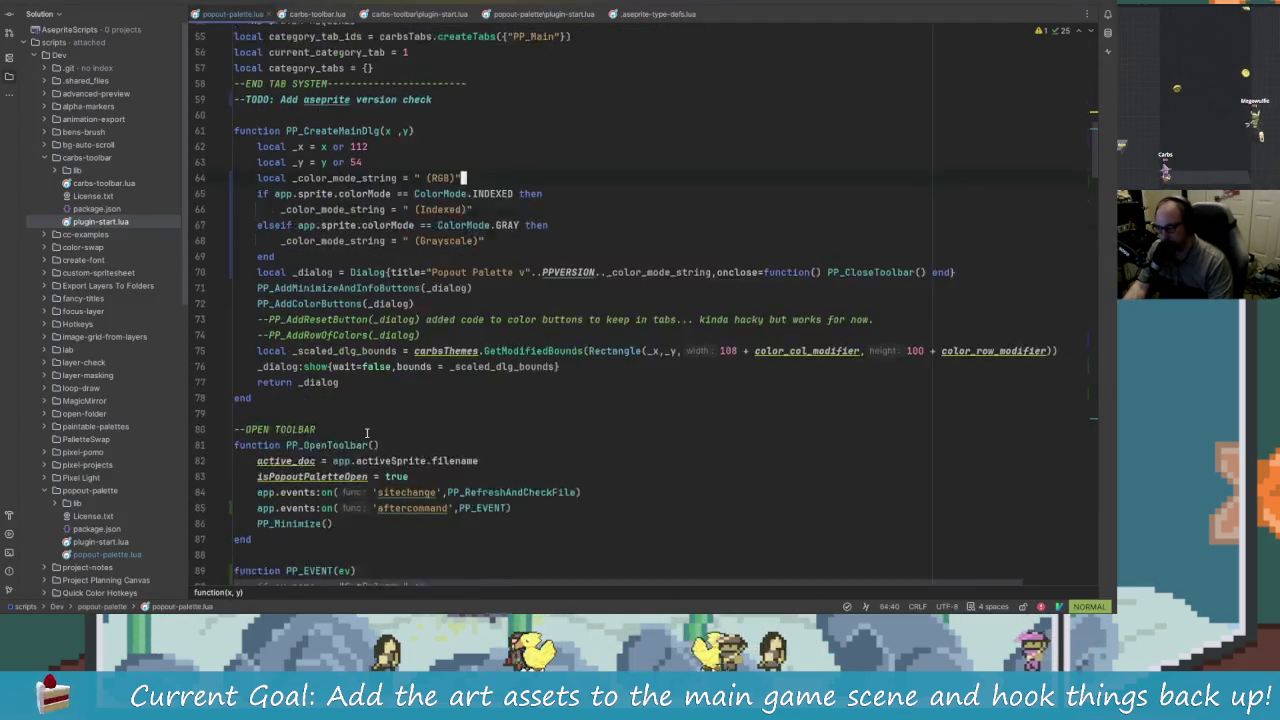
scroll(282, 381, down, 4)
scroll(393, 422, up, 7)
scroll(393, 422, up, 3)
scroll(393, 422, down, 9)
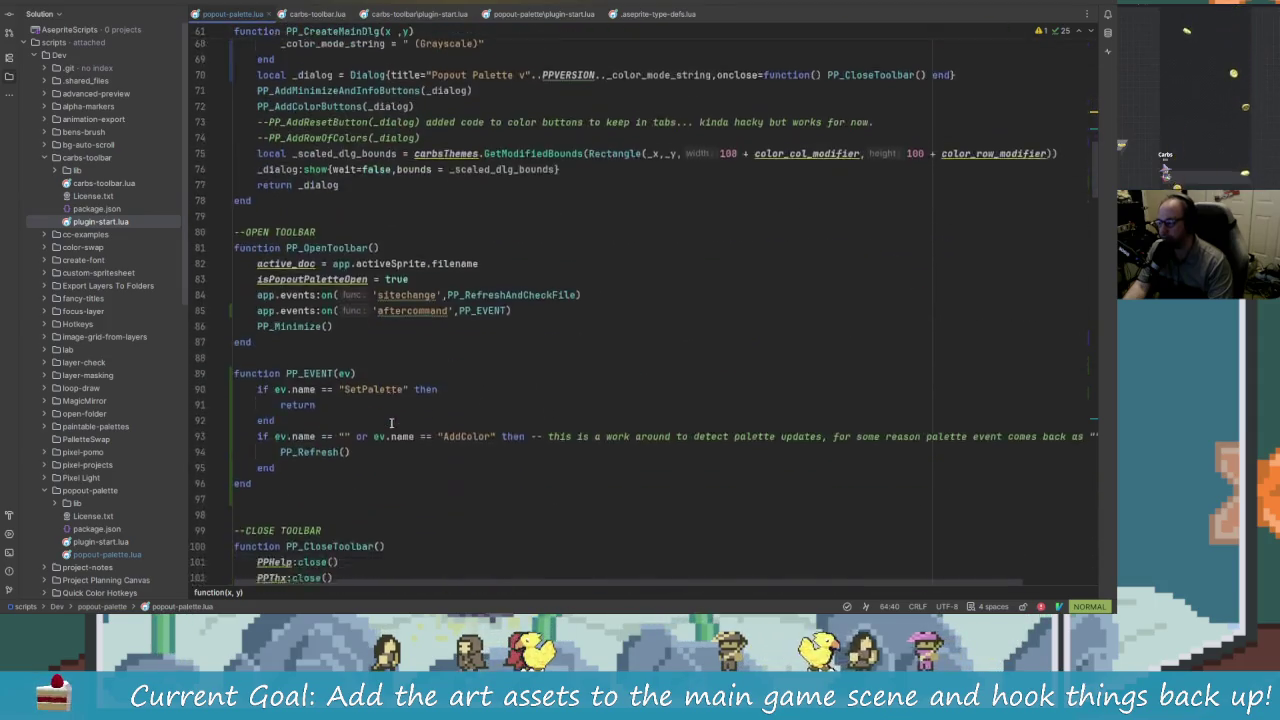
scroll(394, 410, down, 5)
scroll(395, 398, down, 4)
scroll(396, 385, down, 6)
scroll(396, 384, down, 6)
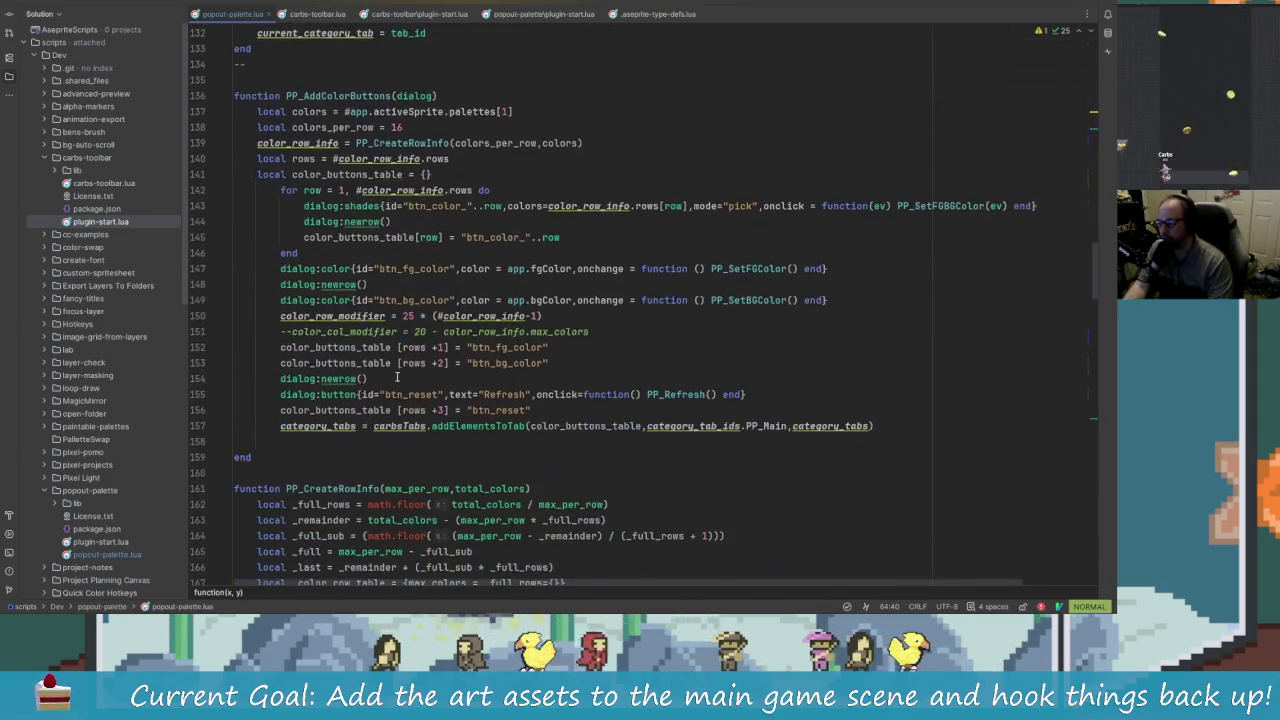
scroll(352, 224, down, 5)
scroll(345, 236, down, 6)
scroll(337, 248, down, 5)
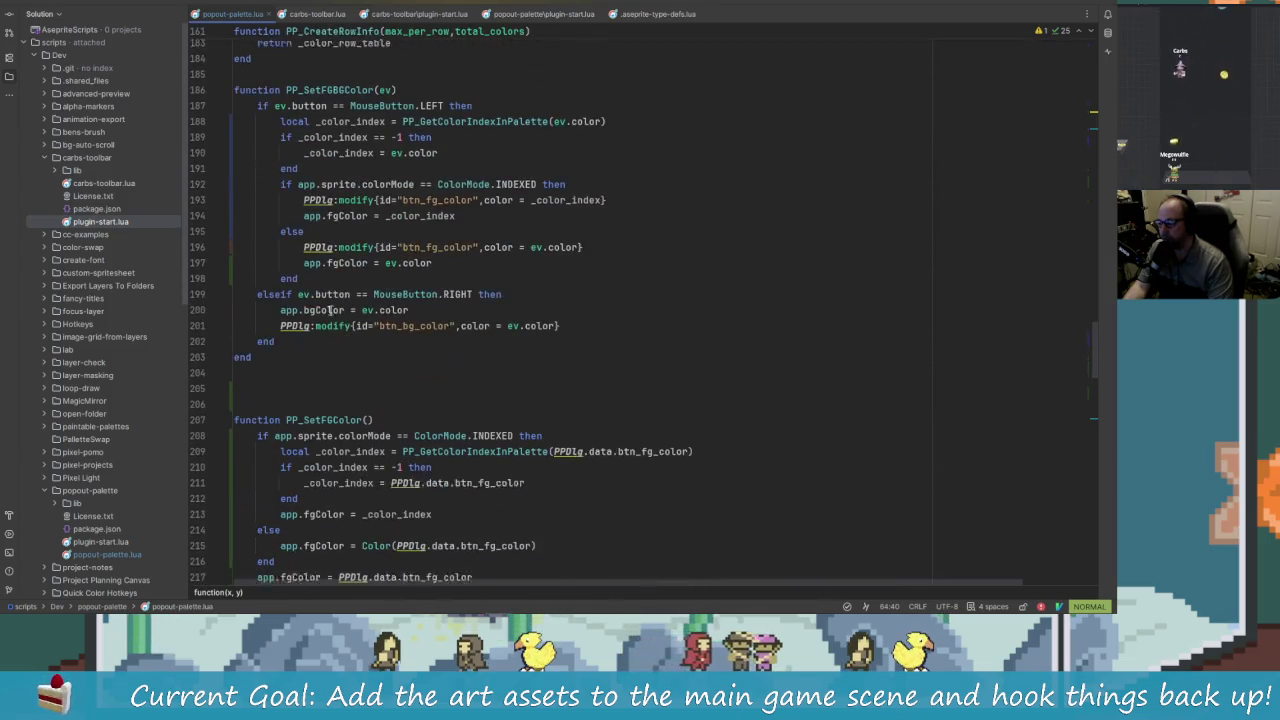
scroll(323, 272, down, 2)
scroll(380, 310, down, 4)
scroll(365, 290, down, 2)
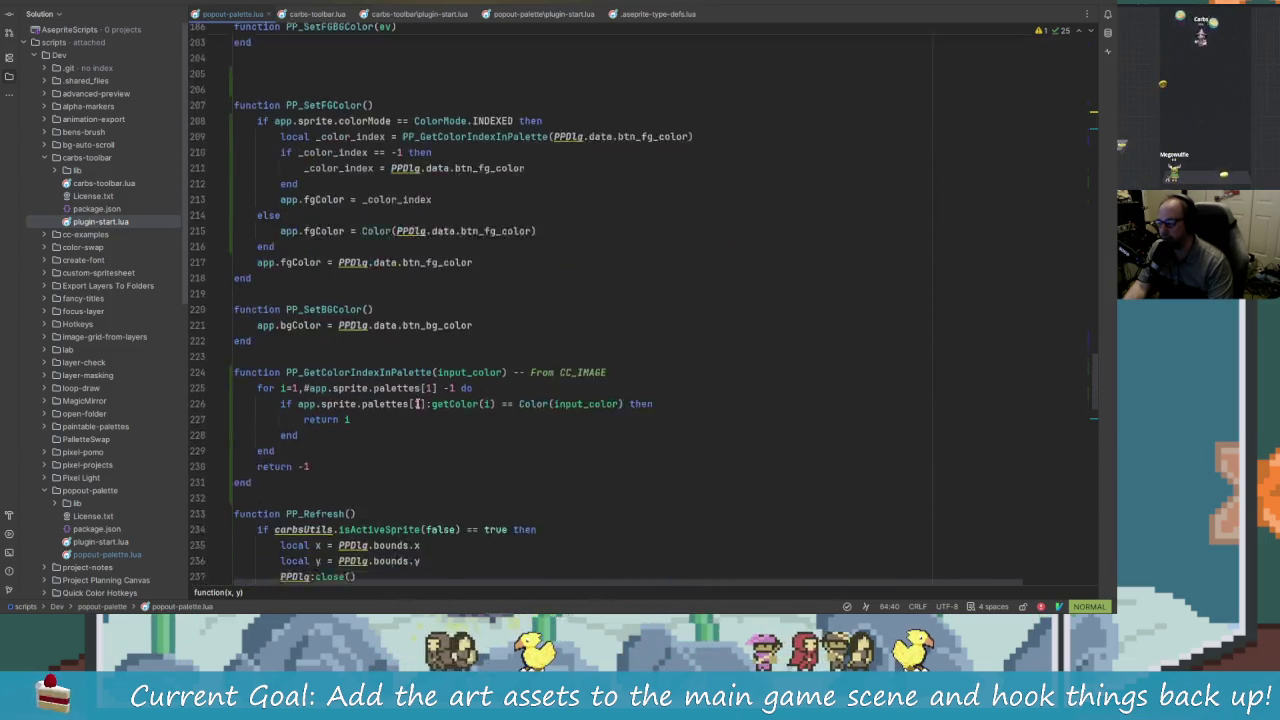
scroll(350, 270, down, 3)
scroll(335, 243, up, 4)
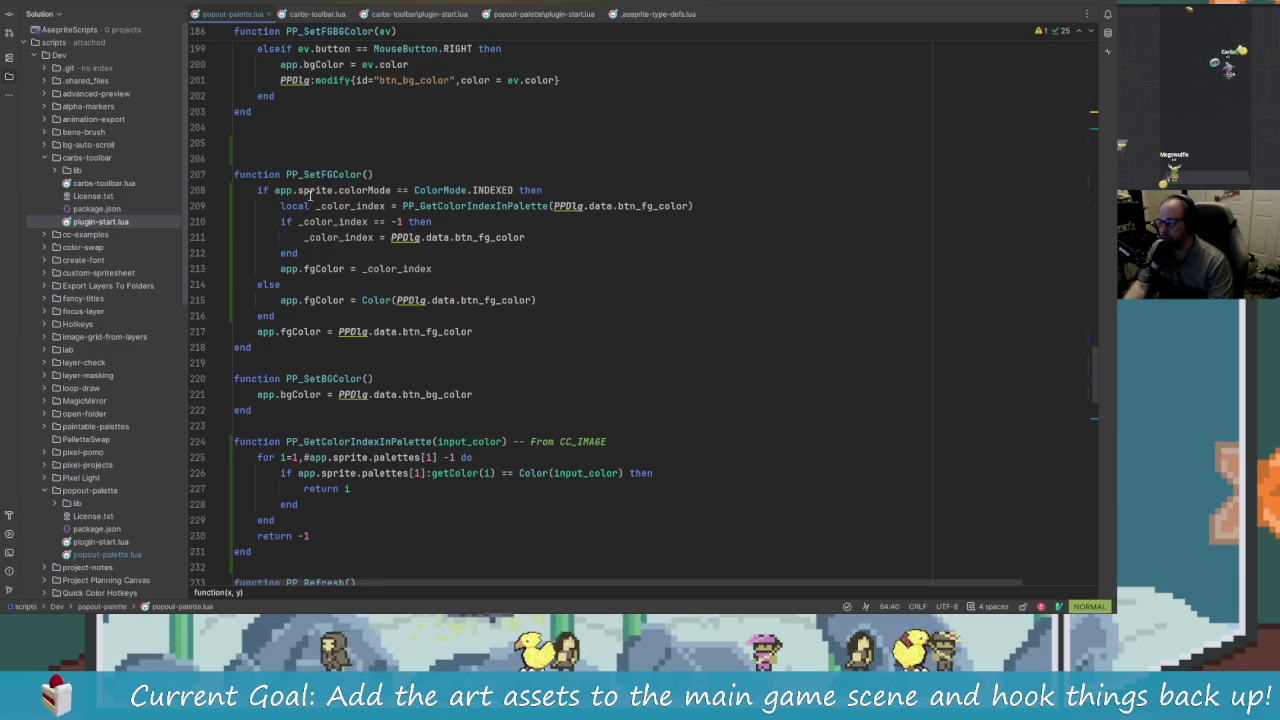
scroll(328, 231, down, 3)
scroll(347, 272, down, 2)
scroll(365, 313, down, 6)
scroll(384, 354, down, 4)
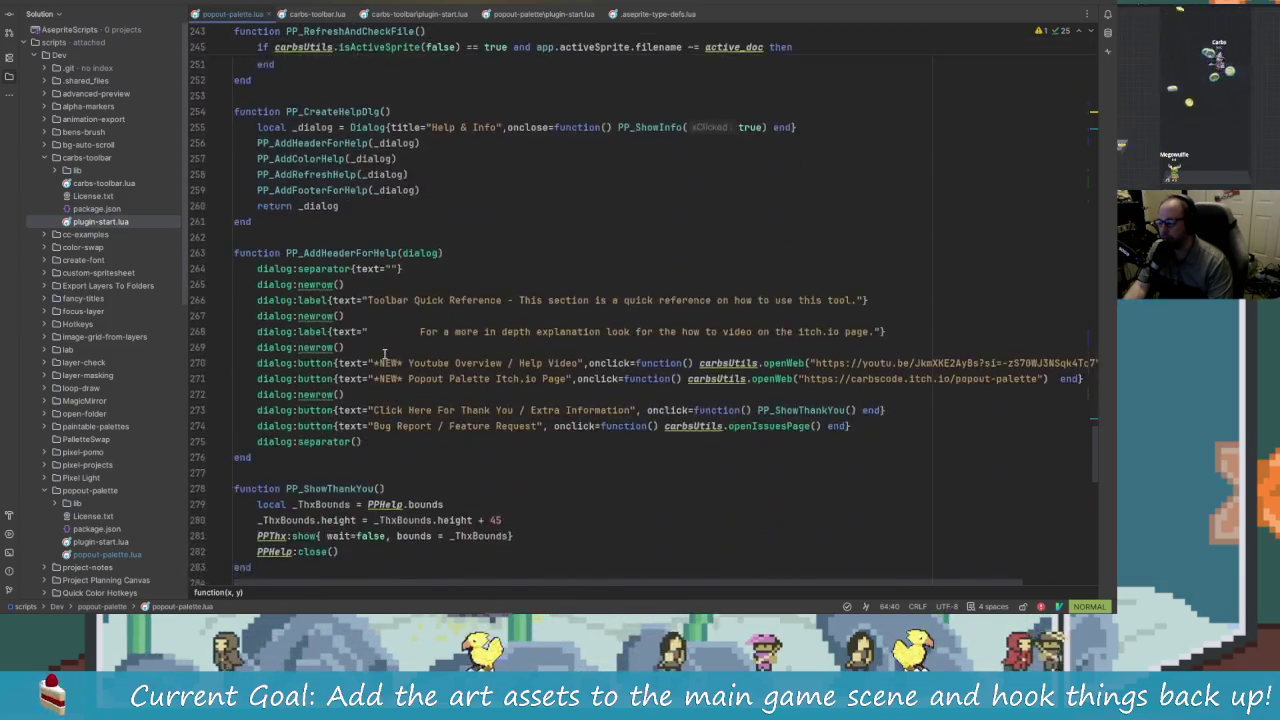
scroll(384, 354, down, 3)
scroll(375, 380, down, 2)
scroll(368, 400, down, 2)
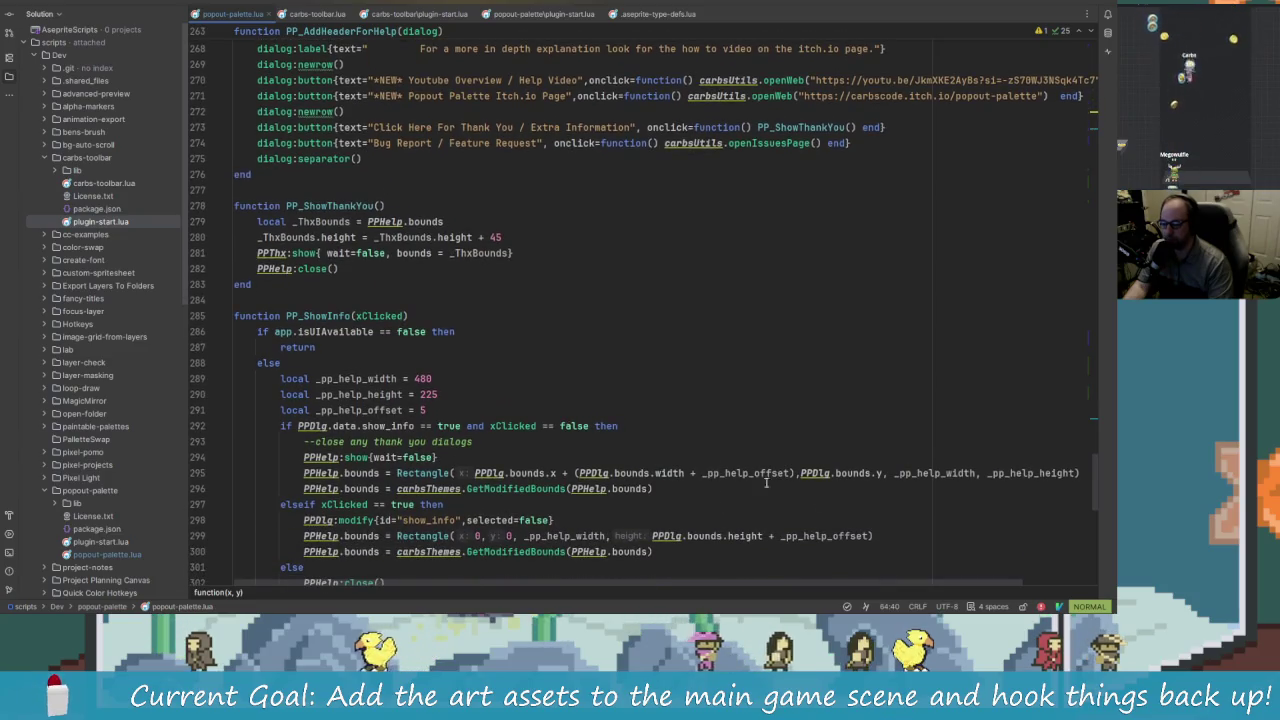
drag(1093, 488, 1099, 361)
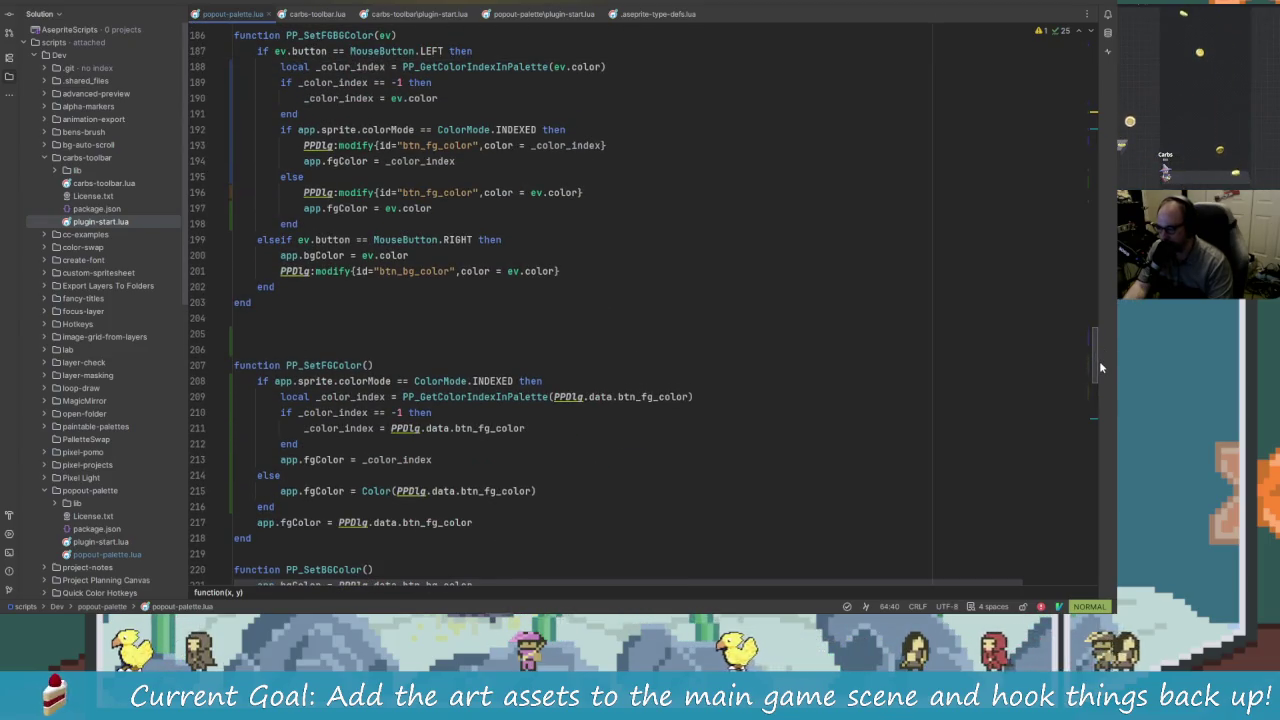
mouse_move(1099, 368)
mouse_down()
mouse_move(1088, 178)
mouse_move(1071, 126)
mouse_move(1073, 141)
mouse_up()
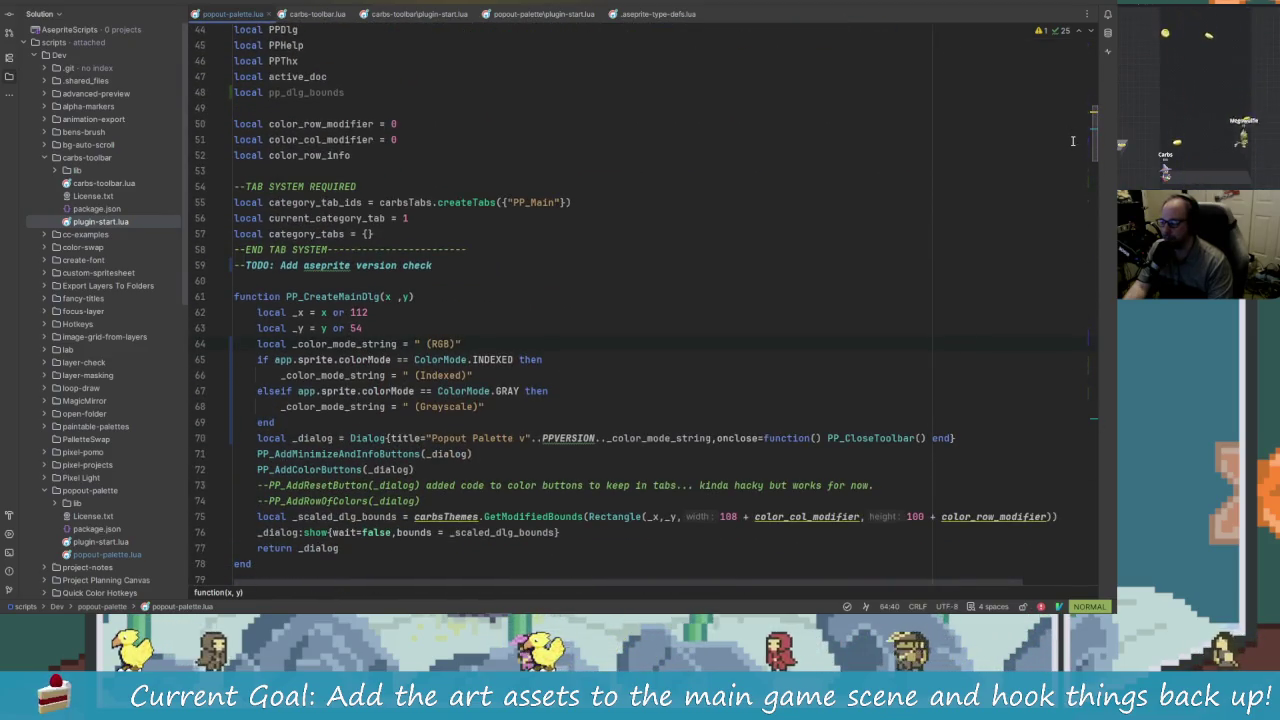
key(alt+Tab)
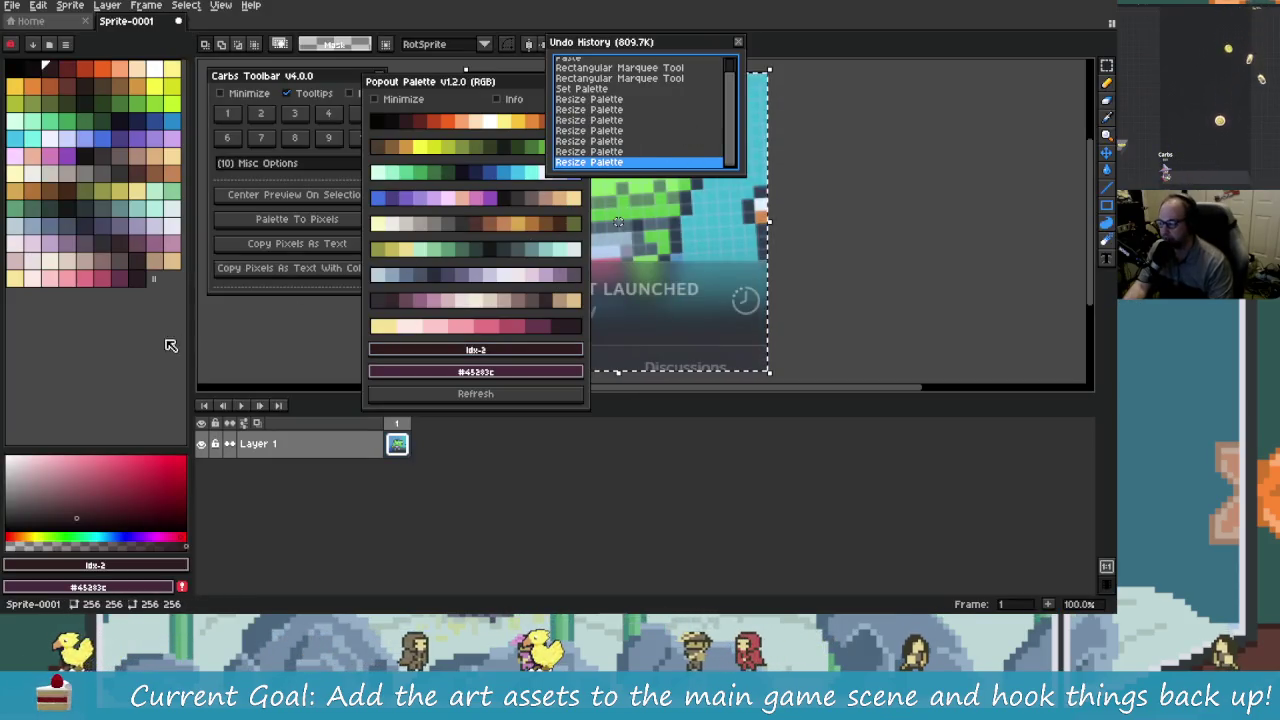
- Close the Undo History and Popout Palette windows, then exit Rider
click(738, 42)
click(582, 83)
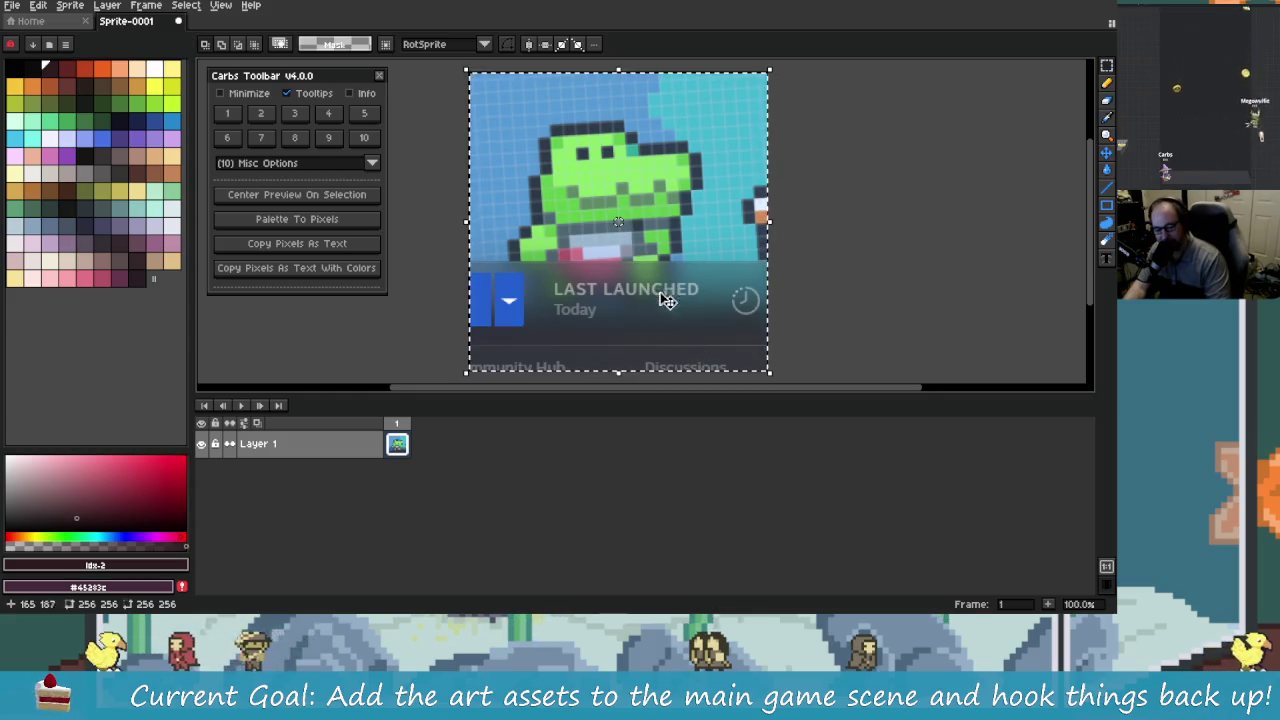
key(alt+Tab)
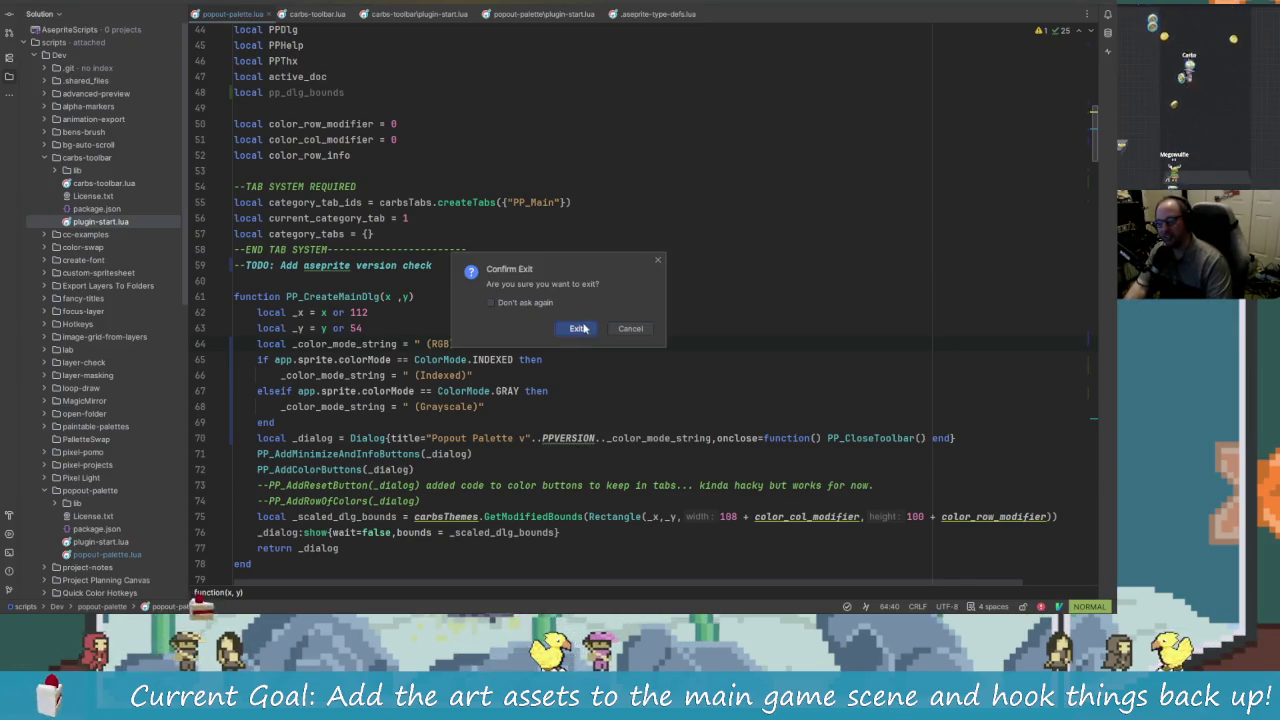
click(581, 326)
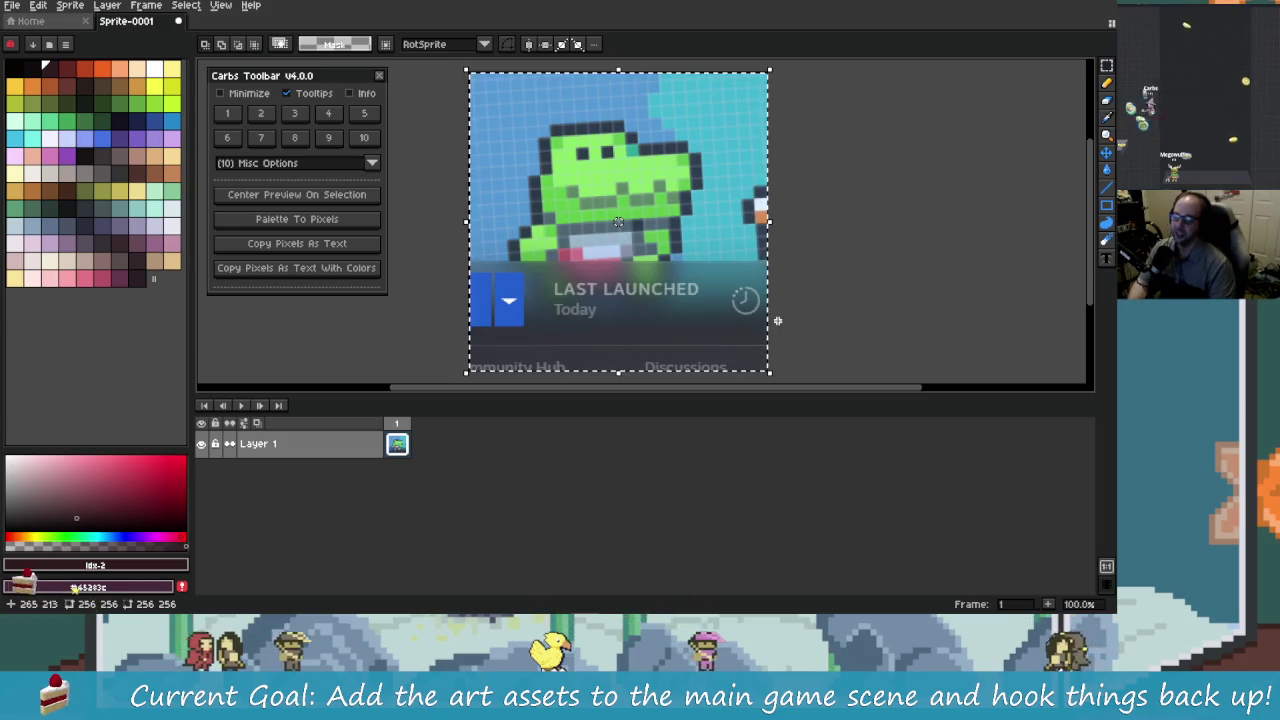